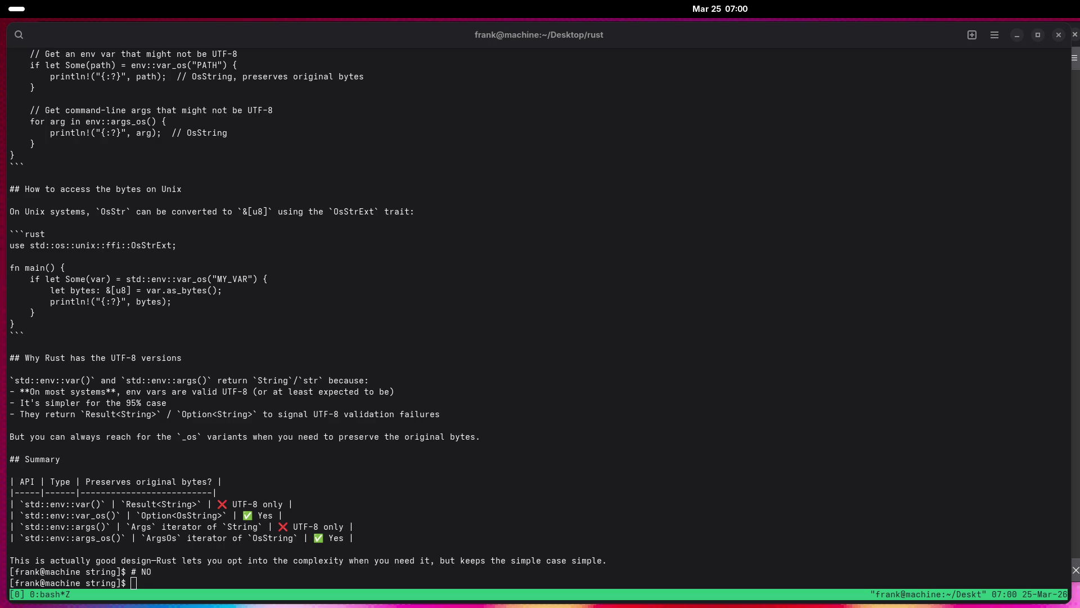
Write the bytes \x7fELF into file x and check that file identifies it as ELF.
click(844, 378)
text(echo =e)
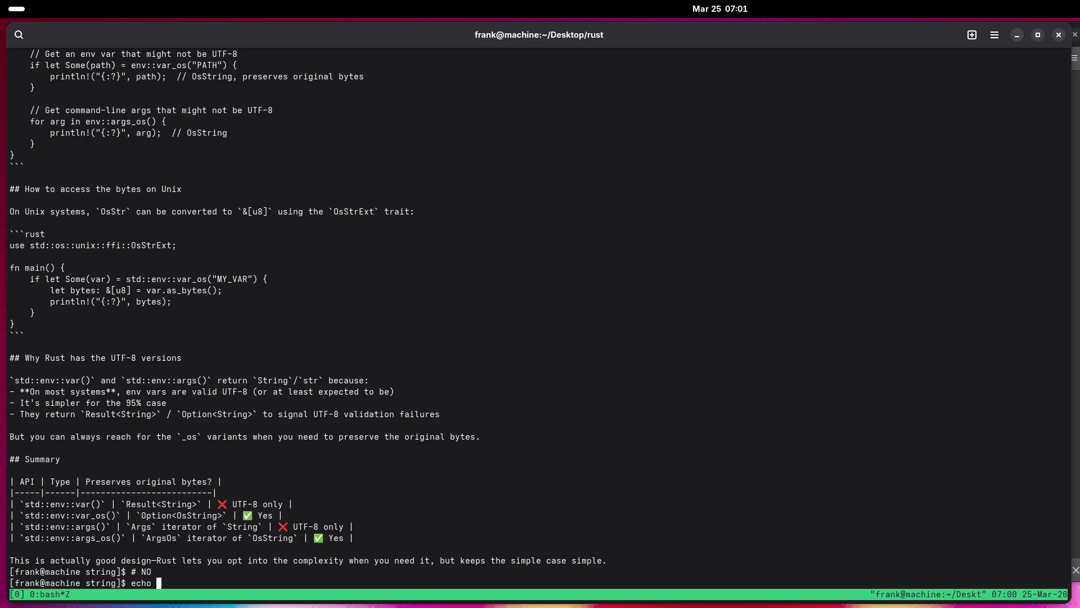
key(BackSpace)
key(BackSpace)
text(-ne)
text( '\)
text(')
text(x7f)
text(EL)
text(F)
key(End)
text(> x)
key(Return)
text(file x)
key(Return)
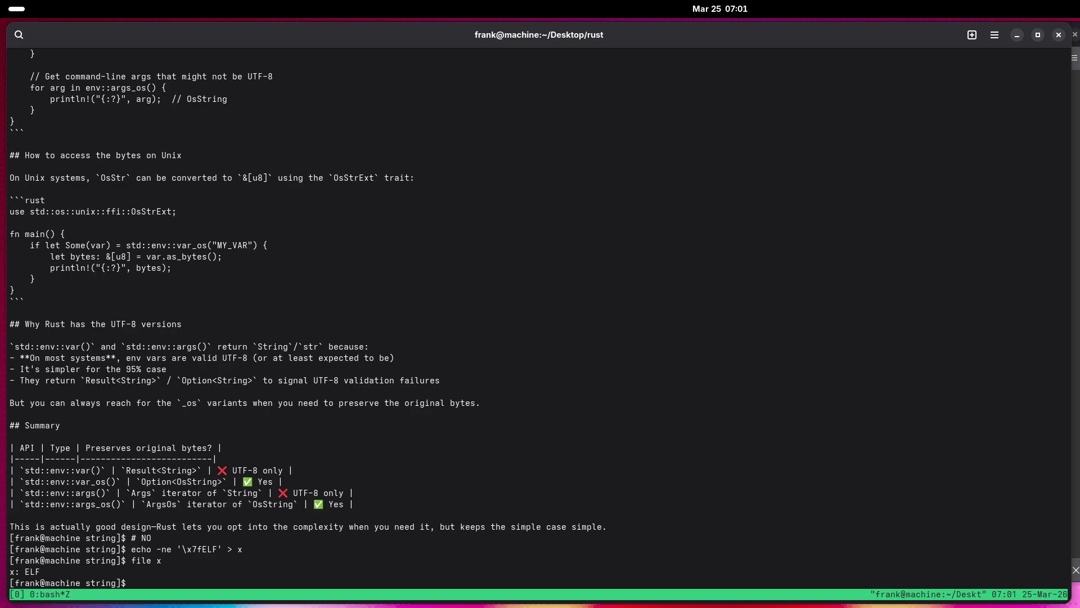
Change the header to \x7fALF and check its type, then restore ELF and recheck.
key(Up)
key(Up)
key(Left)
key(Left)
key(Left)
key(BackSpace)
text(A)
key(Return)
text(file )
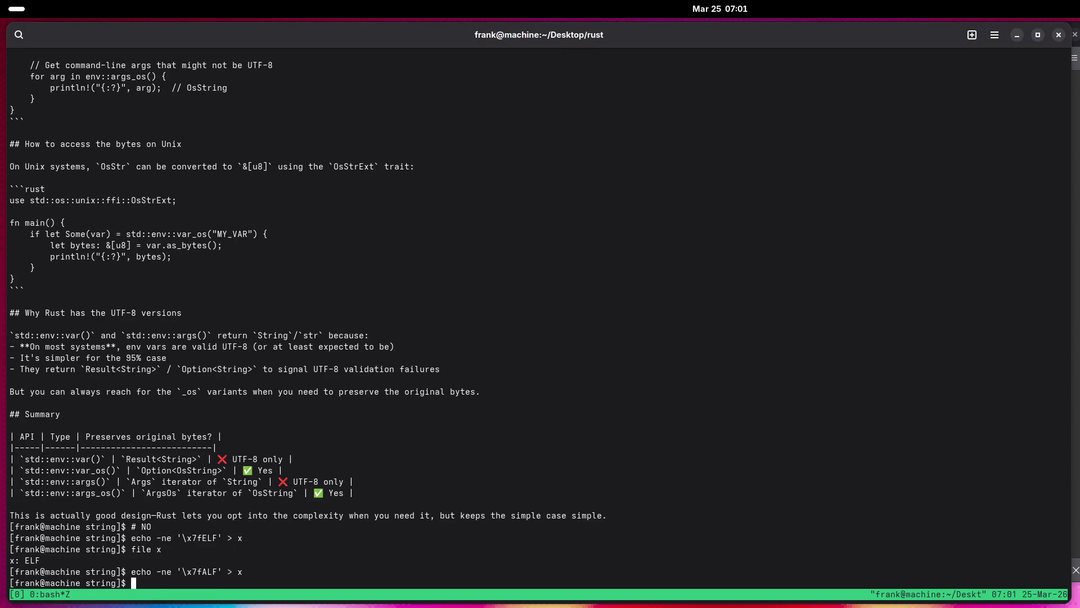
text(x)
key(Return)
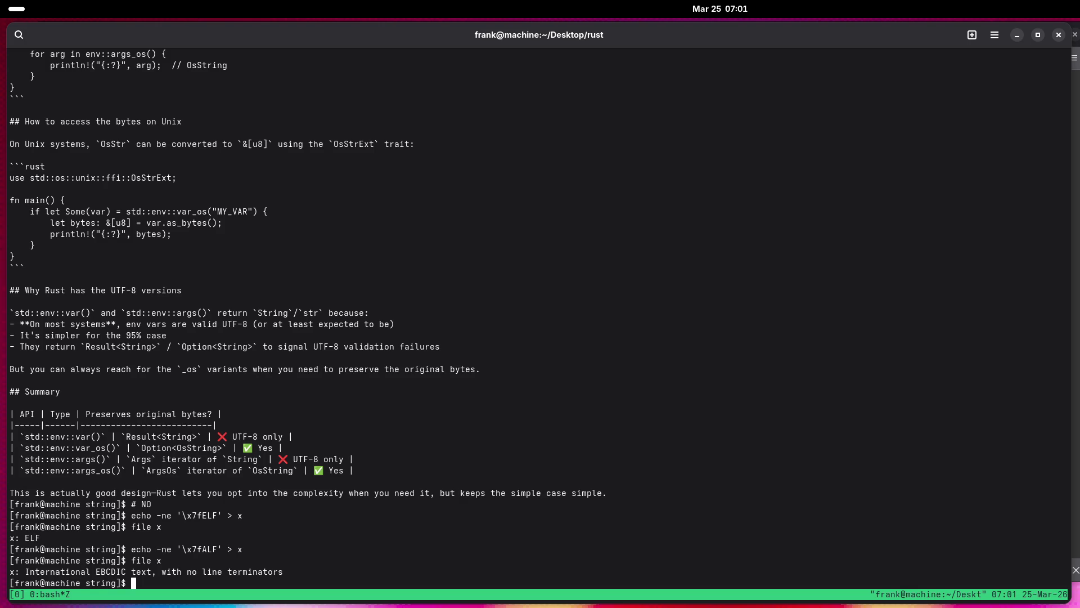
key(Up)
key(Up)
key(Up)
key(Up)
key(Return)
text(file)
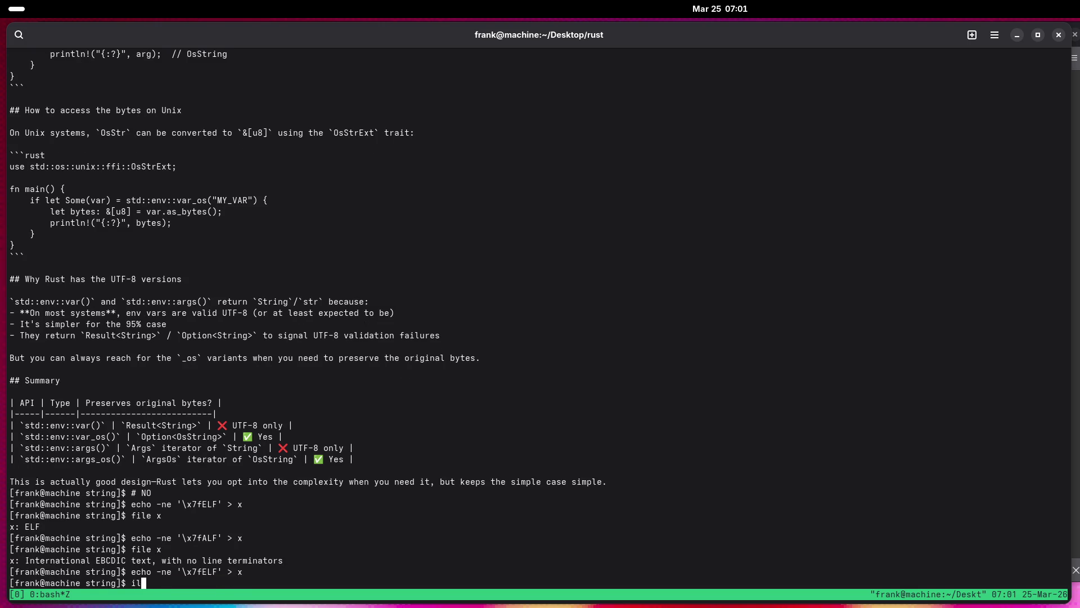
text( x)
key(Return)
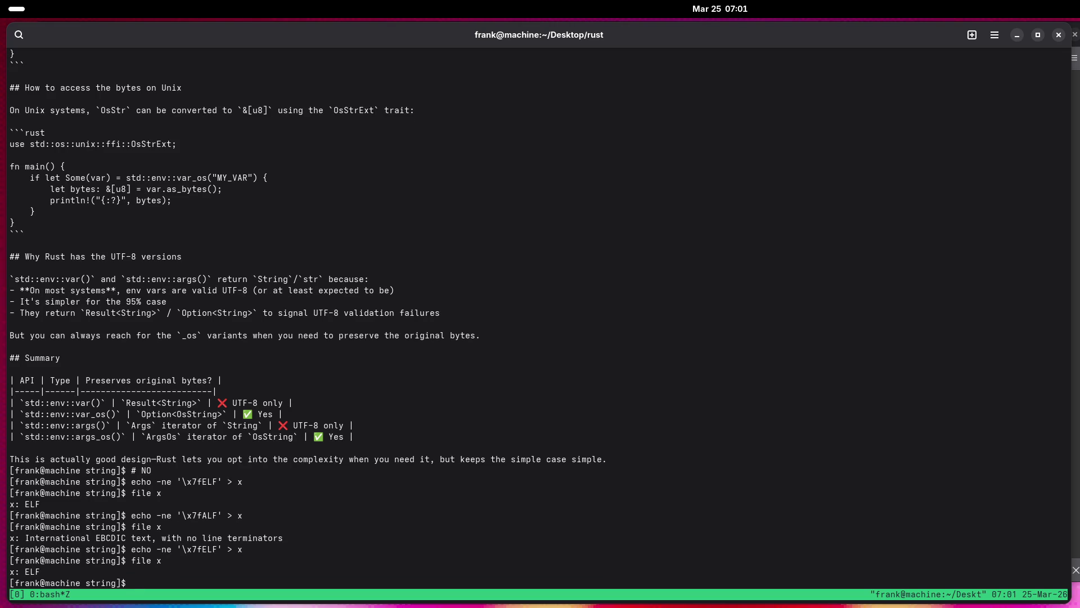
Write the JPG and then JPEG variants into x, checking each with file.
key(Up)
key(Up)
key(Left)
key(Left)
key(Left)
key(Left)
key(BackSpace)
key(BackSpace)
key(BackSpace)
text(JPG)
key(Return)
text(file x)
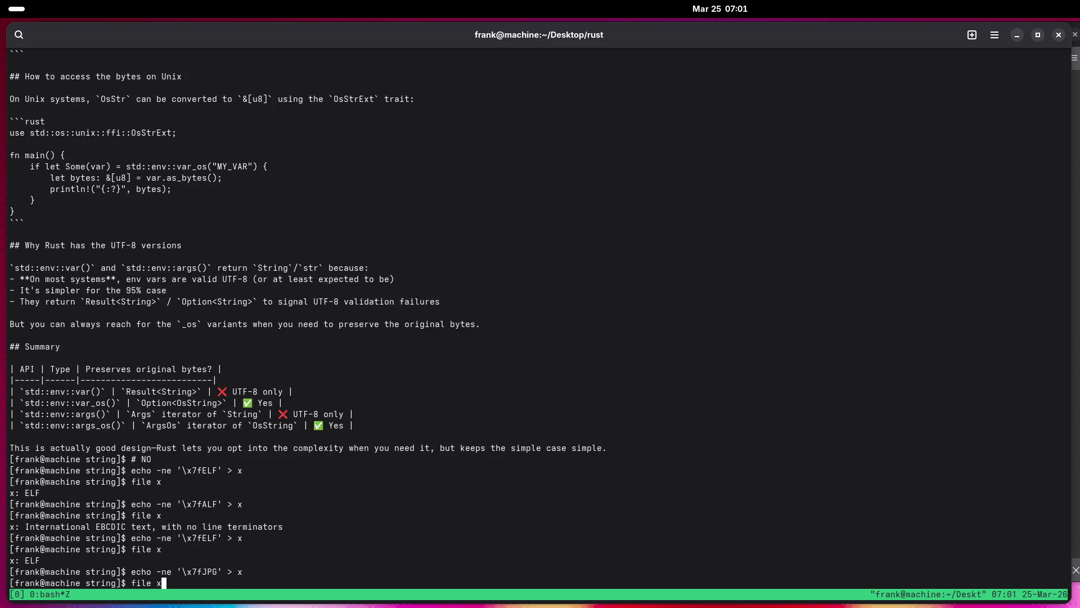
key(Return)
key(Up)
key(Up)
key(Left)
key(Left)
key(Left)
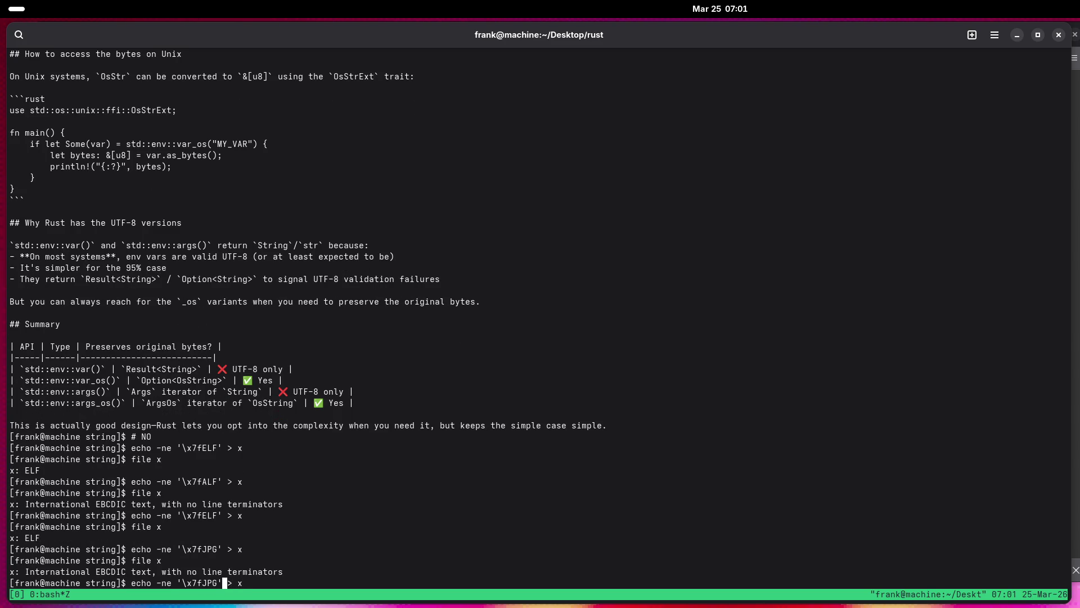
text(E)
key(Return)
text(file x)
key(Return)
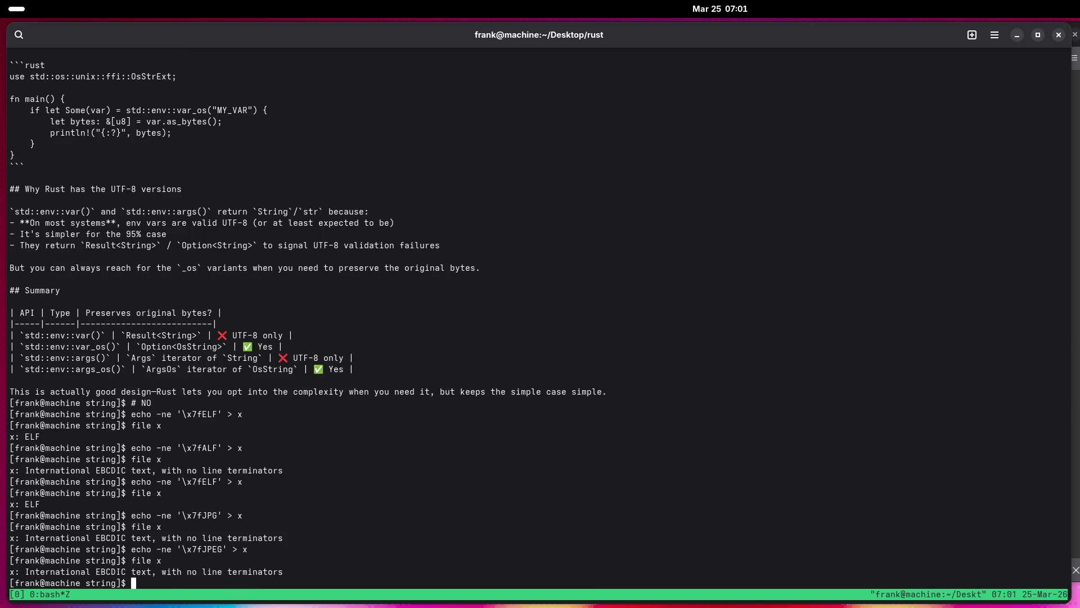
Write the GIF variant into x and check its type with file.
key(Up)
key(Up)
key(Left)
key(Left)
key(Left)
key(BackSpace)
key(BackSpace)
key(BackSpace)
text(GIF)
key(Return)
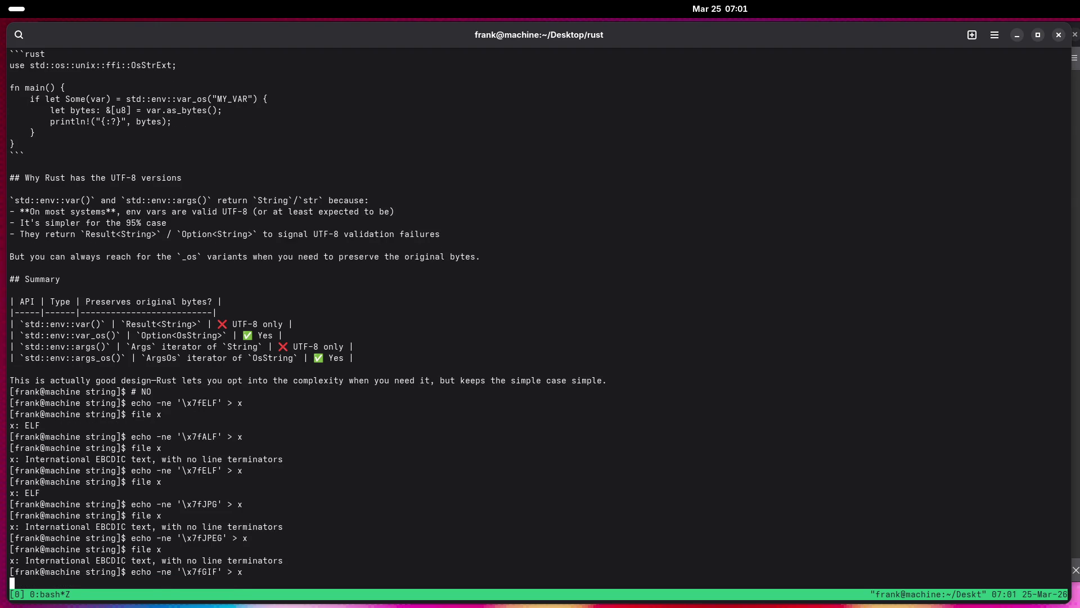
text(file x)
key(Return)
Restore the ELF header in x, confirm it is ELF, and prefix file x with strace -e openat.
key(Up)
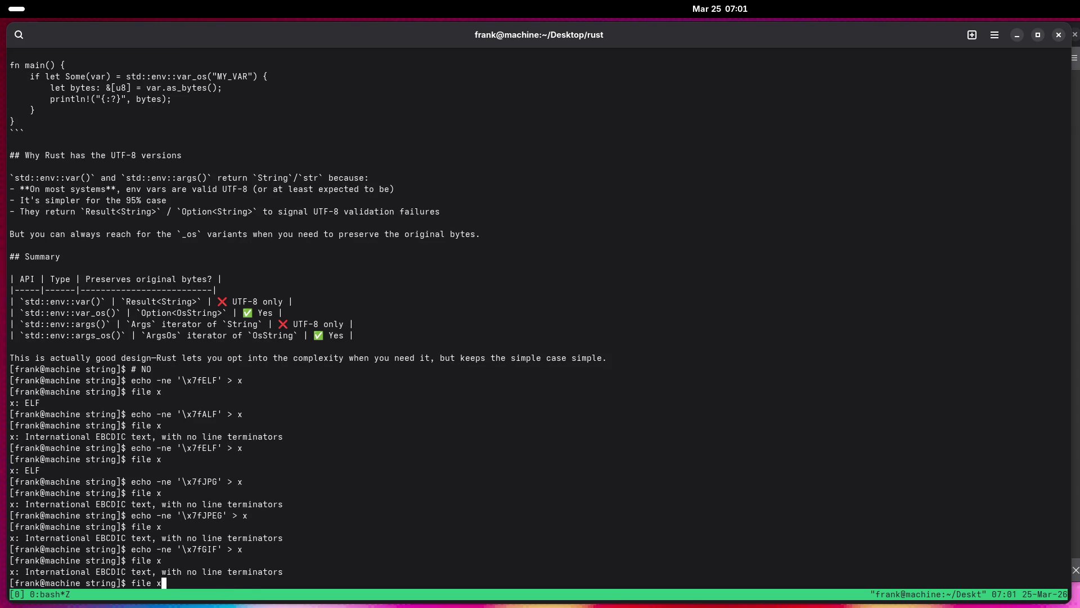
key(Up)
key(Up)
key(Up)
key(Return)
text(f)
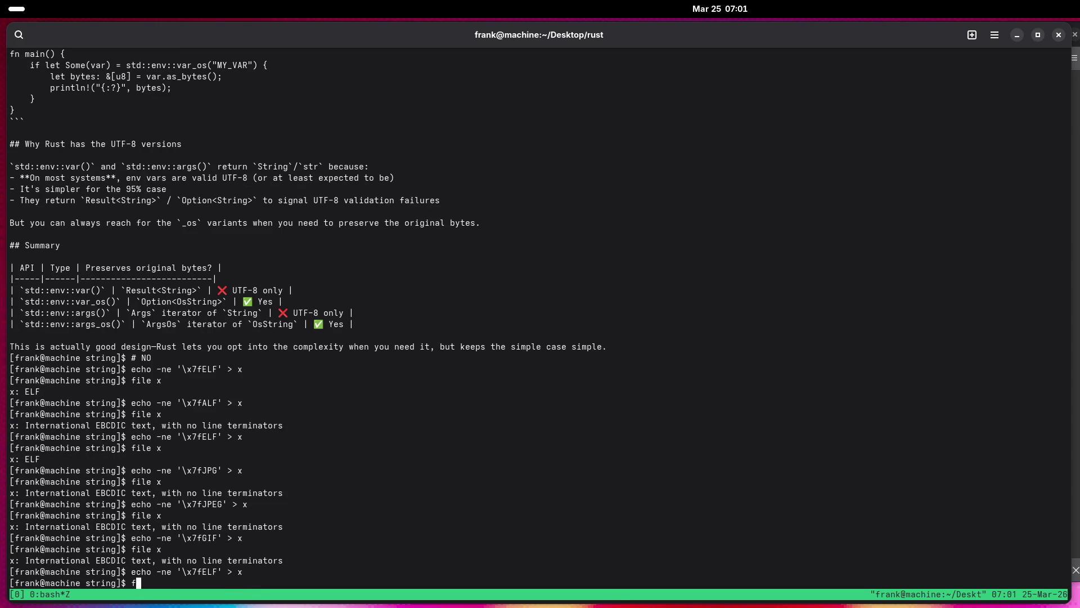
text(ile x)
key(Return)
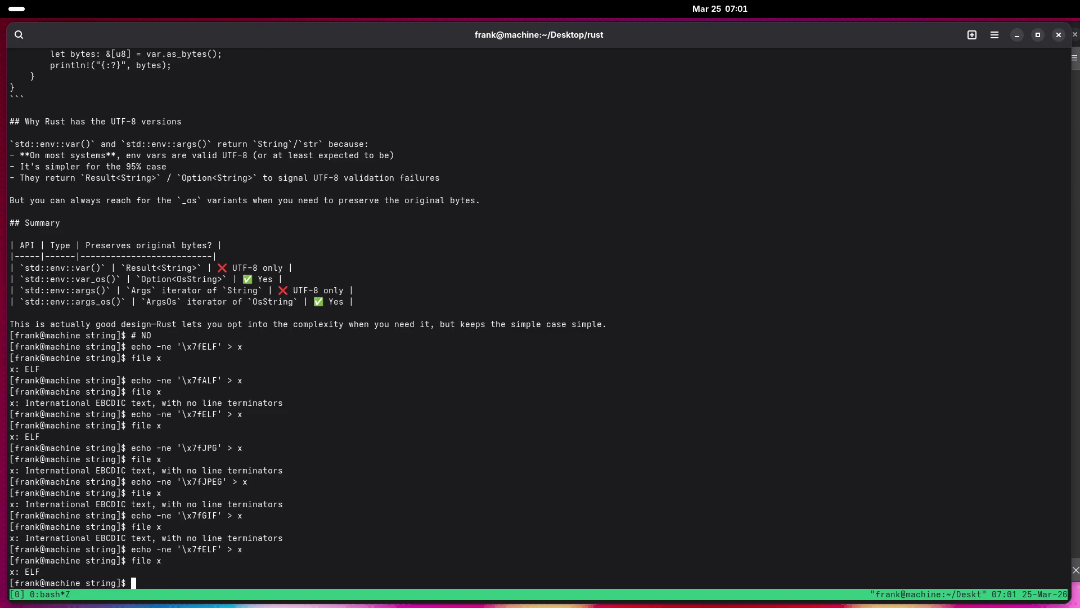
key(Up)
key(Home)
text(strace)
text( -e openat)
Trace file x's openat calls and copy the /usr/share/file/misc/magic.mgc path from the output.
key(Return)
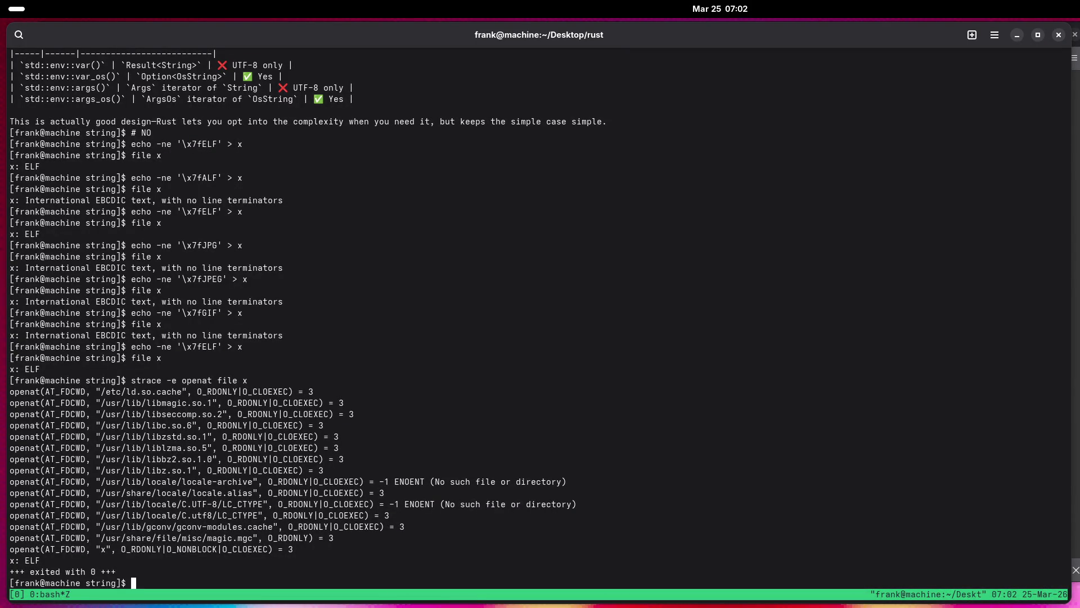
double_click(204, 539)
right_click(204, 540)
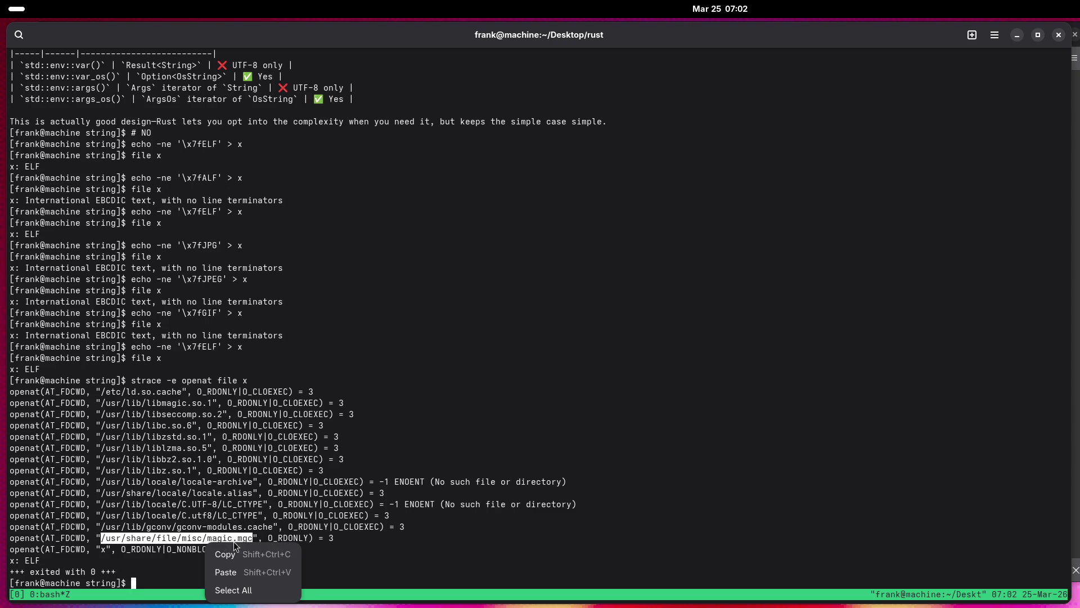
click(252, 558)
Open magic.mgc in less, decline the binary-file warning, and run man file.
text(less)
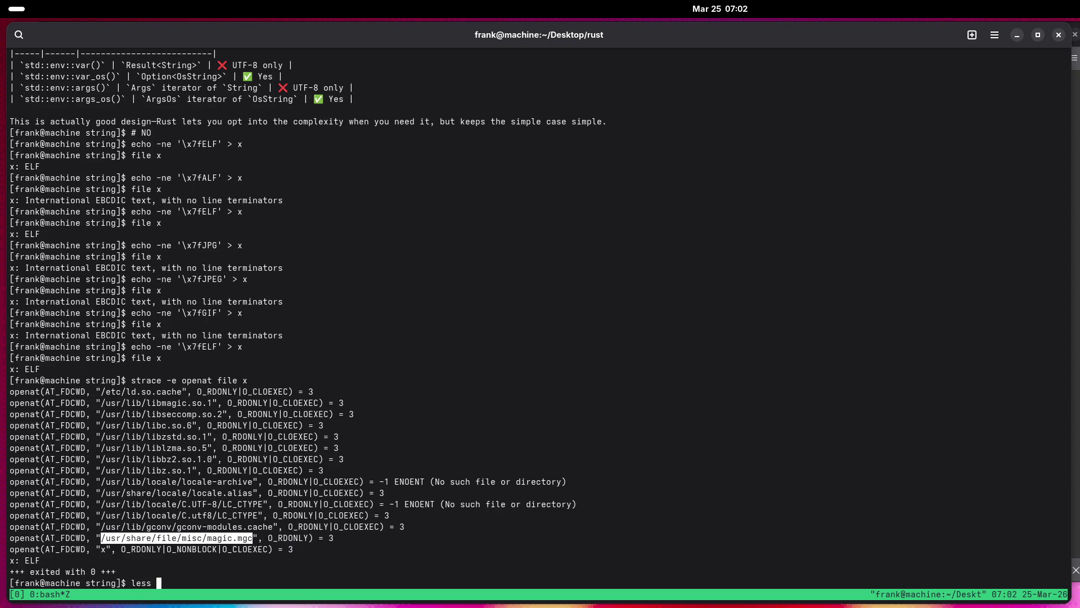
key(ctrl+shift+v)
key(Return)
text(n)
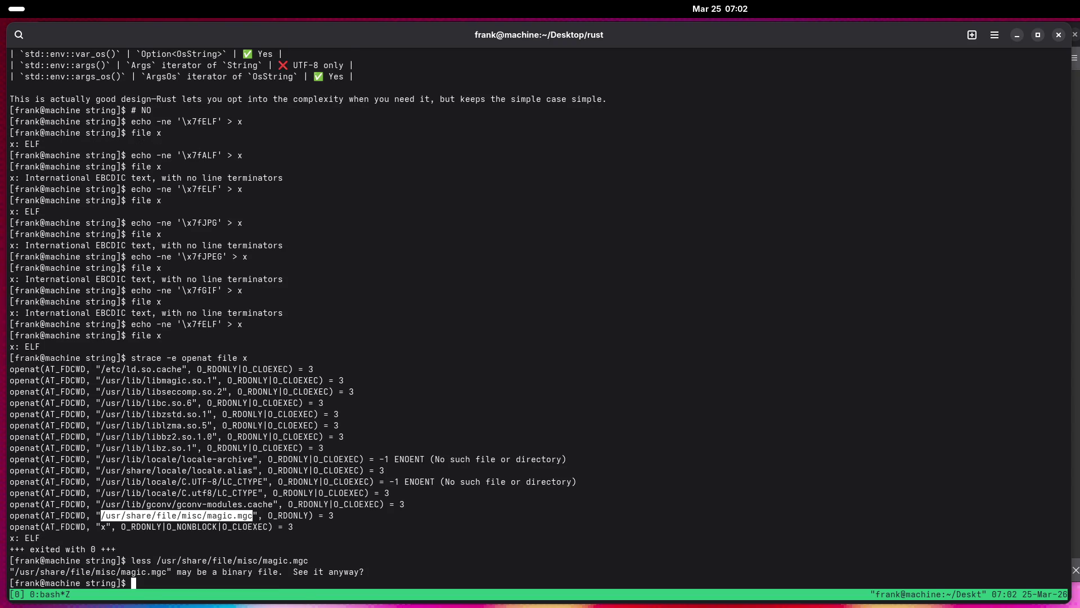
text(man file)
key(Return)
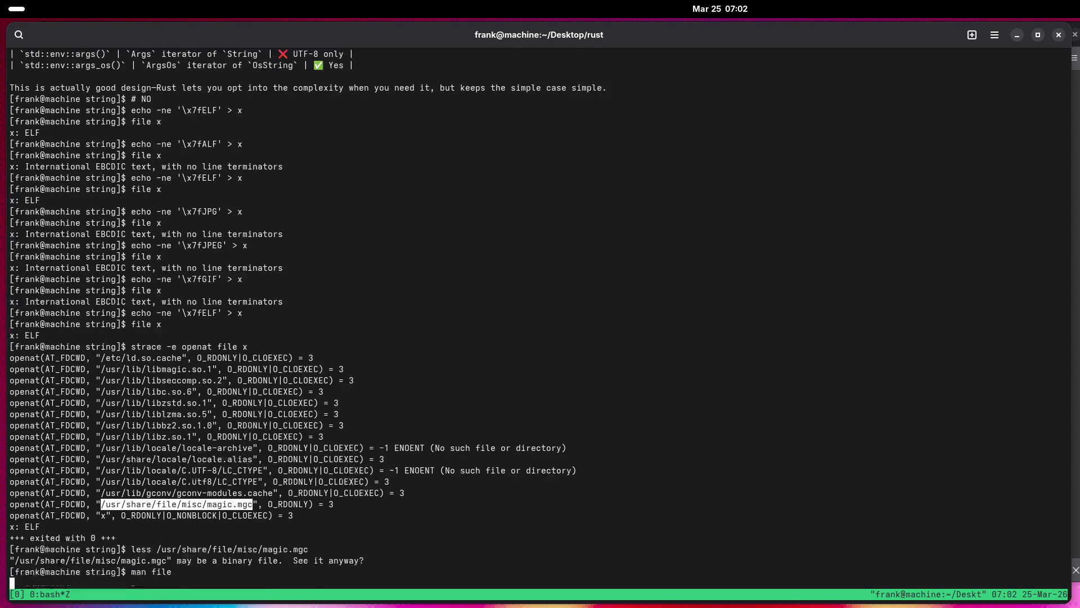
scroll(452, 380, down, 5)
scroll(452, 379, down, 12)
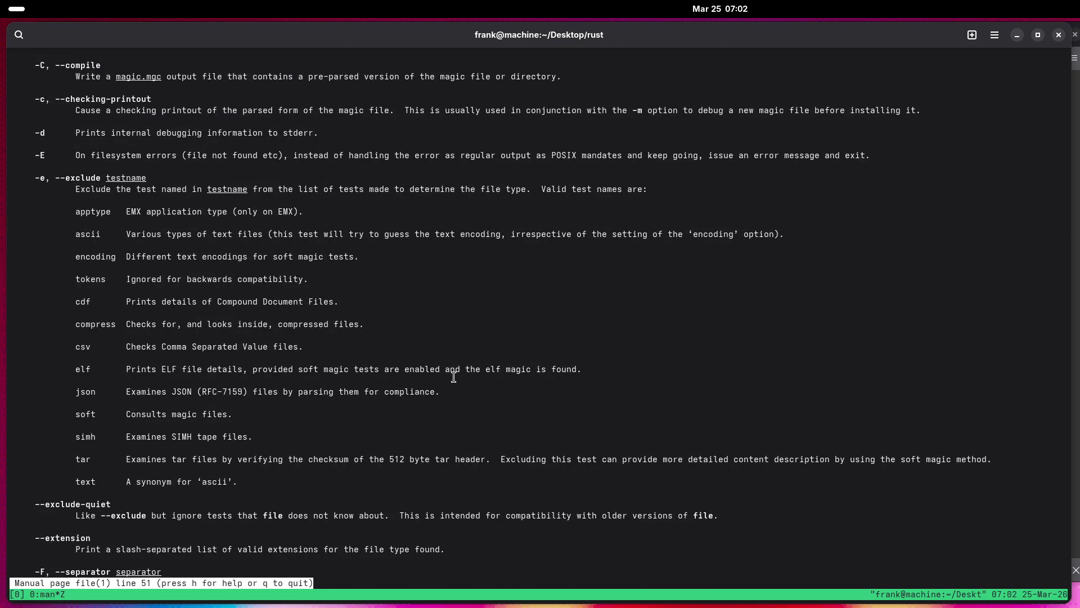
scroll(458, 373, up, 5)
scroll(458, 373, down, 8)
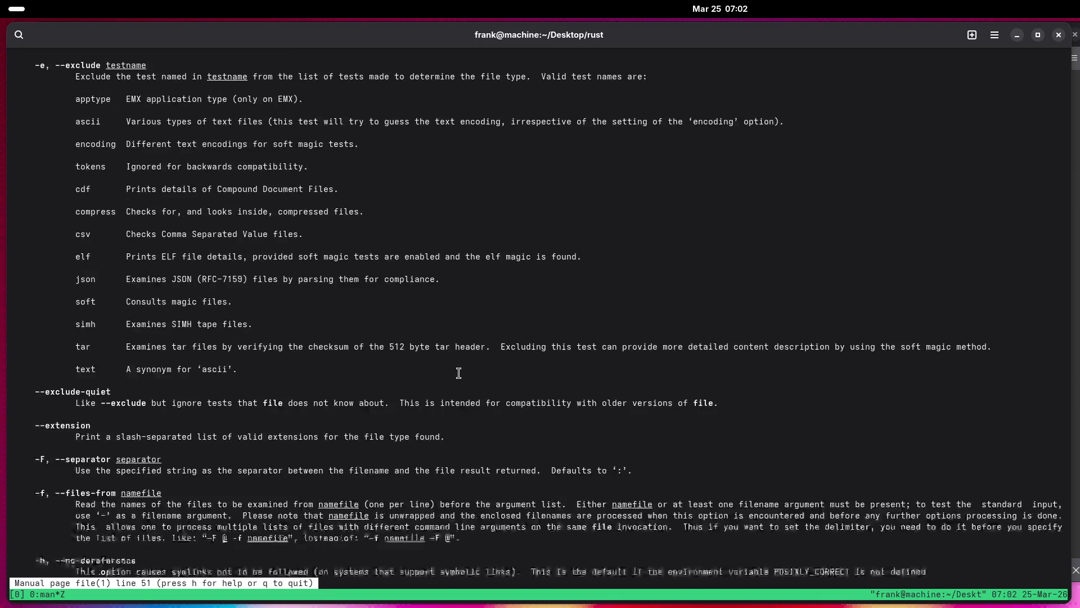
scroll(459, 373, down, 8)
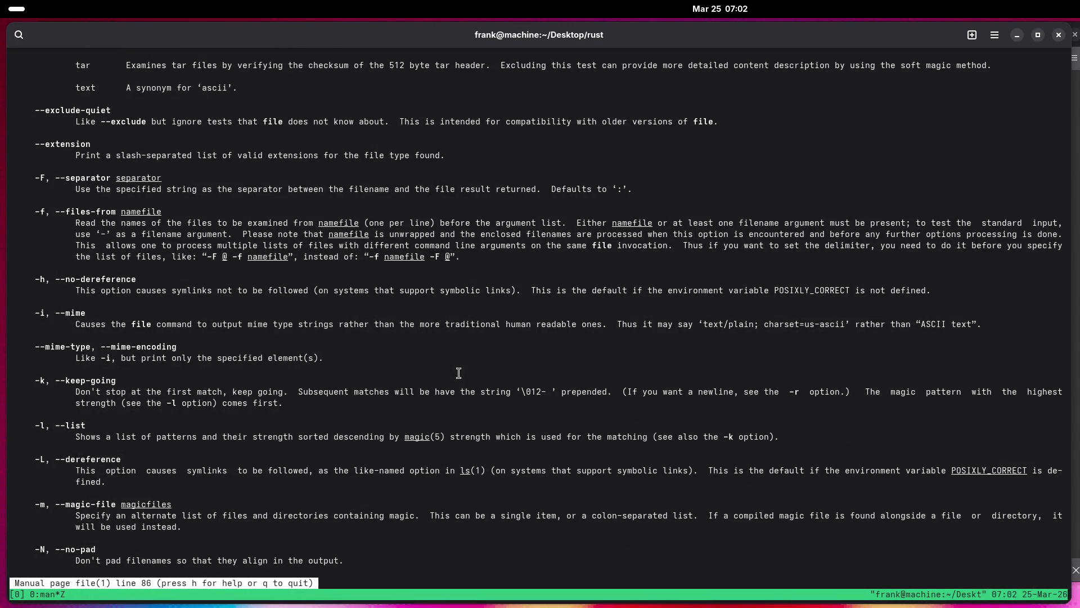
scroll(459, 373, down, 2)
scroll(459, 373, down, 2)
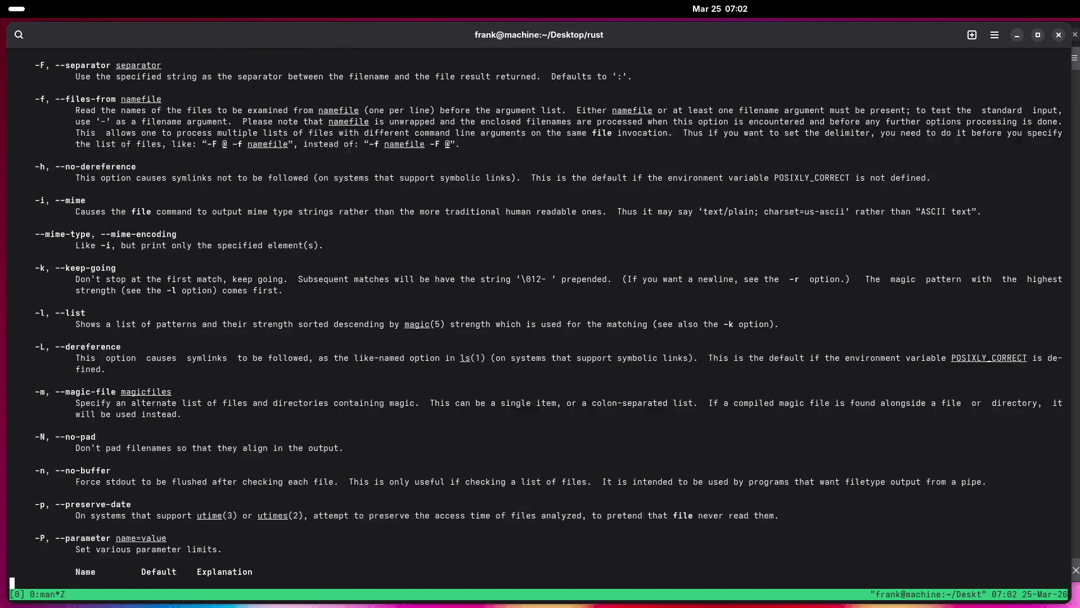
key(q)
key(Up)
key(ctrl+c)
text(file -l)
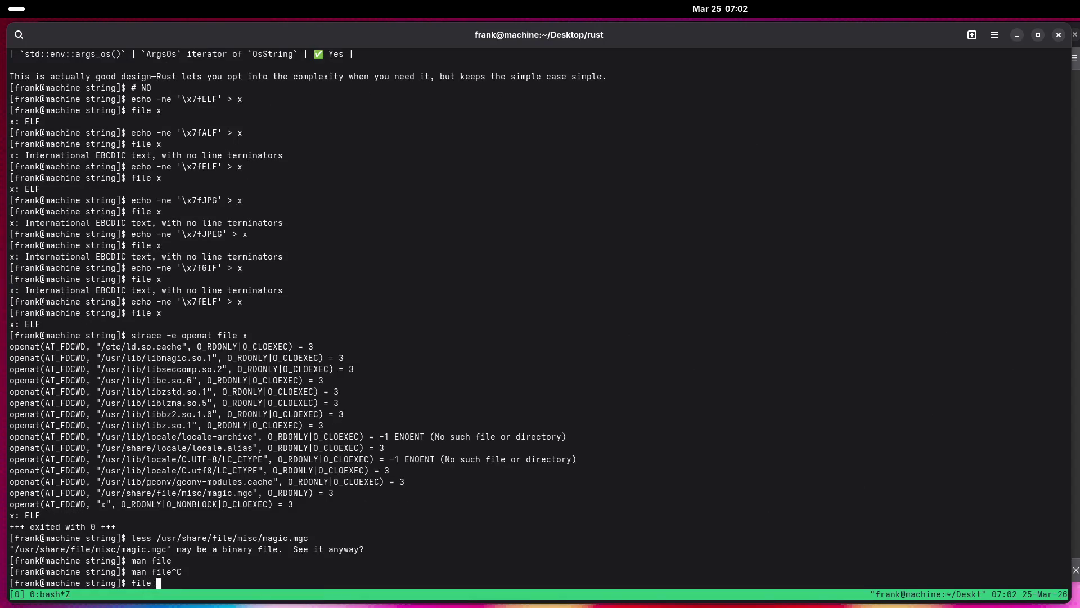
List the magic pattern strengths with file -l and page the output through less.
key(Return)
key(Up)
text(| less)
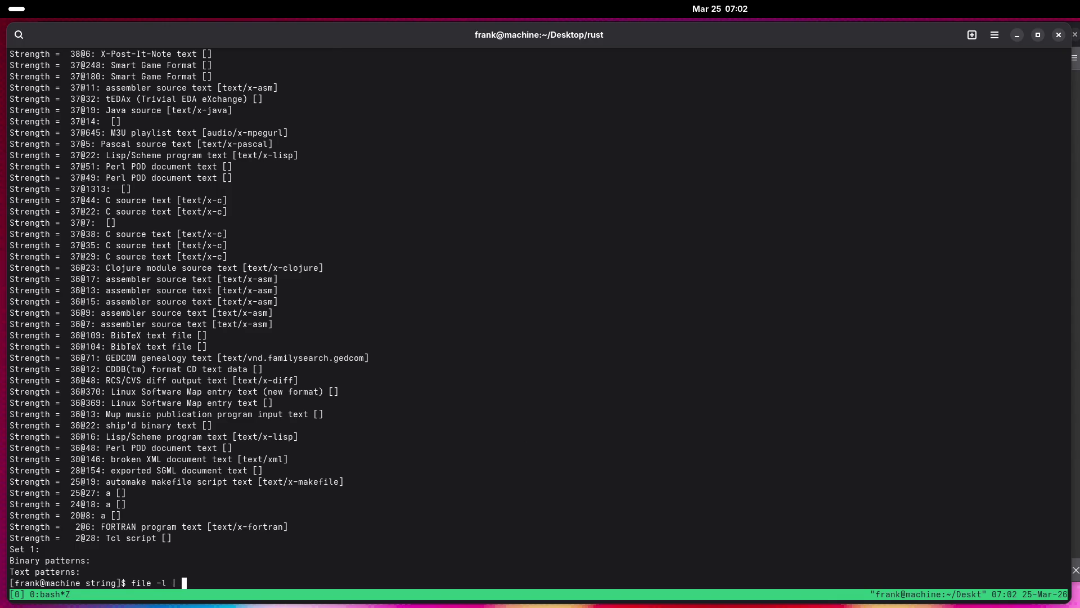
key(Return)
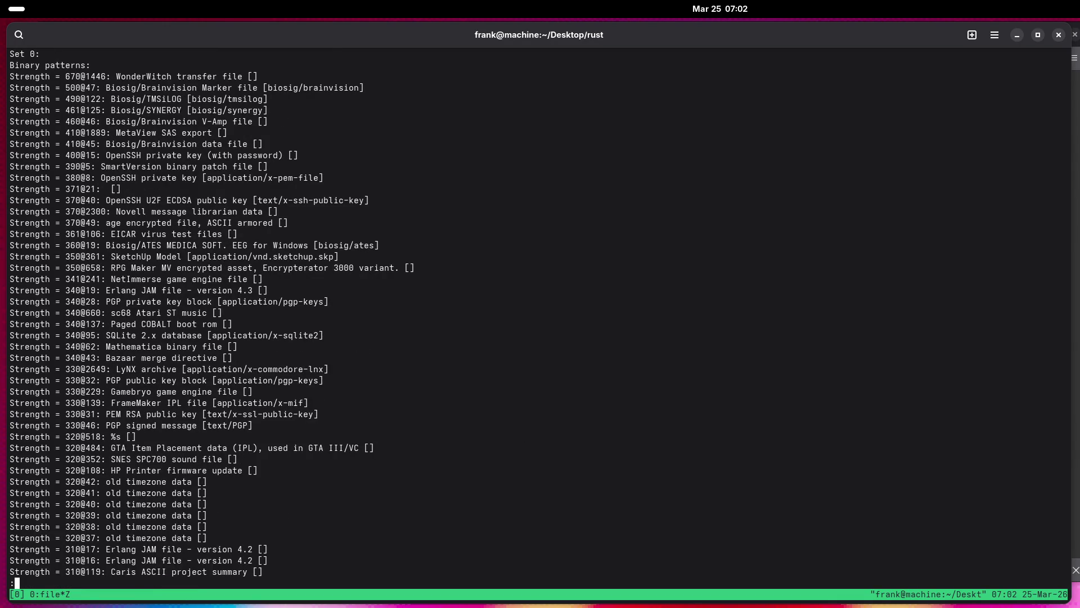
Search the pattern list for ELF, step through the matches, and quit less.
text(/ELF)
key(Return)
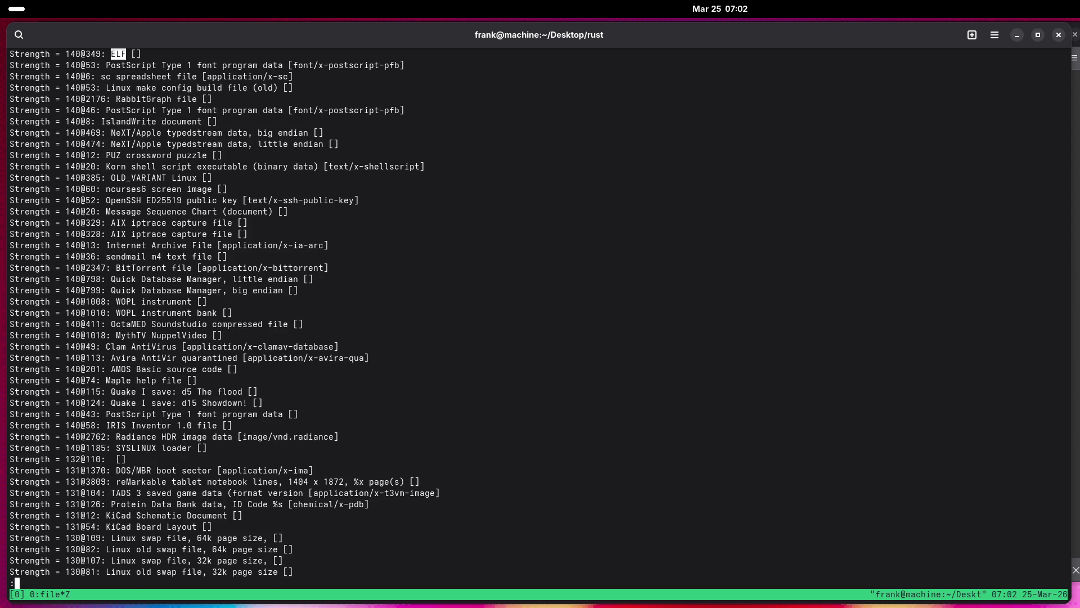
key(Up)
key(Up)
key(Up)
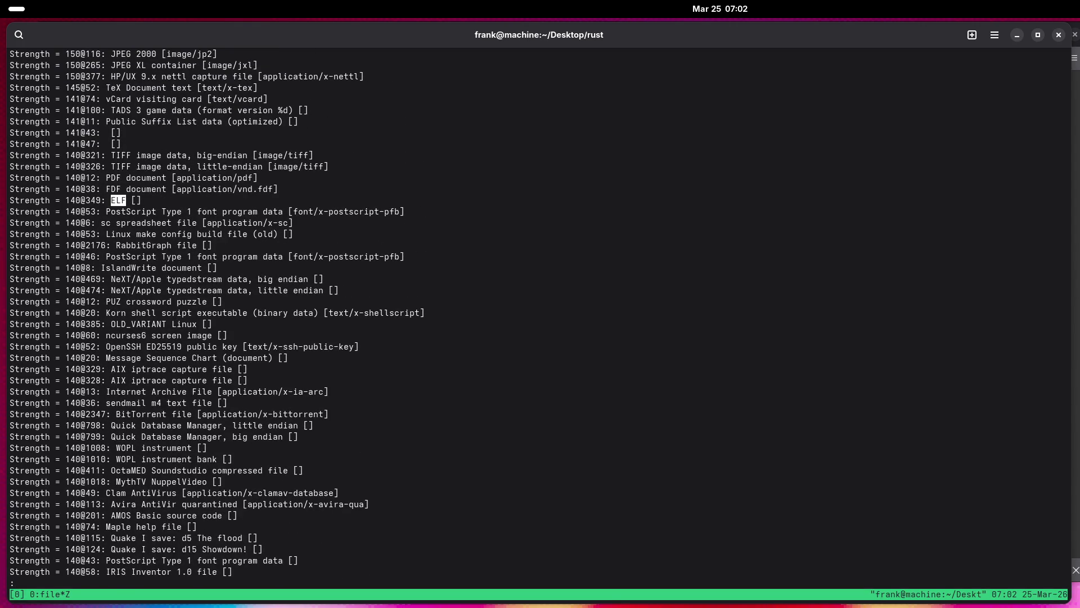
key(Page_Down)
key(Page_Down)
key(Page_Down)
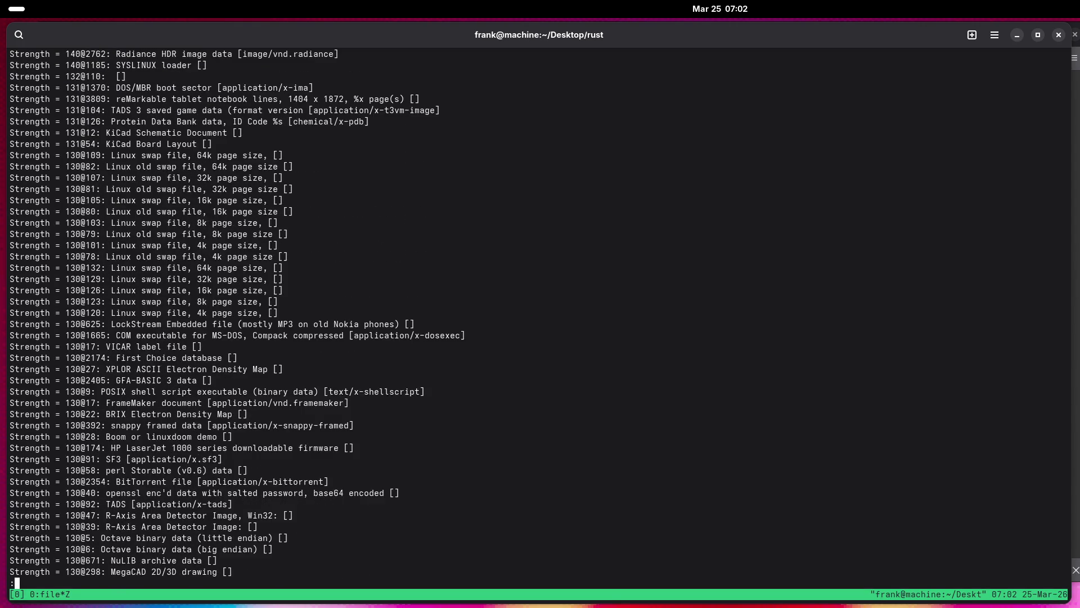
key(n)
key(n)
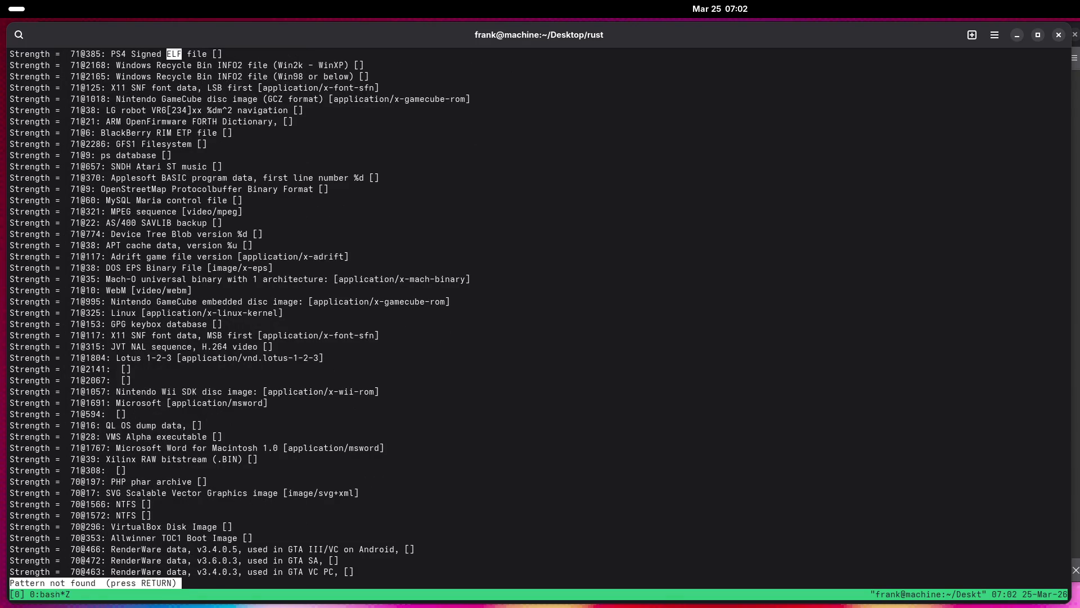
key(n)
key(g)
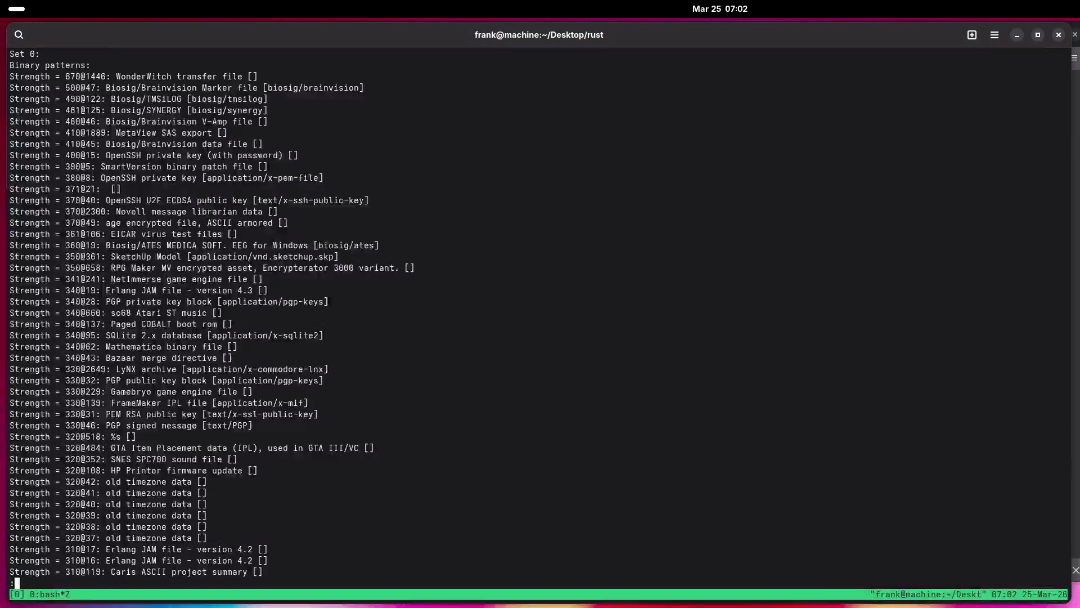
key(n)
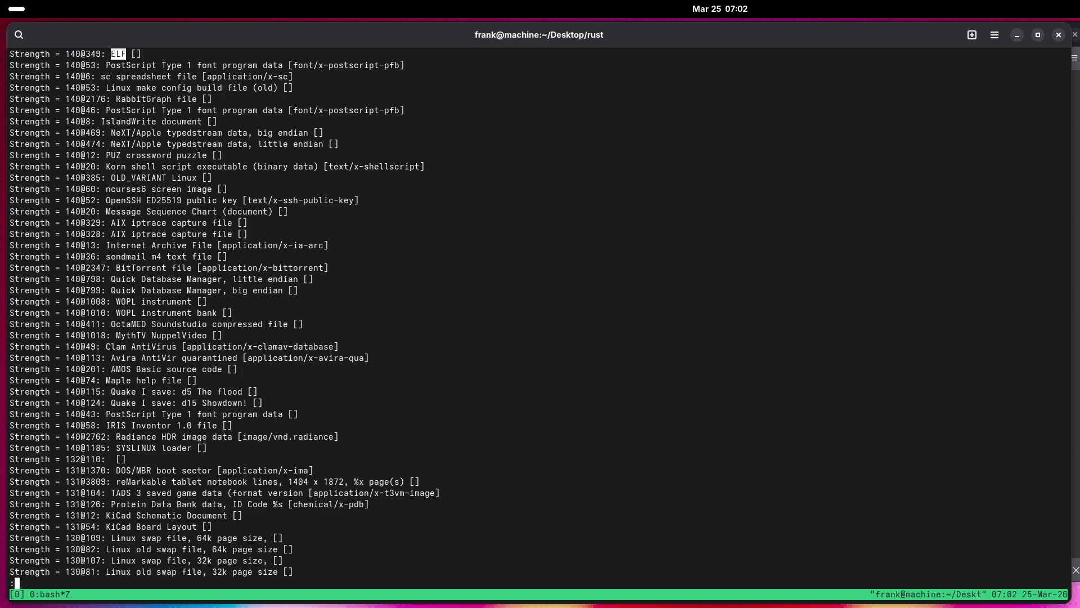
key(q)
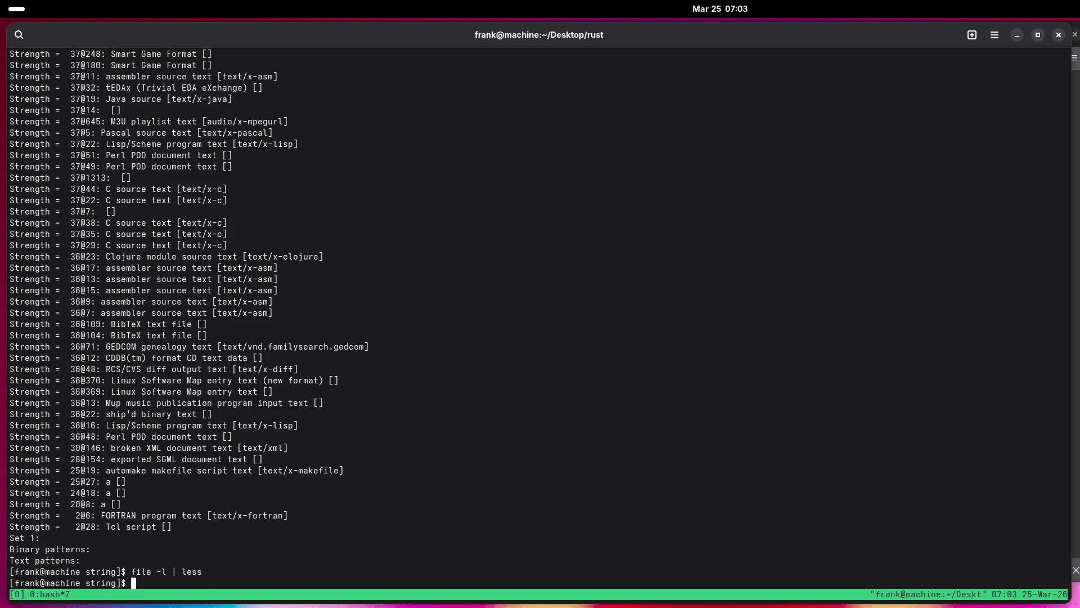
Rerun file -l | less, page to the end of the list, and quit.
key(Up)
key(Return)
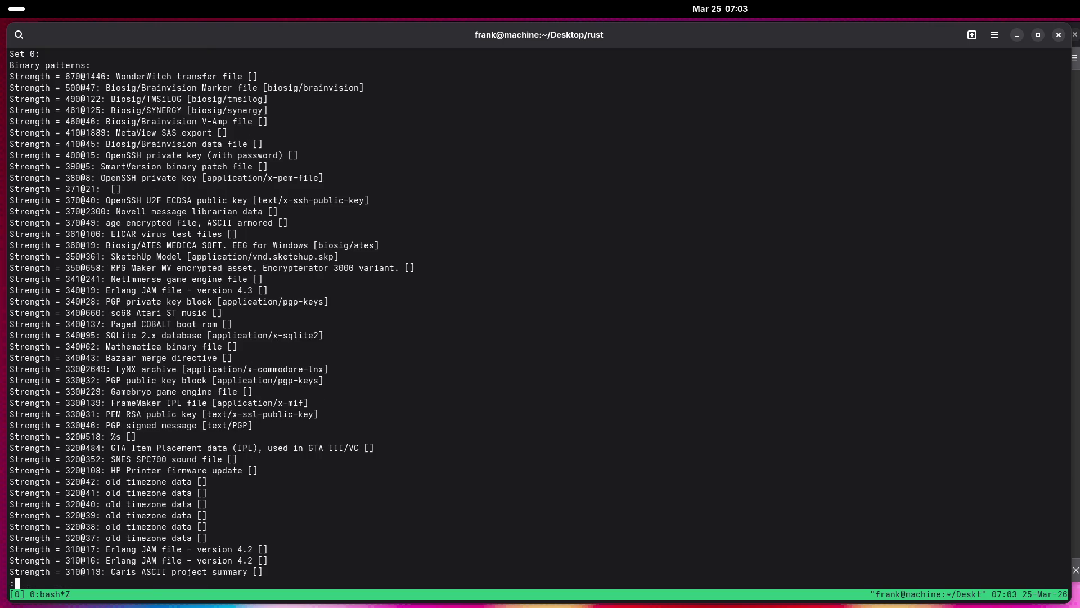
key(space)
key(space)
key(space)
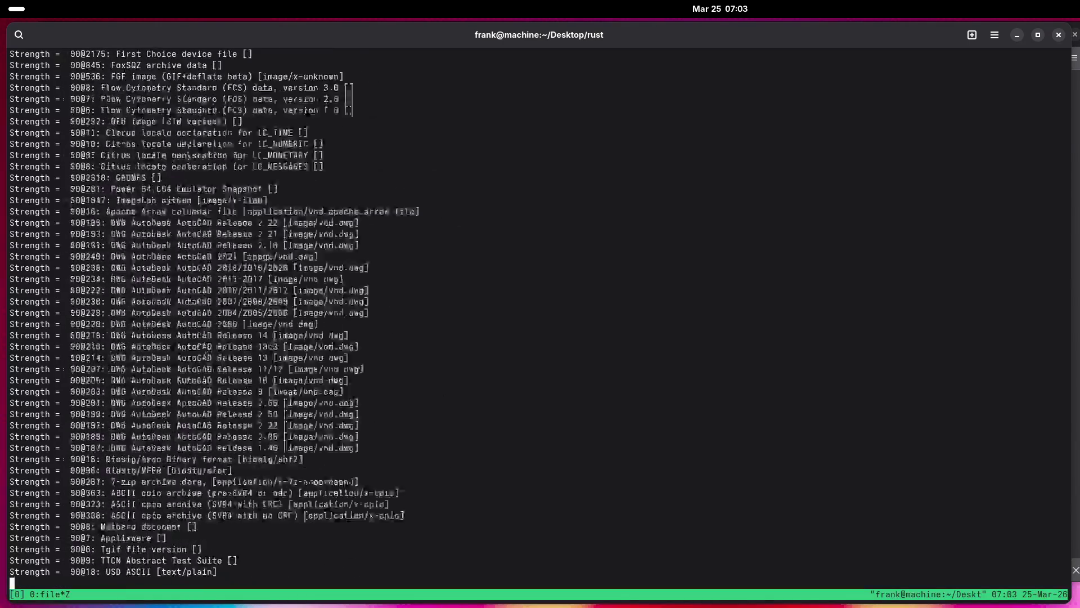
key(space)
key(space)
key(space)
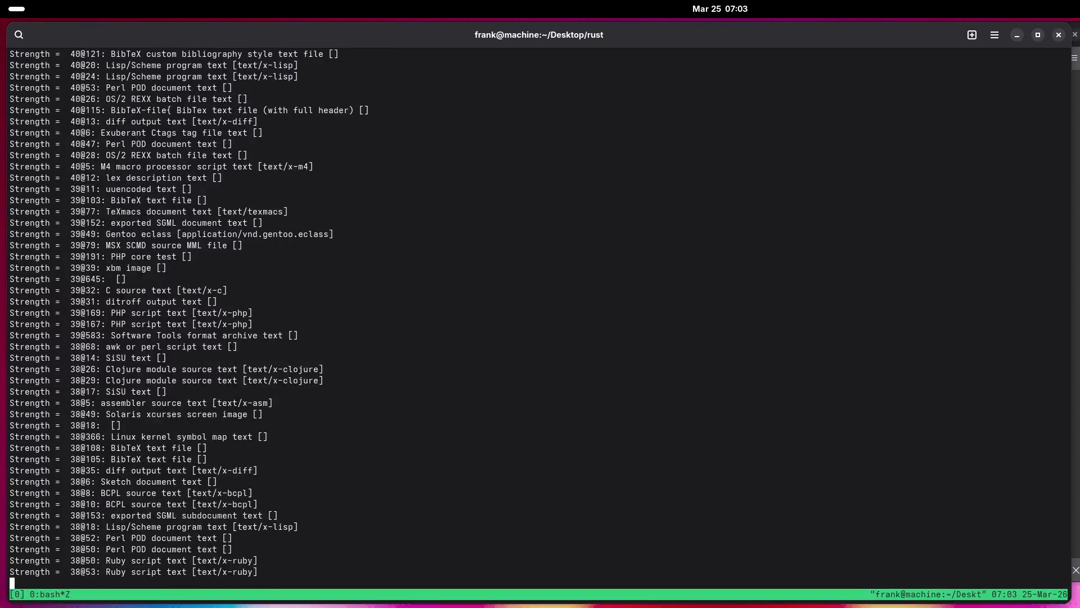
key(space)
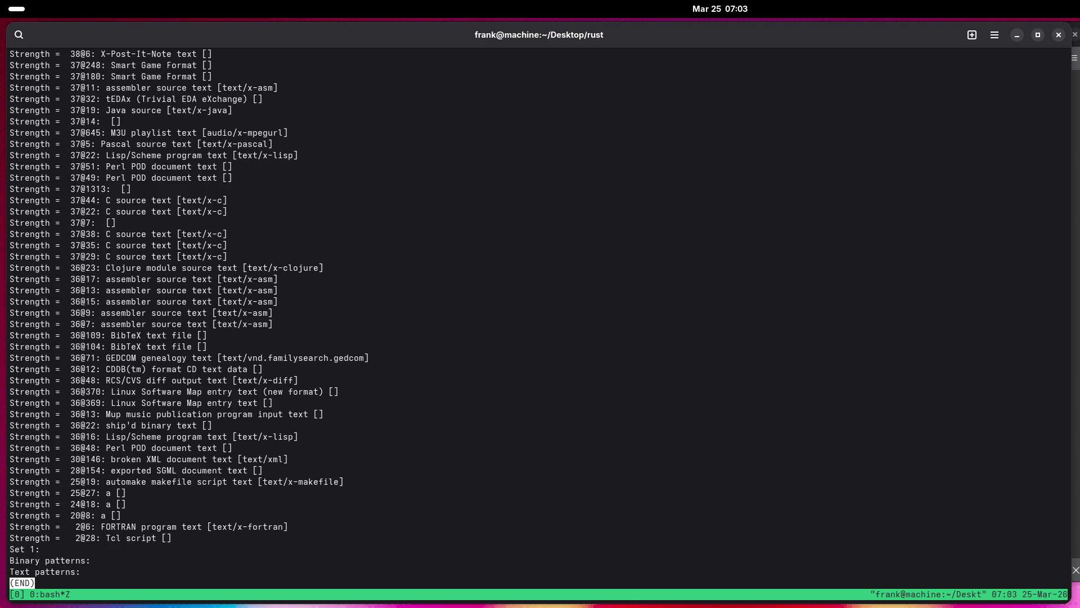
text(qman file)
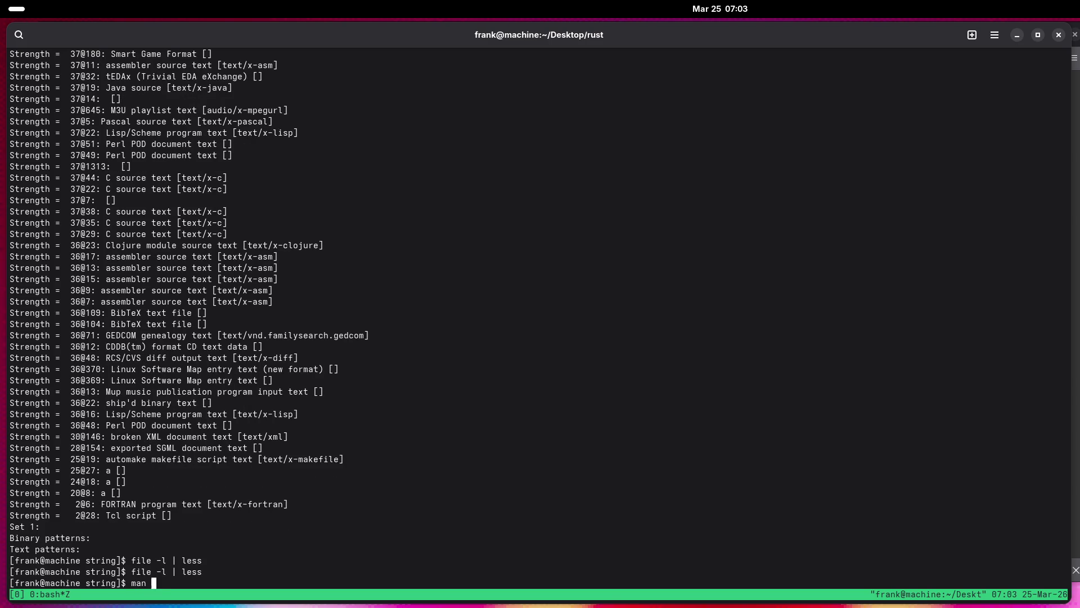
Open the file(1) manual, scroll to FILES, and right-click the /usr/share/file/misc/magic path.
key(Return)
scroll(393, 544, down, 13)
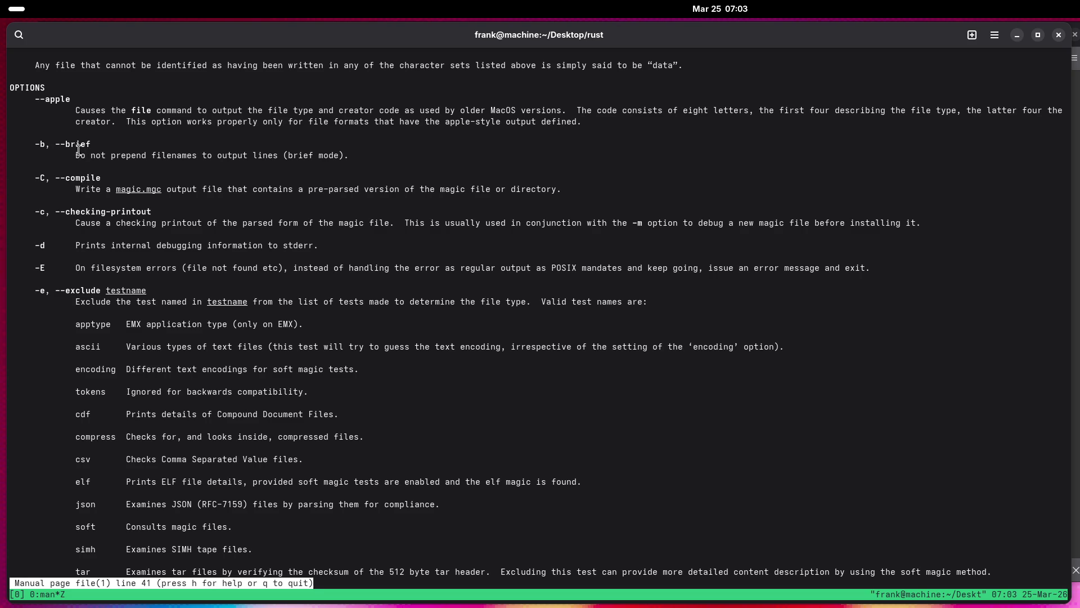
scroll(12, 236, down, 5)
scroll(20, 278, up, 3)
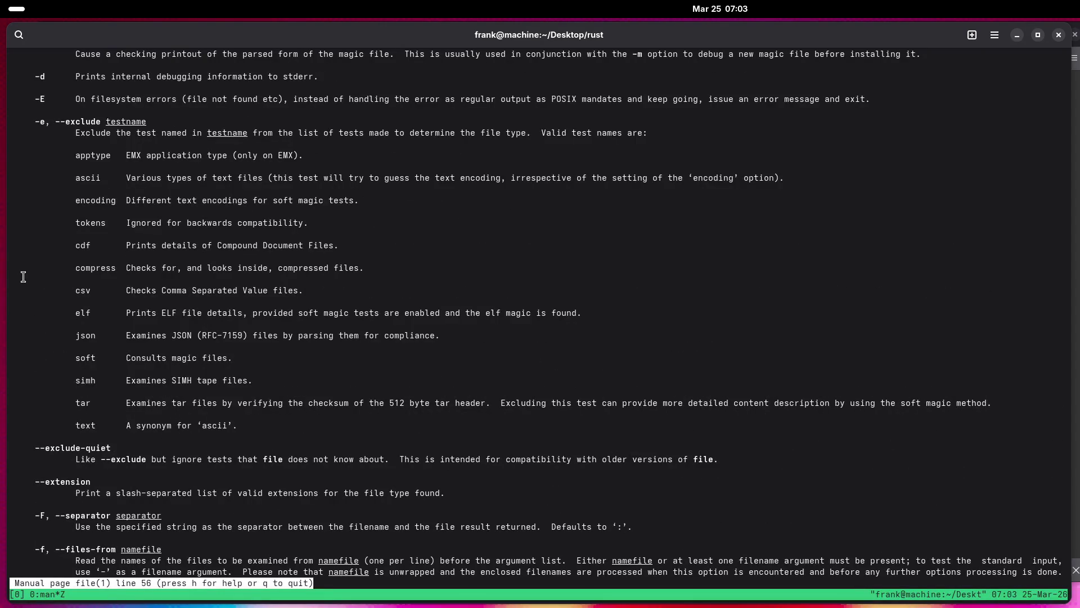
scroll(24, 276, down, 8)
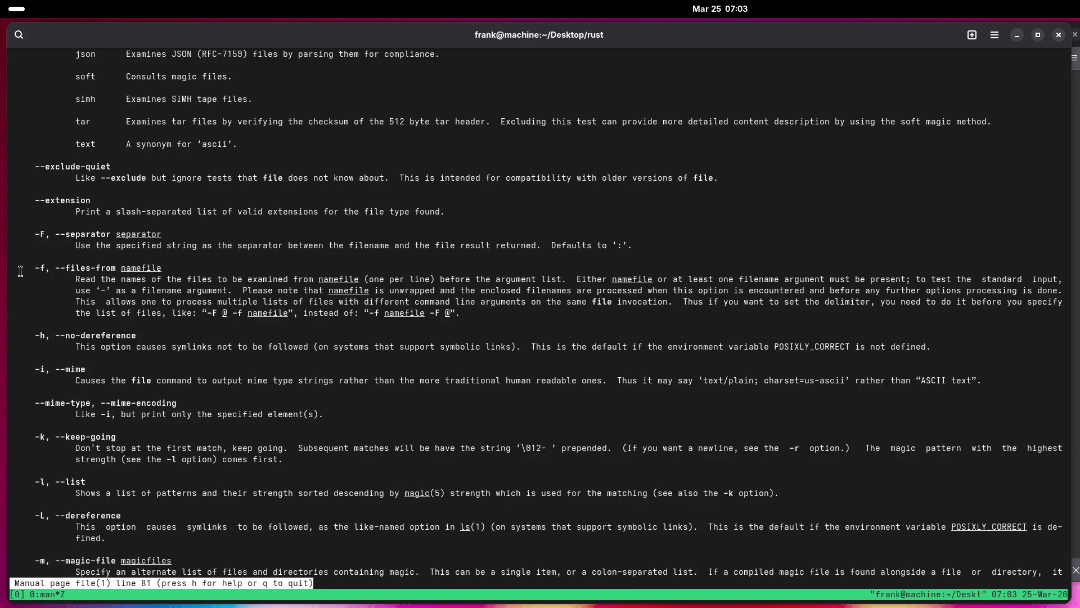
scroll(20, 270, down, 5)
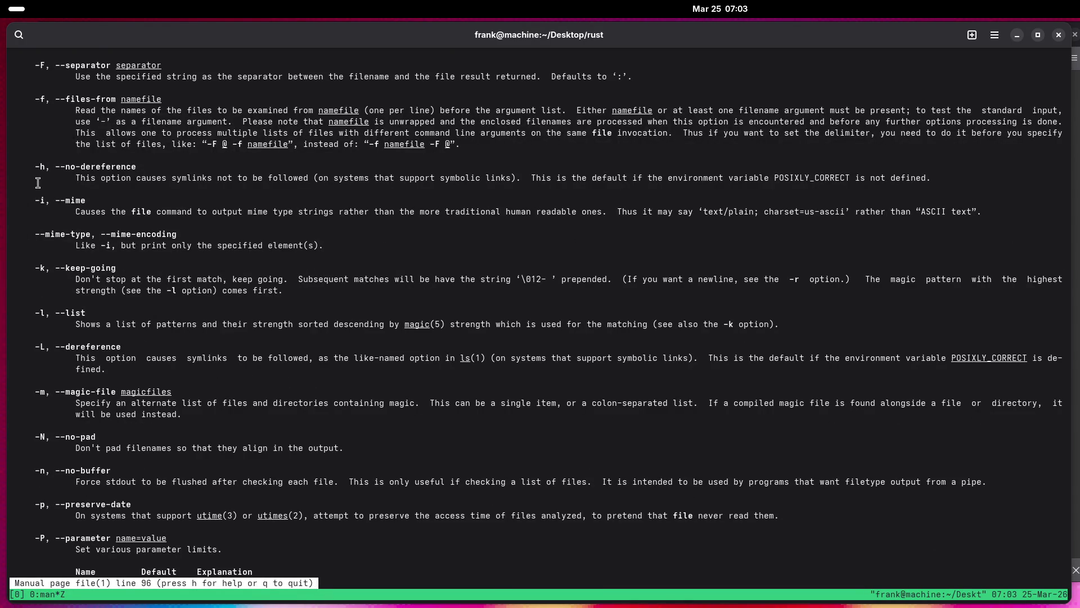
scroll(29, 207, down, 2)
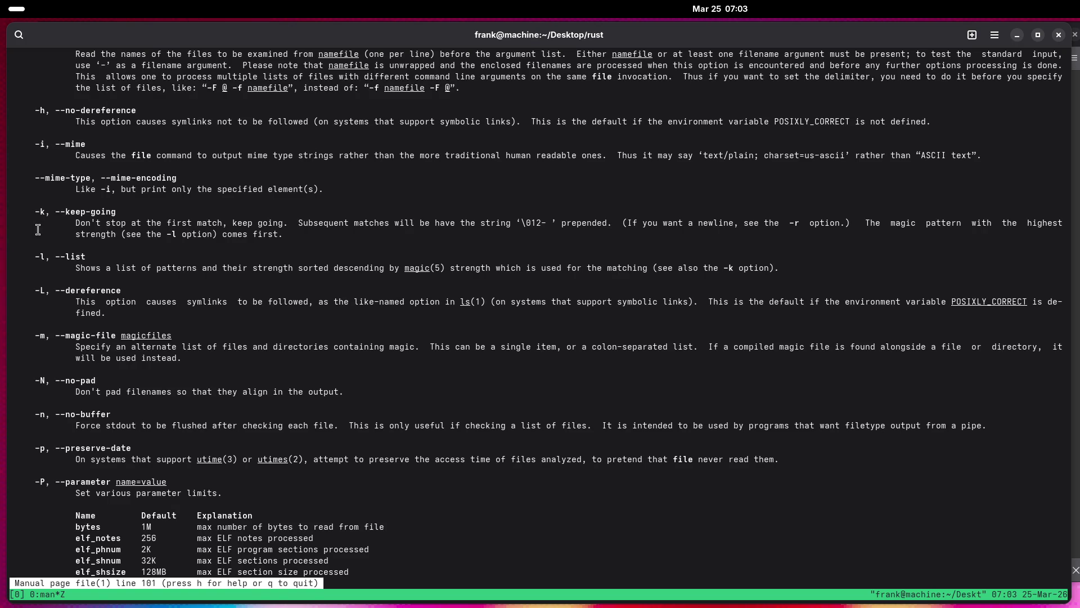
scroll(37, 229, down, 5)
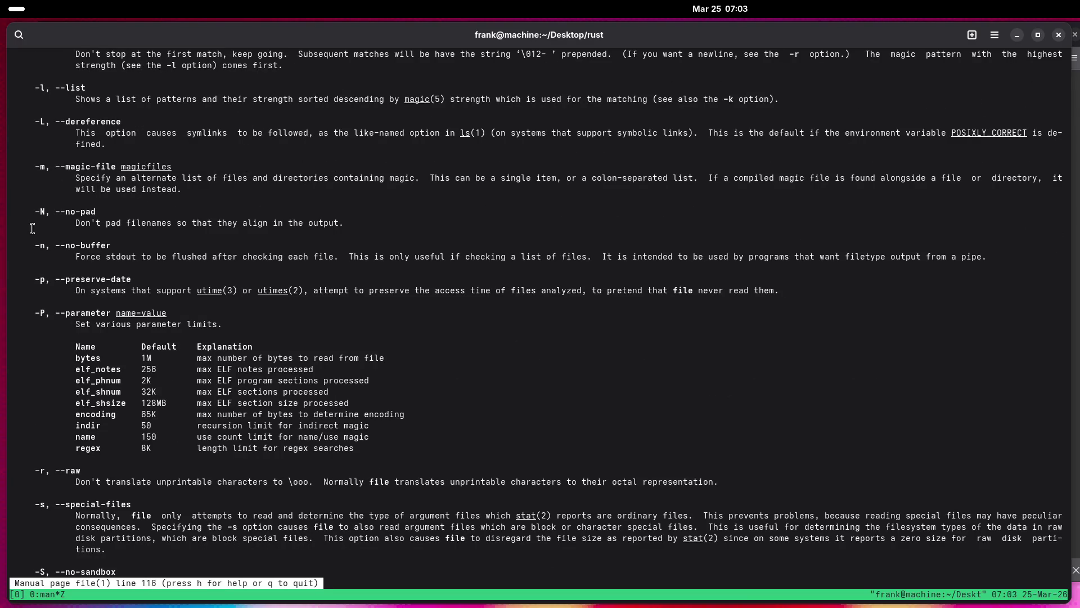
scroll(32, 227, down, 7)
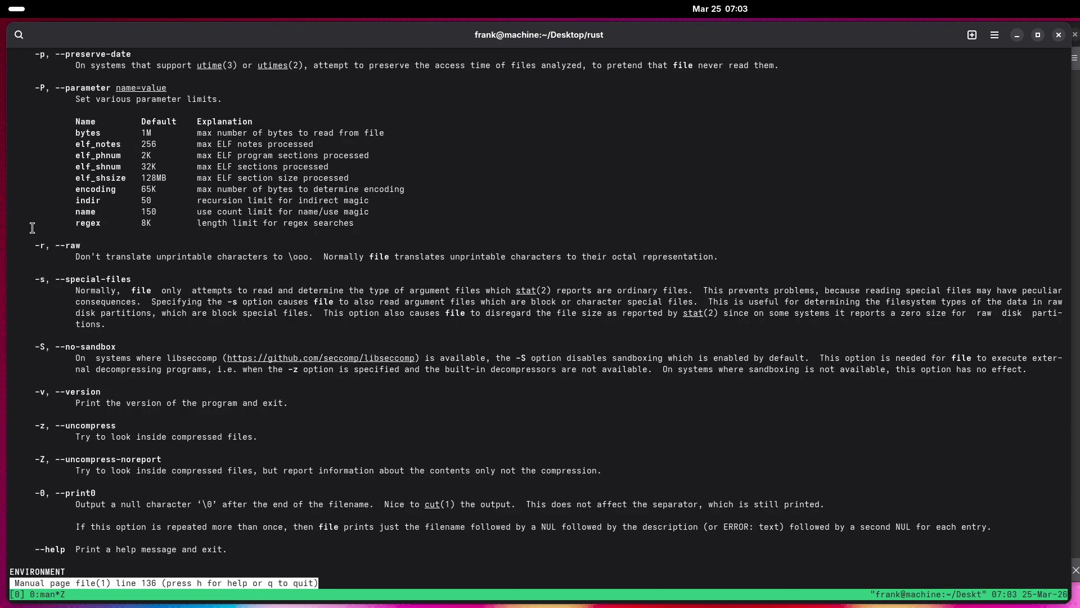
scroll(30, 228, down, 2)
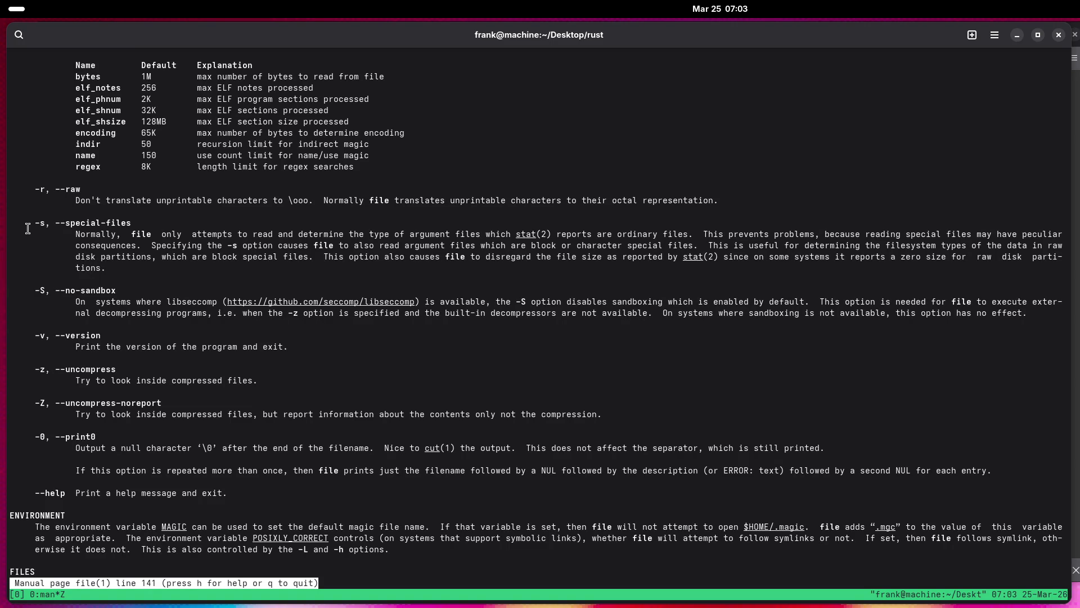
scroll(27, 228, down, 5)
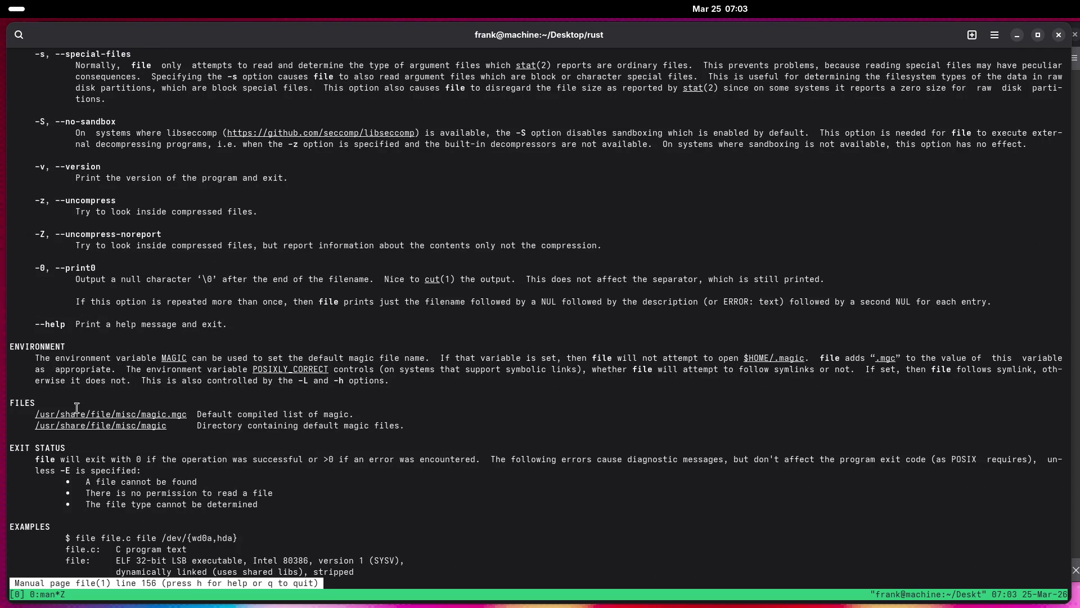
right_click(125, 425)
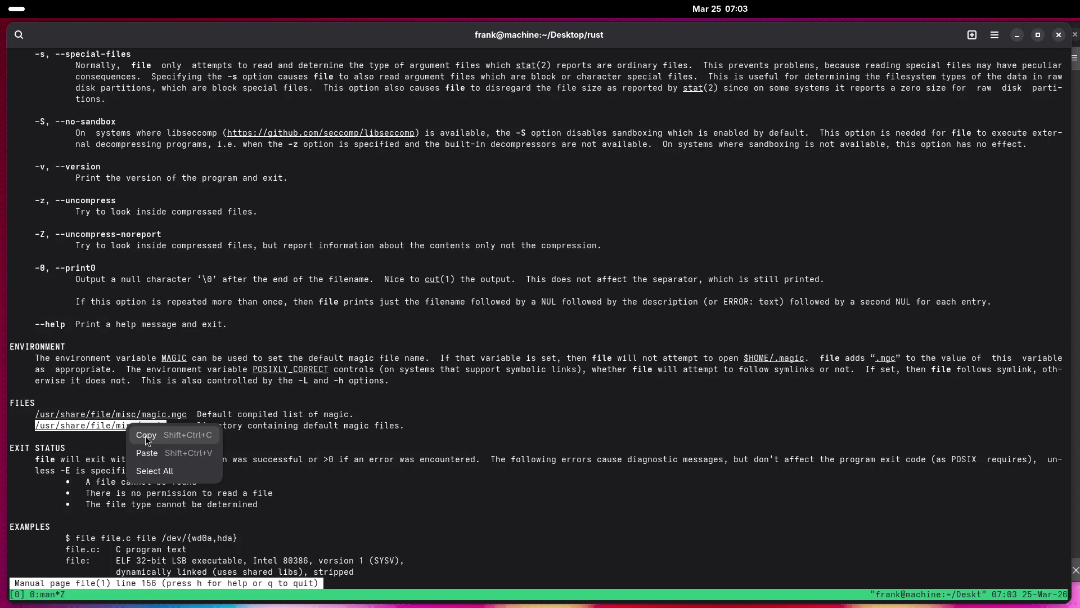
Copy the magic path, suspend the manual to ls it (no such file), then resume and quit.
click(163, 433)
key(ctrl+z)
text(ls)
text(/usr/share/file/misc/magic)
key(Return)
text(fg)
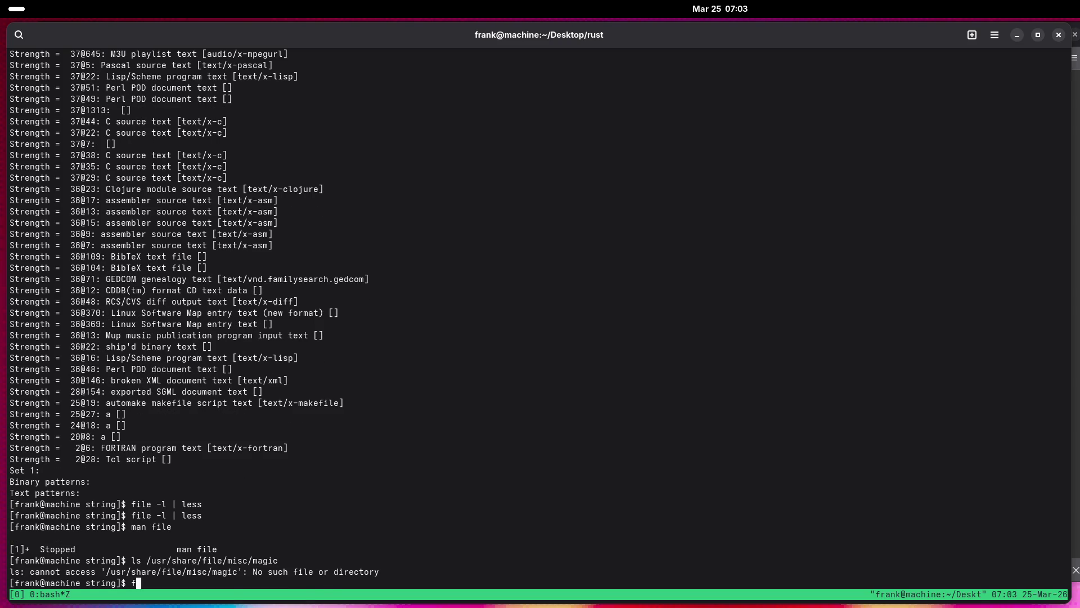
key(Return)
scroll(72, 465, down, 4)
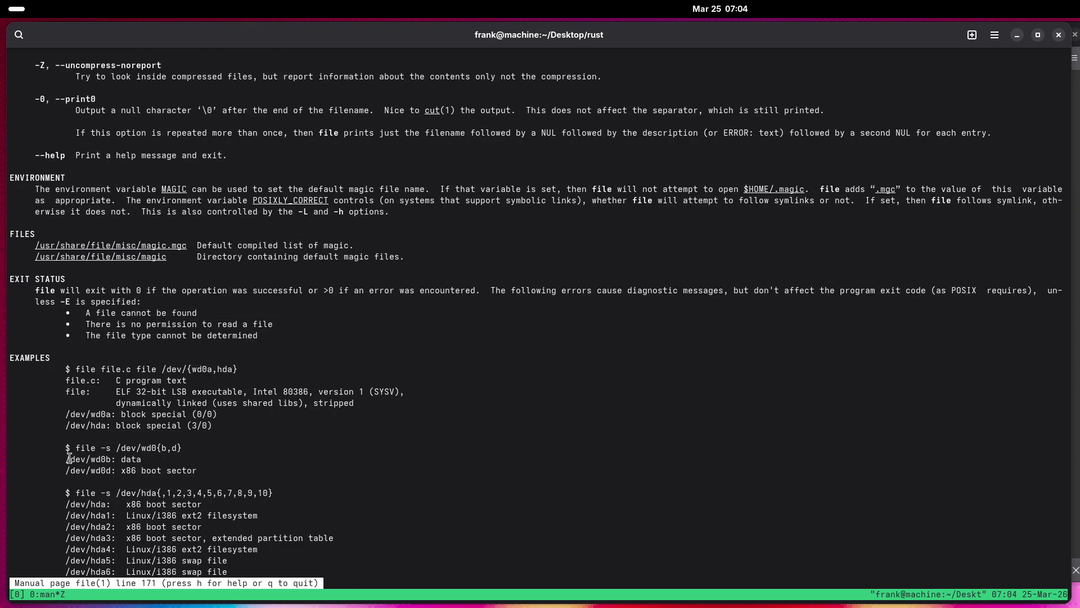
scroll(69, 458, down, 8)
scroll(61, 458, up, 5)
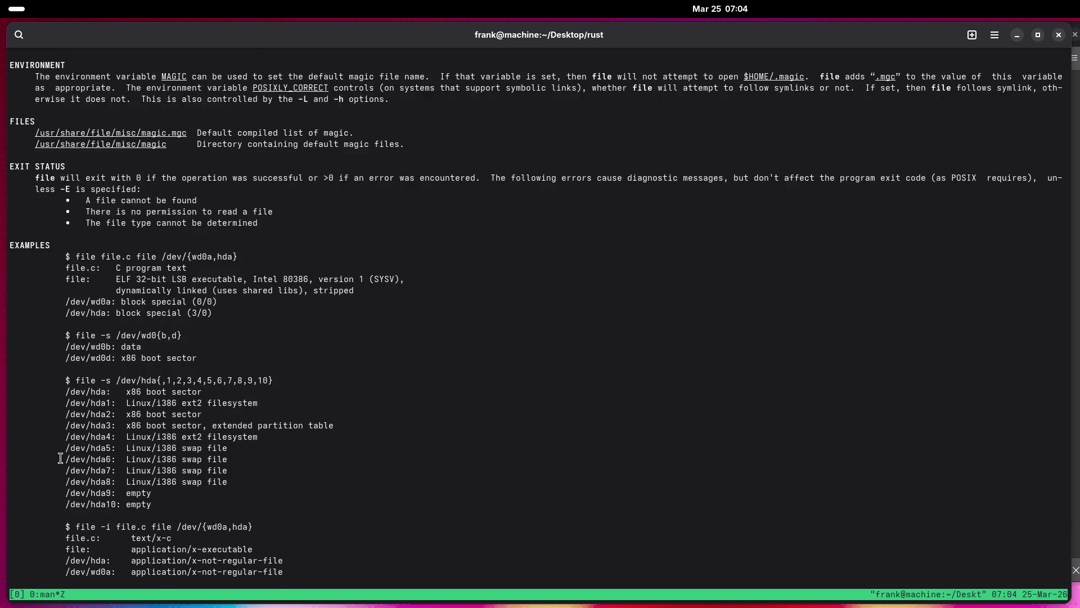
scroll(60, 458, up, 3)
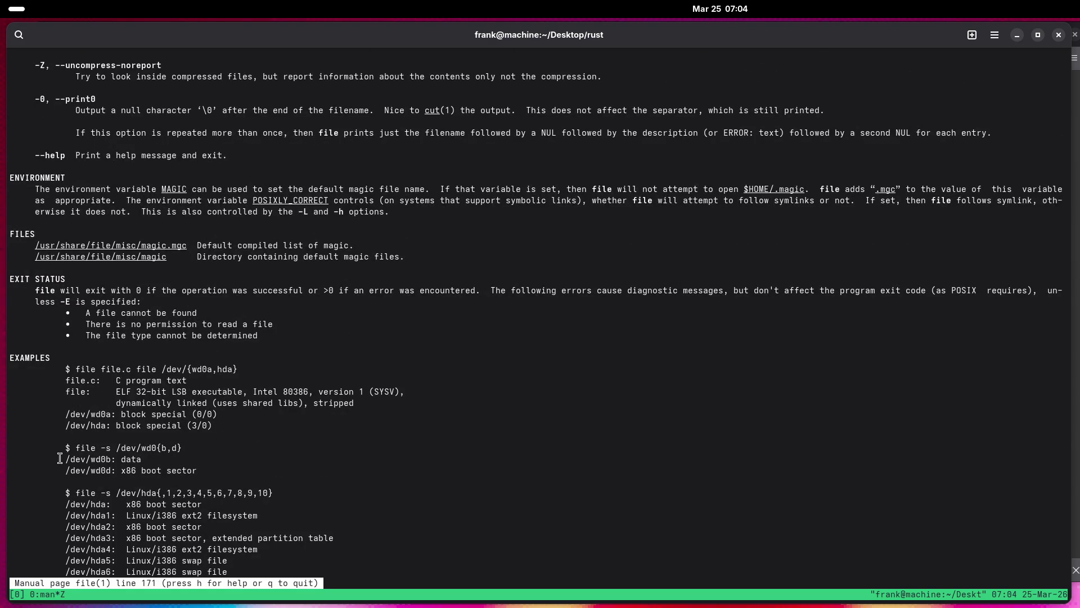
key(q)
Try editing the earlier less magic.mgc command, cancel it, and rerun man file.
key(Up)
key(Up)
key(Up)
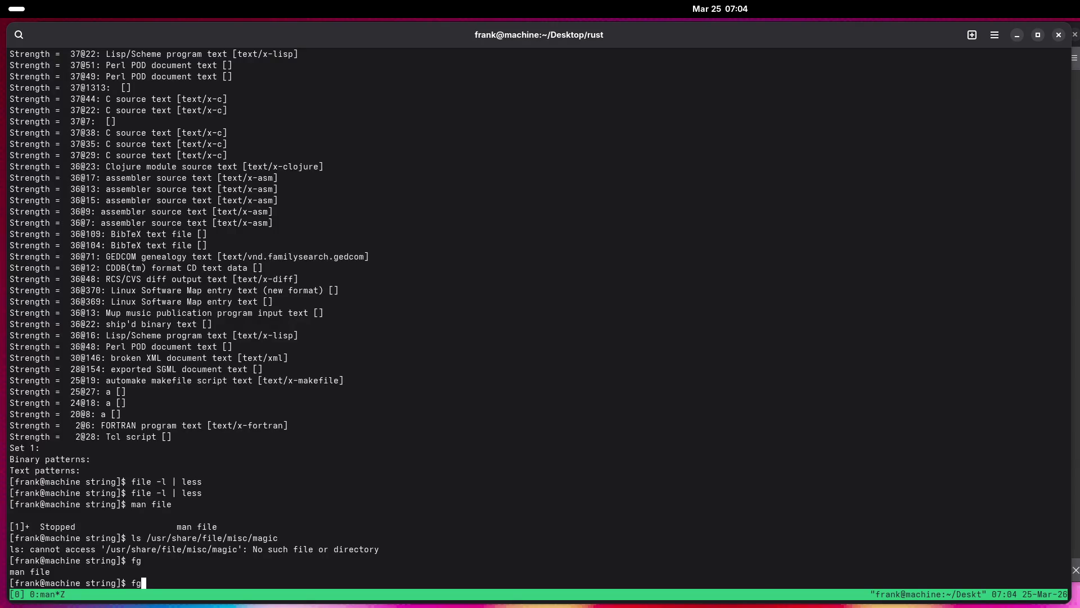
key(Up)
key(Up)
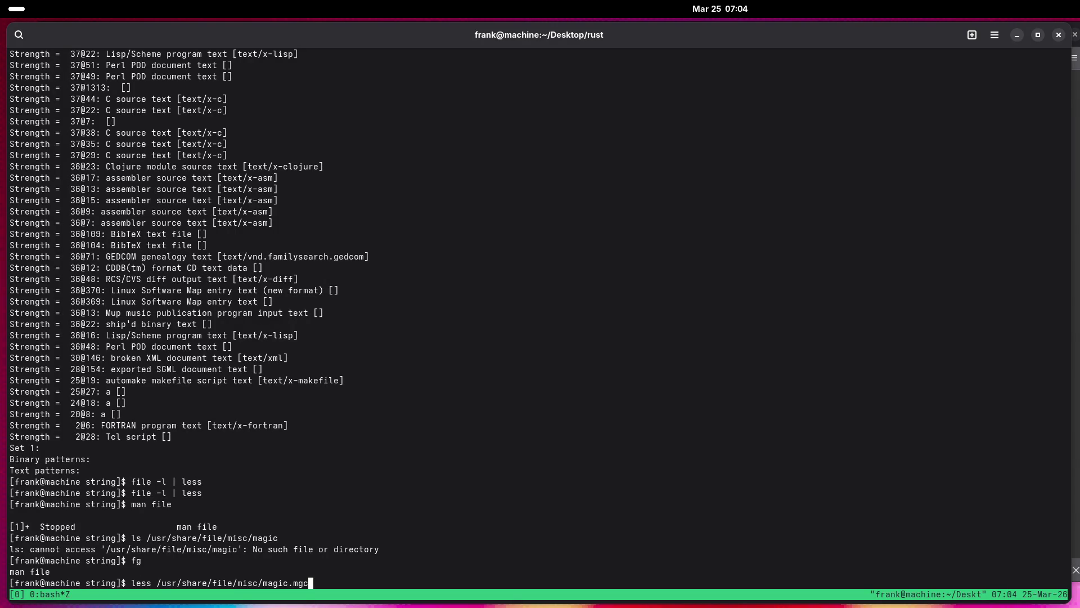
key(BackSpace)
key(BackSpace)
key(BackSpace)
key(Tab)
key(Tab)
key(Tab)
key(BackSpace)
key(BackSpace)
key(BackSpace)
key(Tab)
key(ctrl+c)
text(fg)
key(Return)
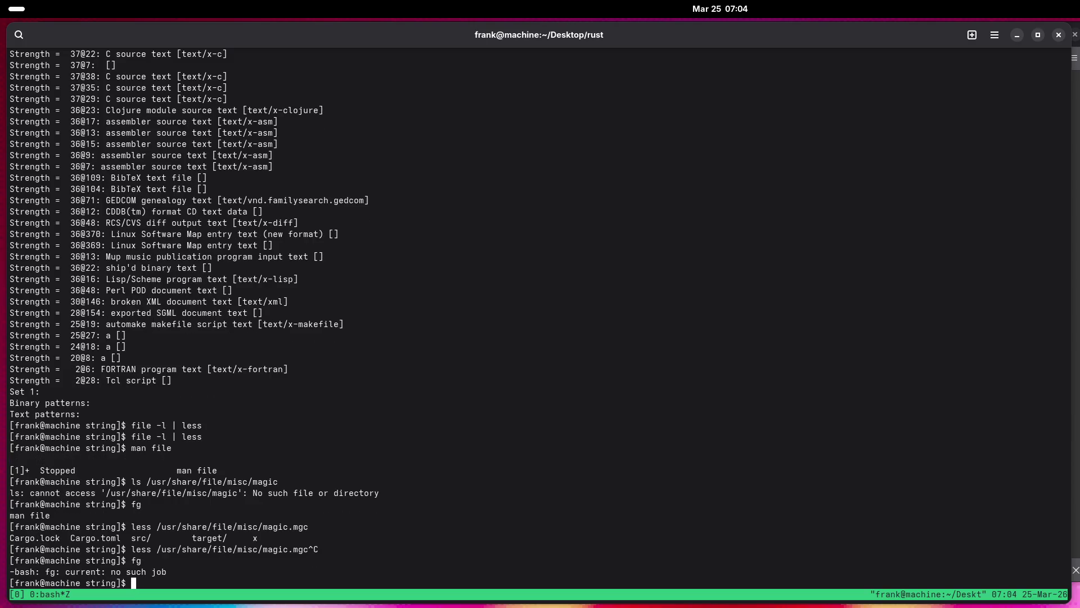
key(Up)
key(Up)
key(Up)
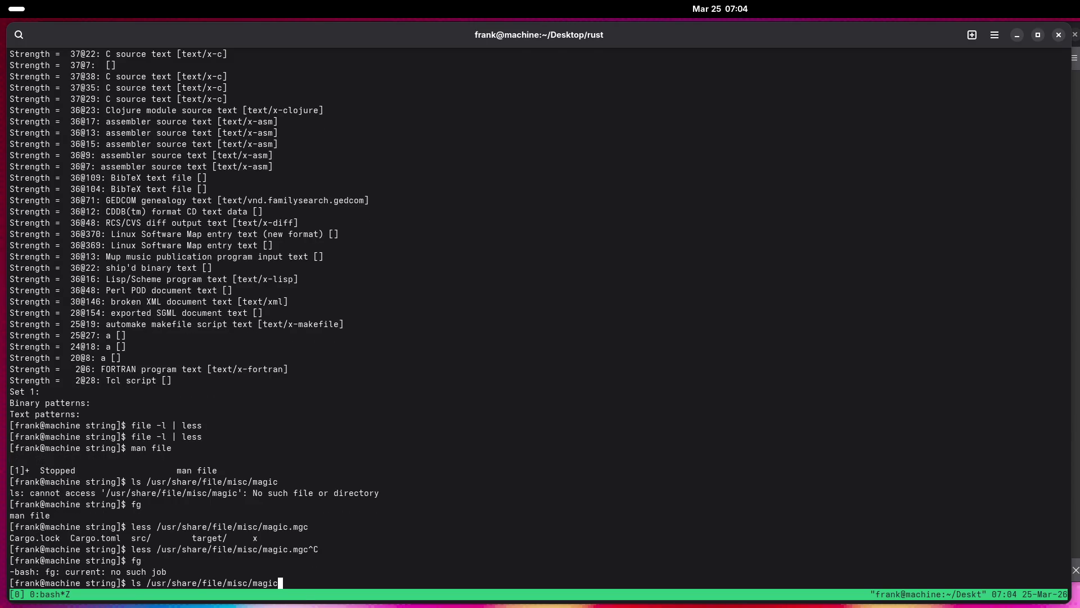
key(Return)
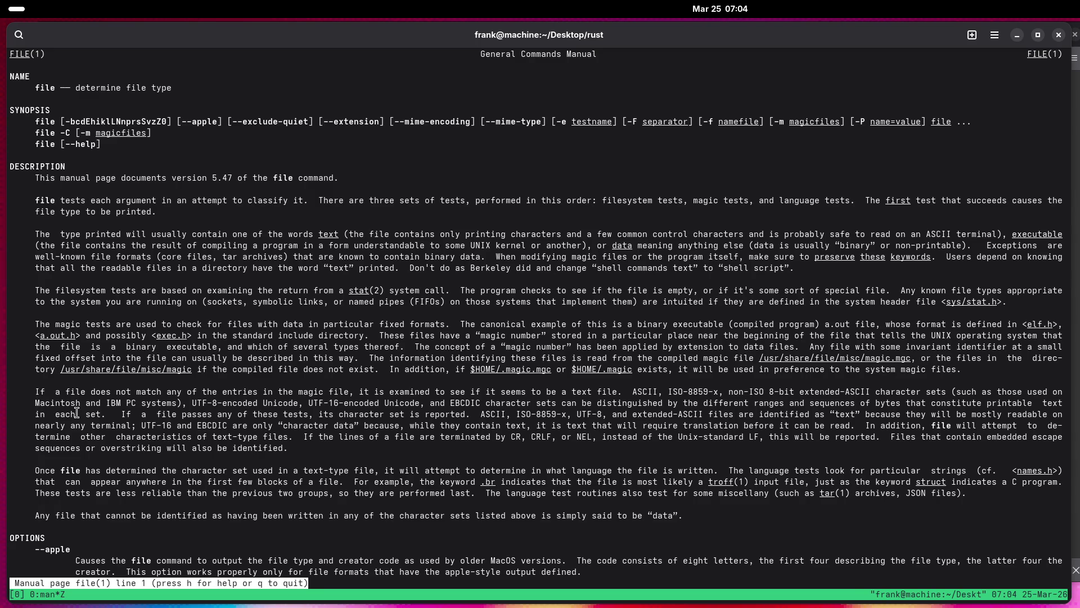
Scroll the file(1) manual down through its -k and -l options.
scroll(41, 400, down, 5)
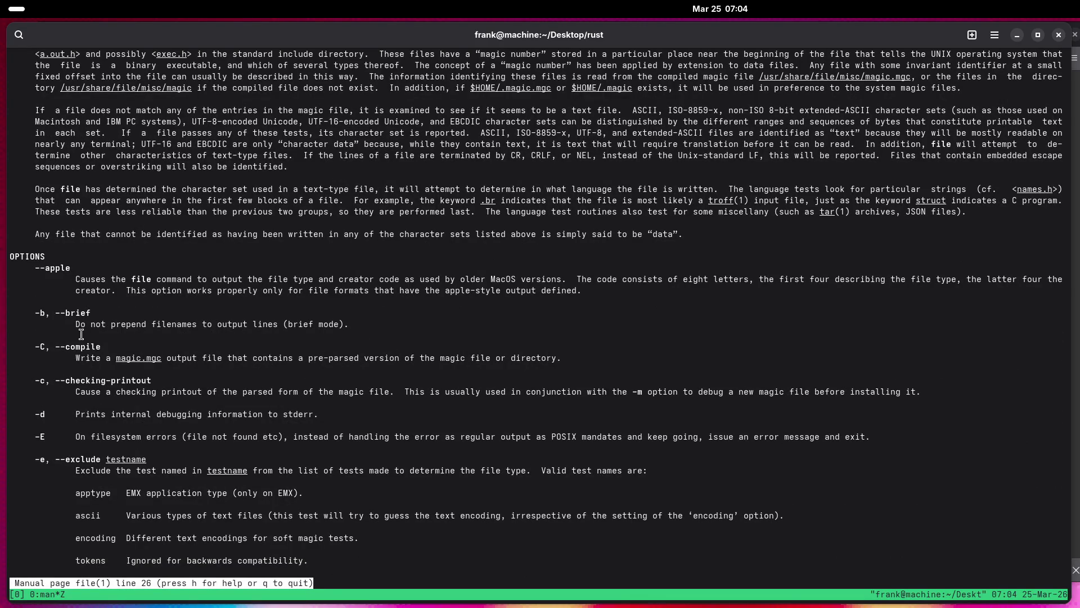
scroll(121, 394, down, 9)
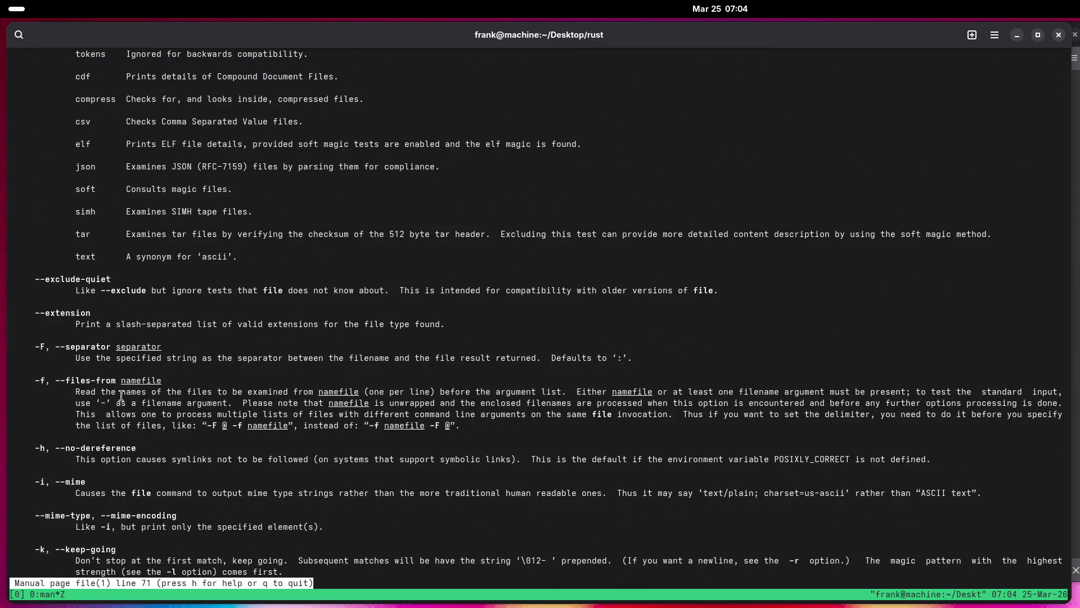
scroll(121, 395, down, 2)
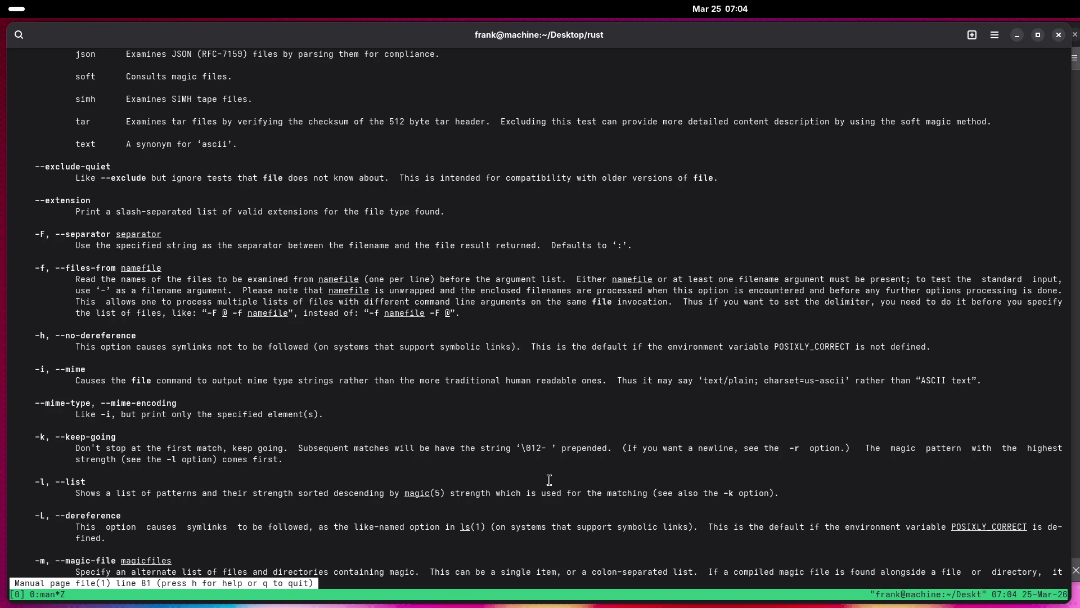
Quit the file manual, open man magic, and scroll through its type, test and message fields.
text(qman magic)
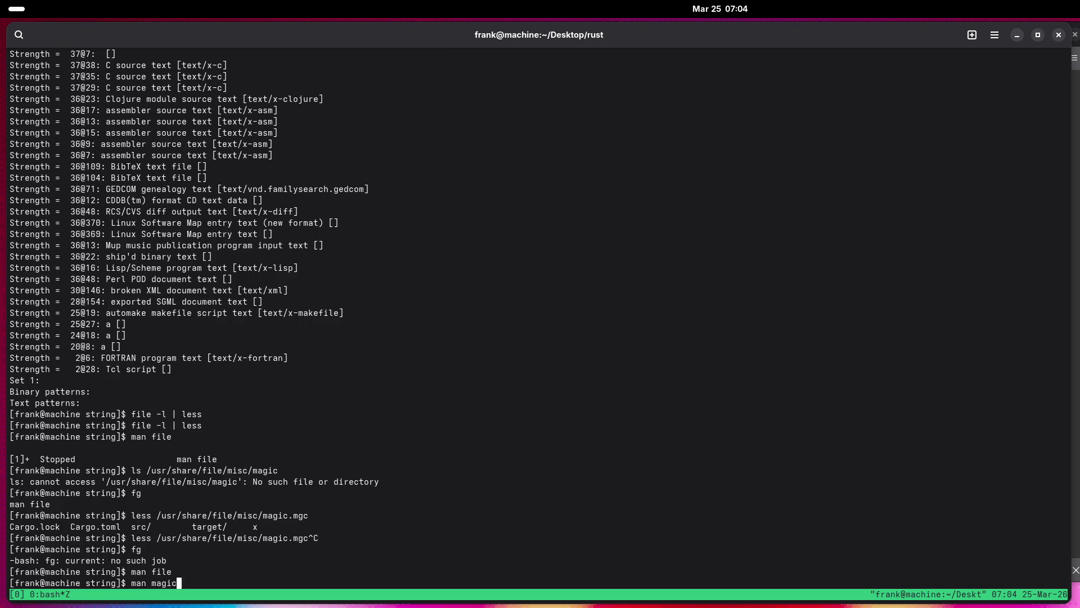
key(Return)
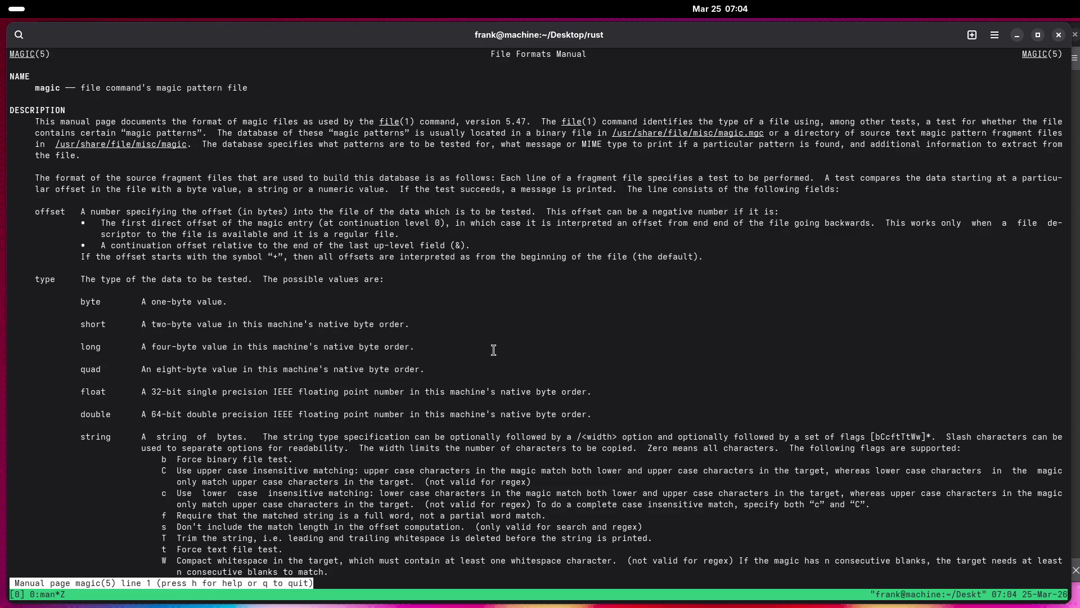
scroll(602, 258, down, 20)
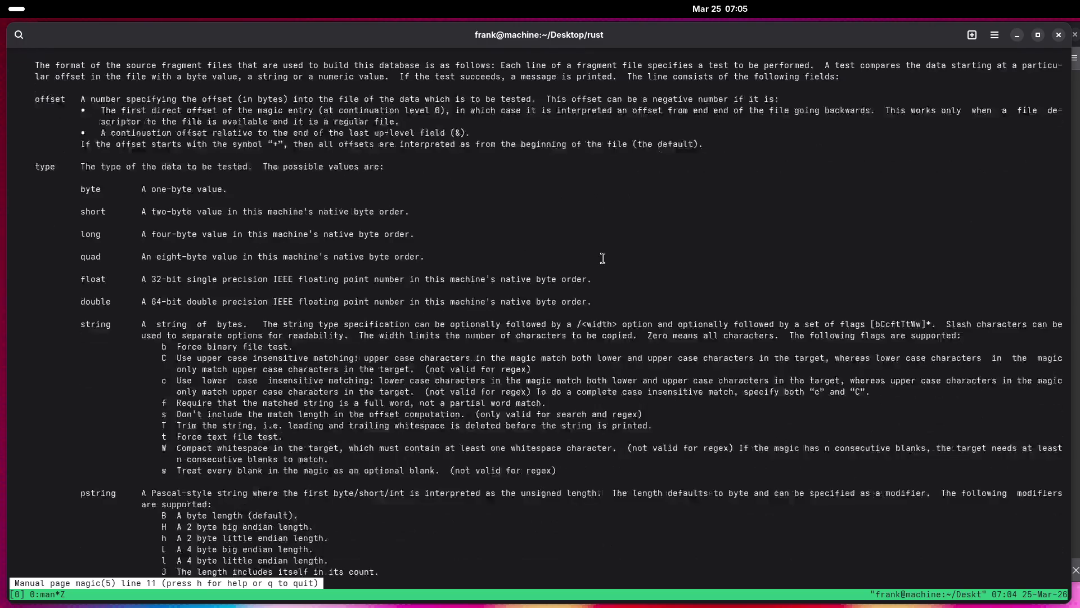
scroll(595, 248, down, 20)
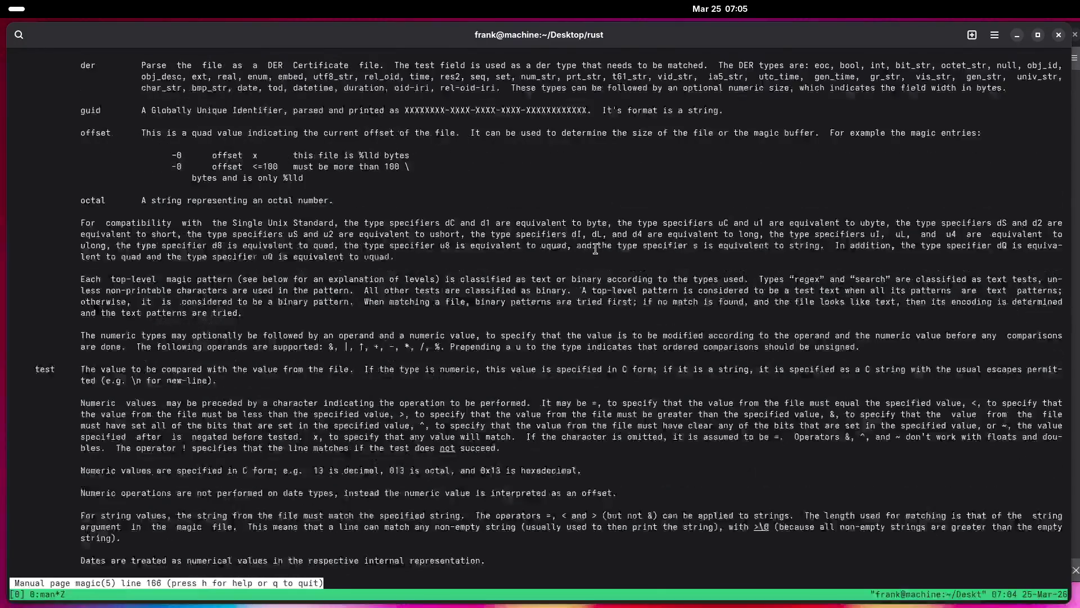
scroll(595, 248, down, 3)
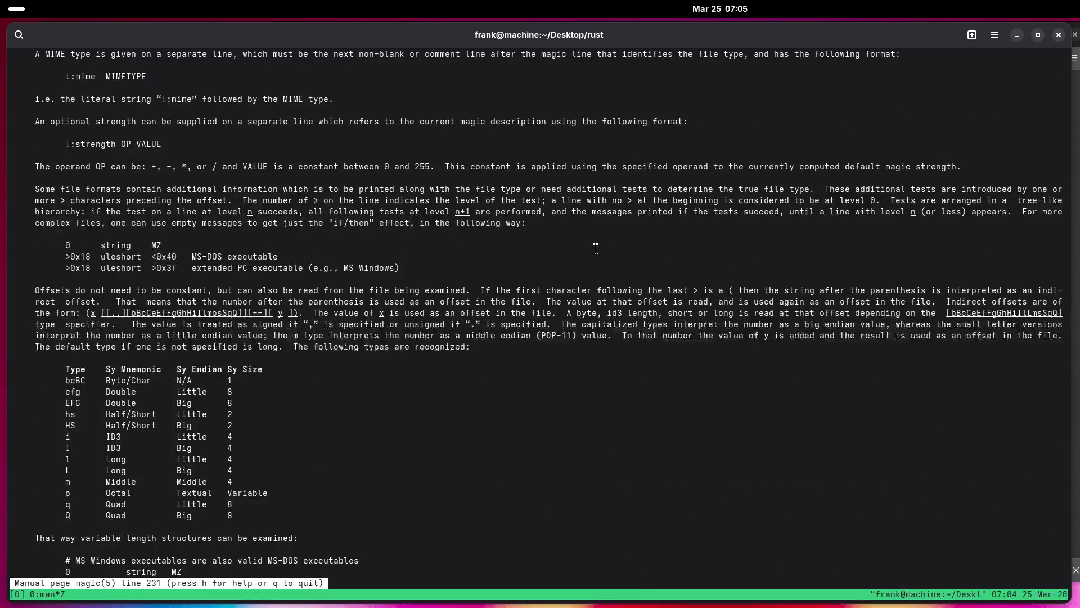
scroll(596, 248, up, 2)
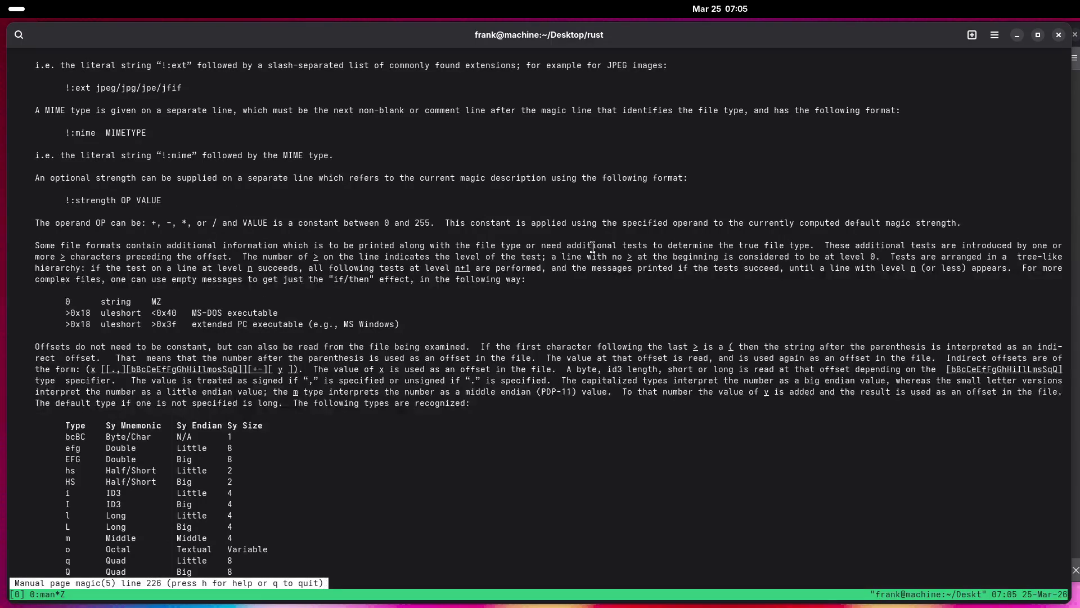
scroll(592, 248, down, 10)
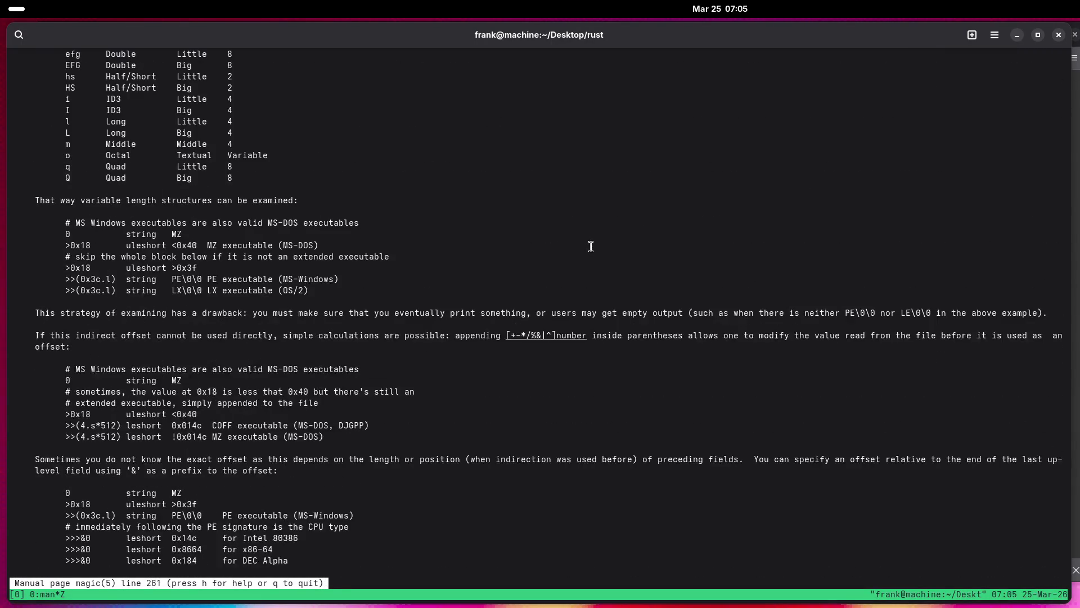
scroll(590, 246, down, 15)
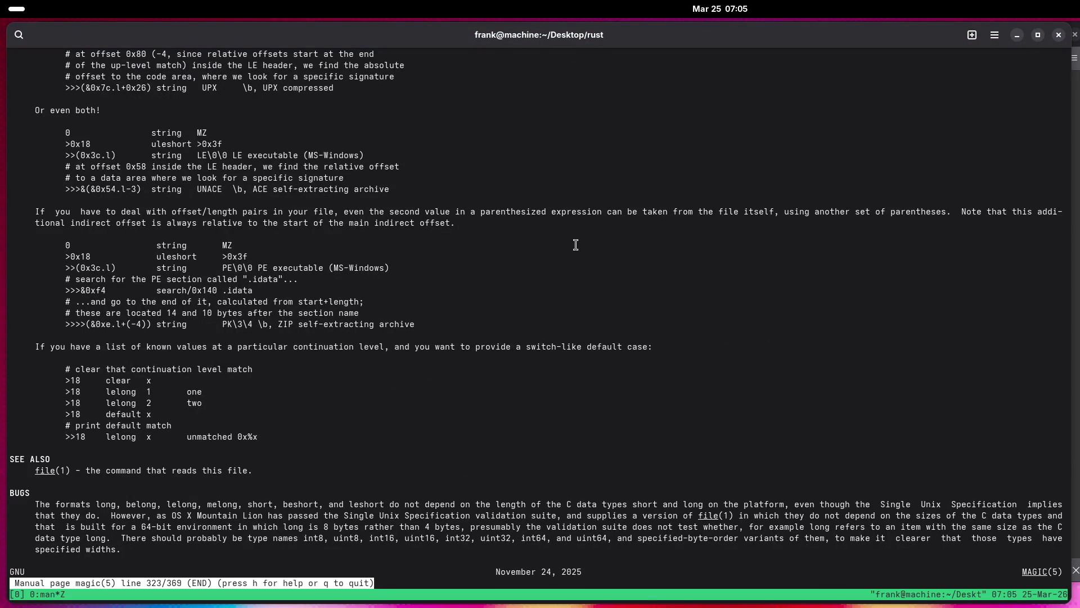
scroll(565, 241, up, 1)
scroll(565, 241, up, 14)
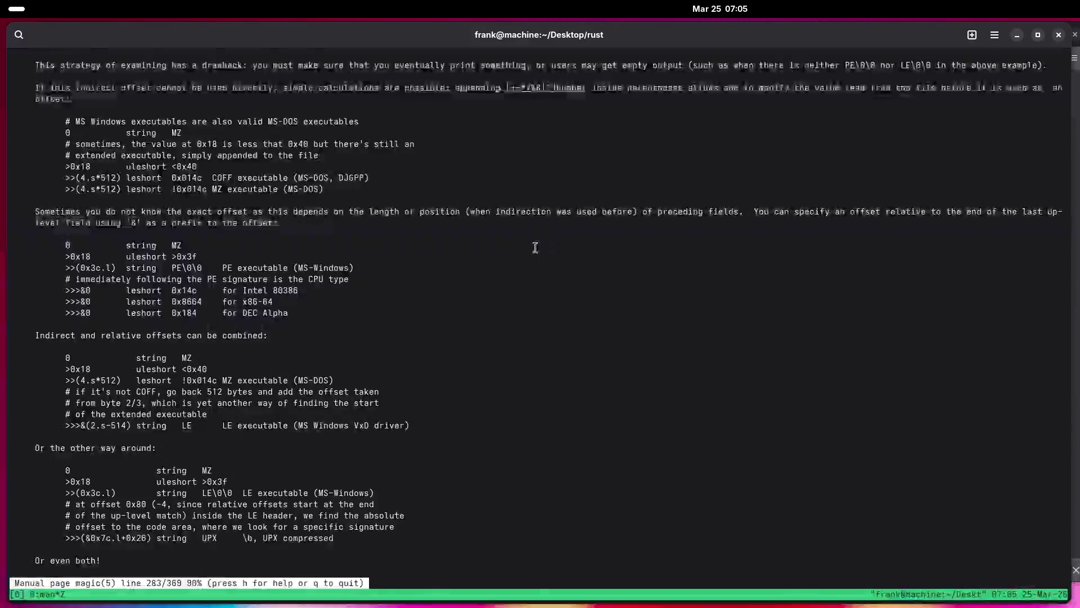
scroll(531, 244, up, 20)
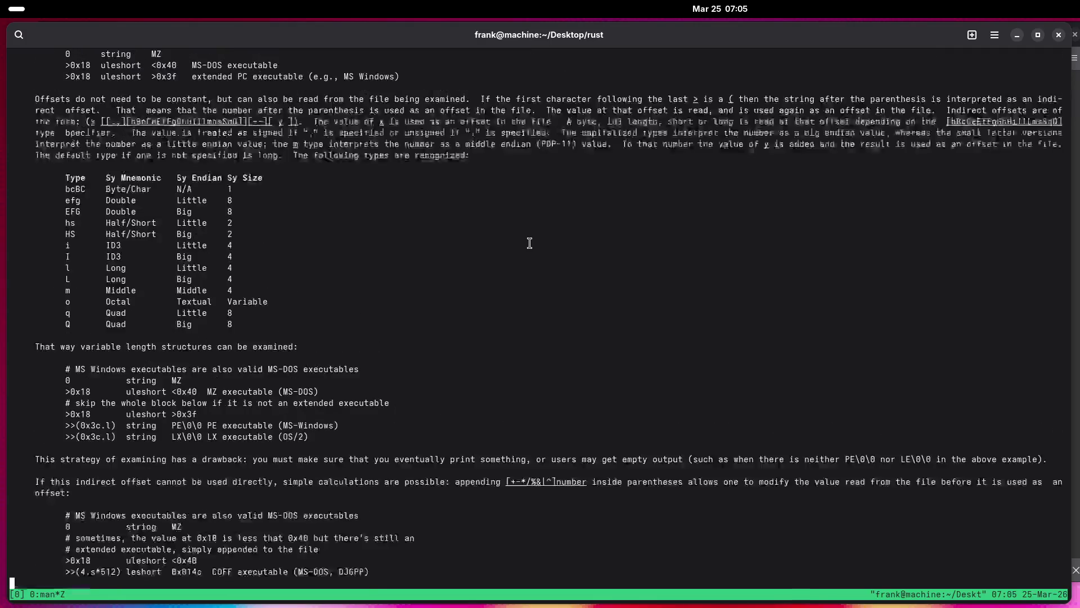
scroll(525, 242, up, 20)
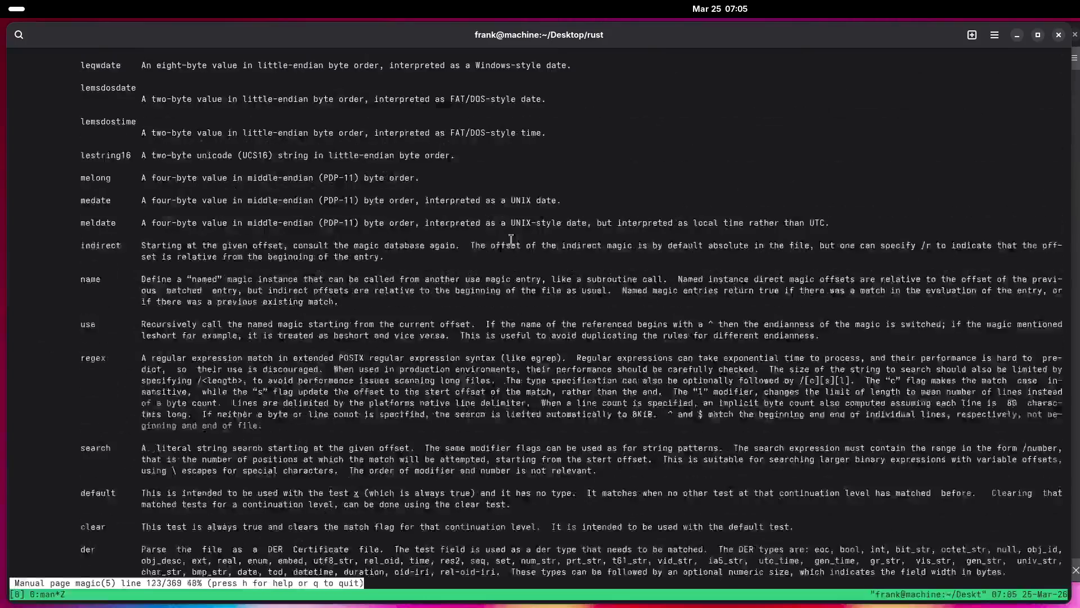
scroll(500, 234, up, 9)
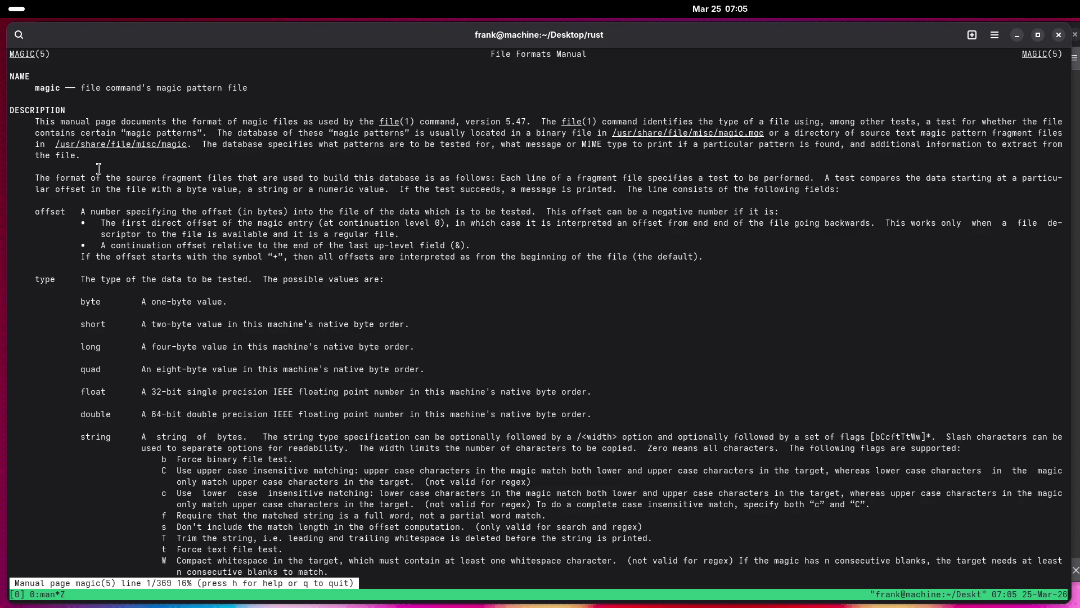
Scroll the magic(5) page further down to the !:ext and !:mime annotations and quit.
scroll(140, 313, down, 5)
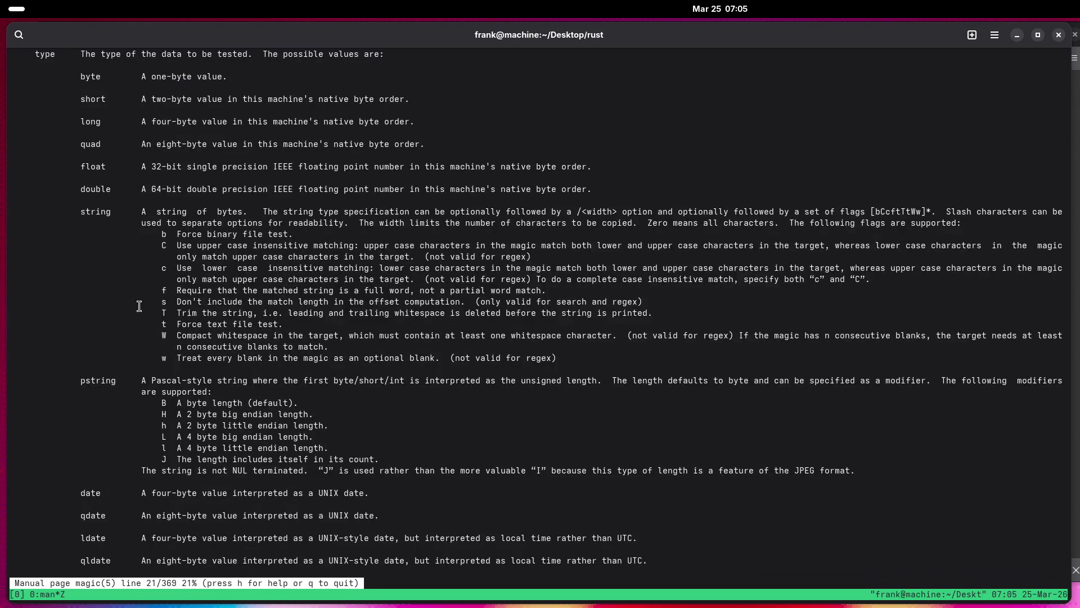
scroll(139, 306, down, 10)
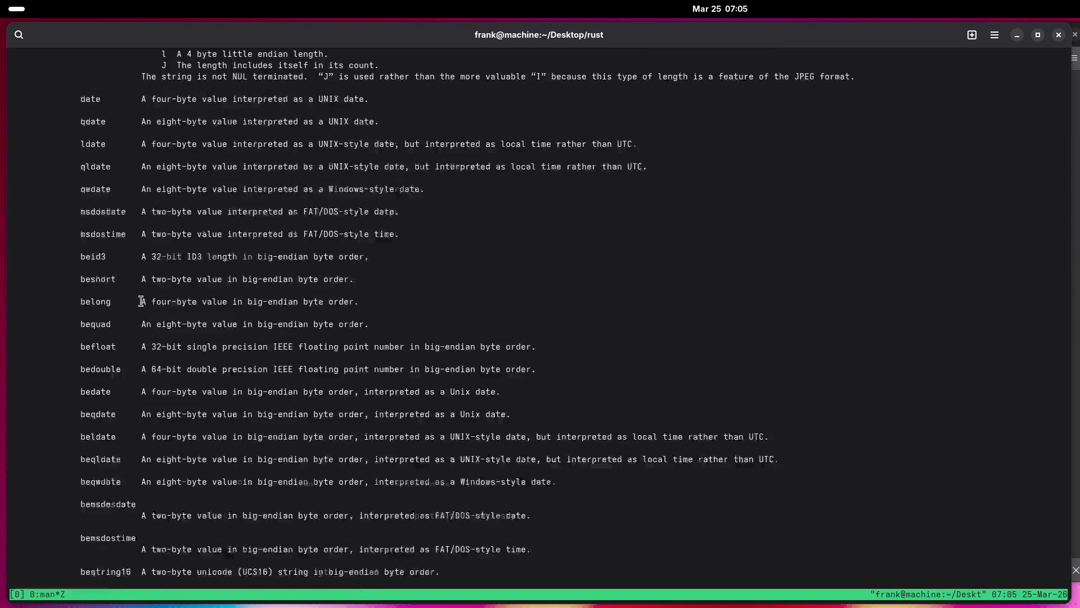
scroll(141, 301, down, 20)
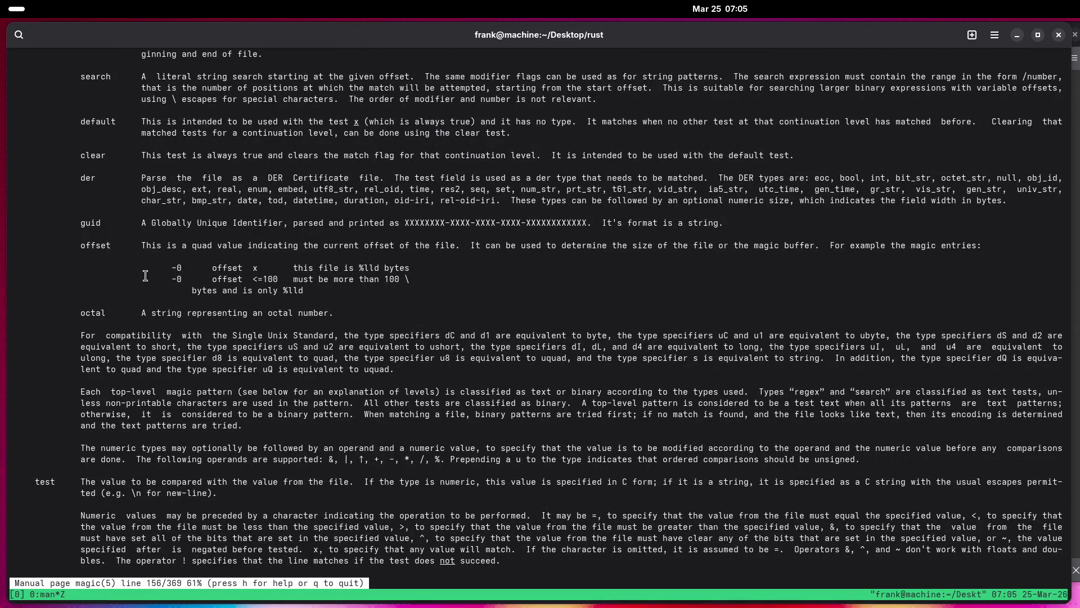
scroll(146, 276, down, 6)
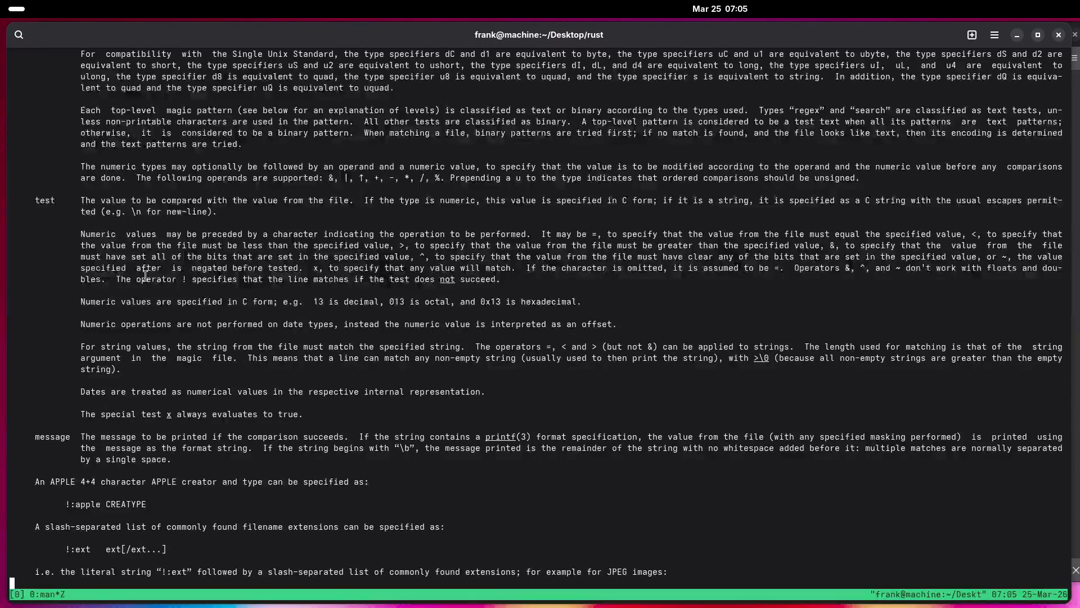
scroll(145, 275, down, 3)
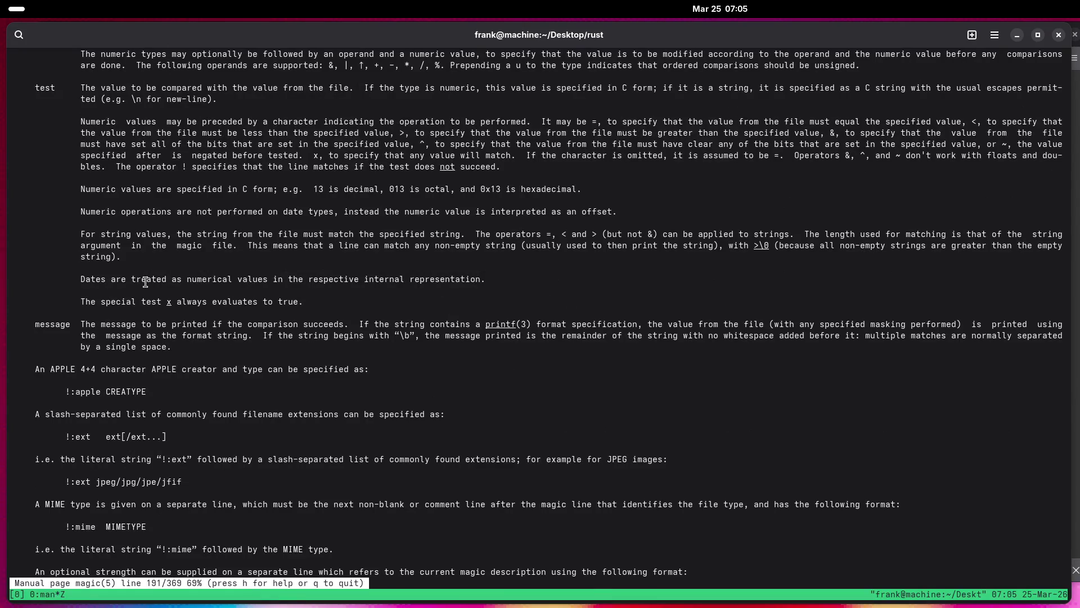
text(/)
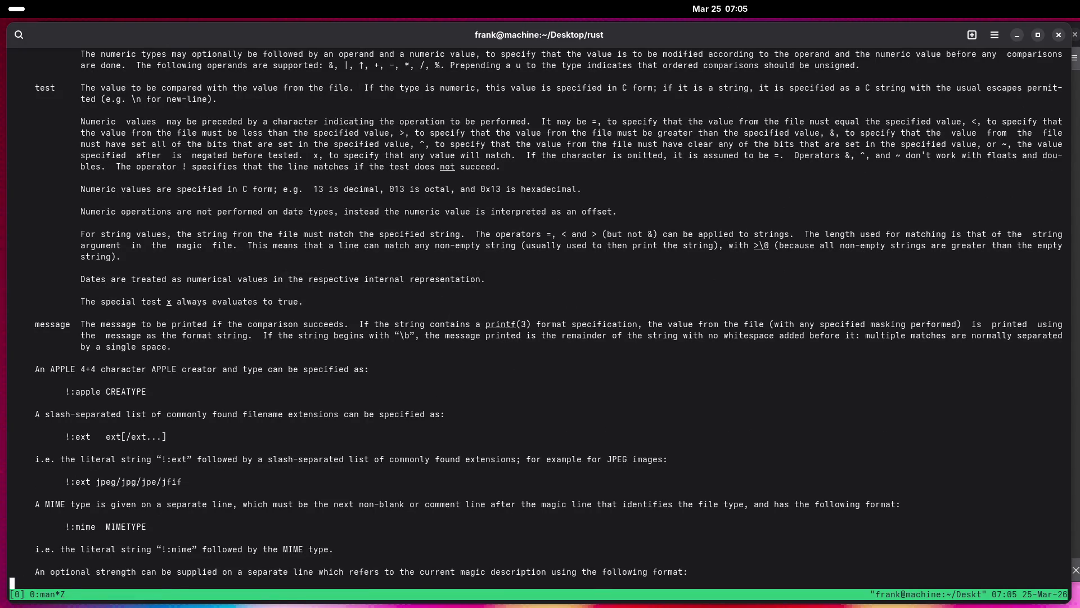
text(nq,m)
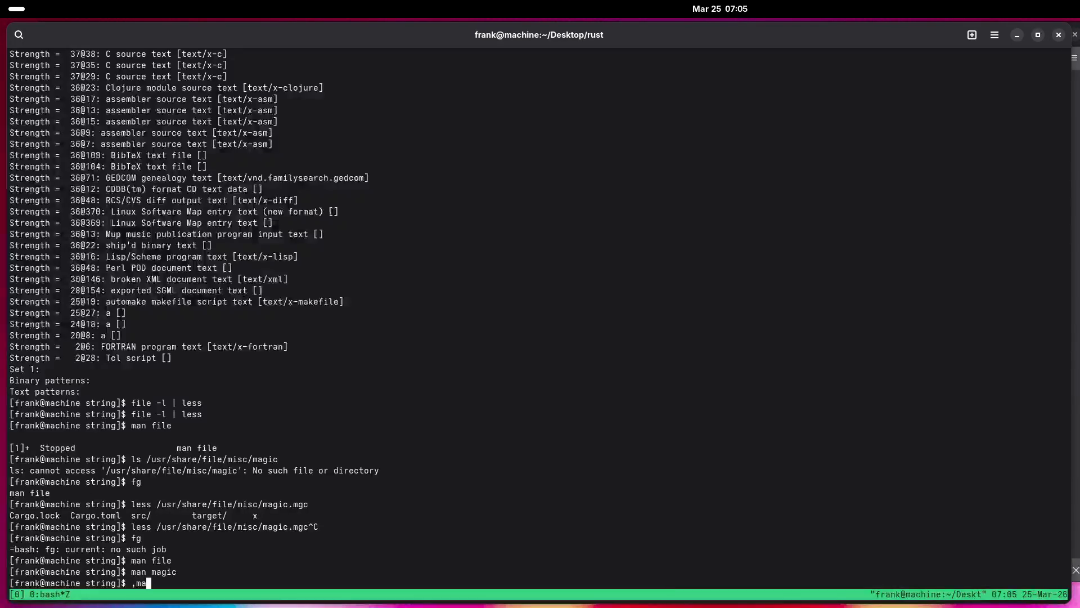
Open the file(1) manual page and search it for mgc.
key(BackSpace)
key(BackSpace)
text(man file)
key(Return)
text(/mgc)
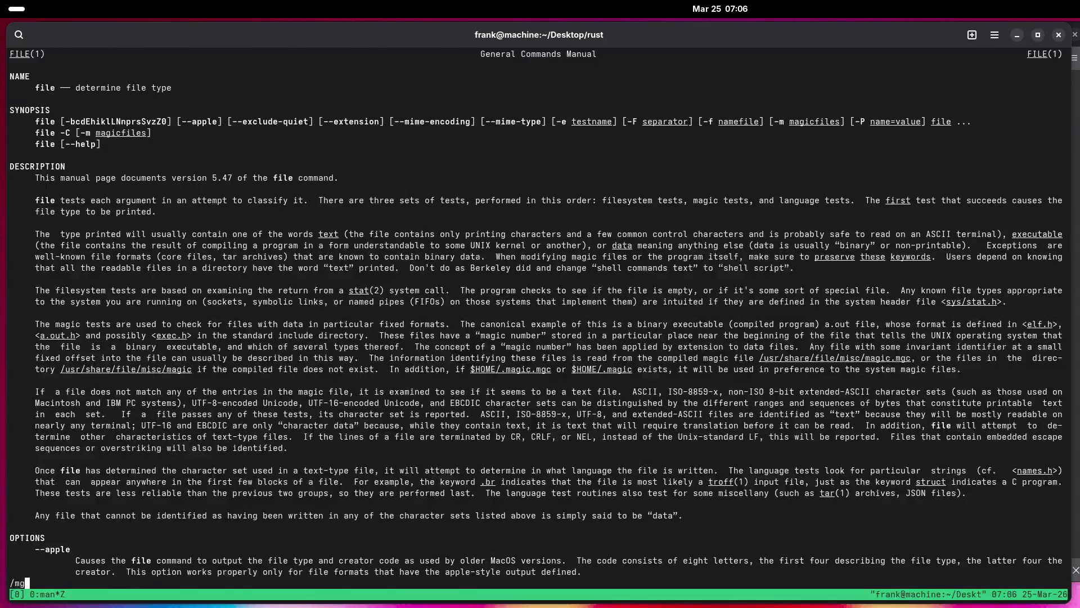
key(Return)
Read the file(1) manual down to its AVAILABILITY section, quit, and begin typing pacman -Ql magic.
scroll(378, 346, up, 5)
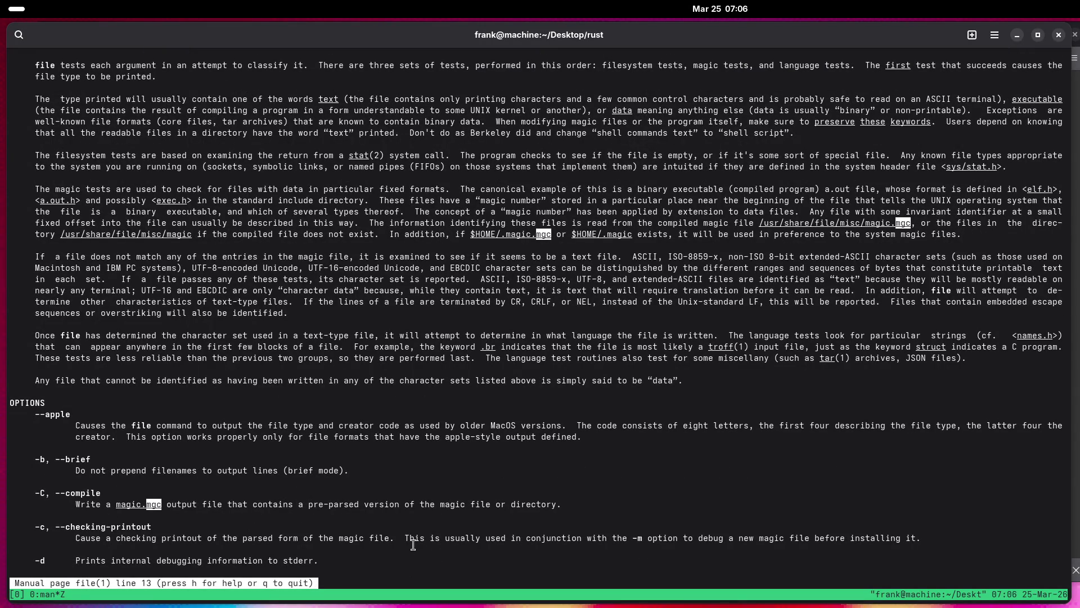
scroll(413, 544, up, 4)
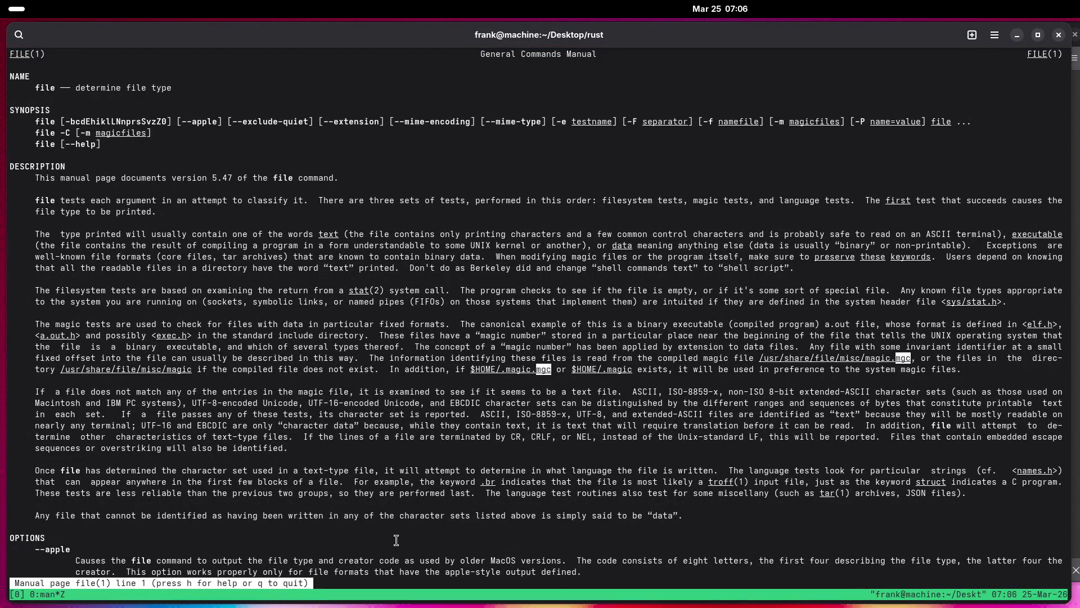
scroll(396, 540, down, 5)
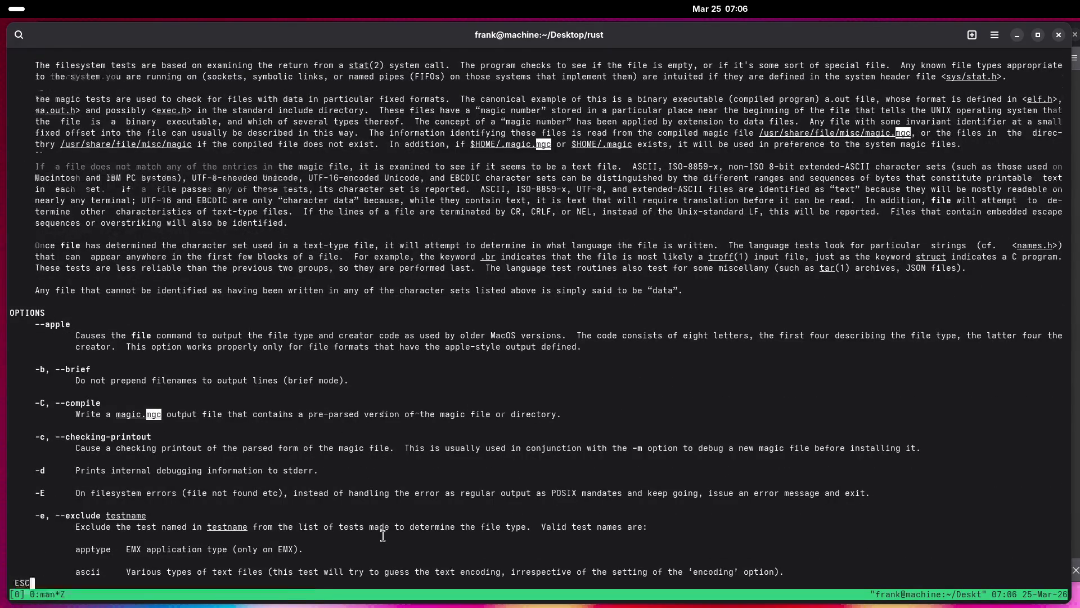
scroll(383, 537, down, 5)
scroll(381, 535, down, 5)
scroll(376, 535, down, 10)
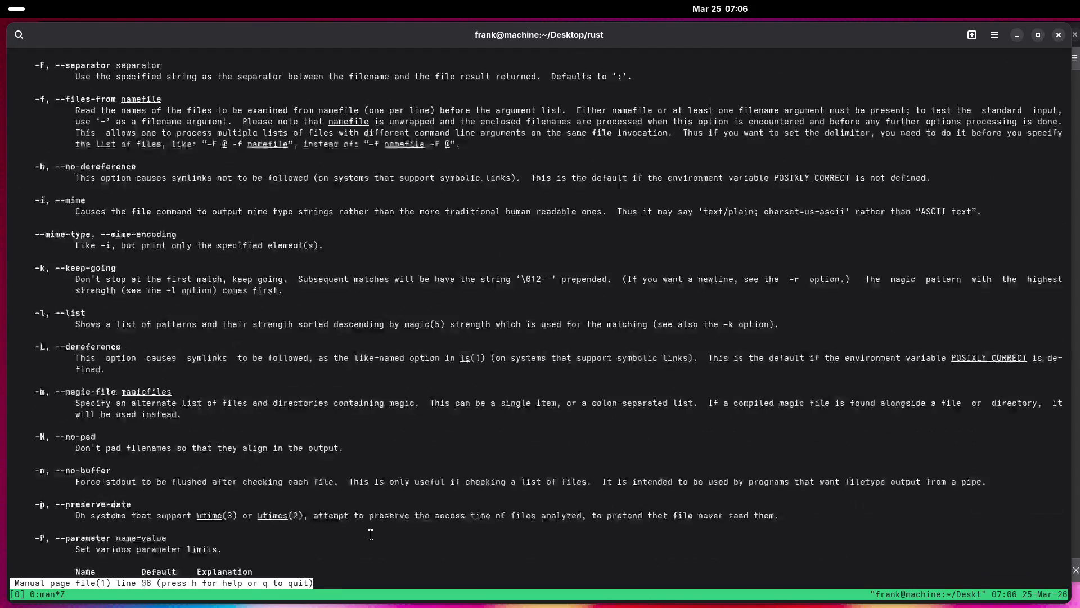
scroll(366, 535, down, 6)
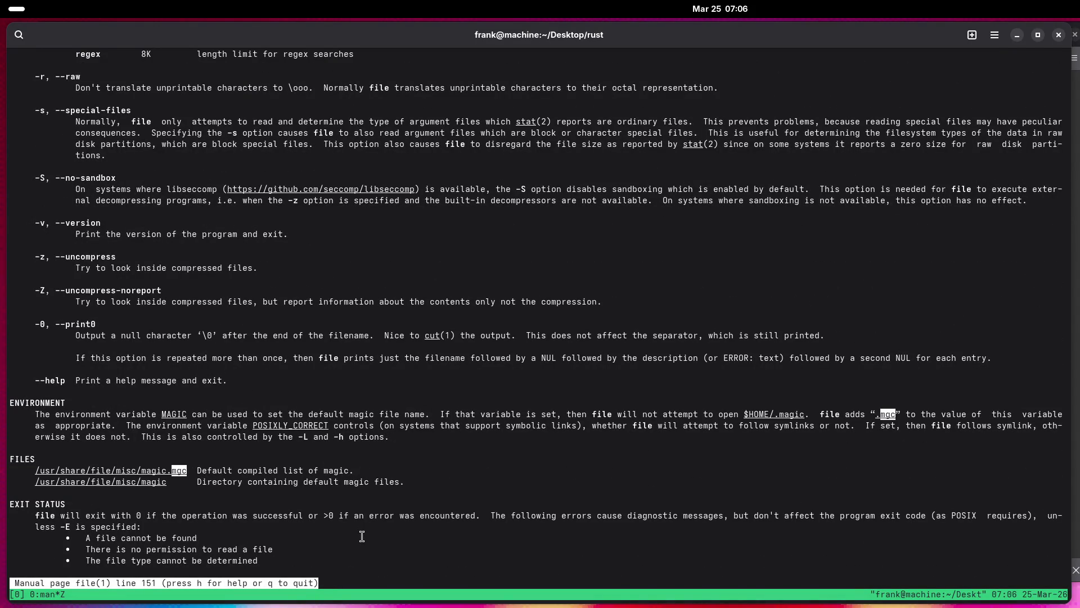
scroll(362, 537, down, 20)
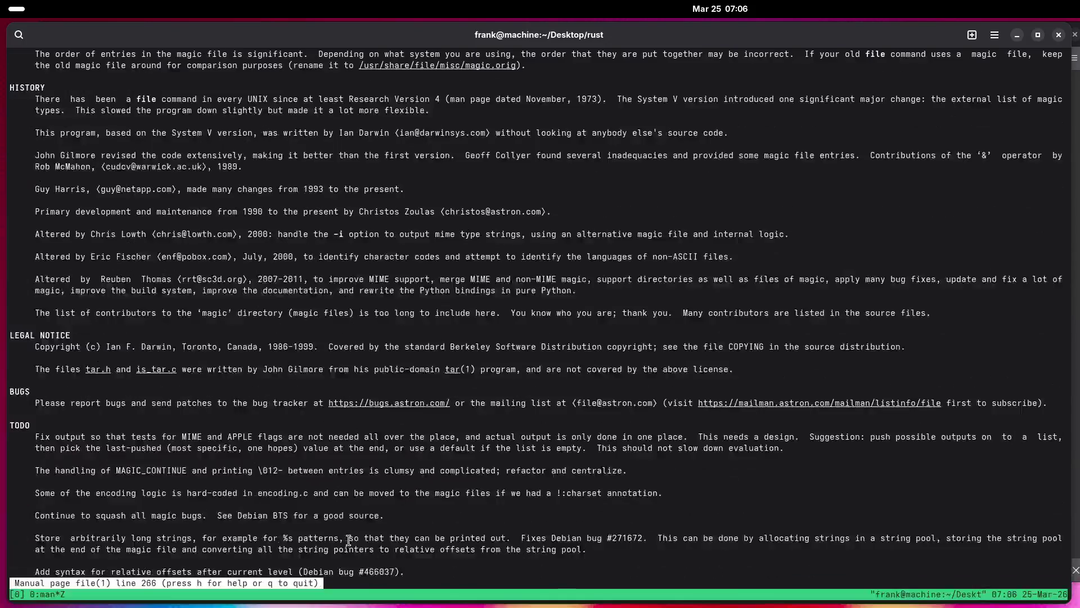
scroll(349, 540, down, 5)
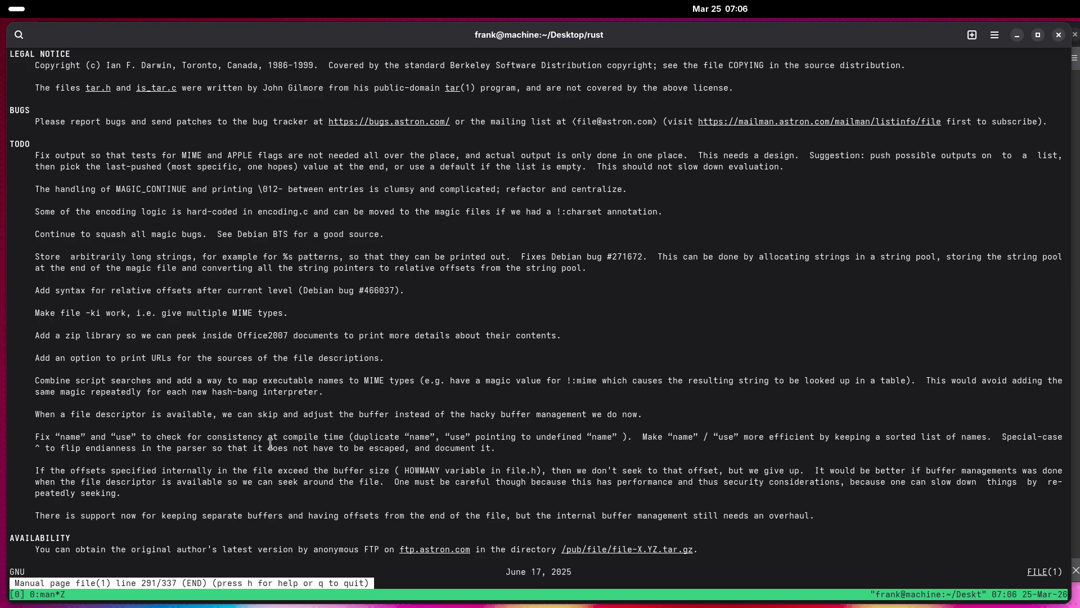
text(qpacman -Ql)
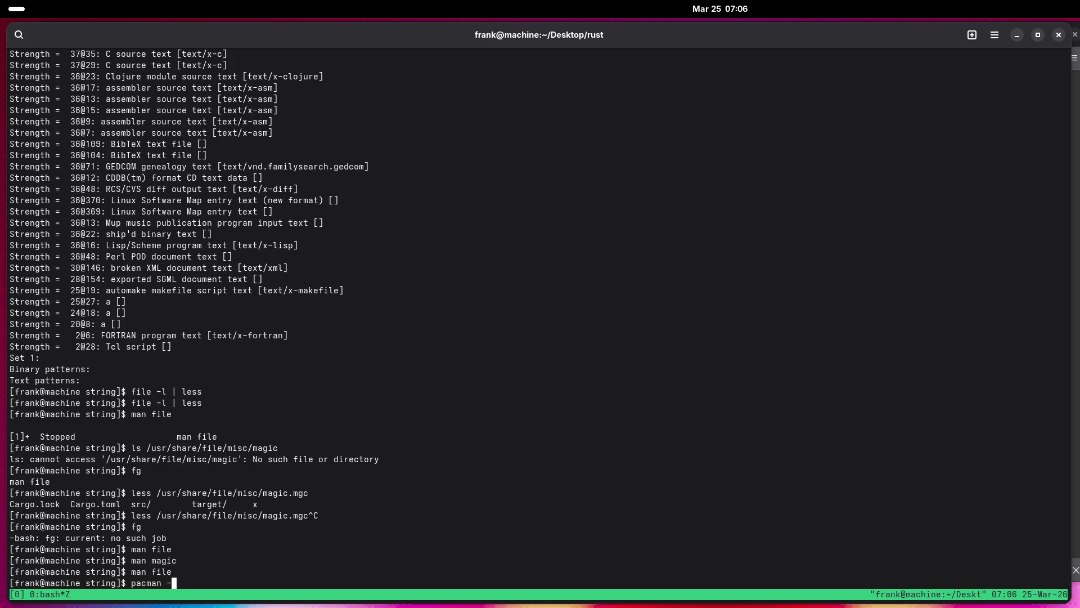
text( magic)
Run pacman -Ql magic, which fails, then list the file package's files with pacman -Ql file.
key(Return)
key(Up)
key(BackSpace)
key(BackSpace)
key(BackSpace)
text(file)
key(Return)
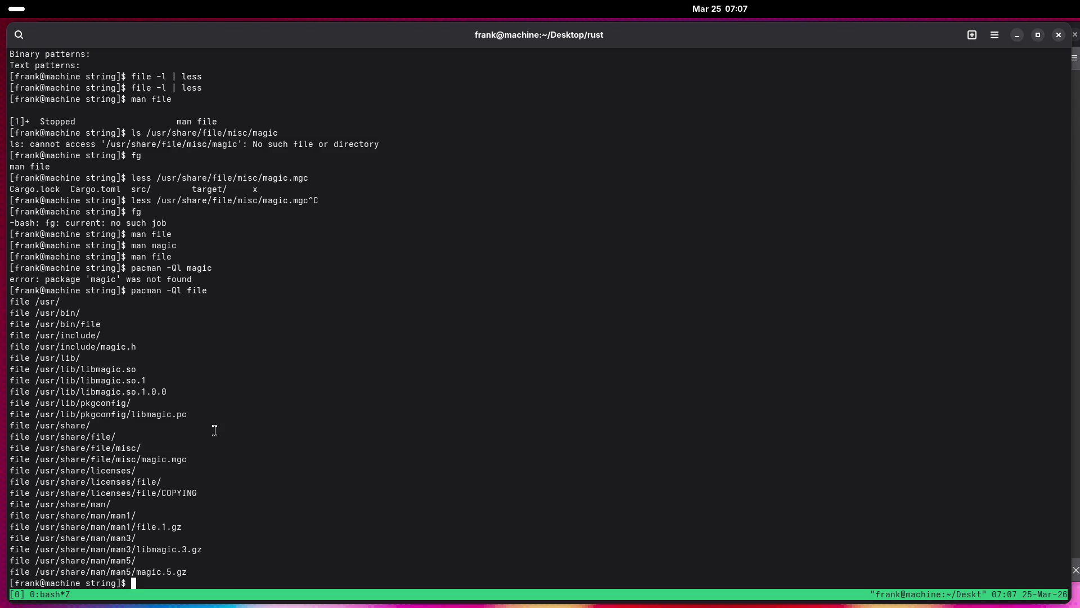
Select and copy the magic.mgc file name from the listing.
drag(140, 459, 186, 460)
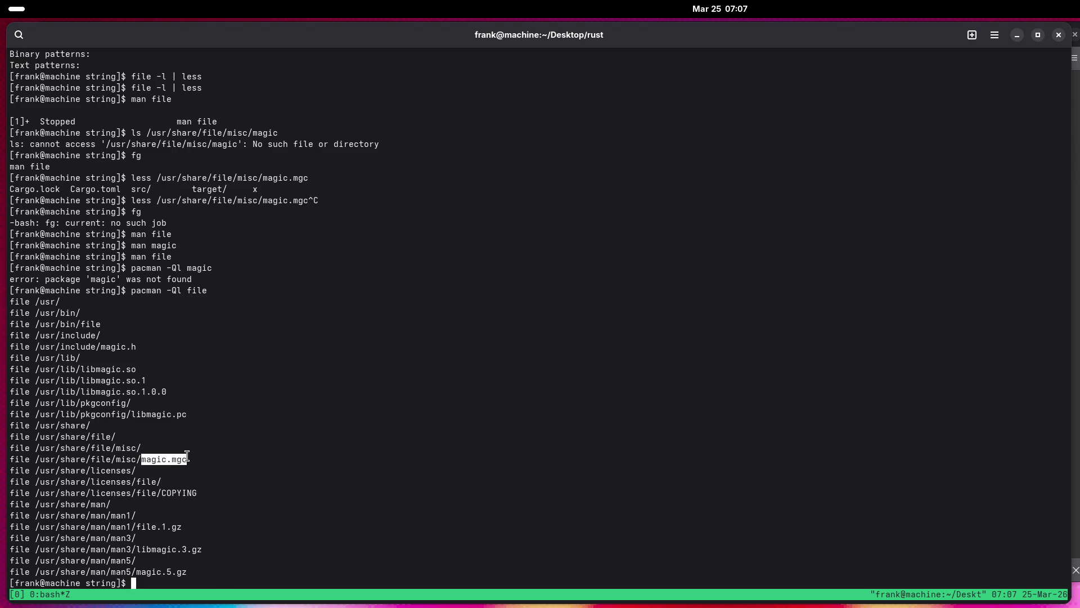
right_click(186, 461)
click(209, 469)
In a new Firefox tab, search the web for 'decompile magic.mgc'.
key(super)
click(580, 345)
key(ctrl+t)
text(de)
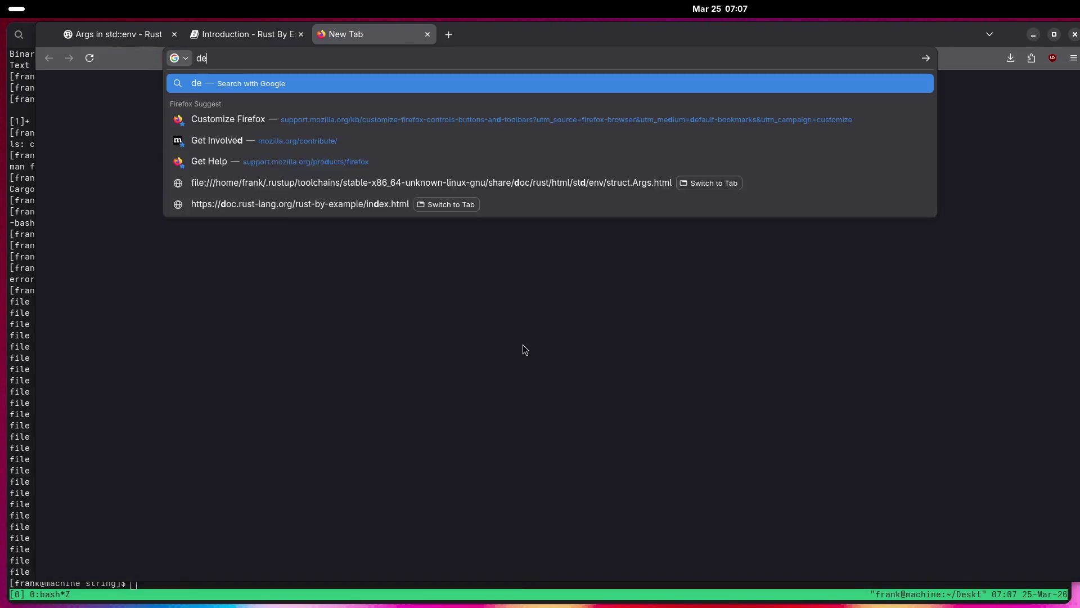
text(compile)
key(ctrl+v)
key(Return)
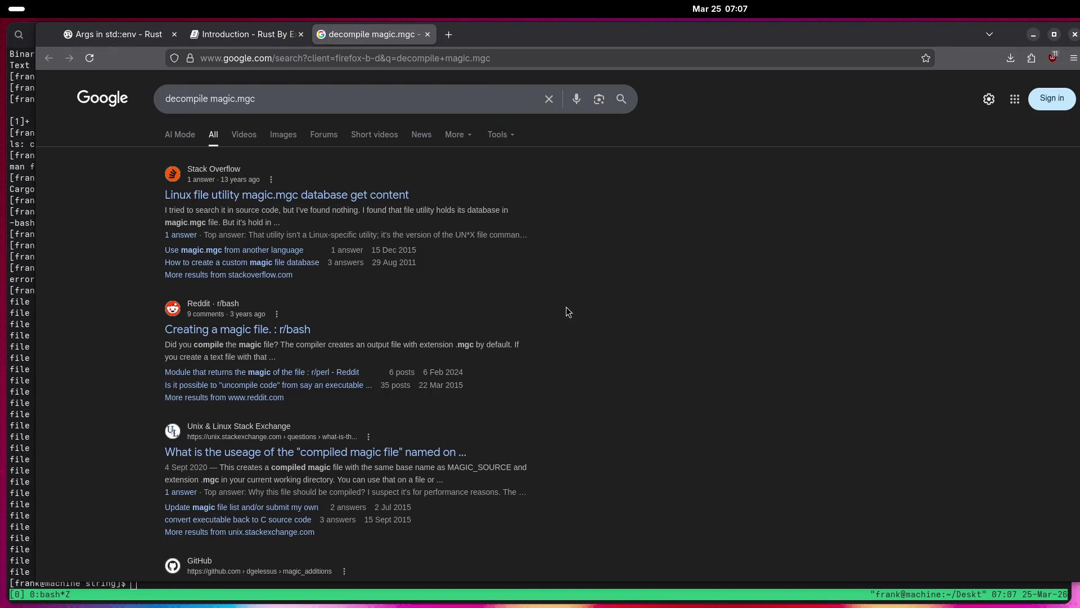
Read through the Stack Overflow question about magic.mgc contents.
click(390, 195)
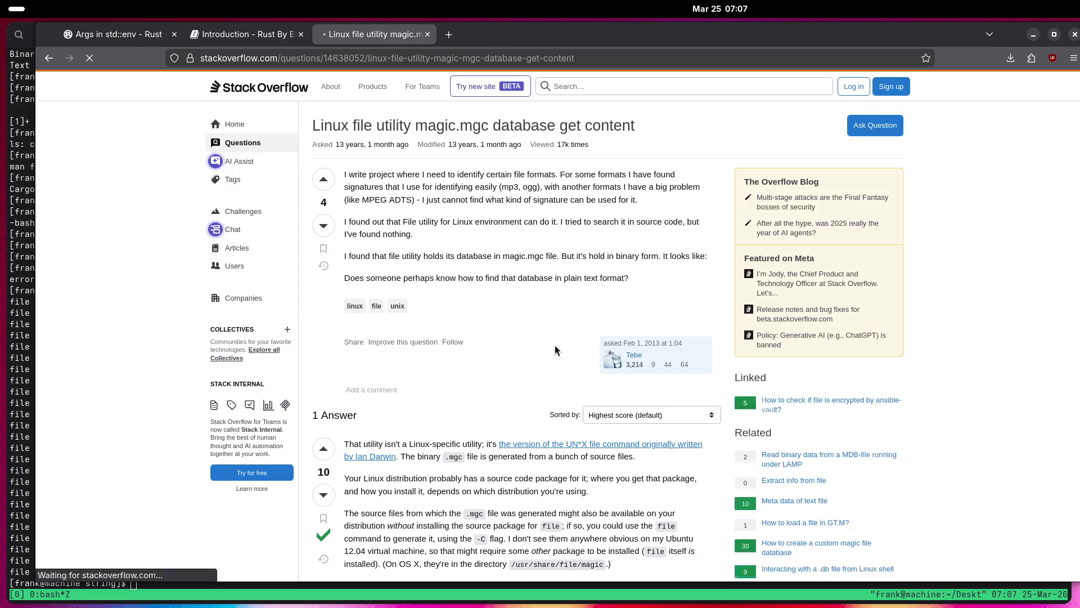
scroll(349, 349, down, 8)
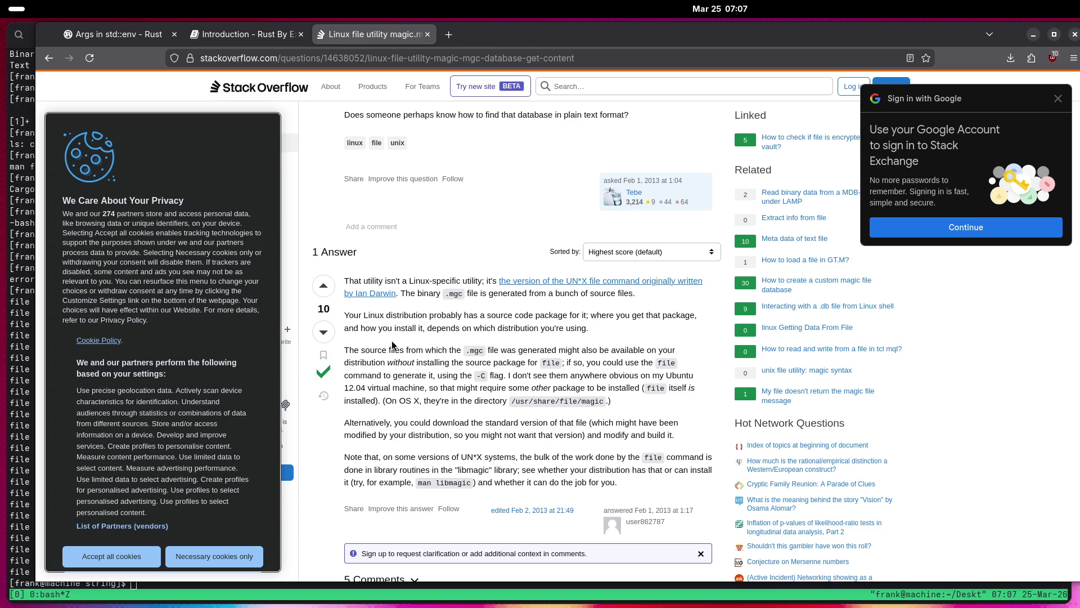
scroll(392, 345, down, 3)
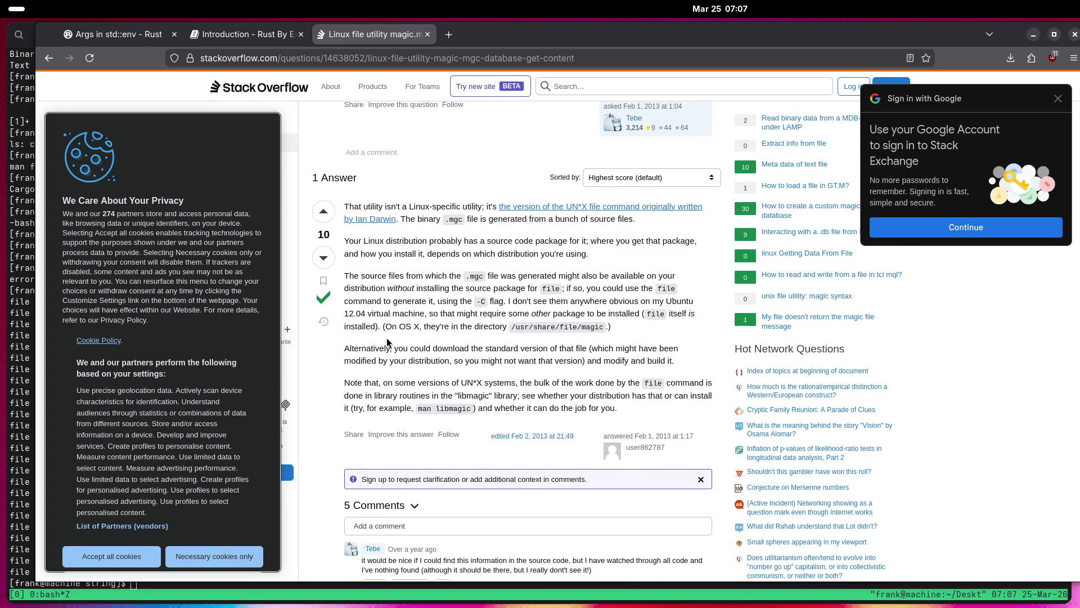
scroll(387, 341, down, 6)
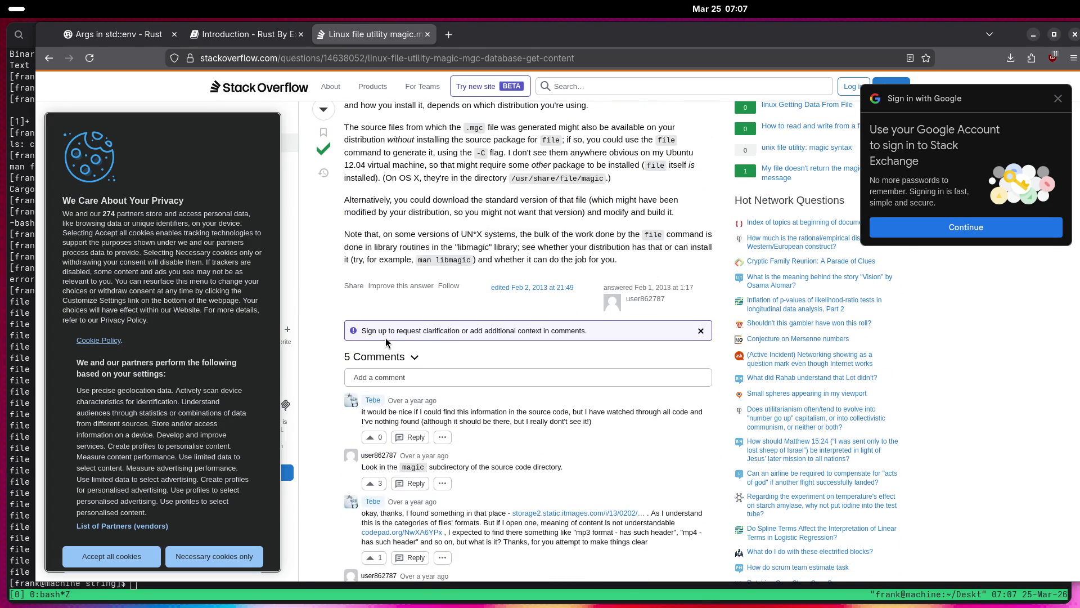
scroll(377, 335, down, 10)
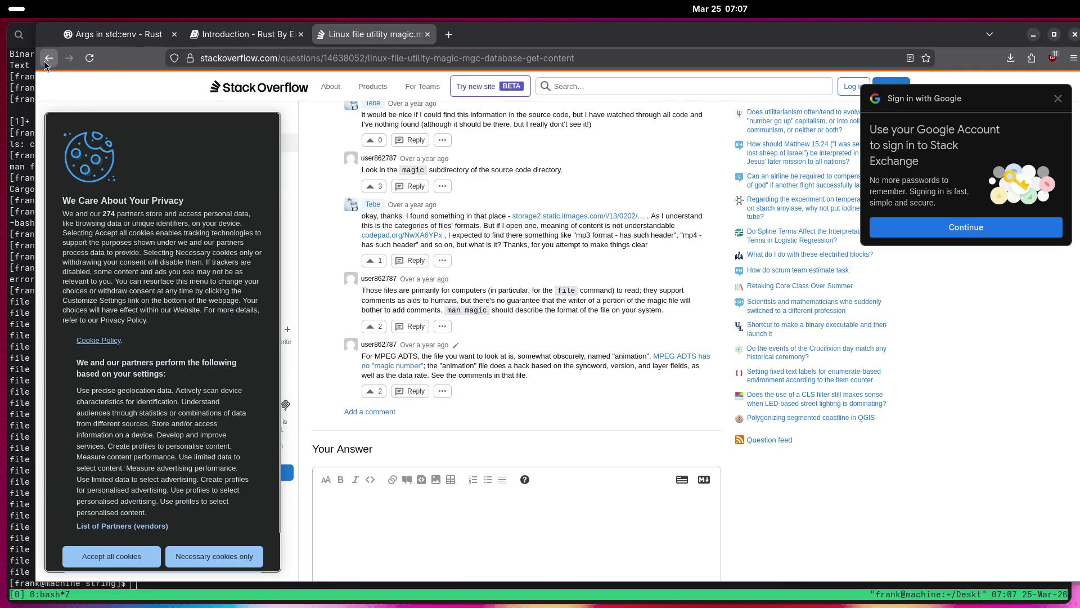
scroll(293, 258, up, 16)
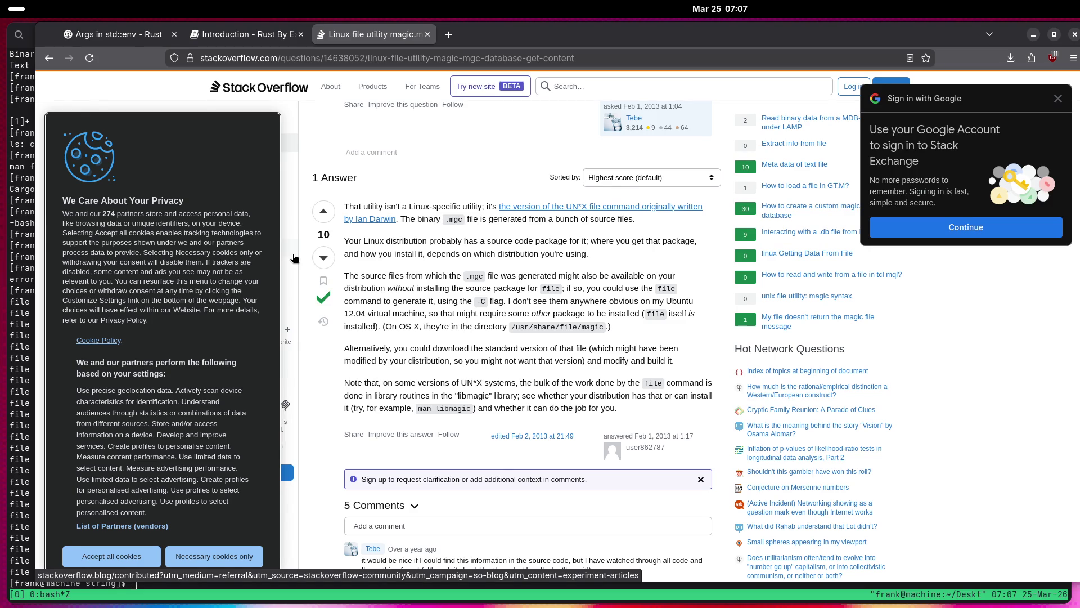
scroll(293, 257, down, 4)
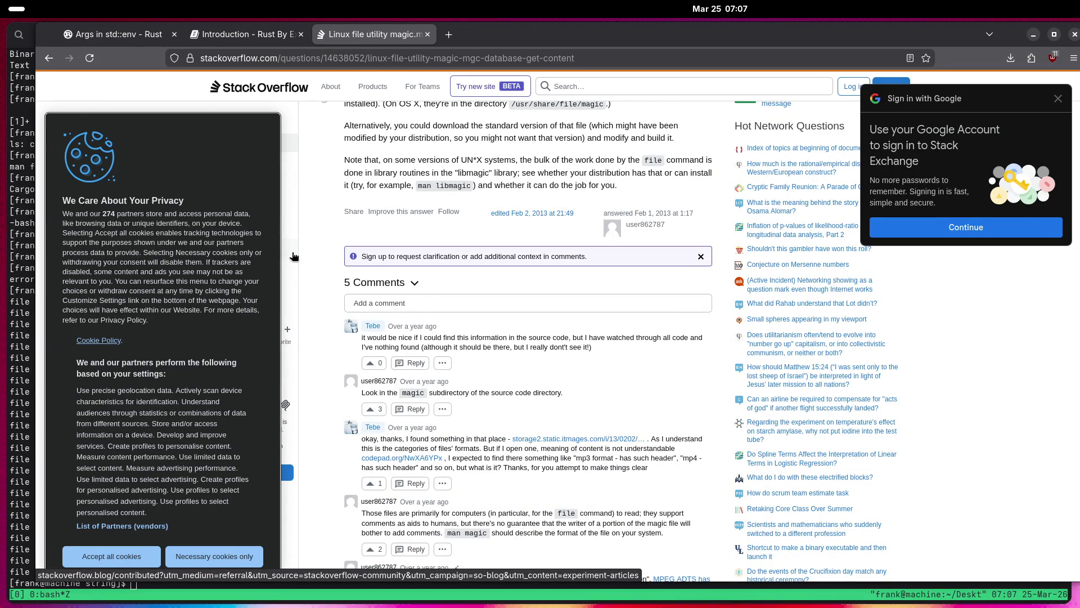
scroll(293, 257, down, 3)
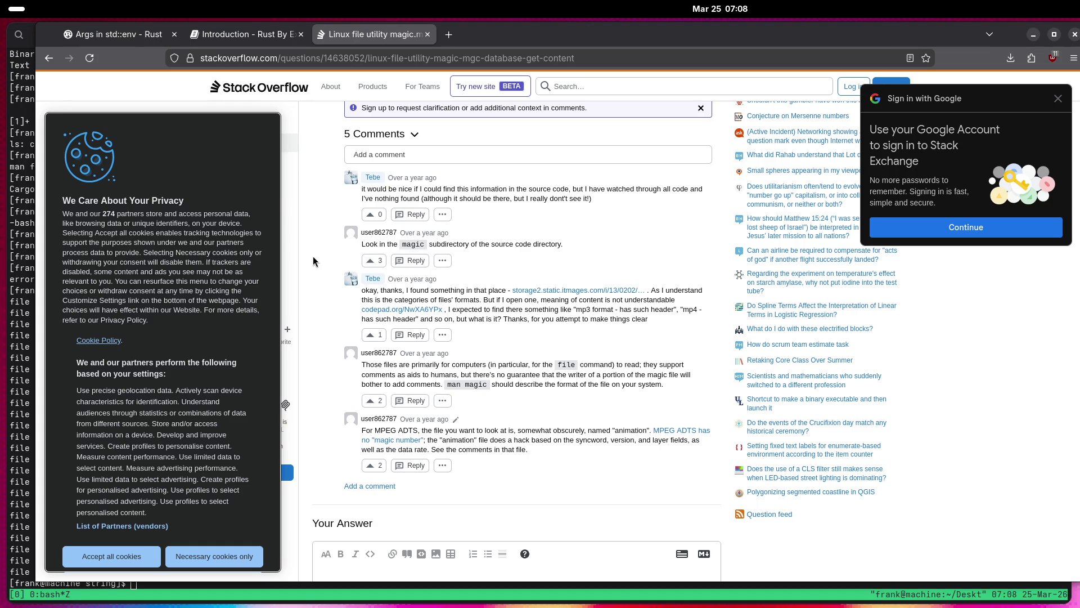
scroll(313, 255, down, 2)
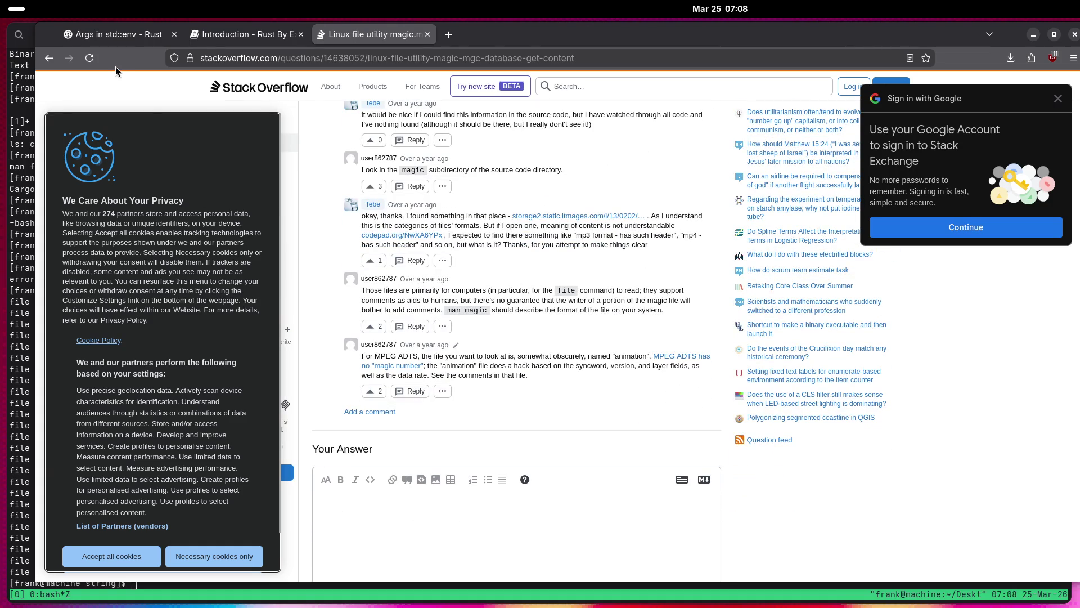
Go back to the search results, browse further down them, and close the tab.
click(55, 55)
scroll(100, 280, down, 5)
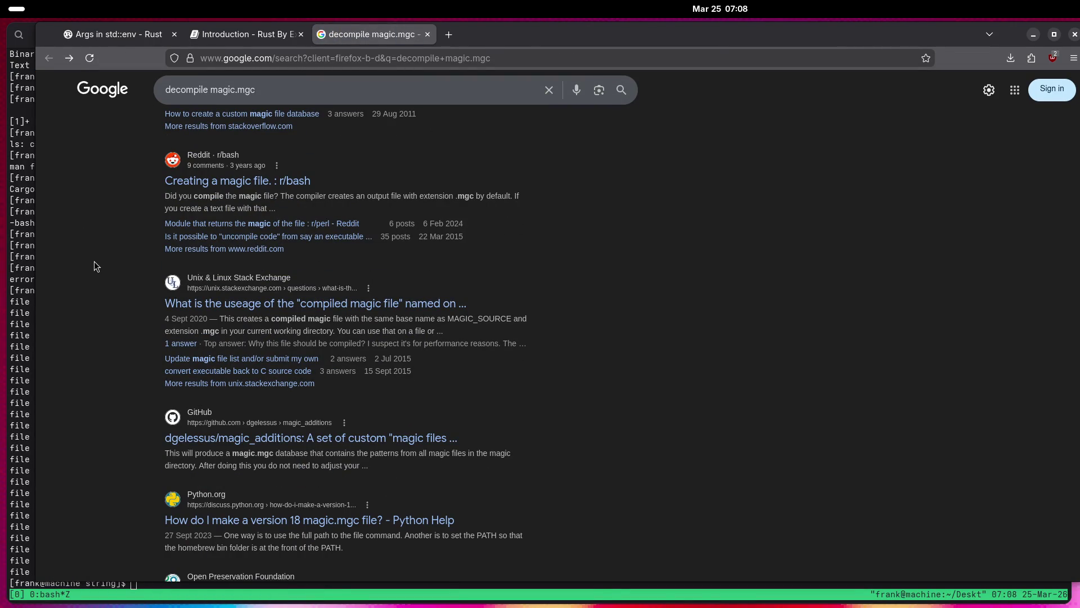
scroll(95, 262, down, 5)
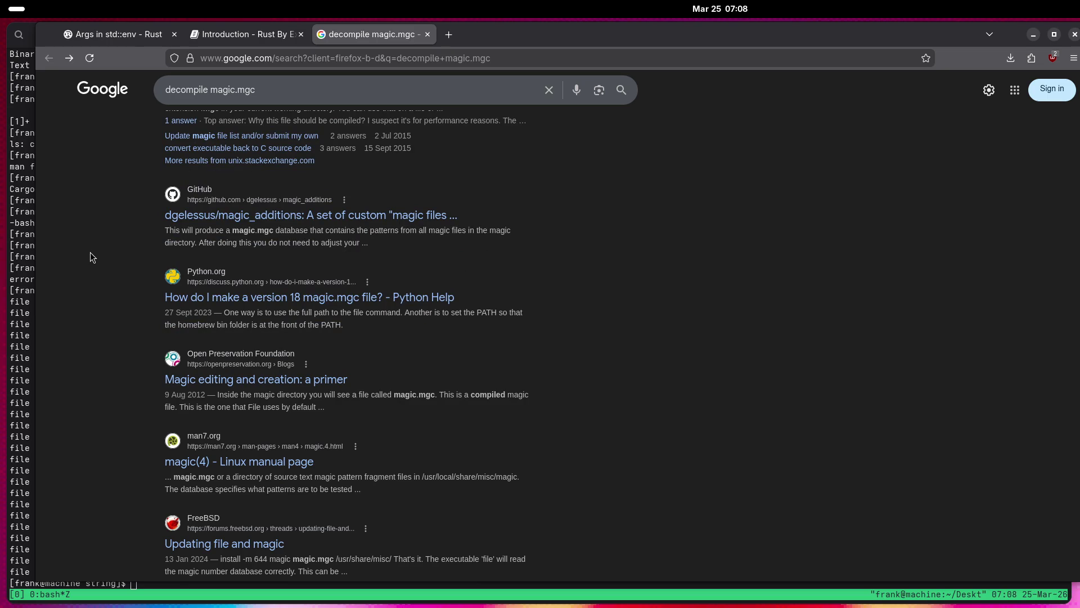
scroll(91, 254, down, 5)
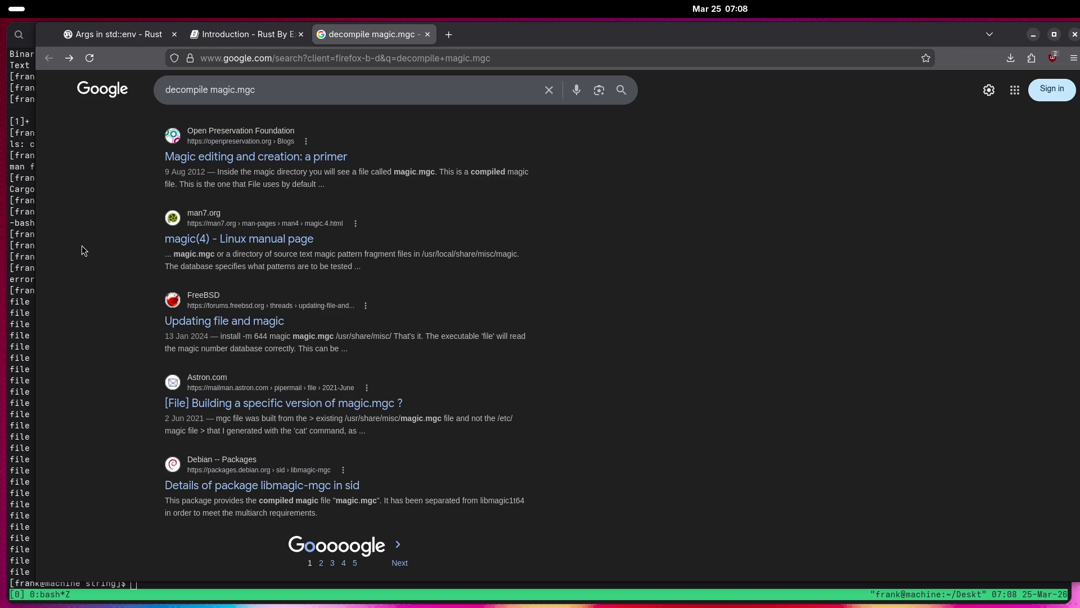
click(425, 36)
Enter a '# bad tool' comment at the bash prompt and unzoom the tmux pane with Ctrl-b z.
click(8, 204)
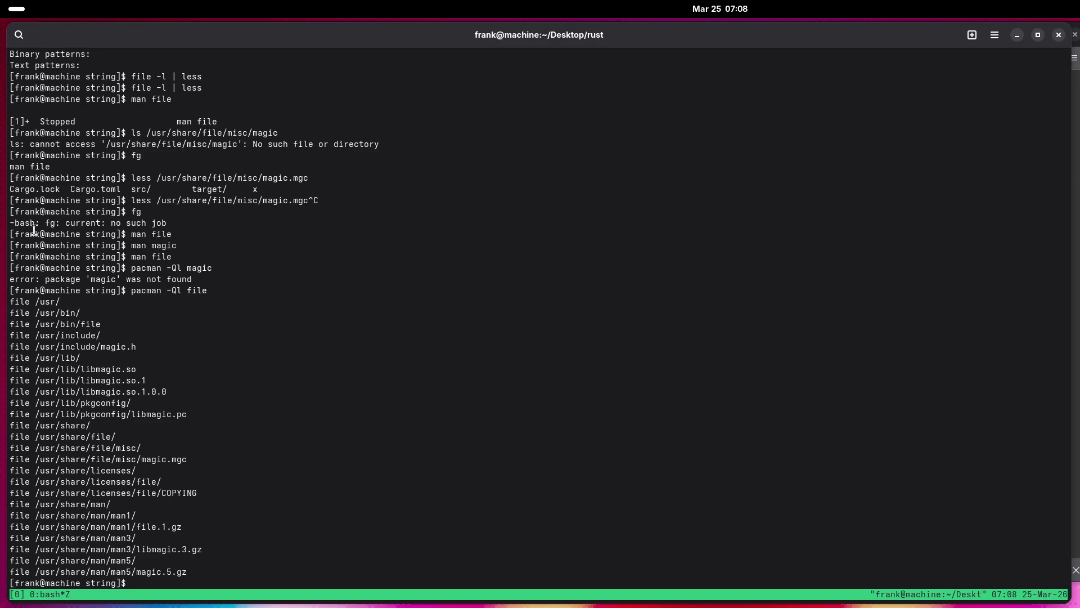
text(# bad tool)
key(Return)
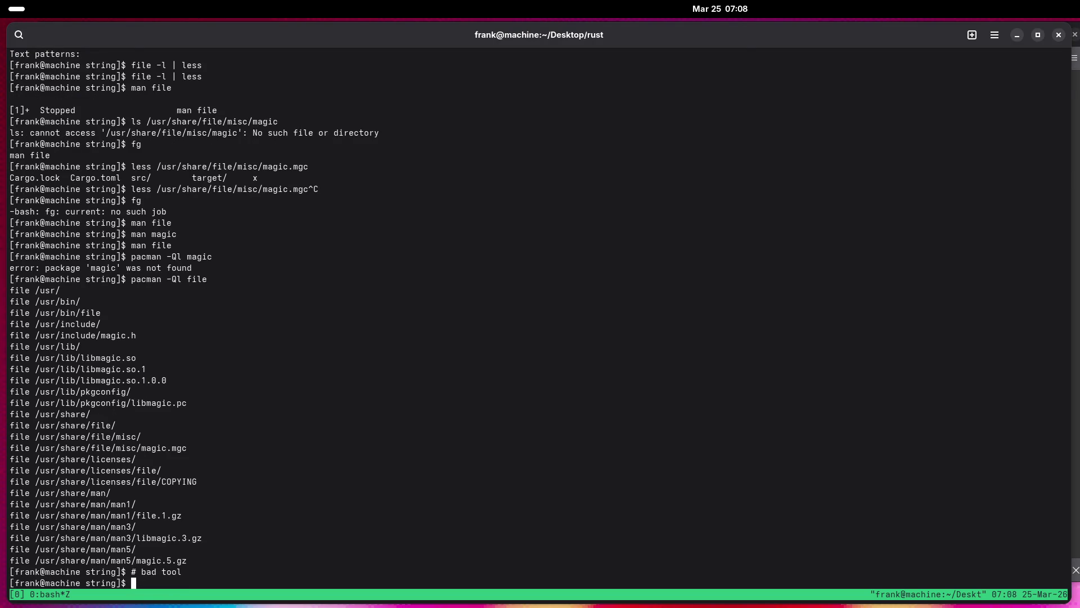
key(ctrl+b)
key(z)
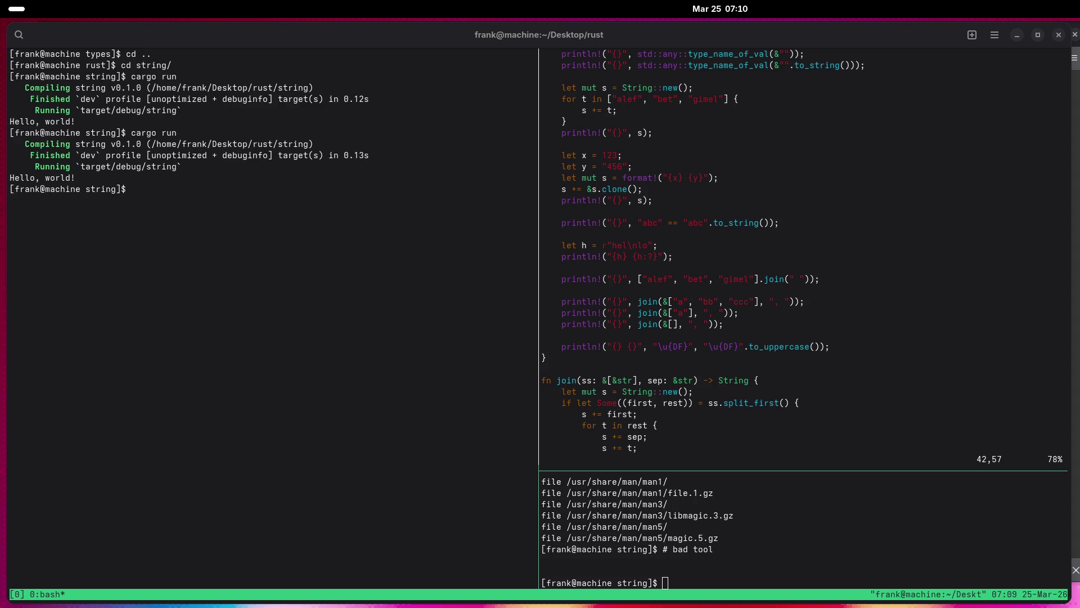
In the Vim pane, add the alias `type Fish = str;` below the last println.
click(492, 319)
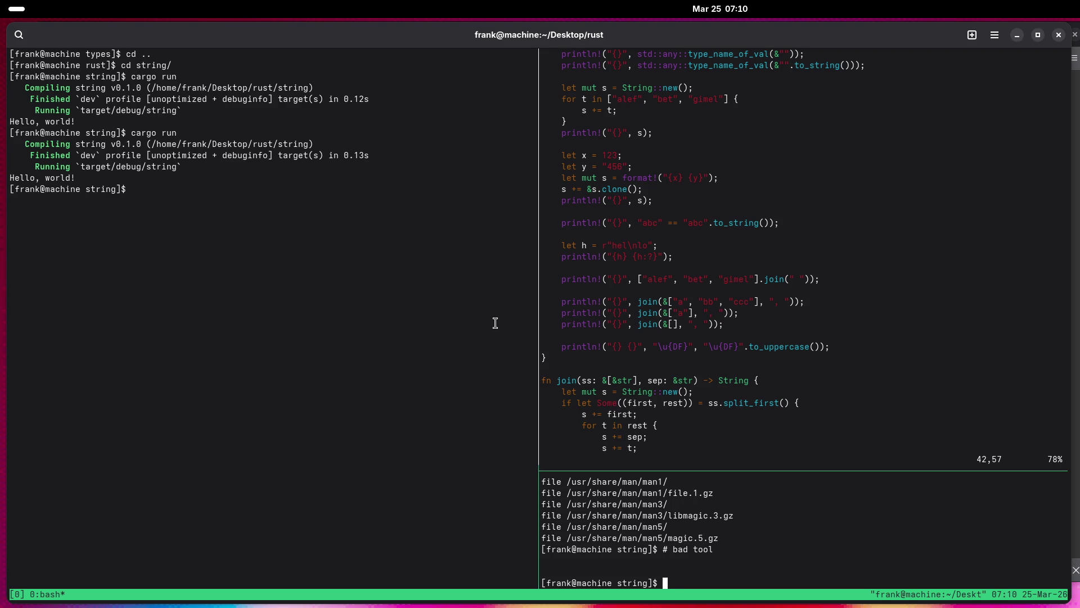
key(ctrl+b)
key(Up)
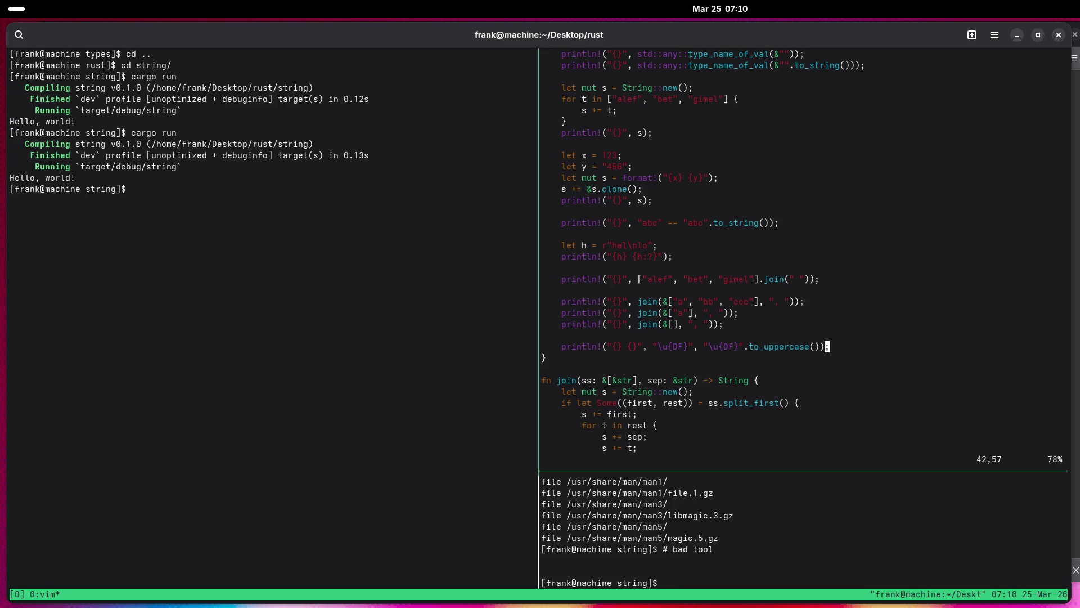
key(o)
key(Return)
key(Tab)
text(rust)
key(BackSpace)
key(BackSpace)
key(BackSpace)
text(typ)
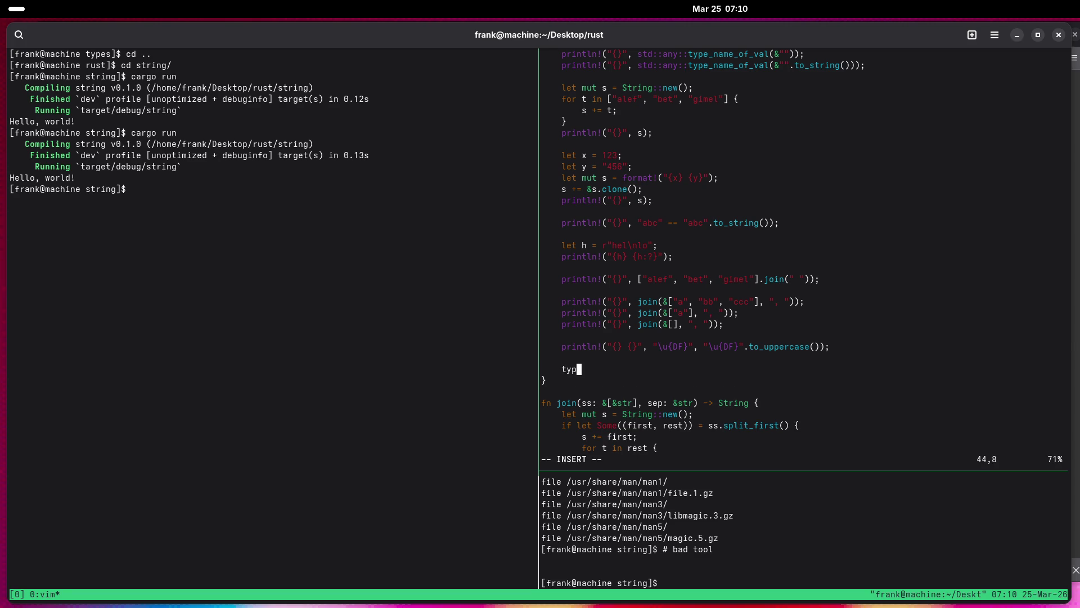
text(e Fish = str;)
key(Return)
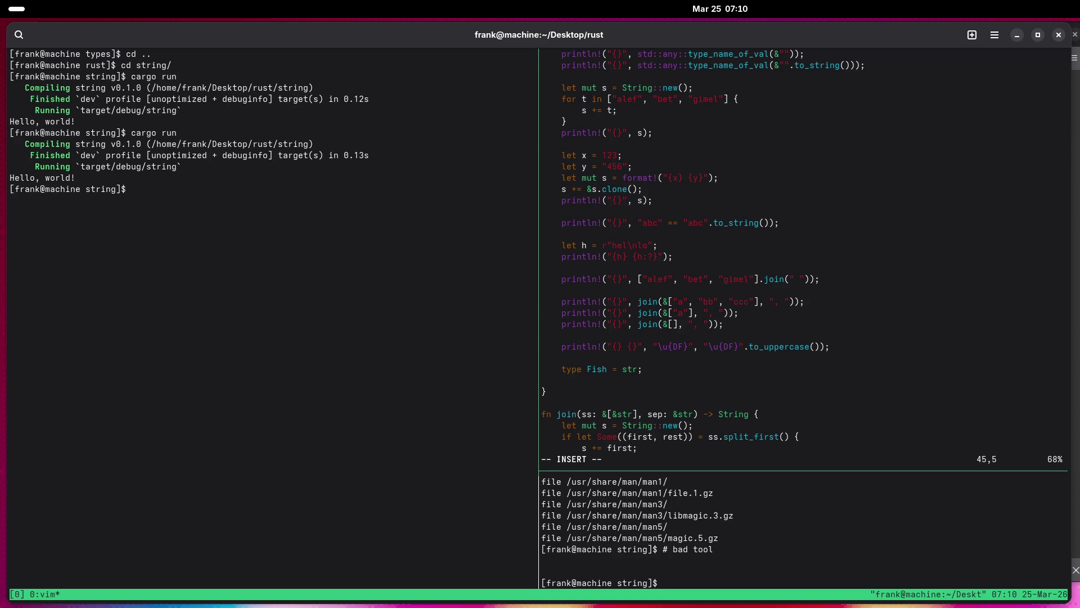
Add a binding of "abc" typed as Fish plus a println of it, saving the file.
text(let x = Fish = "abc";)
key(Escape)
text(:w)
key(Return)
text(o)
text(println!)
text(()
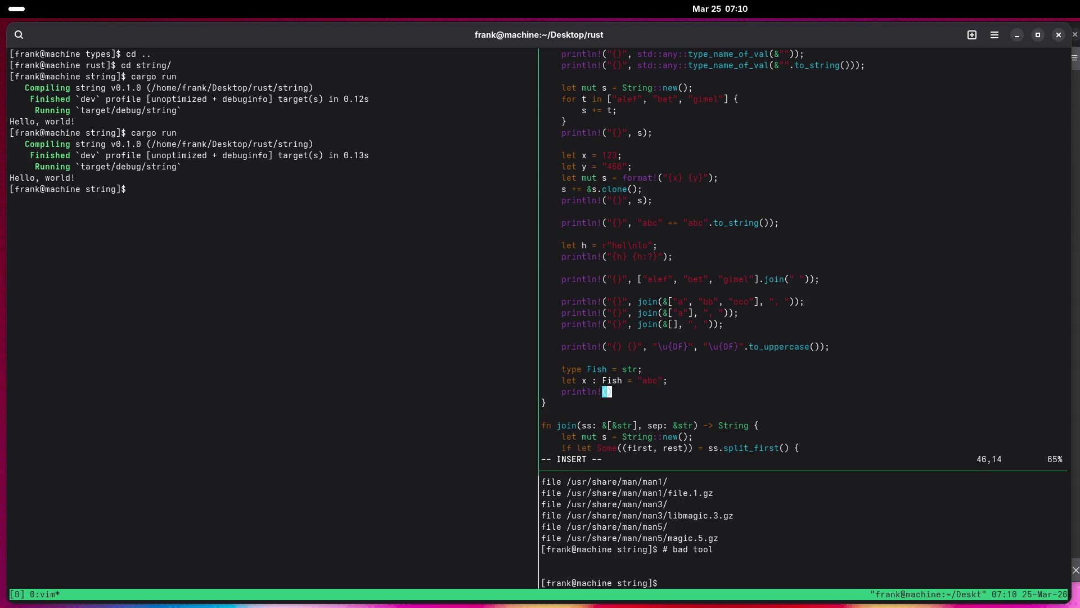
text("{}", x)
text();)
Rename the variable x to xx in the println and on line 45, then save main.rs.
key(Left)
key(Left)
text(x)
key(Up)
key(Left)
key(Left)
key(Left)
text(x)
key(Escape)
text(:w)
key(Return)
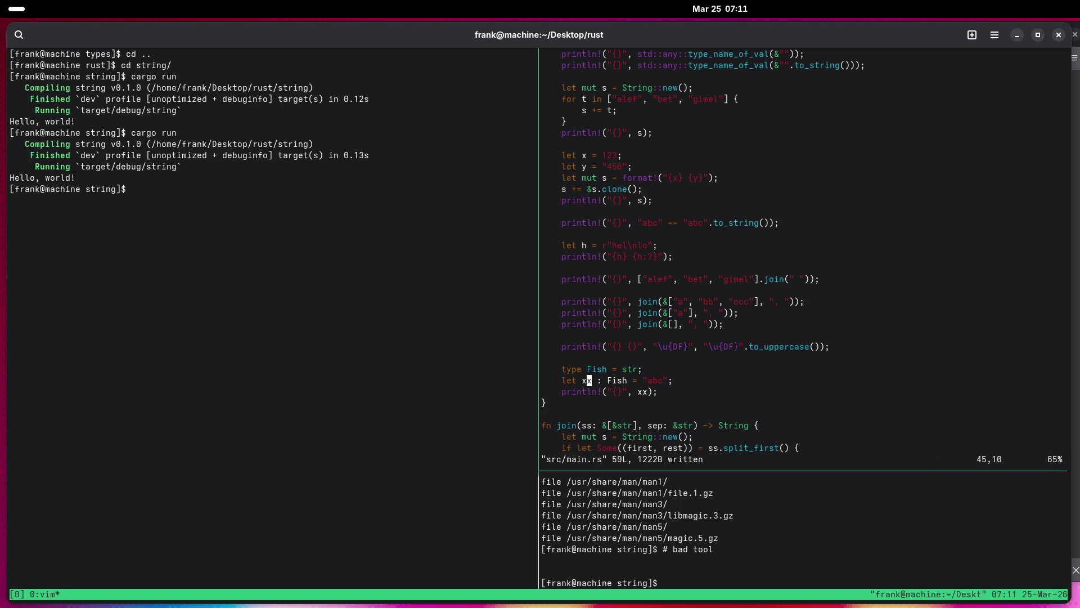
Run cargo run in the left shell pane.
key(ctrl+b)
key(Left)
text(cargo run)
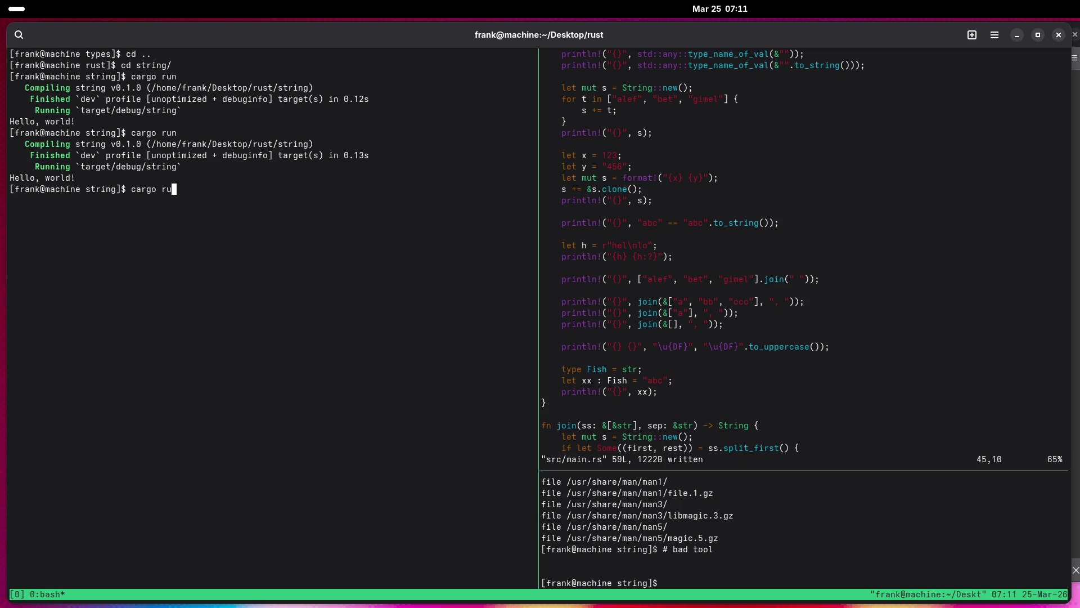
key(Return)
In Vim, insert & before Fish on line 45 and save the file.
key(ctrl+b)
key(Right)
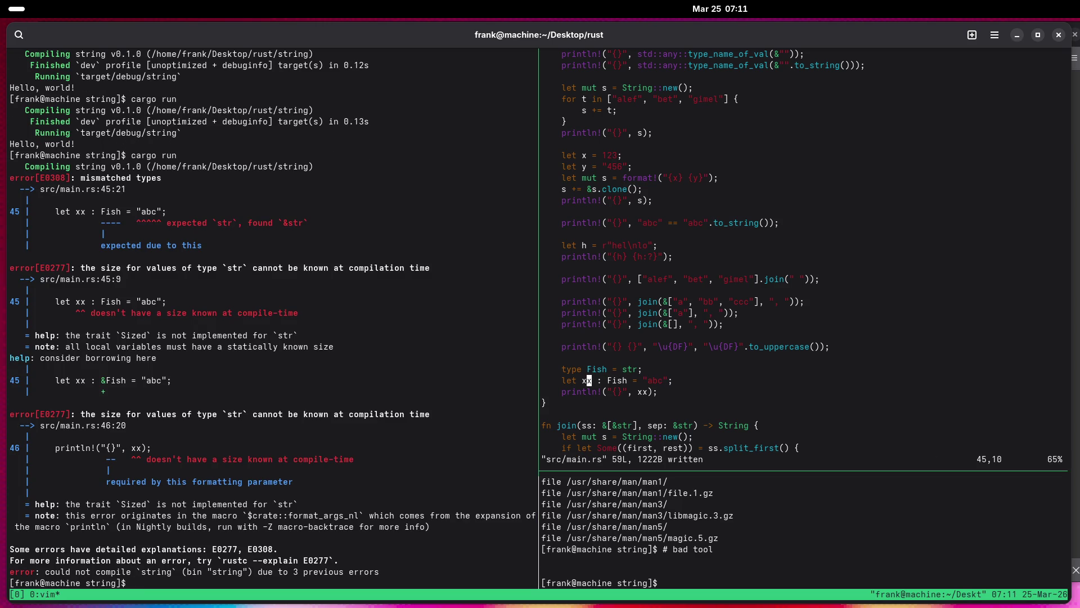
key(l)
key(l)
key(l)
key(h)
key(h)
key(h)
text(i&)
key(Escape)
text(:w)
key(Return)
Clear the lower right shell and rerun the '# bad tool' comment line.
key(ctrl+b)
key(Down)
key(ctrl+l)
key(Up)
key(Return)
Clear the left shell and rerun cargo run, which now compiles and prints abc.
key(ctrl+b)
key(Left)
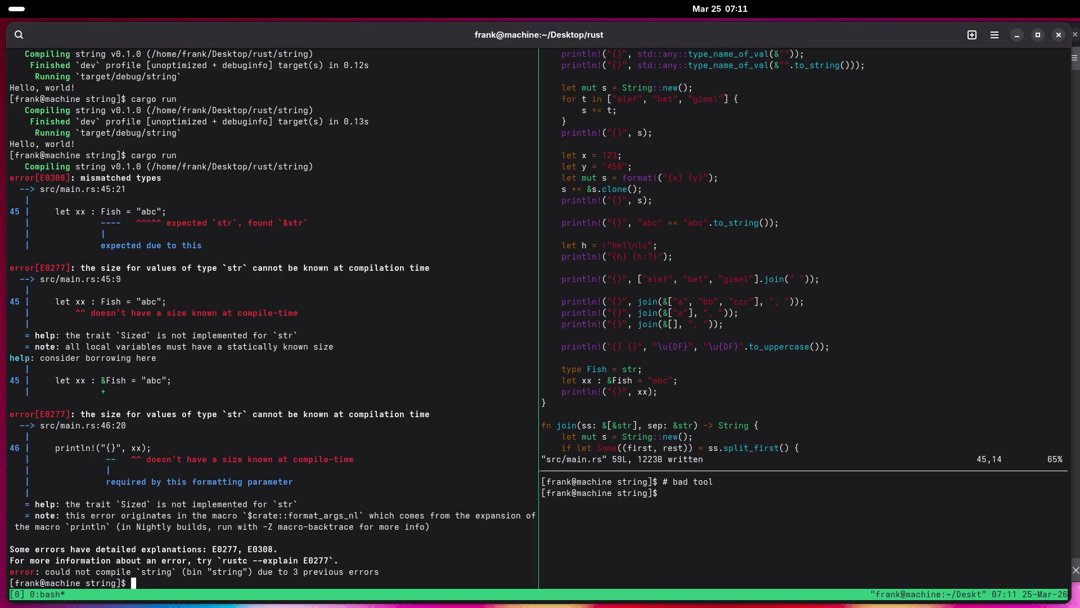
key(ctrl+l)
key(Up)
key(Return)
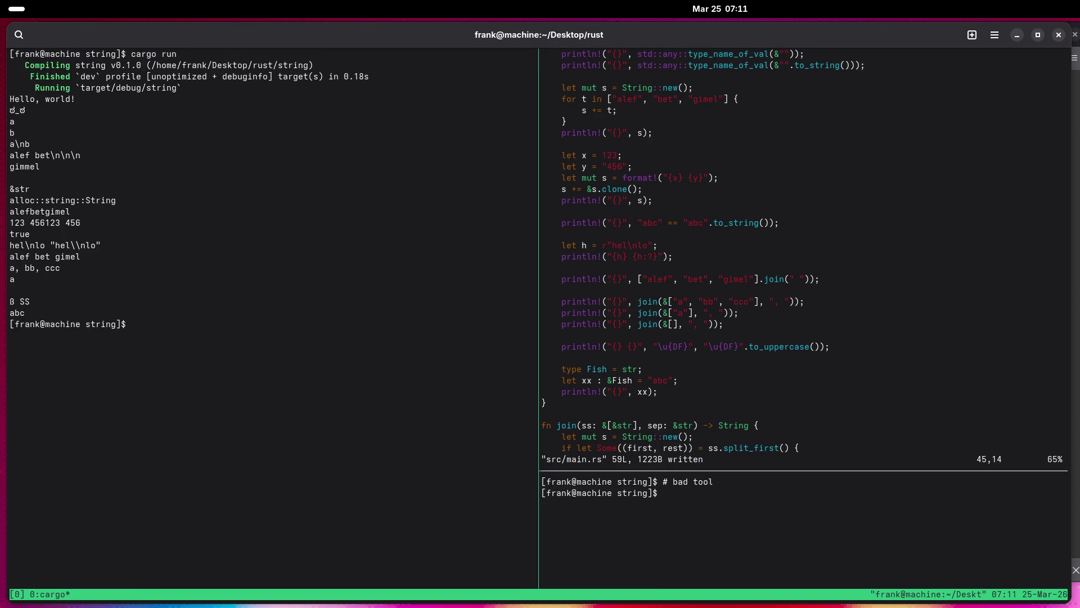
key(ctrl+b)
key(Right)
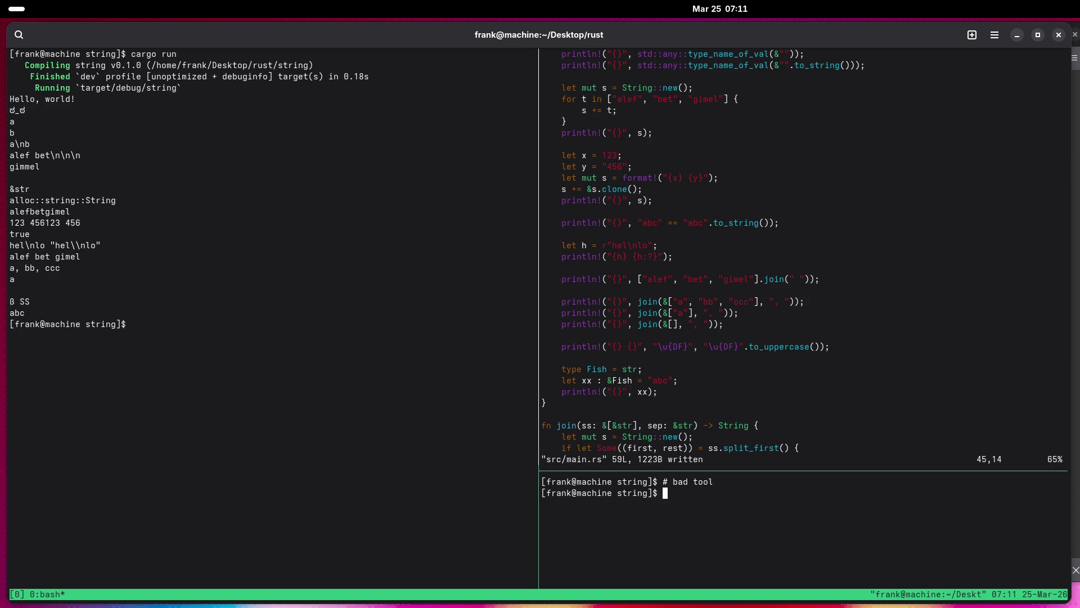
key(ctrl+b)
key(Up)
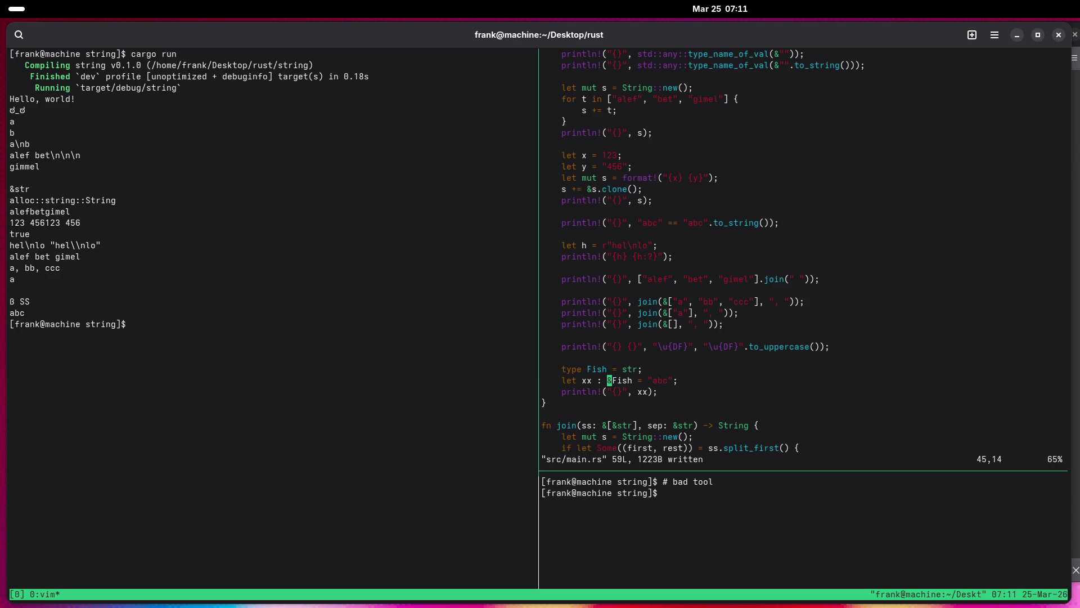
Change line 46 to println!("{} {}", xx, std::any::type_name_of_val(&xx)) and save.
key(j)
key(l)
key(l)
text(a {})
key(Right)
key(Right)
key(Right)
text(, )
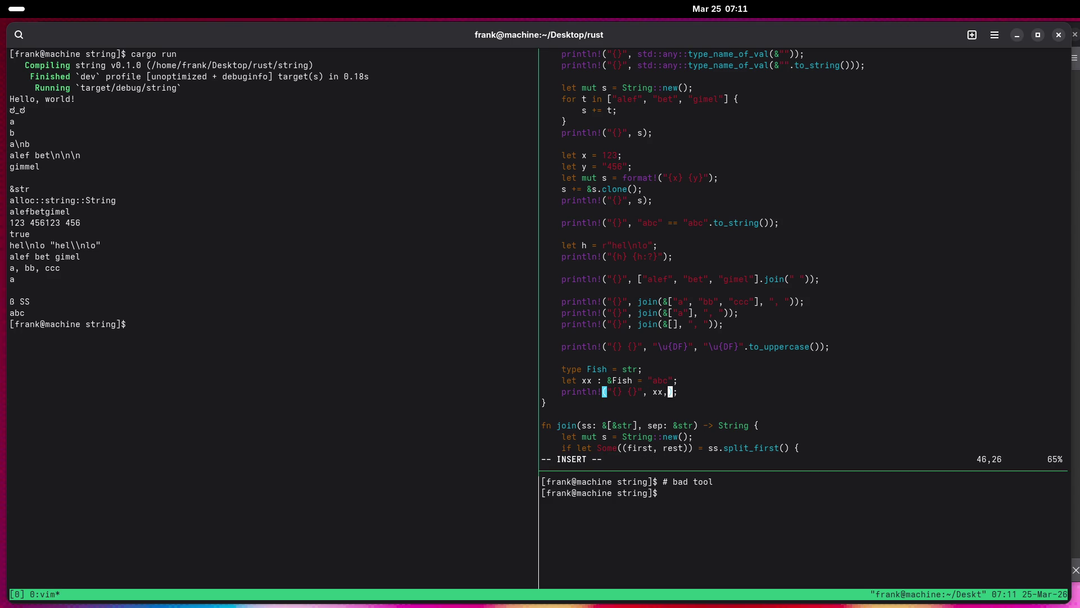
text(std::any::)
text(type_name_)
text(of_val)
text((&xx))
key(Escape)
text(:w)
key(Return)
Clear the left shell and run cargo run, which prints abc &str.
key(ctrl+b)
key(Down)
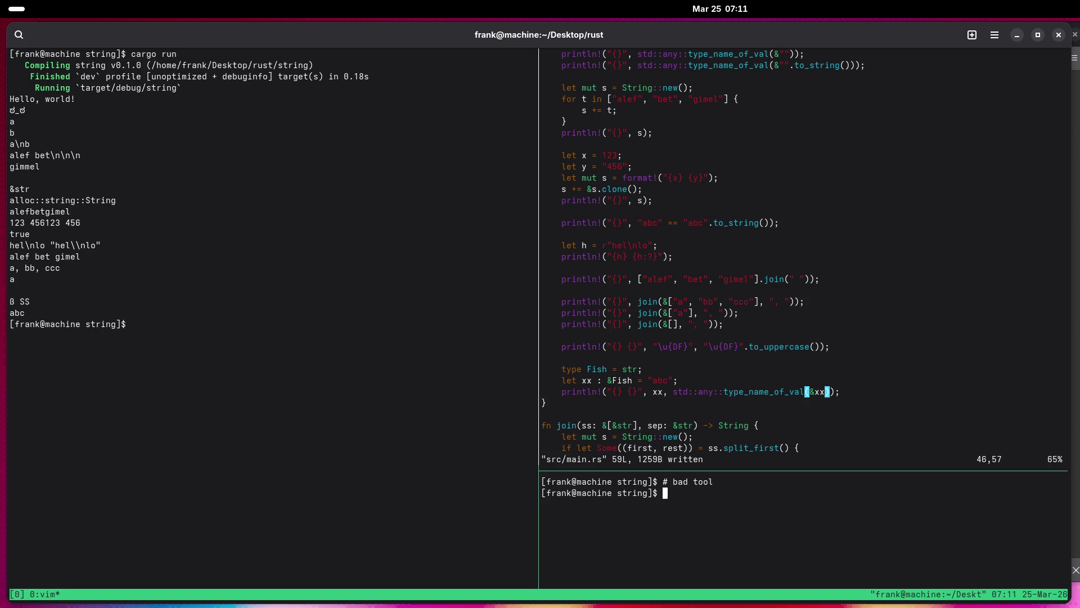
key(ctrl+b)
key(Left)
key(ctrl+l)
text(cargo run)
key(Return)
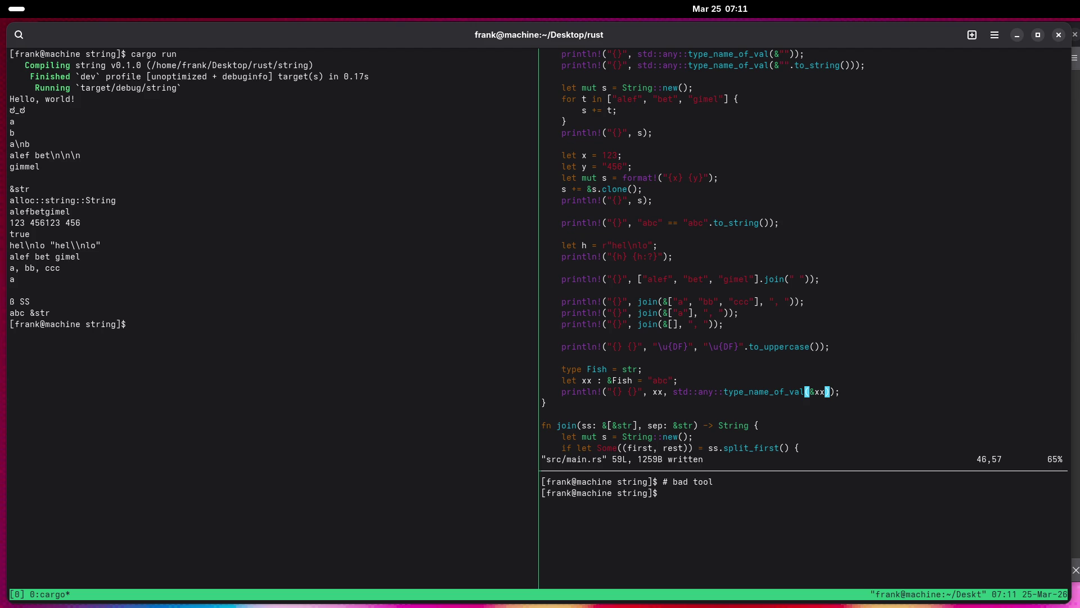
key(ctrl+b)
key(Left)
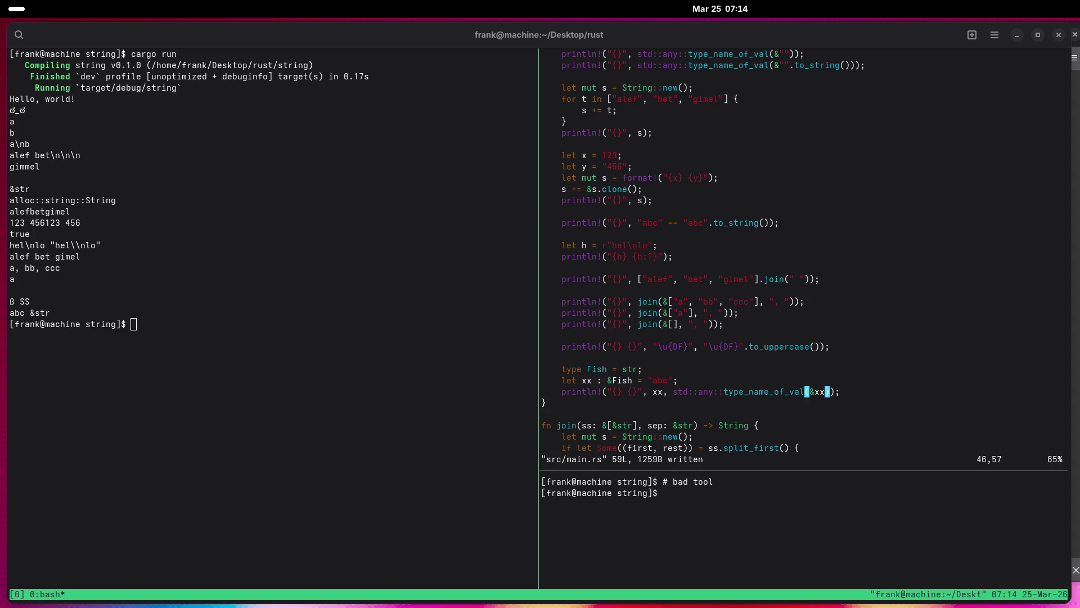
Enter the comment '# kein Lob ohne Leistung' at the left bash prompt.
click(916, 456)
text(kein Lob,)
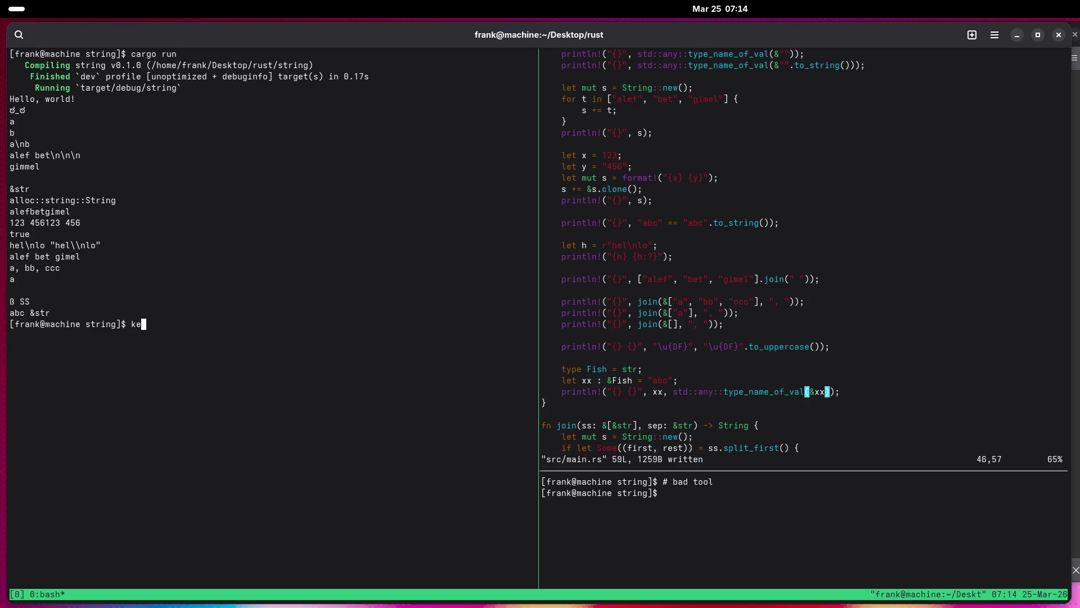
key(BackSpace)
text(ohne Leistung)
key(Home)
text(#)
key(Return)
Enter the comments '# keine Beachtung ohne Leistung' and '# Kinder siezen Eltern'.
text(# )
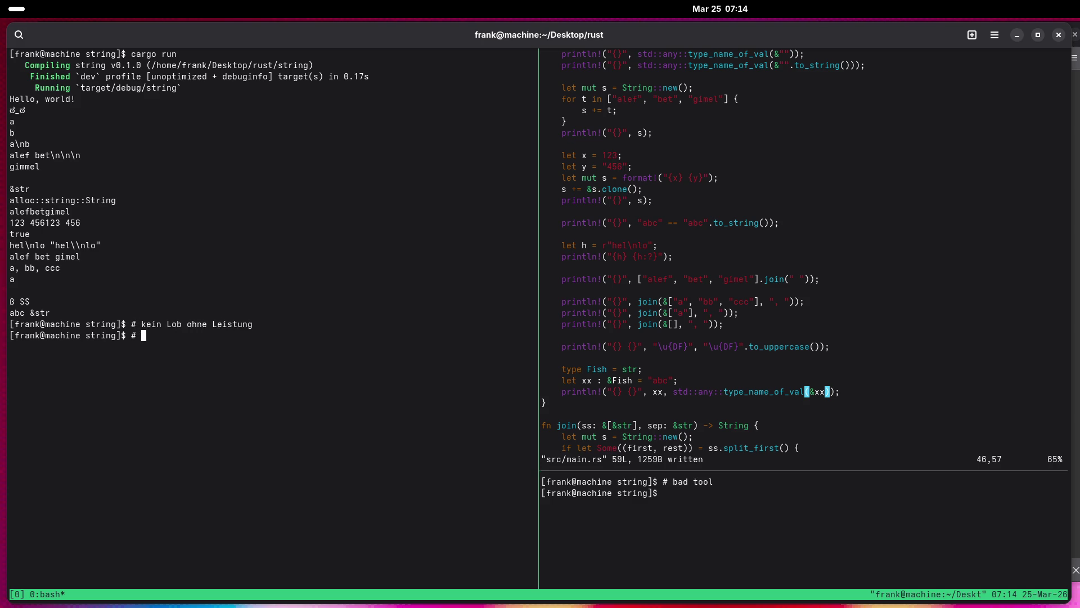
text(keine Beachtung oh)
text(ne Leistung)
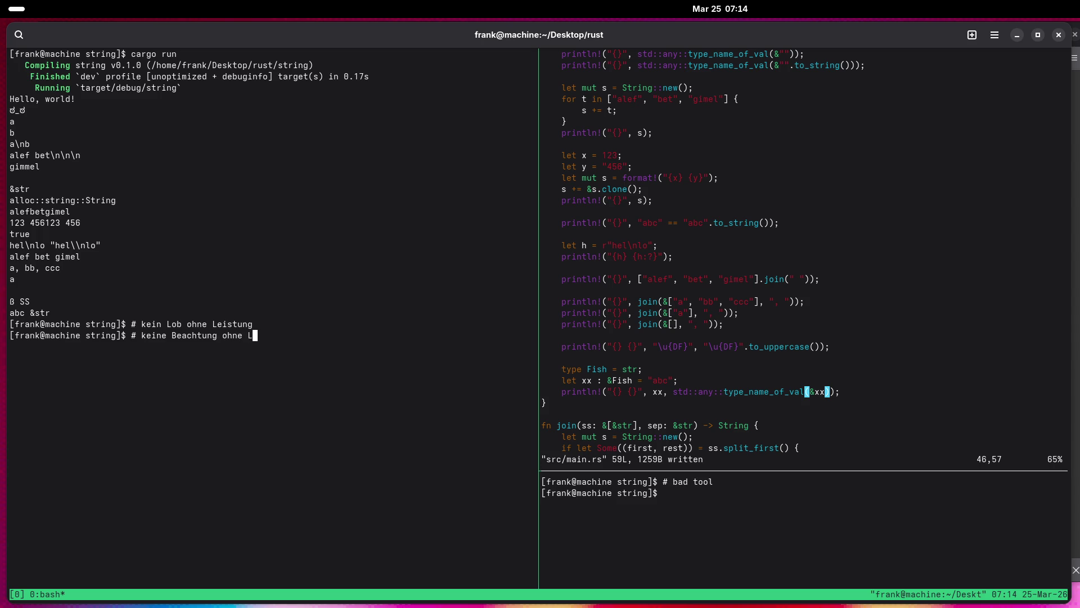
key(Return)
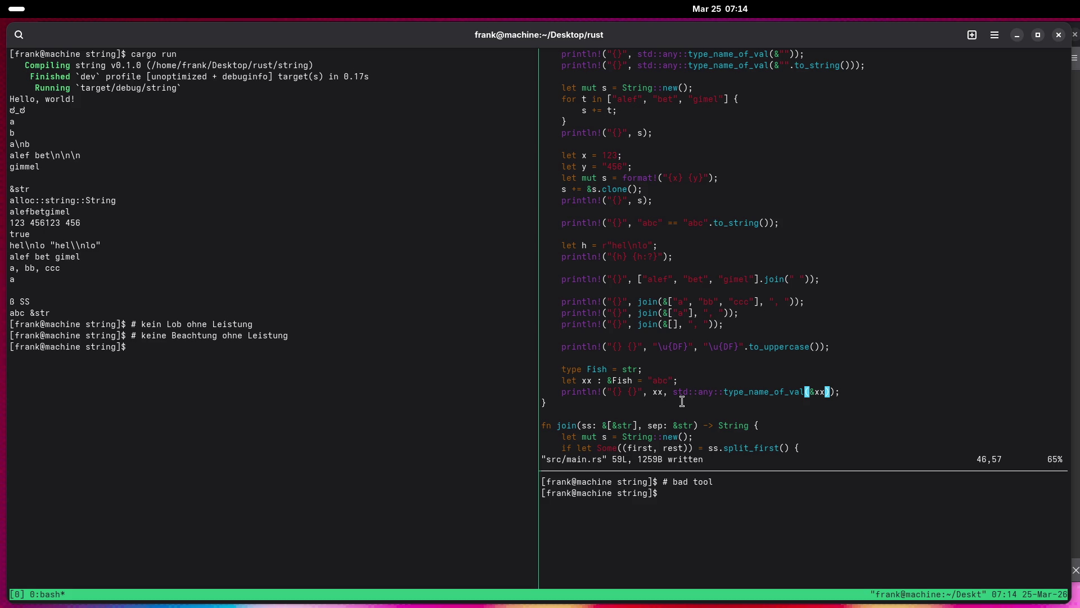
text(# )
text(Kinder siezen El)
text(tern)
key(Return)
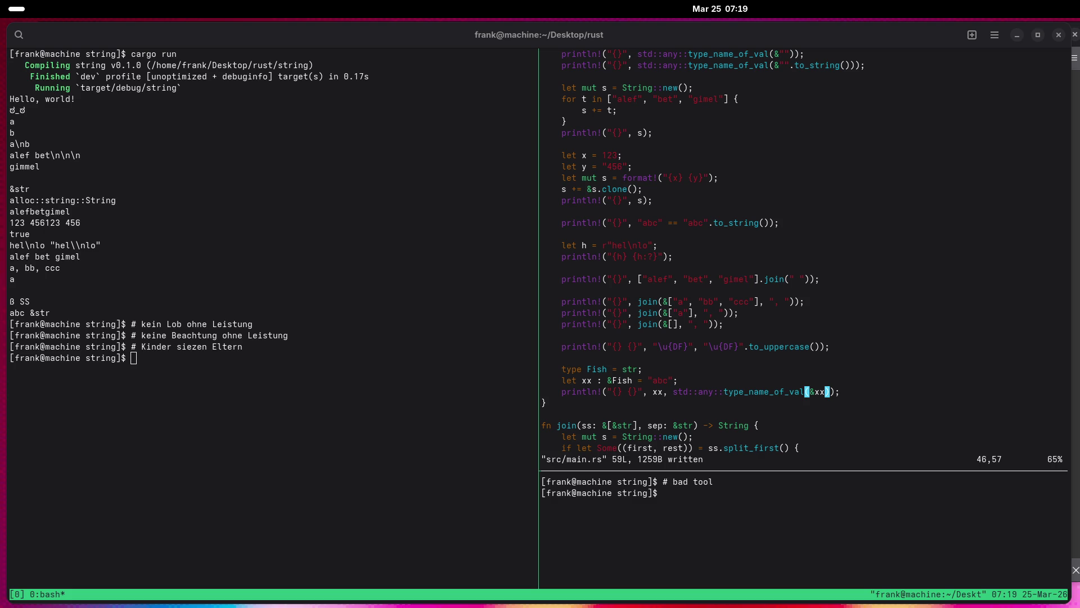
Switch from the Terminal to Firefox with Alt+Tab.
key(alt+Tab)
Load maps.google.com in a new tab, zoom out to the North Atlantic, and start measuring distance.
key(ctrl+t)
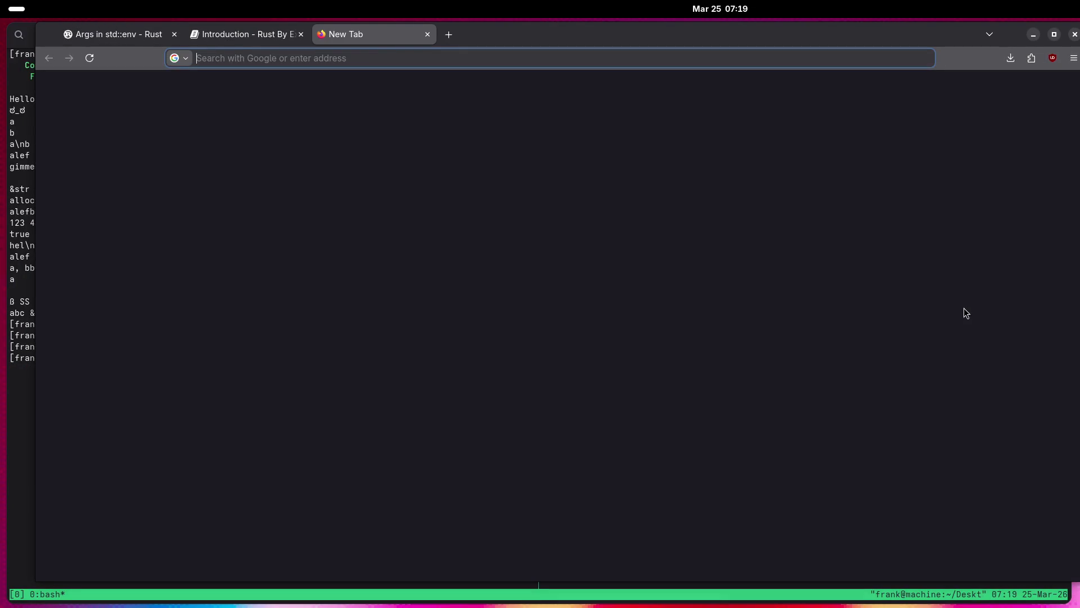
text(maps.google.com)
key(Return)
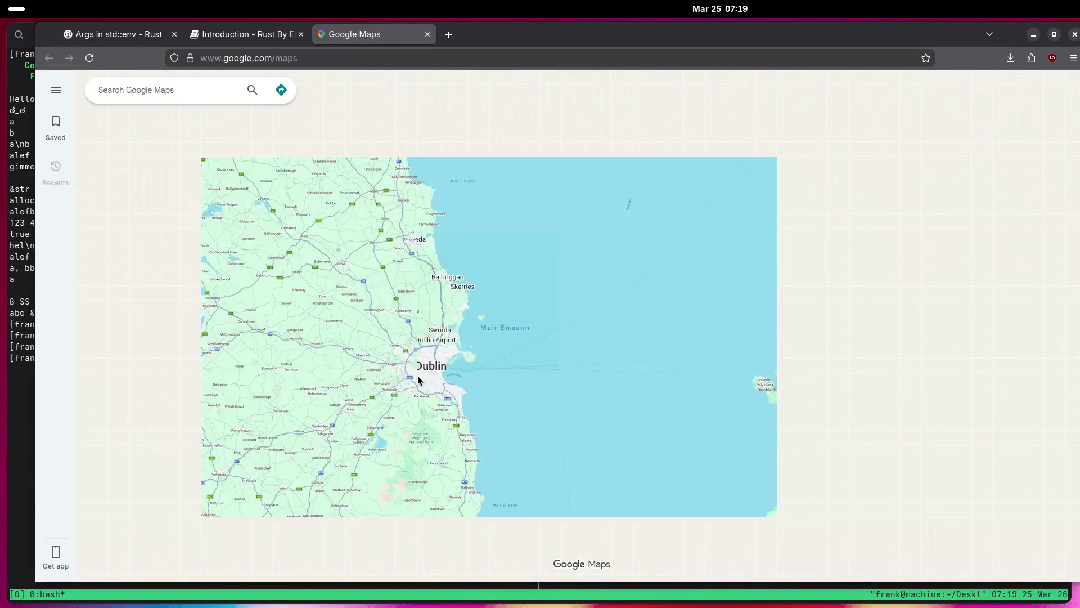
scroll(418, 380, down, 5)
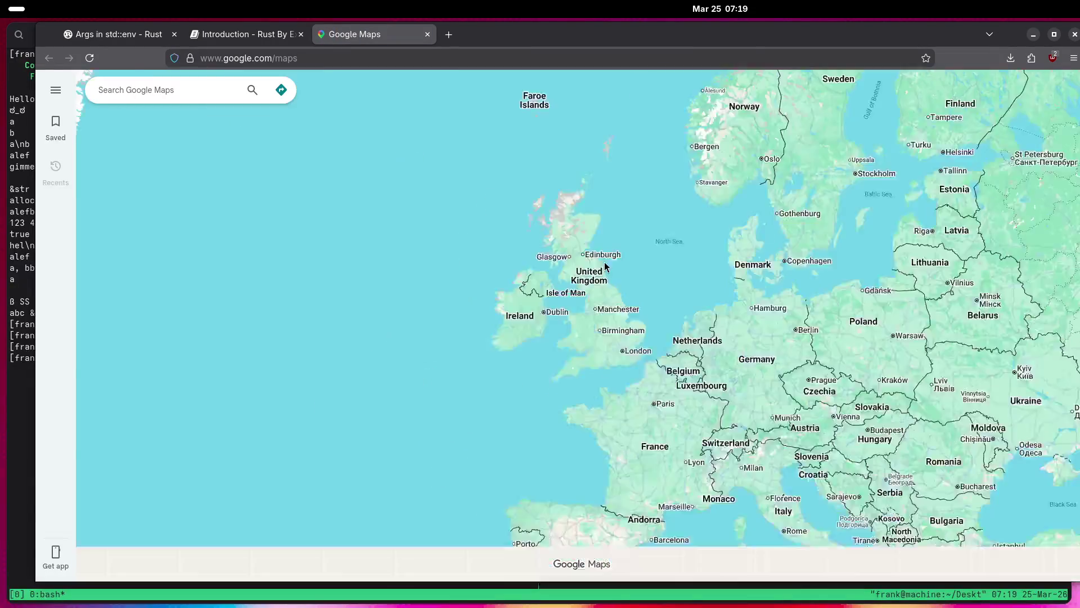
scroll(777, 314, down, 3)
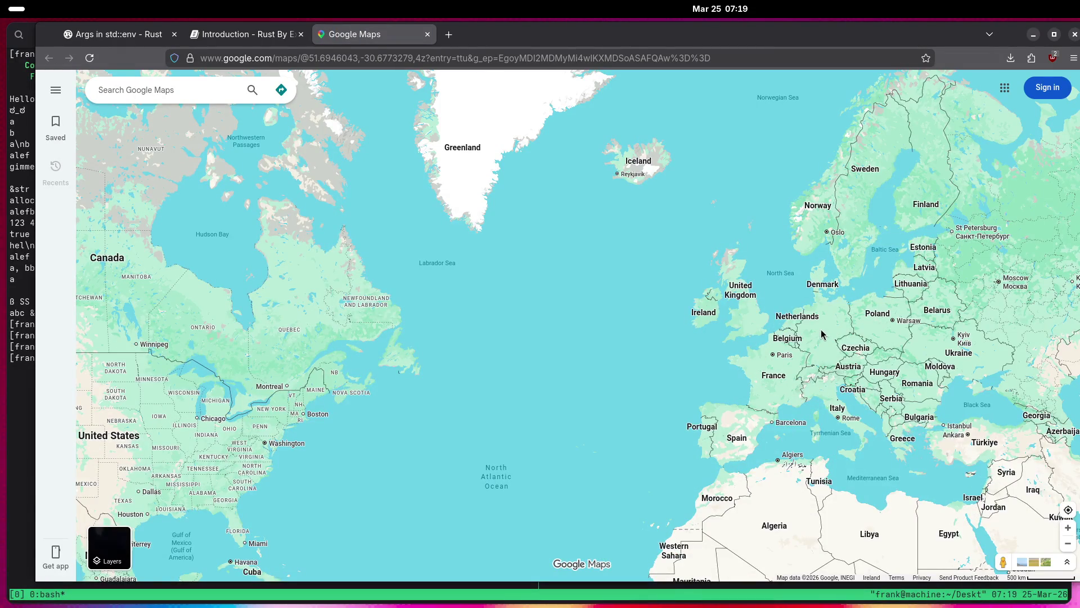
right_click(822, 334)
click(844, 470)
Start a measured path in North America and drag its western end toward the US east coast.
drag(81, 433, 413, 351)
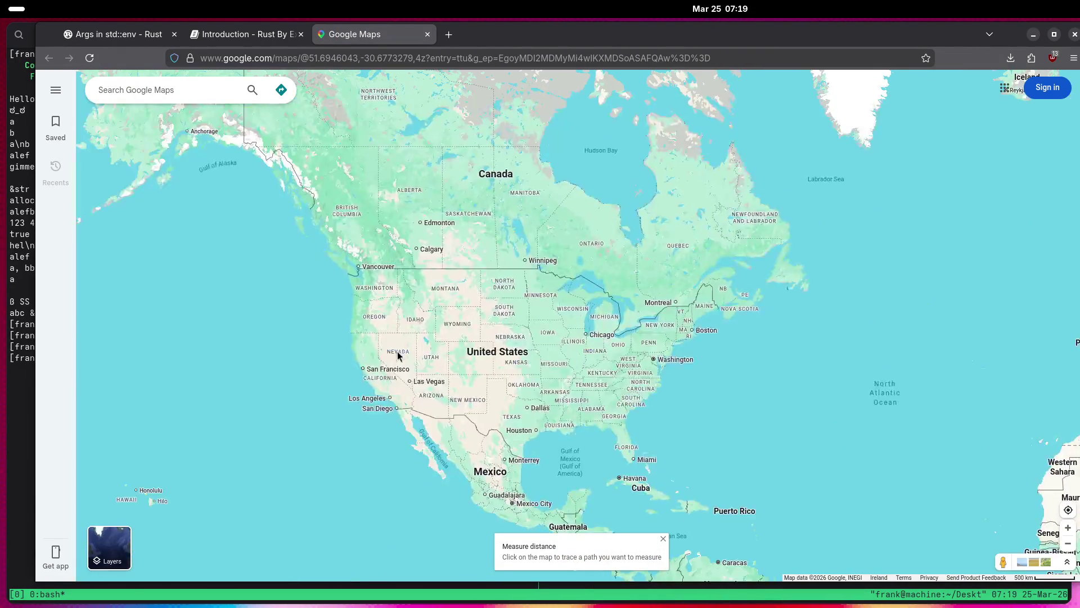
click(369, 356)
drag(864, 166, 827, 442)
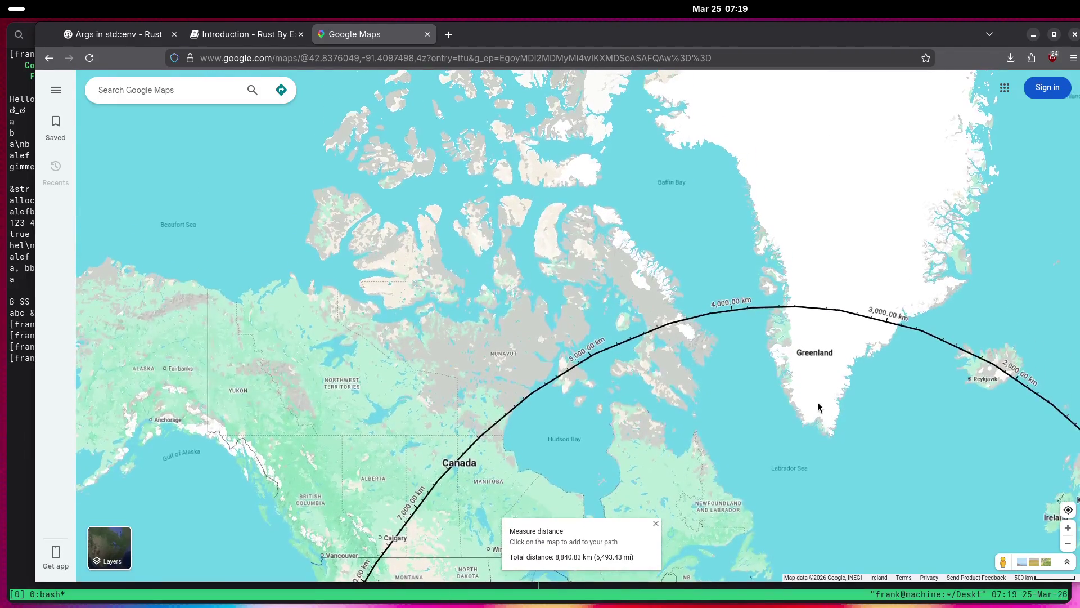
drag(777, 465, 956, 310)
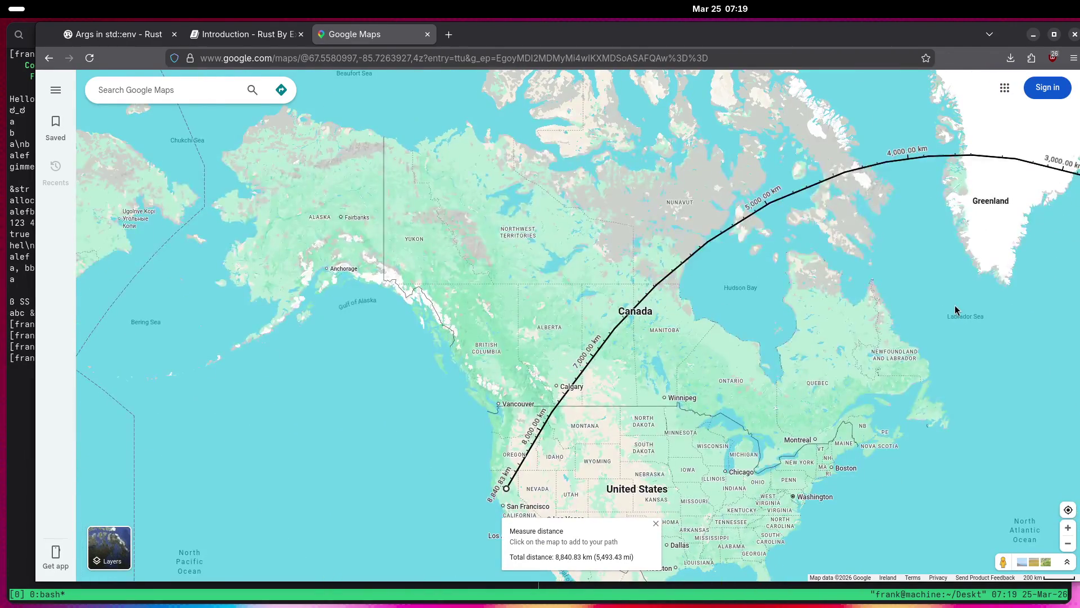
drag(611, 414, 499, 309)
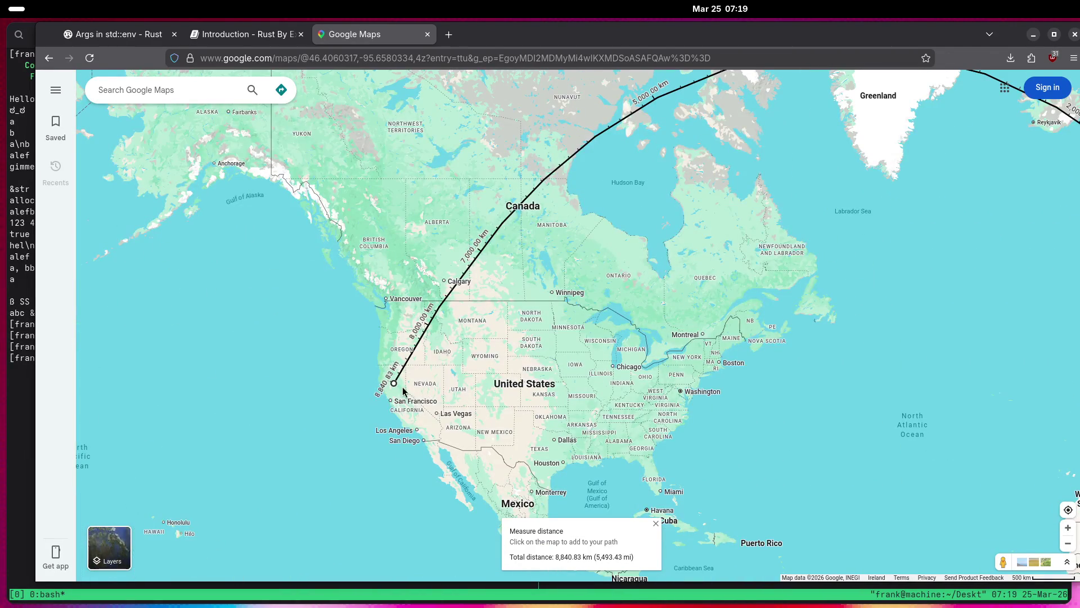
mouse_move(394, 382)
mouse_down()
mouse_move(682, 406)
mouse_move(381, 390)
mouse_move(475, 411)
mouse_move(659, 409)
mouse_move(681, 419)
mouse_move(742, 324)
mouse_move(742, 344)
mouse_up()
Adjust the path from Washington to near Berlin, totalling 6,443.23 km (4,003.64 mi).
drag(842, 369, 394, 355)
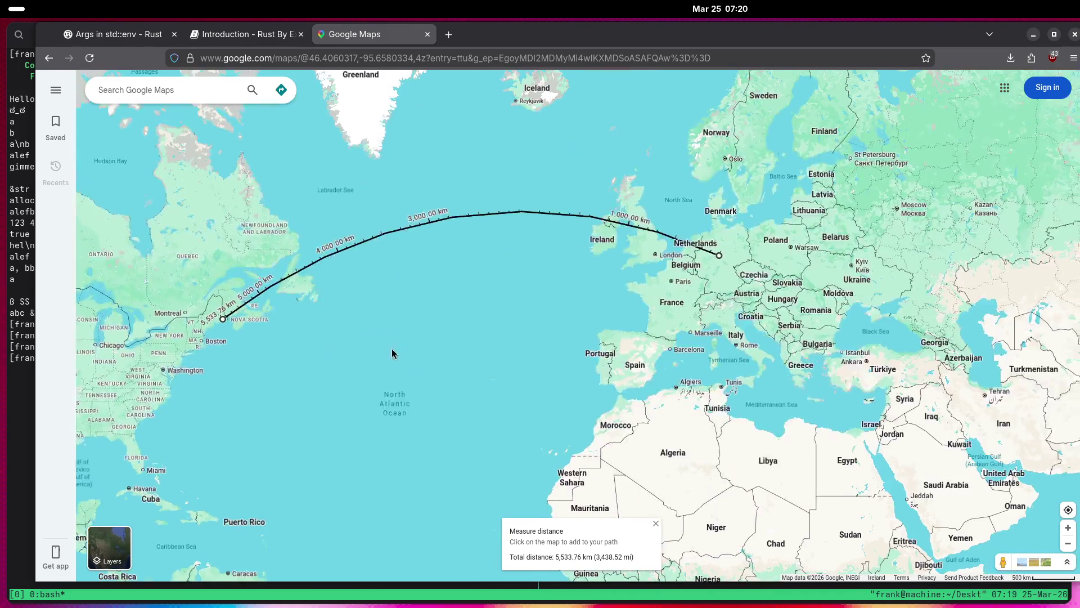
mouse_move(716, 255)
mouse_down()
mouse_move(623, 288)
mouse_move(606, 241)
mouse_move(586, 234)
mouse_move(579, 294)
mouse_move(594, 383)
mouse_move(583, 279)
mouse_move(591, 246)
mouse_move(614, 241)
mouse_move(601, 234)
mouse_move(605, 225)
mouse_move(595, 232)
mouse_move(615, 241)
mouse_move(600, 240)
mouse_up()
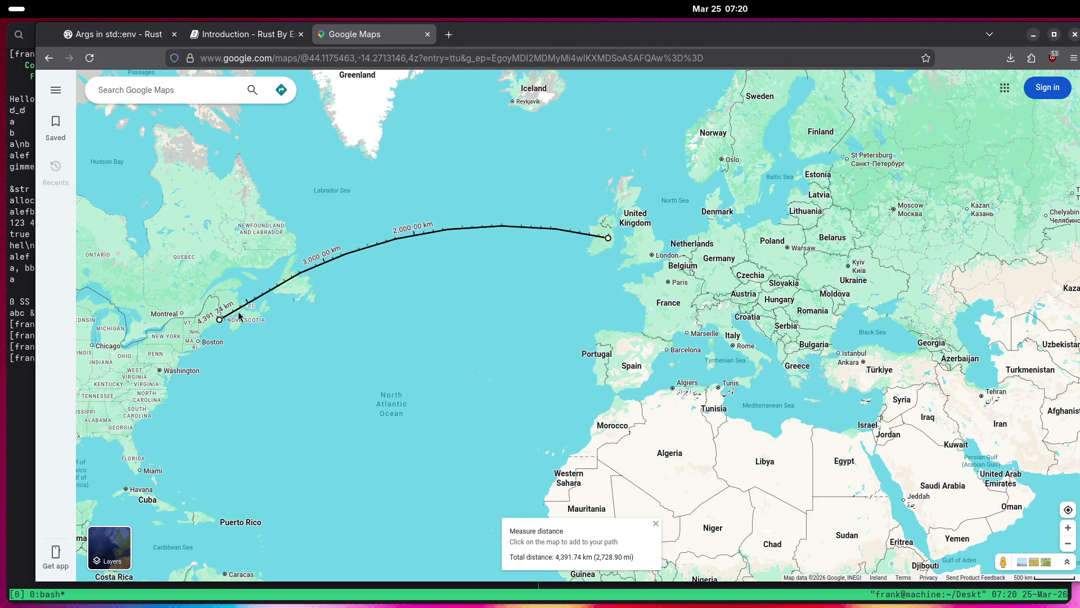
drag(260, 309, 502, 257)
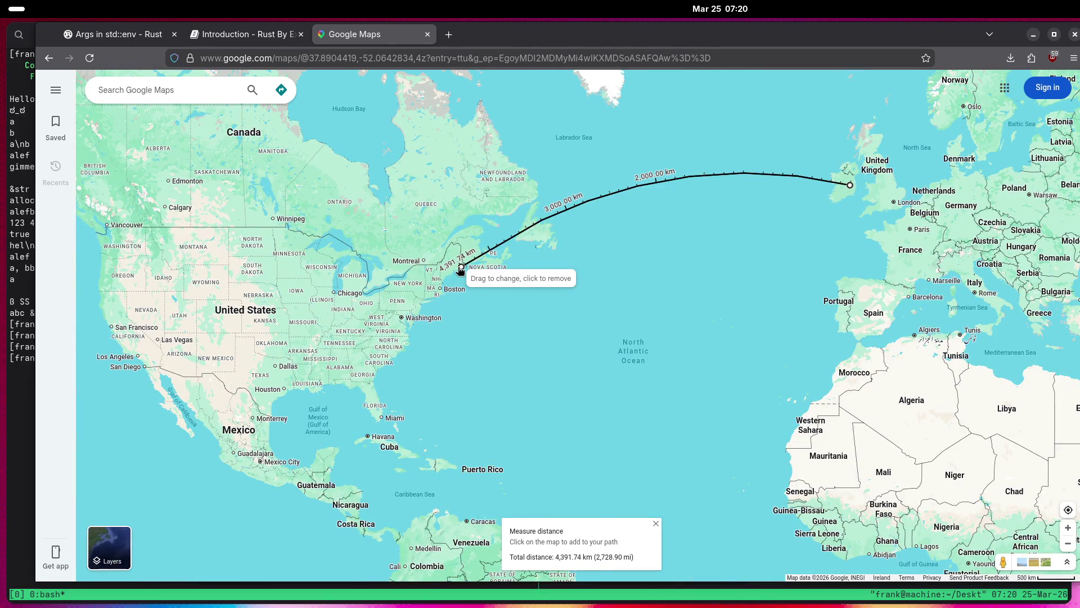
mouse_move(461, 270)
mouse_down()
mouse_move(480, 284)
mouse_move(475, 314)
mouse_move(531, 248)
mouse_move(550, 296)
mouse_move(525, 313)
mouse_move(433, 294)
mouse_move(403, 317)
mouse_up()
mouse_move(590, 308)
mouse_down()
mouse_move(546, 337)
mouse_move(520, 388)
mouse_move(624, 254)
mouse_up()
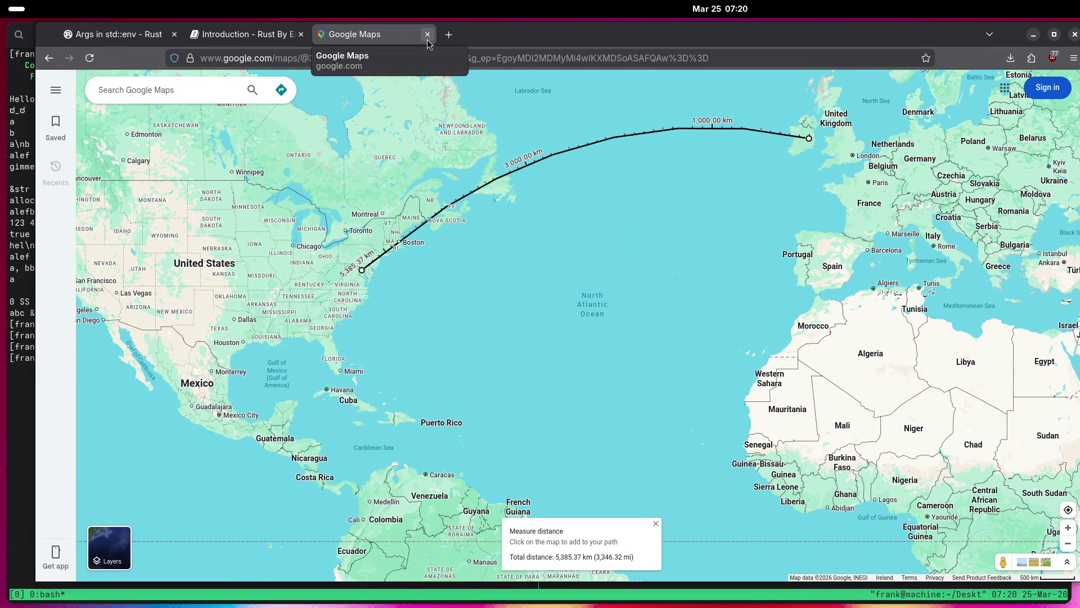
drag(808, 139, 910, 161)
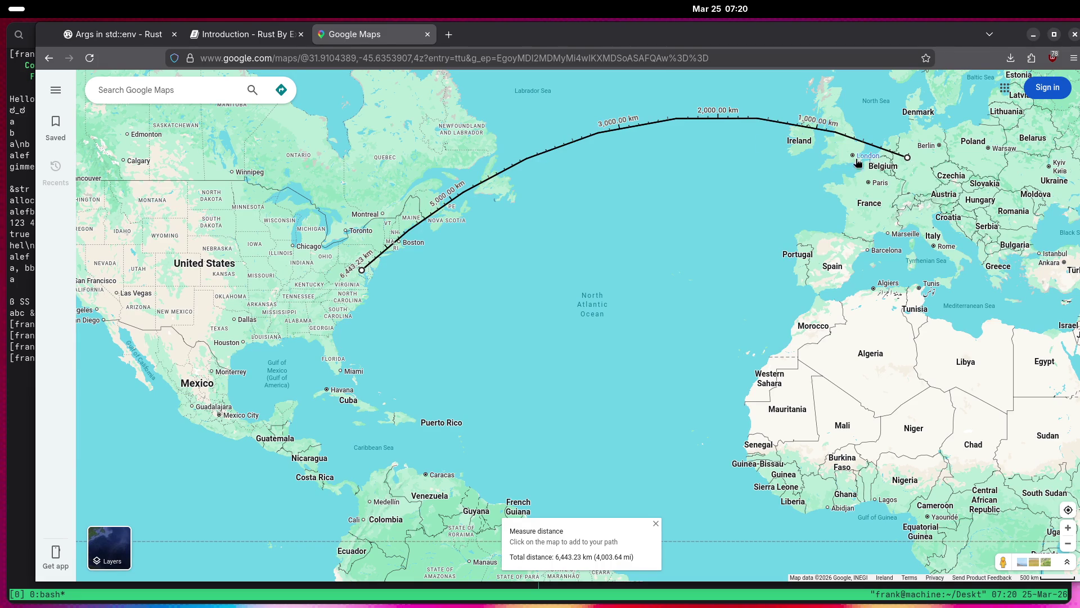
mouse_move(721, 309)
mouse_down()
mouse_move(737, 168)
mouse_move(698, 298)
mouse_up()
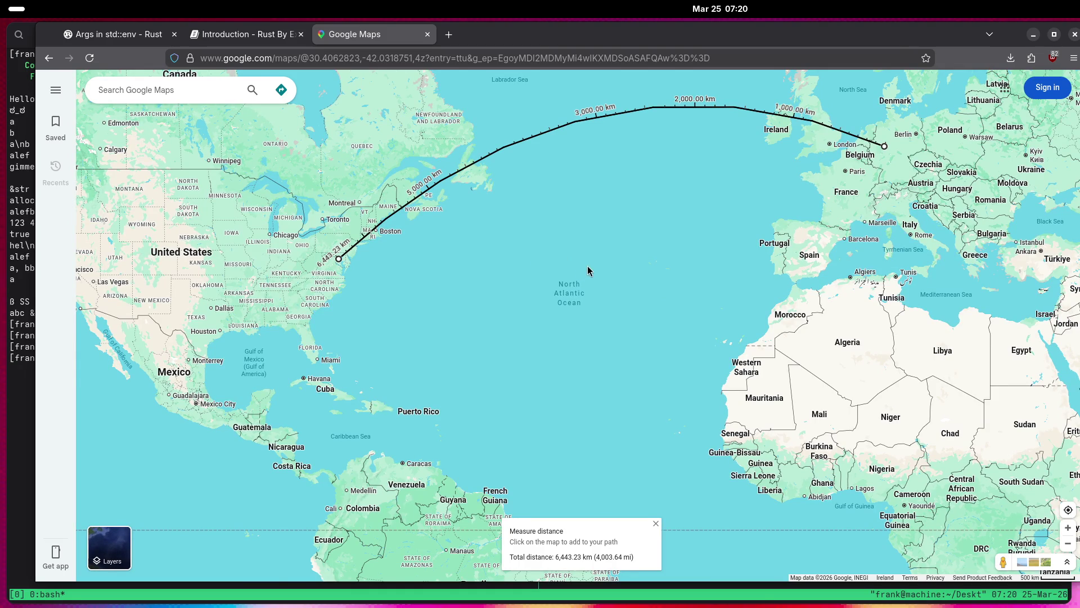
Frame the North Atlantic route and bring up the map menu with Clear measurement.
scroll(592, 265, up, 1)
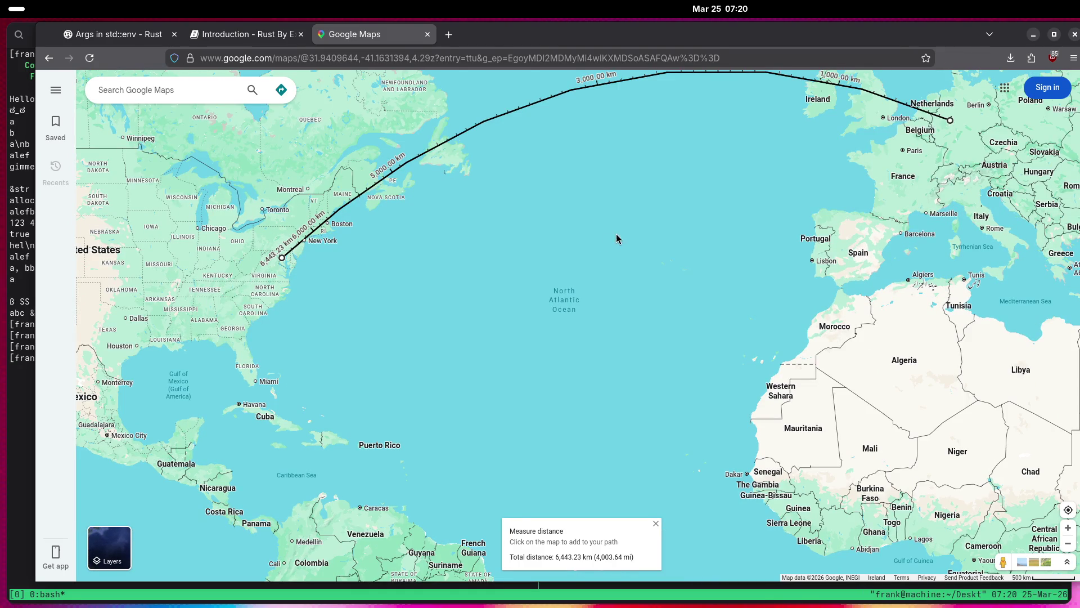
drag(629, 196, 526, 329)
right_click(590, 136)
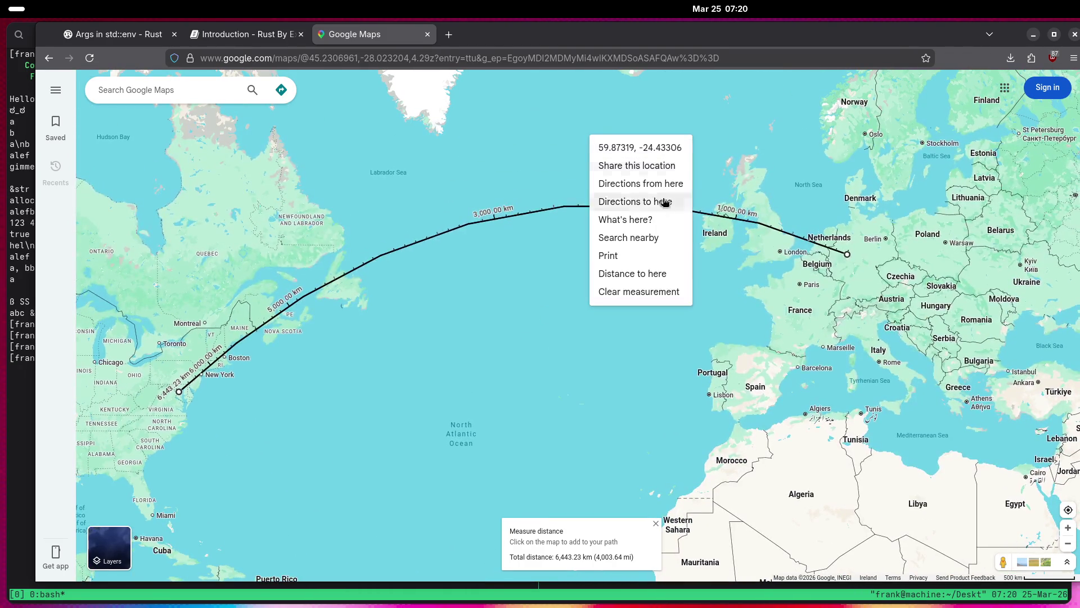
Clear the distance measurement and zoom in on Bear Island in the Arctic.
click(652, 291)
scroll(550, 365, up, 3)
mouse_move(696, 299)
mouse_down()
mouse_move(670, 369)
mouse_move(607, 174)
mouse_move(816, 184)
mouse_up()
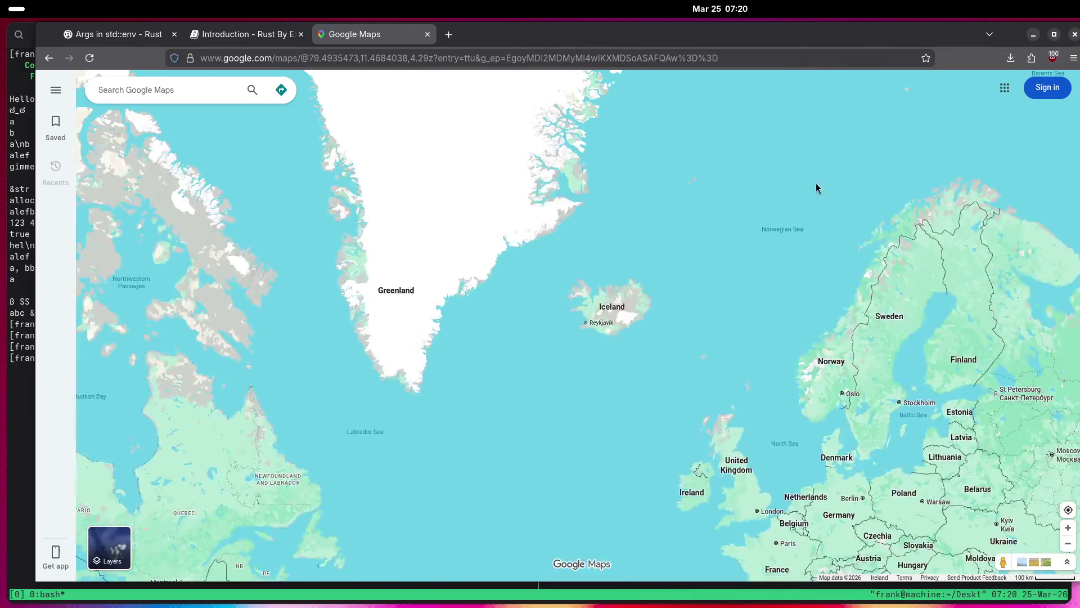
mouse_move(735, 183)
mouse_down()
mouse_move(548, 164)
mouse_move(559, 302)
mouse_move(549, 388)
mouse_move(580, 467)
mouse_up()
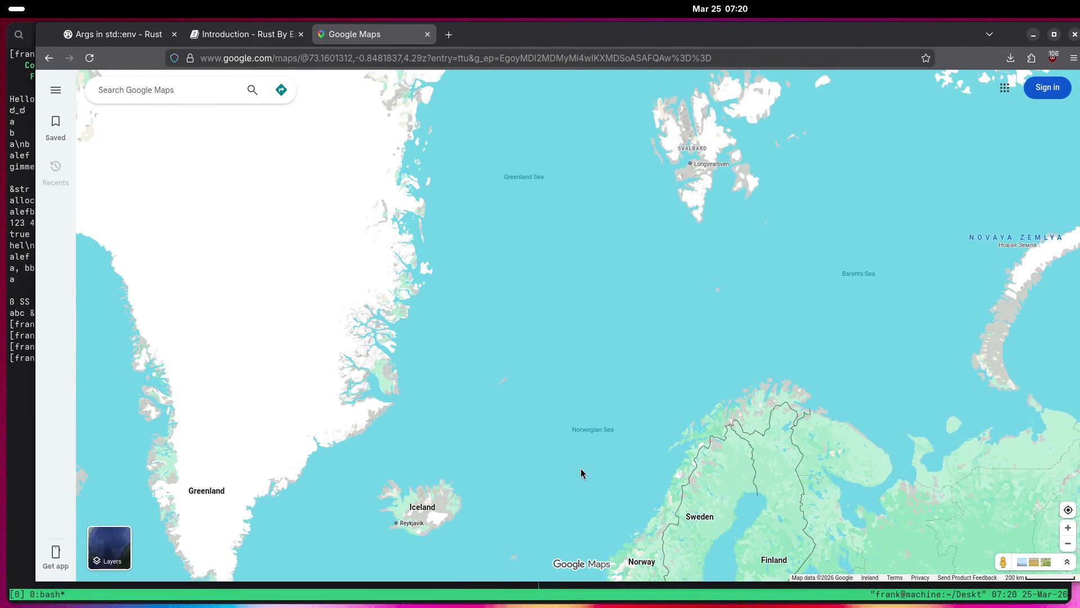
scroll(735, 290, up, 5)
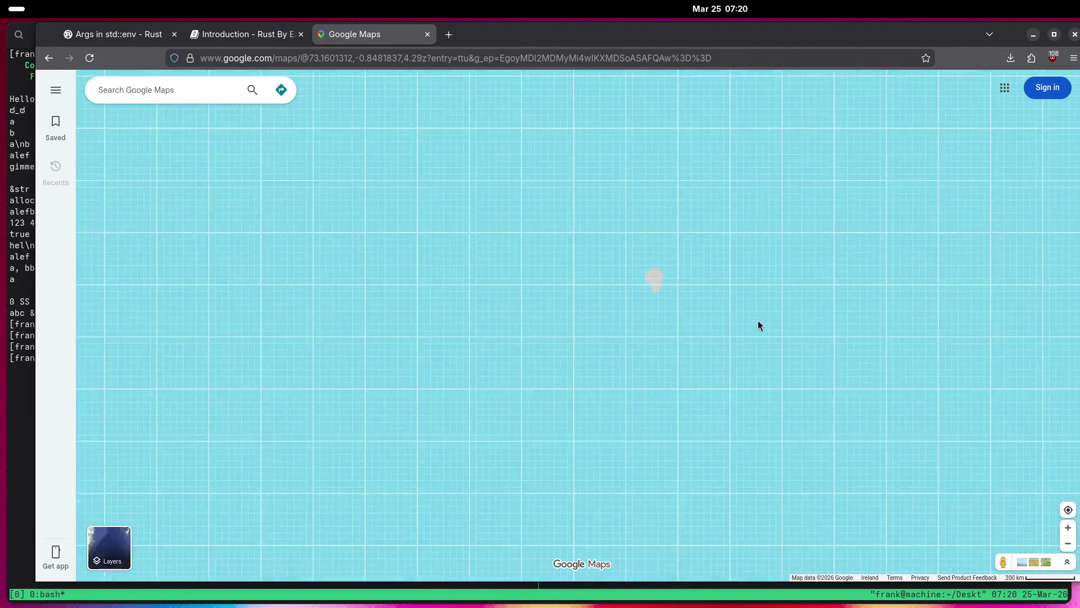
scroll(567, 261, up, 3)
scroll(695, 280, up, 2)
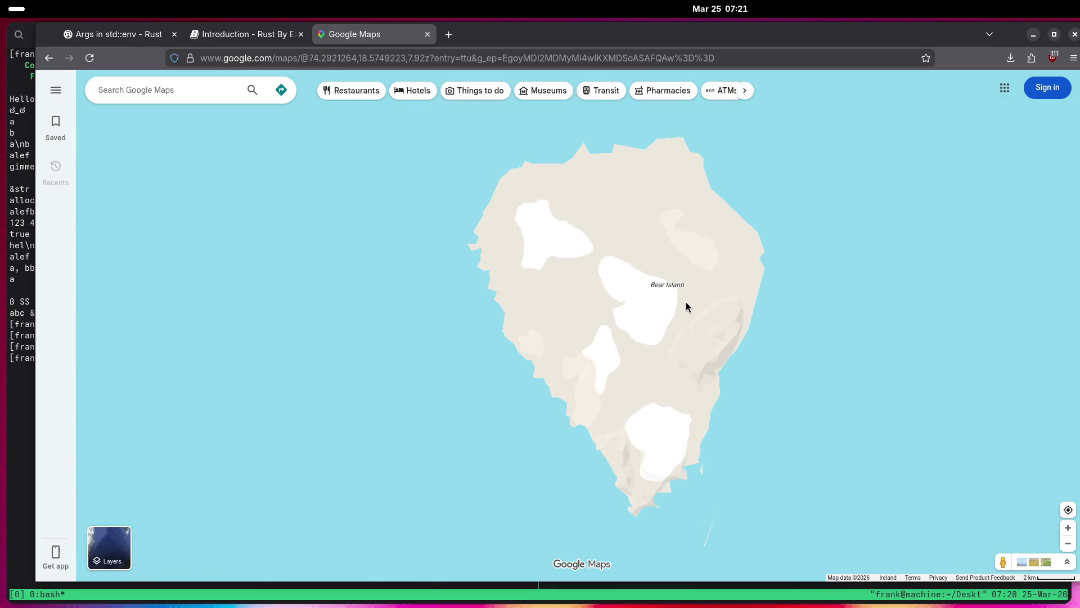
Switch to Satellite imagery and zoom in on Bear Island's station buildings.
click(95, 543)
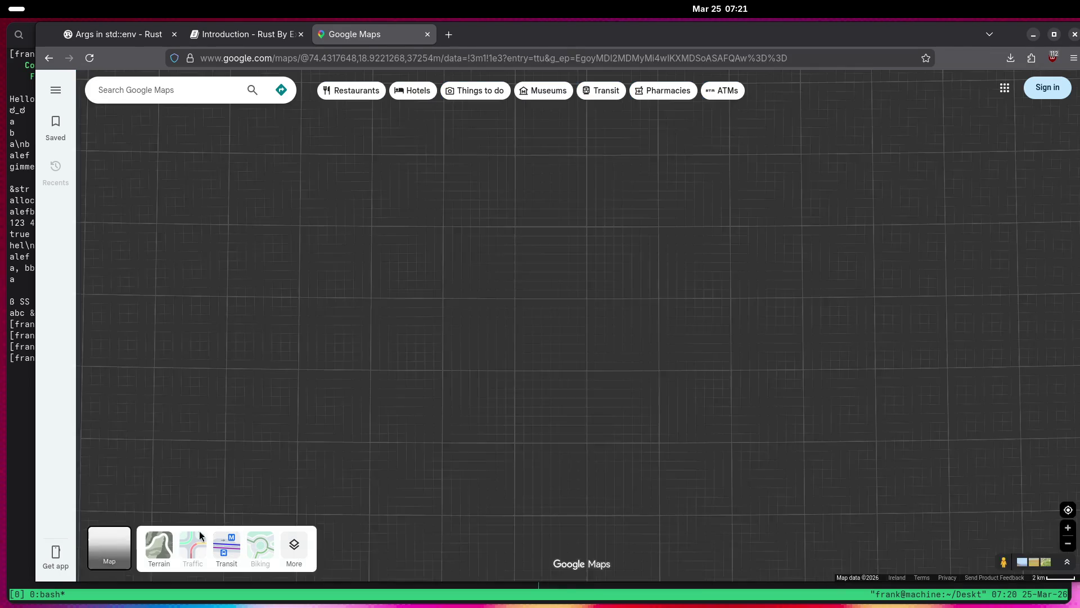
scroll(624, 218, up, 3)
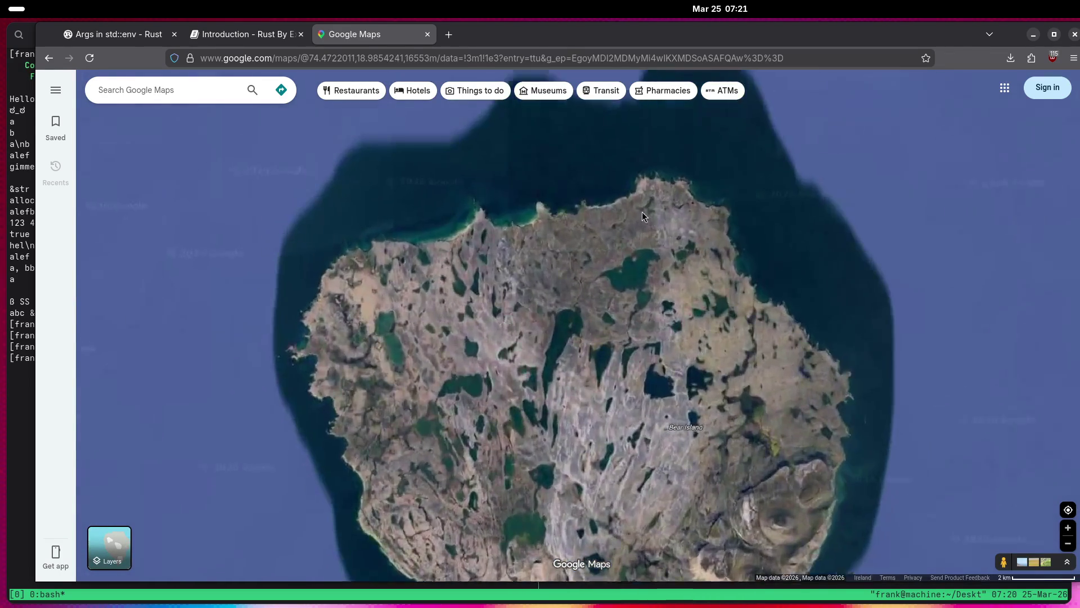
scroll(483, 220, up, 5)
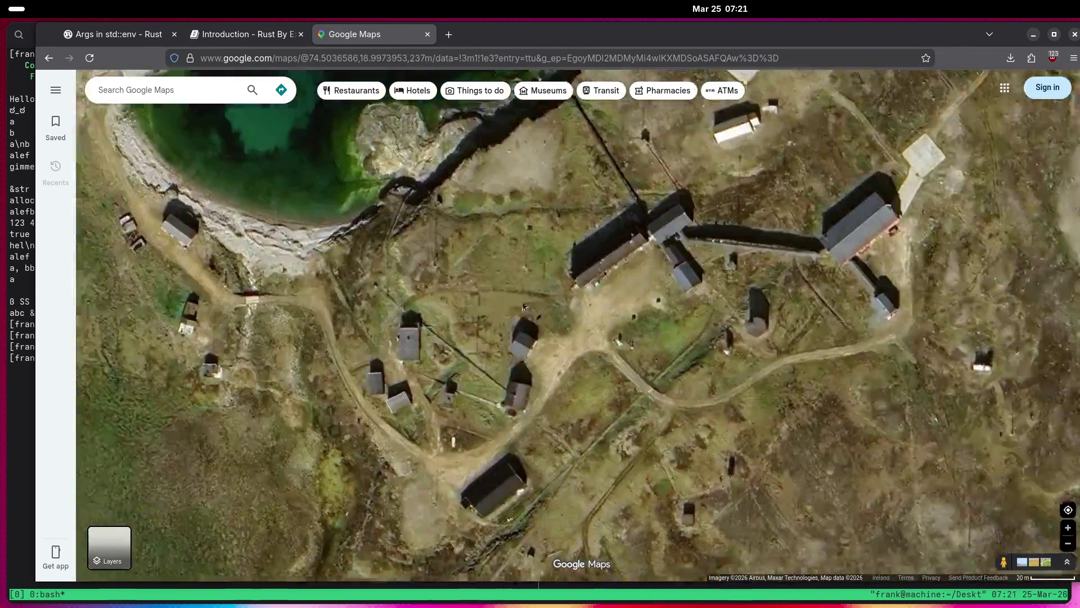
mouse_move(523, 306)
mouse_down()
mouse_move(527, 259)
mouse_move(471, 329)
mouse_move(509, 311)
mouse_up()
scroll(508, 311, up, 2)
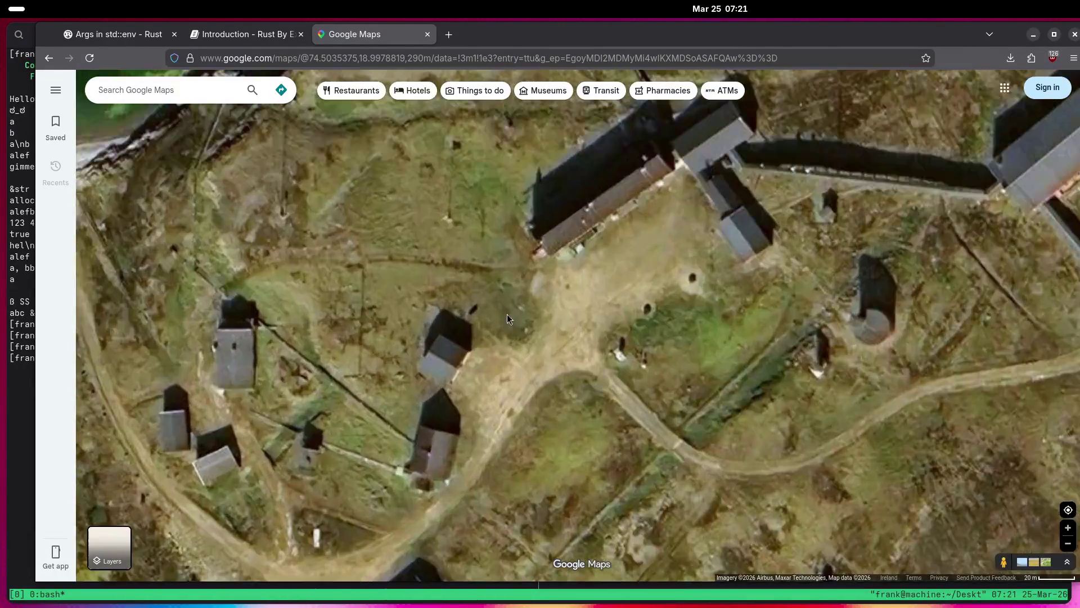
Pan around the coastline and long station buildings, ending over tundra near 74.50°N, 19.03°E.
mouse_move(521, 230)
mouse_down()
mouse_move(609, 309)
mouse_move(616, 403)
mouse_up()
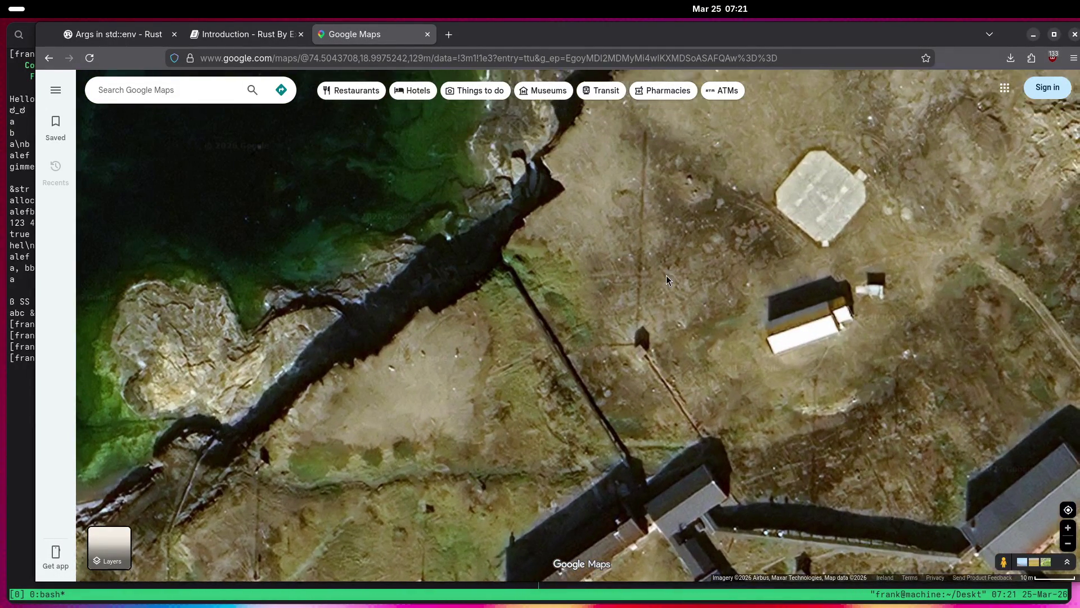
drag(666, 275, 647, 383)
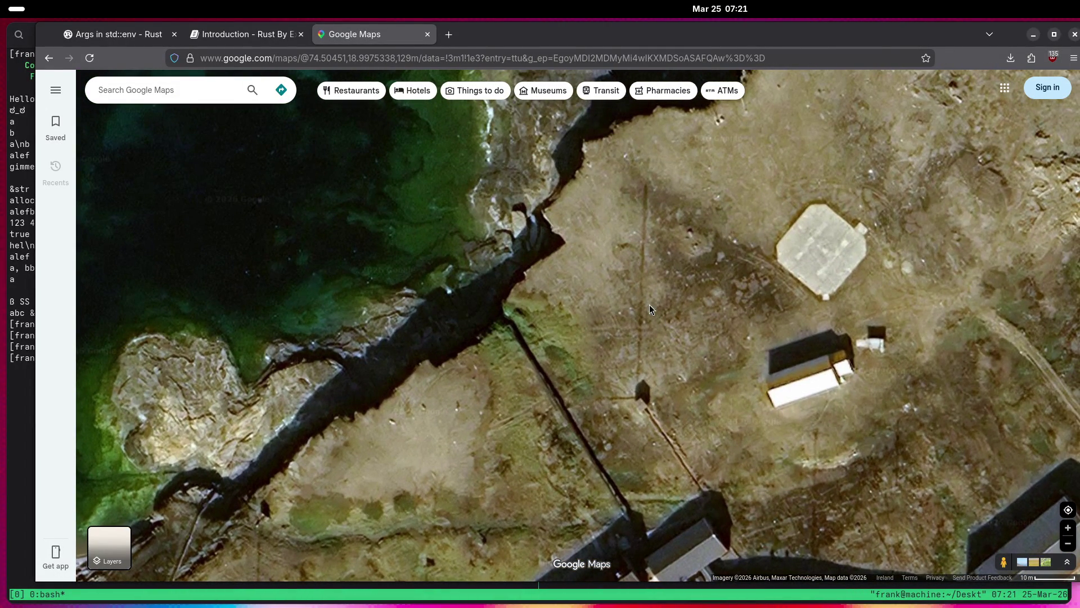
key(Down)
key(Right)
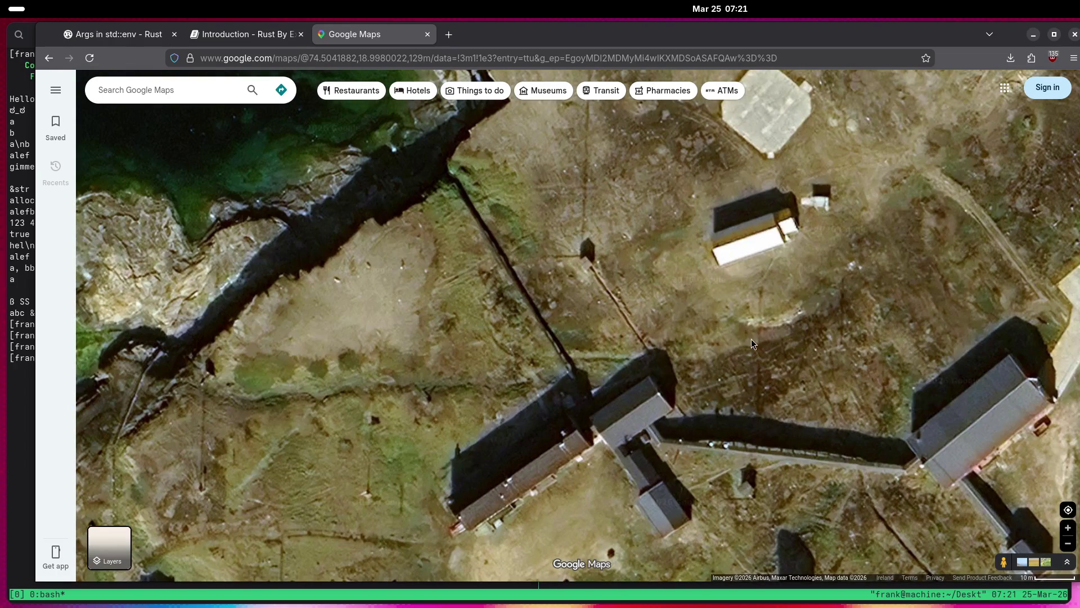
key(Down)
key(Left)
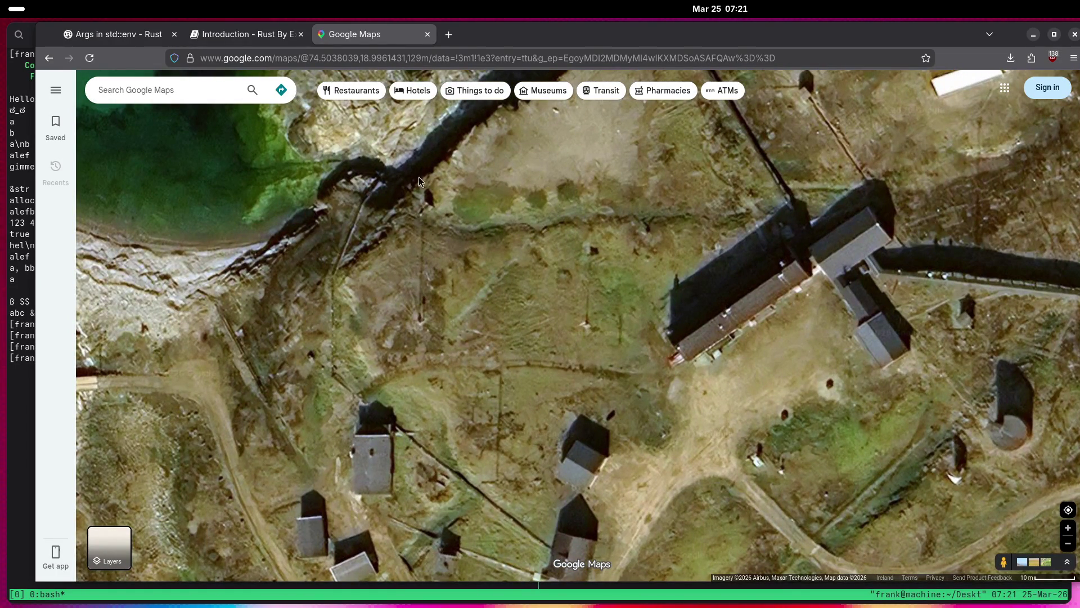
scroll(441, 293, down, 5)
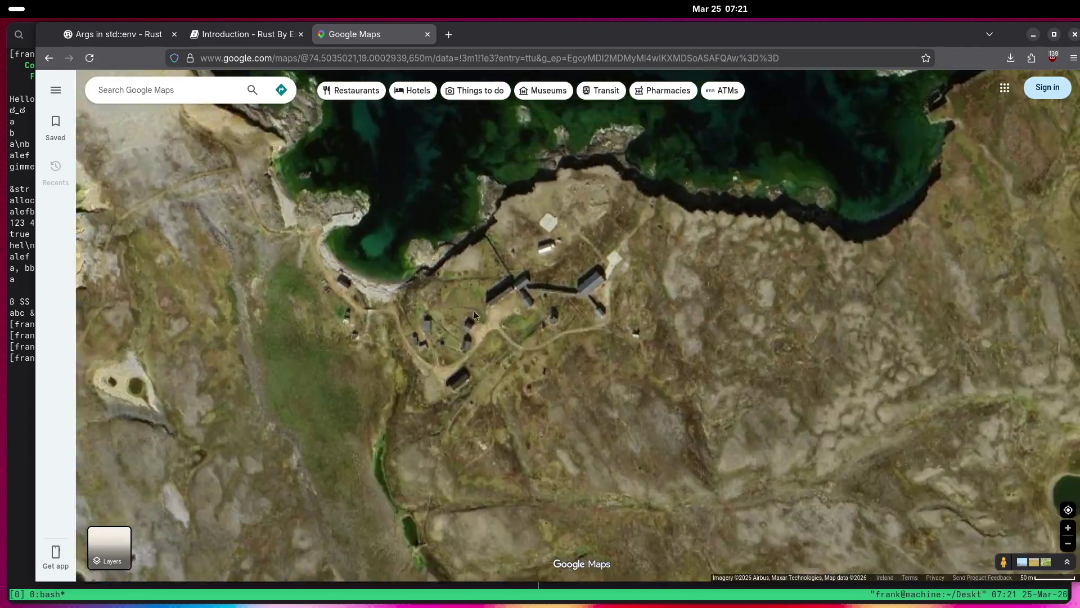
drag(473, 310, 392, 268)
scroll(446, 306, down, 5)
scroll(612, 278, up, 3)
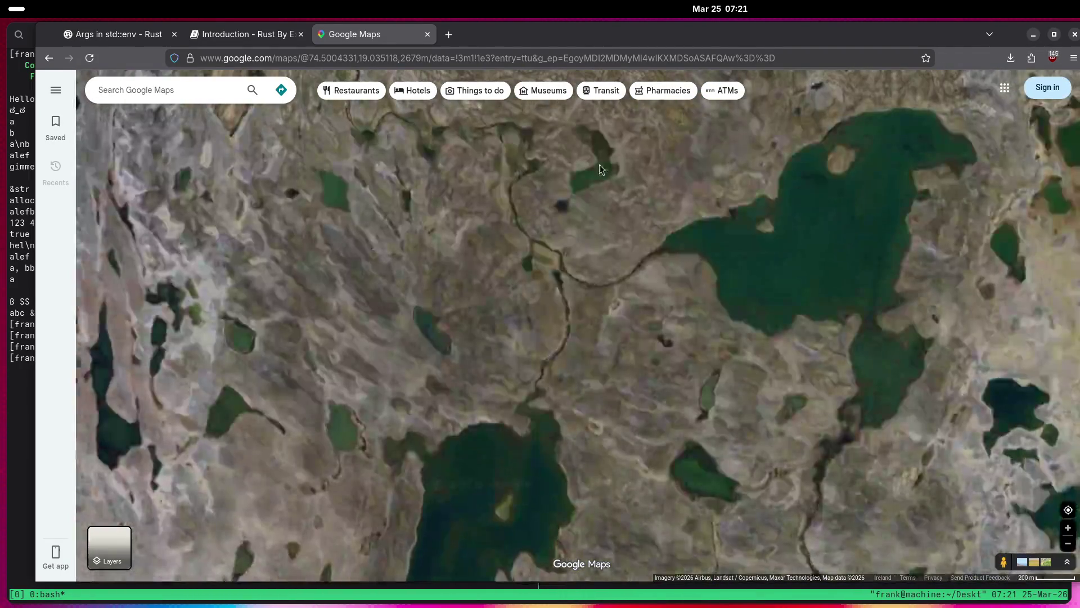
Pan across Bear Island's lake-dotted tundra to a small building and pond.
key(Left)
key(Down)
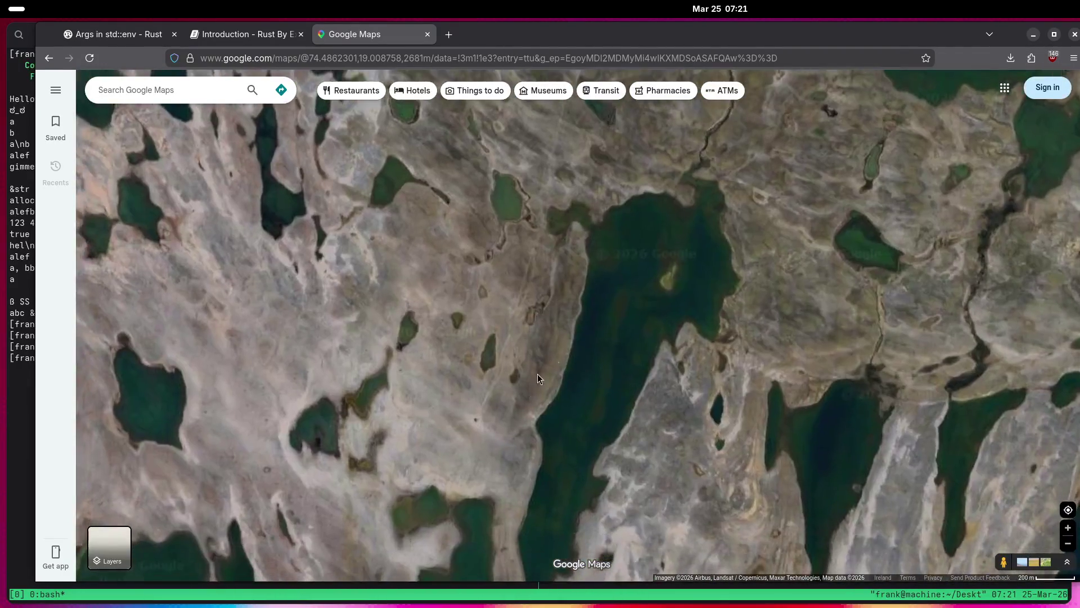
scroll(489, 416, up, 8)
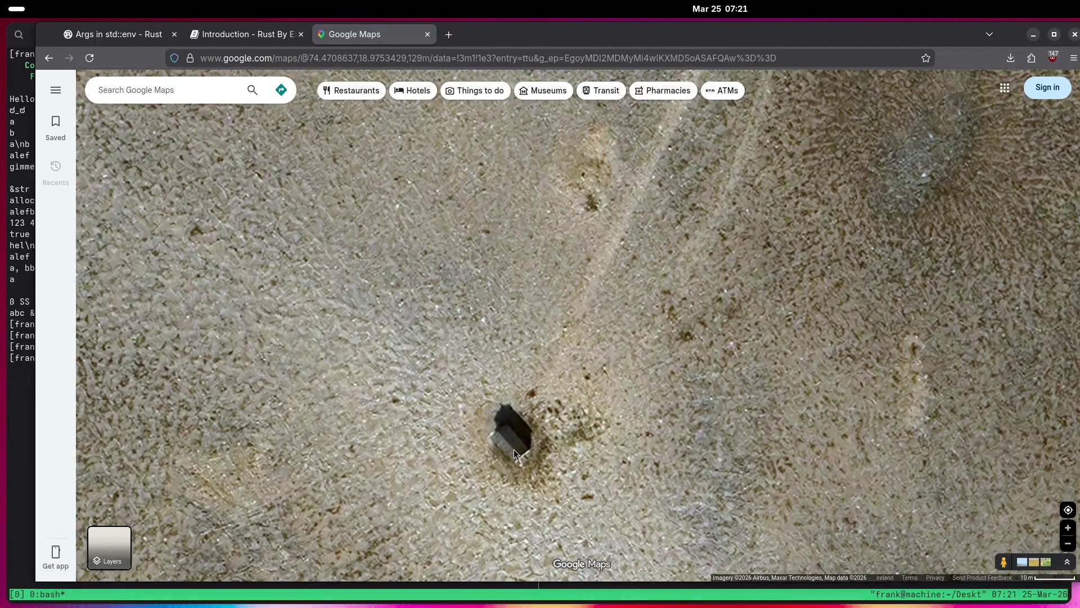
scroll(514, 450, down, 5)
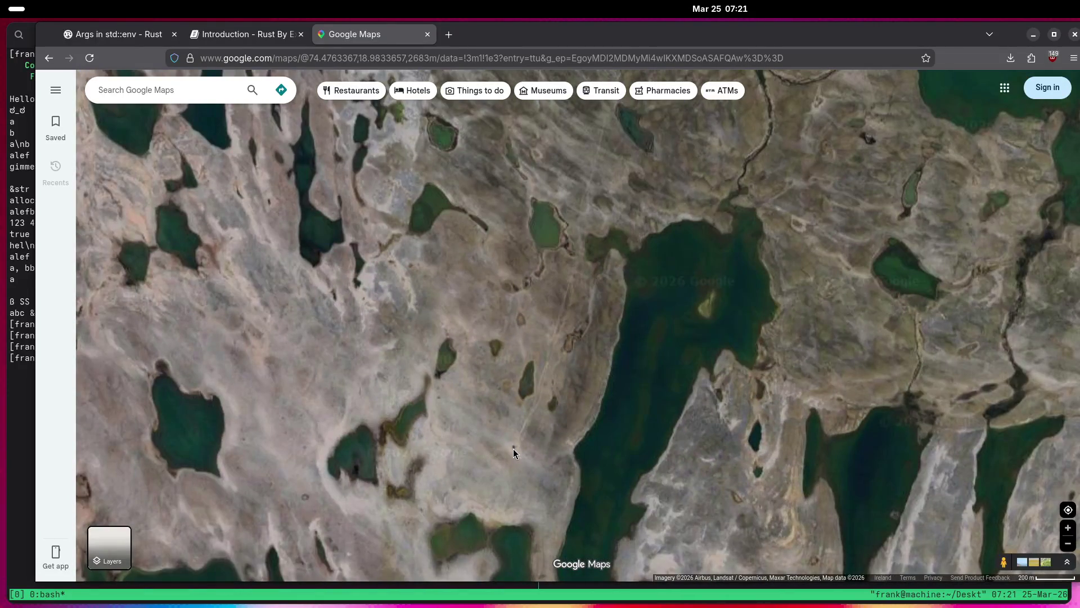
mouse_move(513, 448)
mouse_down()
mouse_move(346, 540)
mouse_move(228, 512)
mouse_move(295, 459)
mouse_up()
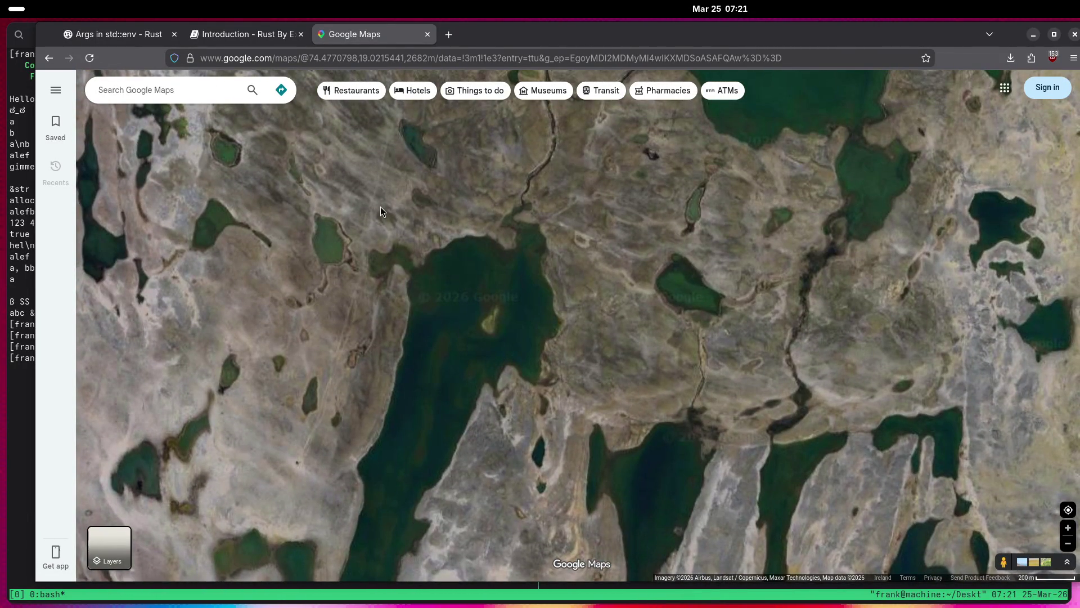
drag(355, 282, 336, 451)
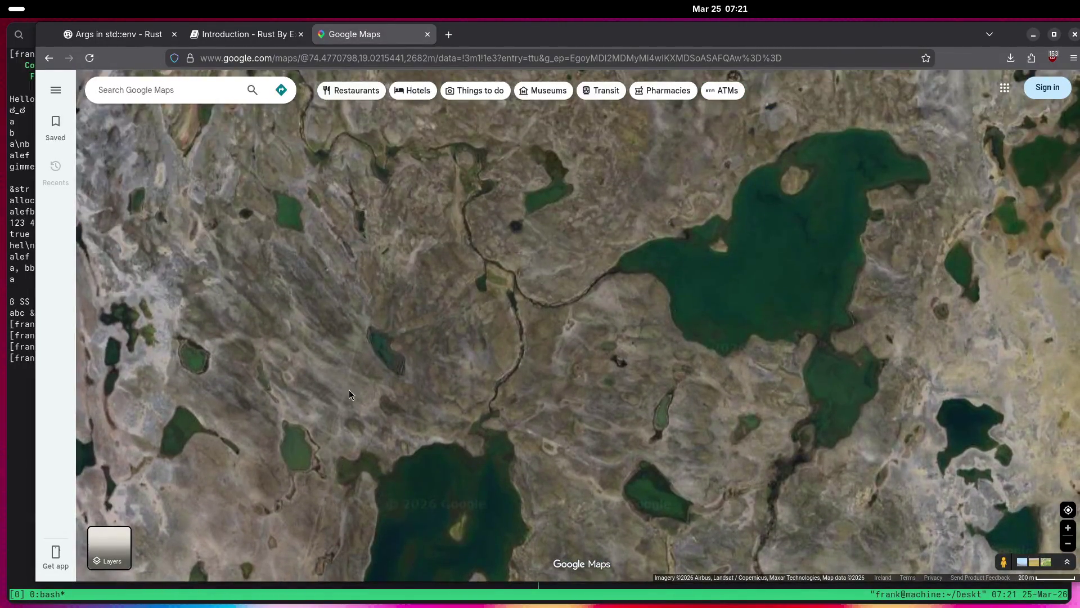
drag(364, 324, 329, 371)
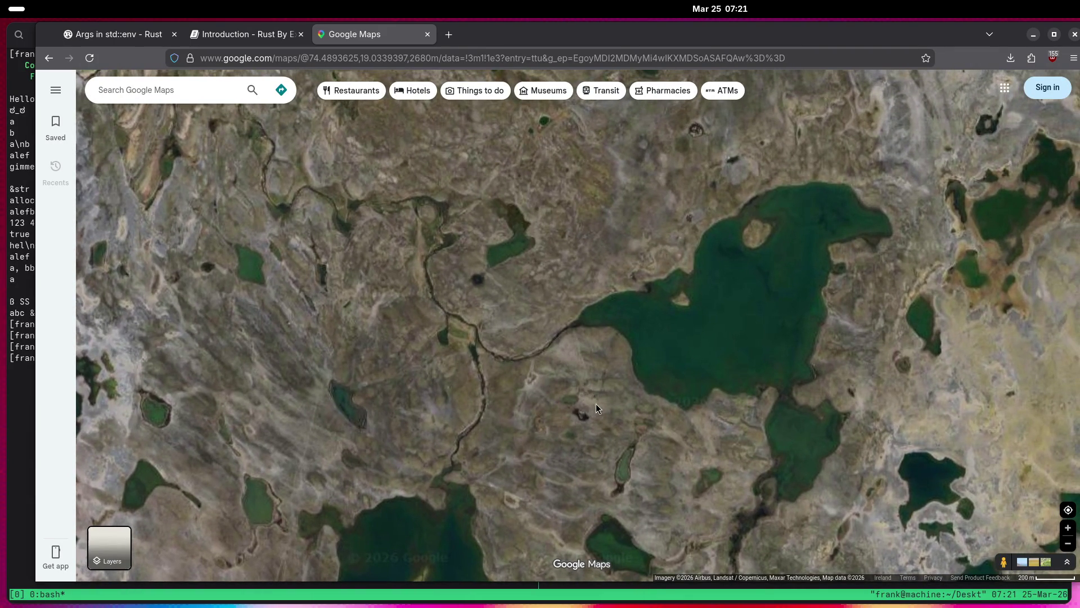
scroll(596, 401, up, 5)
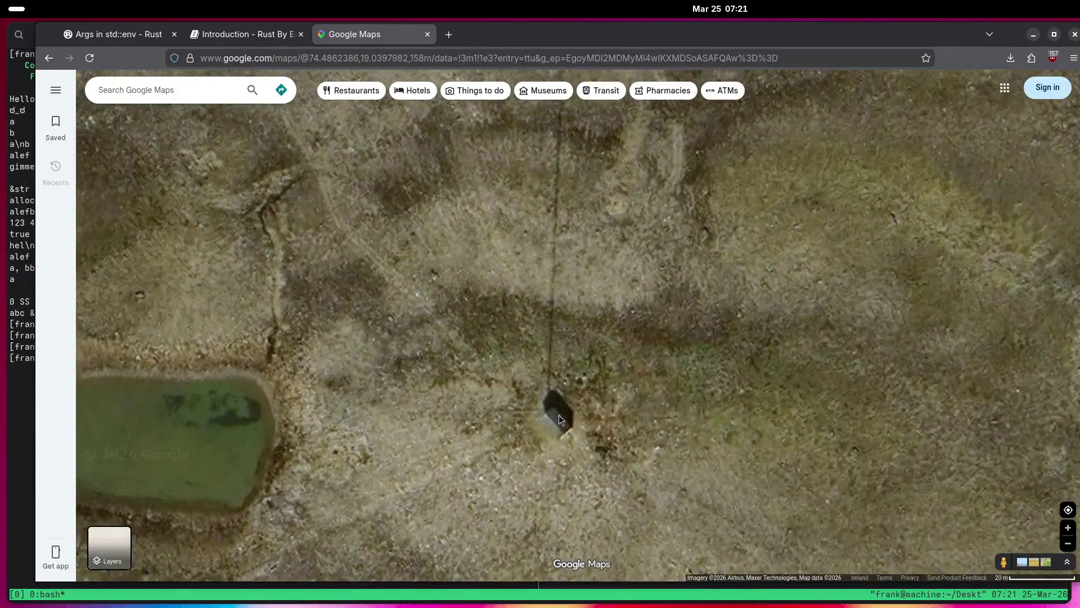
drag(559, 414, 564, 349)
scroll(562, 356, down, 3)
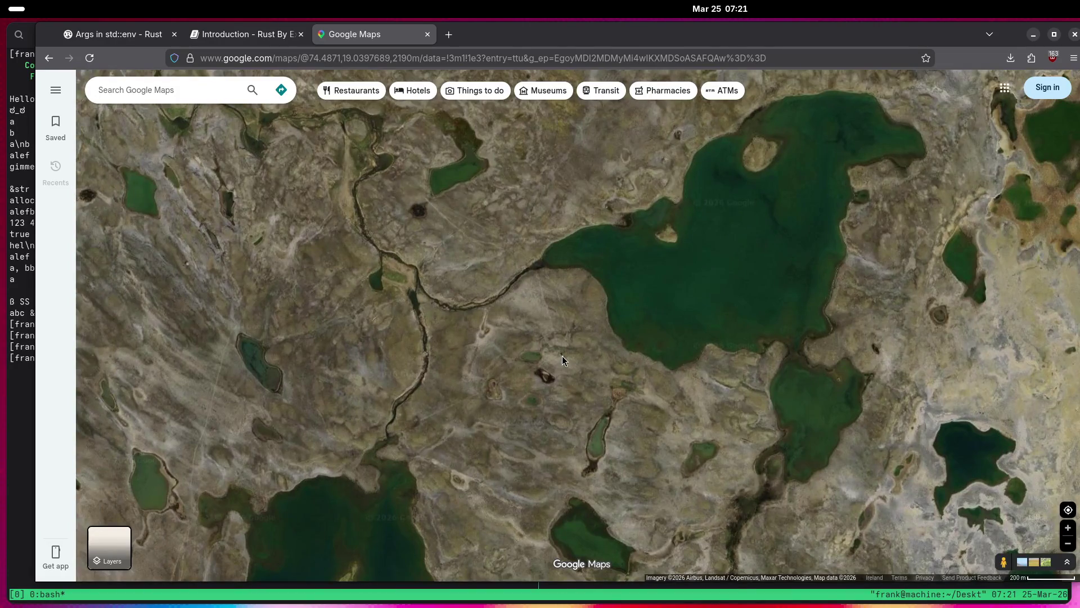
scroll(562, 356, down, 1)
Pan to the coastline, then zoom out to the whole island near 74.51°N, 19.02°E.
mouse_move(562, 356)
mouse_down()
mouse_move(530, 400)
mouse_move(509, 477)
mouse_up()
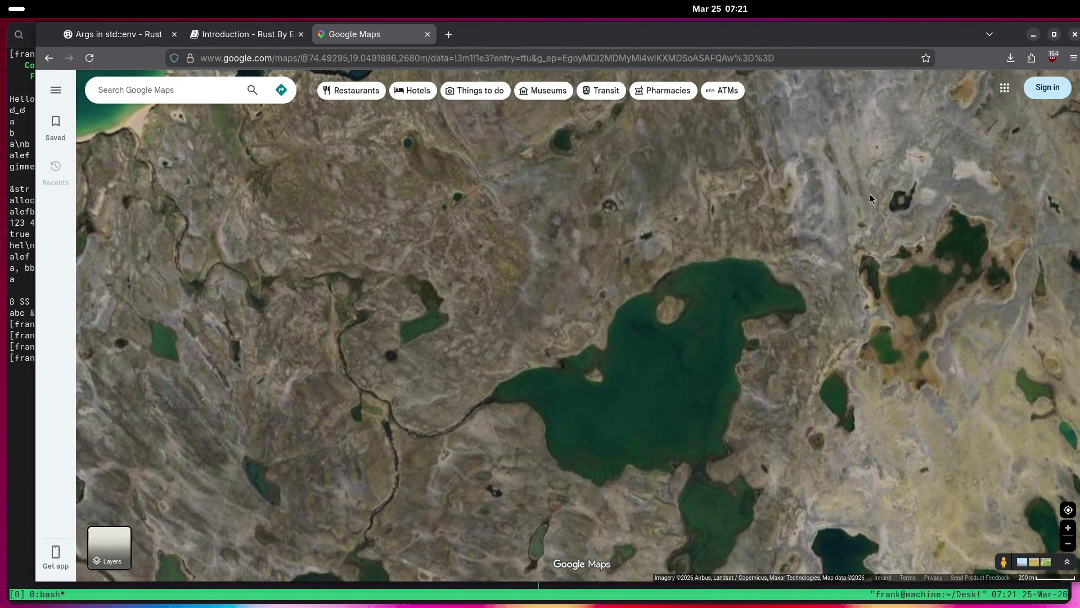
drag(870, 194, 757, 363)
scroll(774, 307, up, 5)
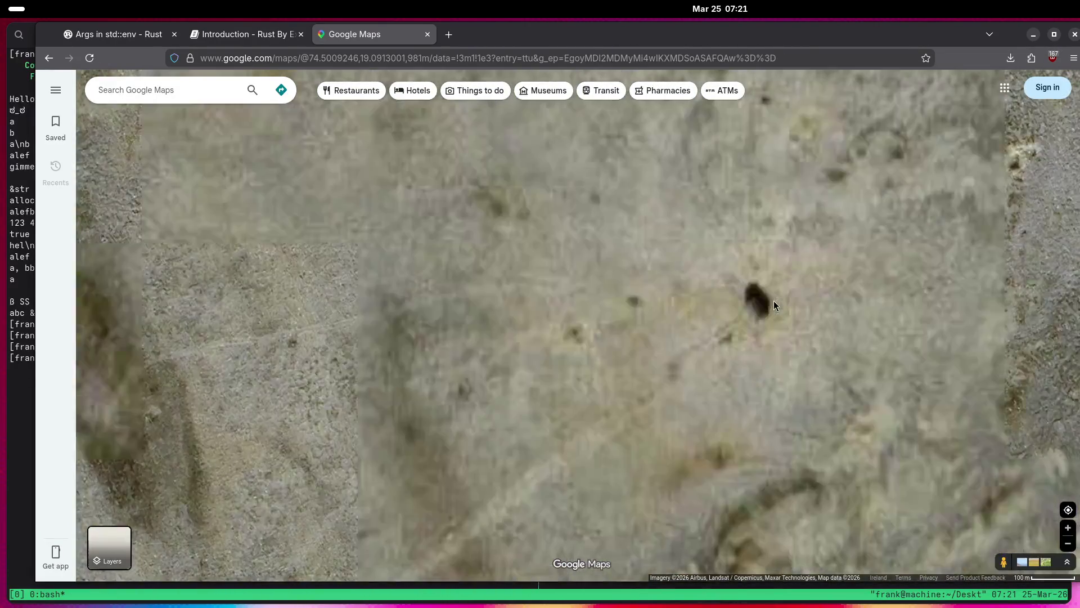
drag(774, 301, 654, 333)
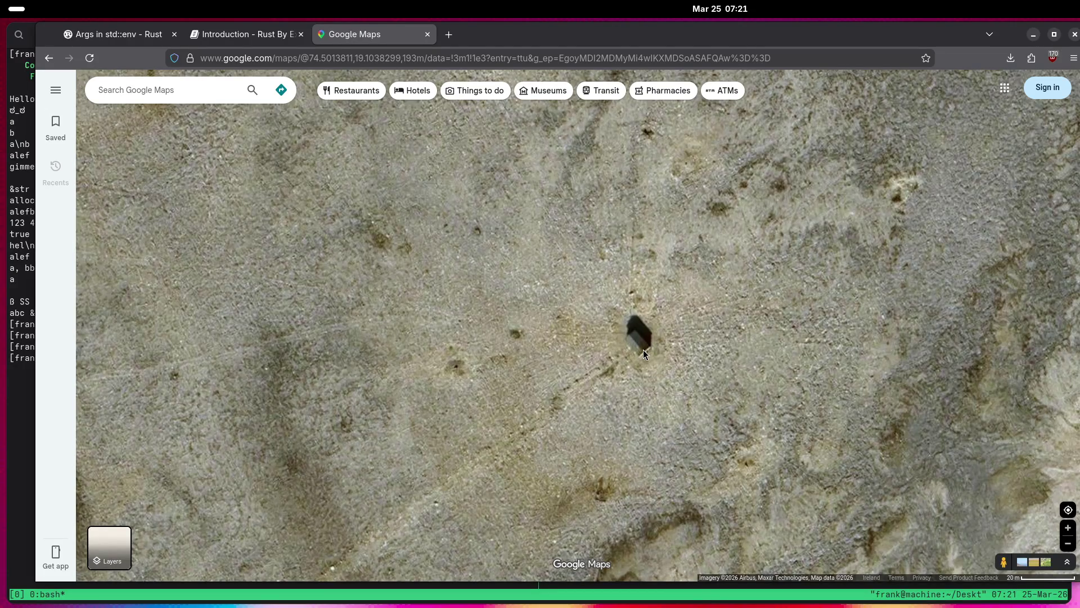
scroll(643, 350, down, 5)
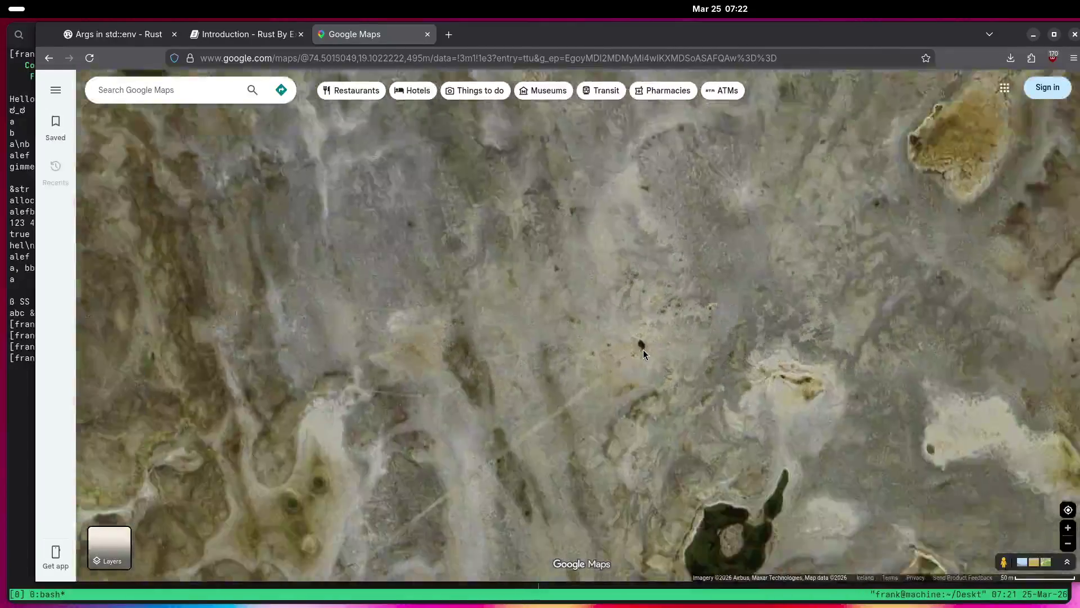
scroll(643, 350, down, 2)
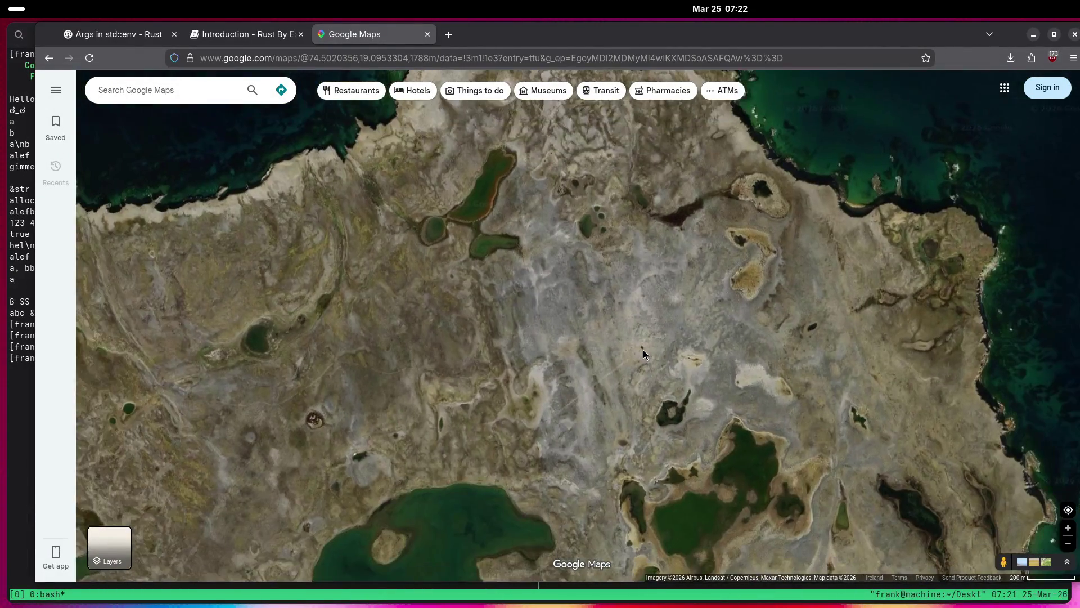
scroll(643, 350, down, 5)
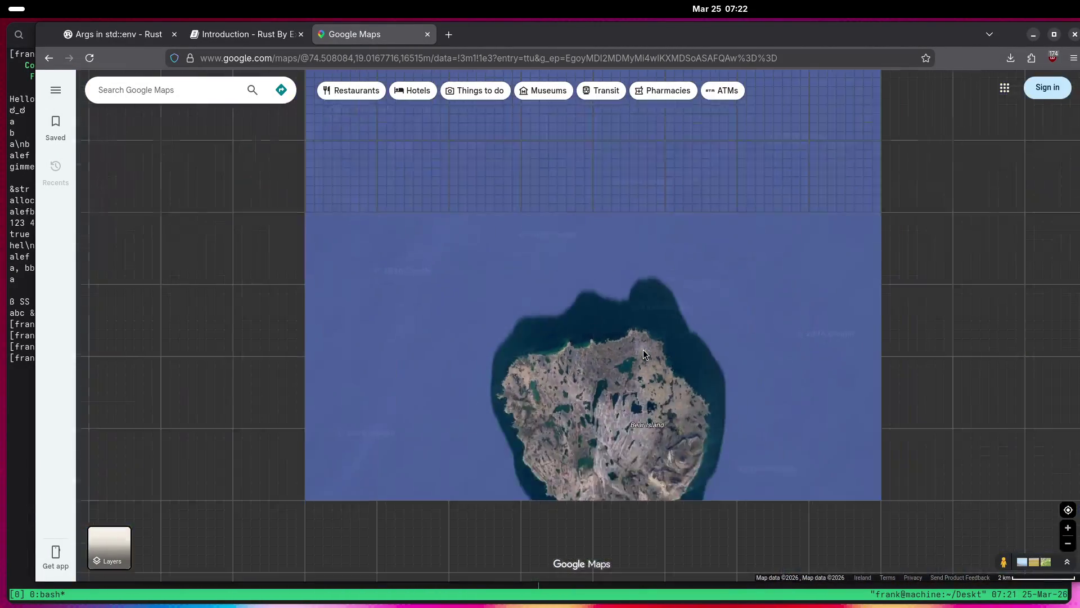
Move to Franz Josef Land and zoom in on Military Base Nagurskaya on Alexandra Land.
scroll(641, 349, down, 10)
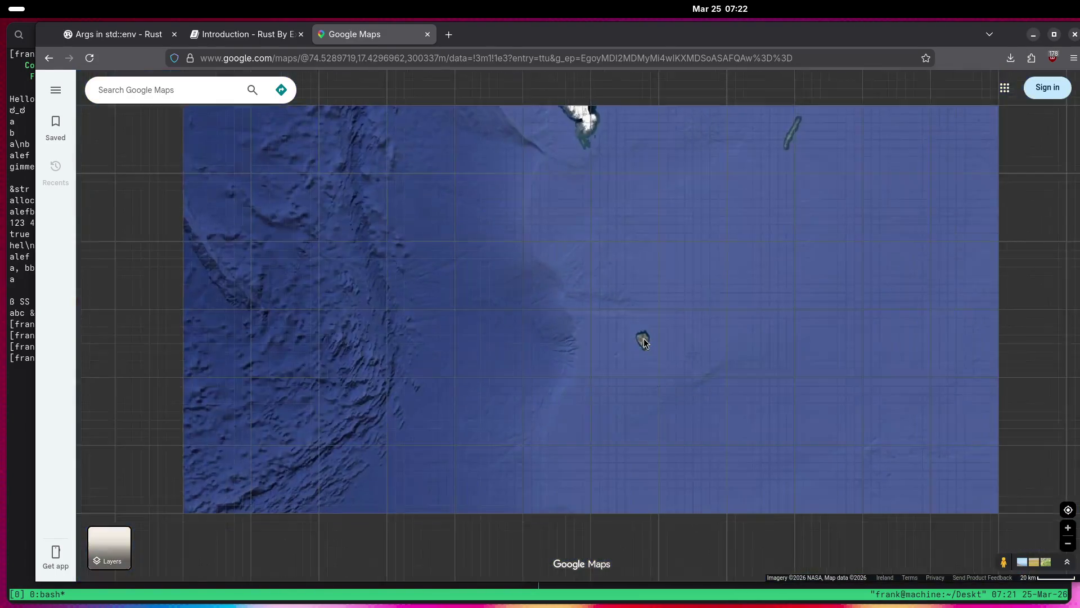
scroll(645, 343, down, 3)
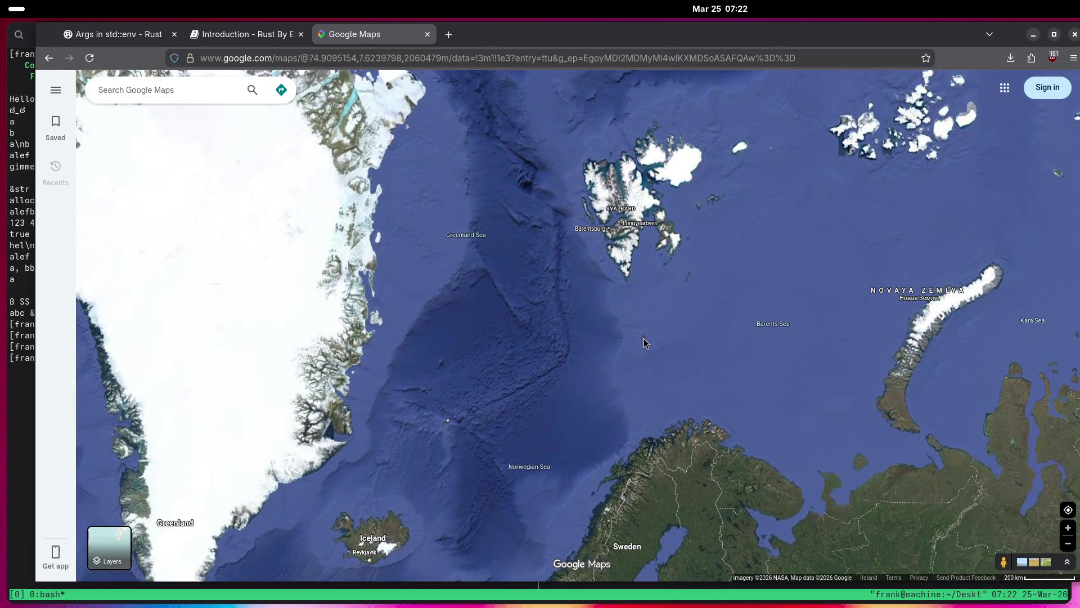
mouse_move(646, 342)
mouse_down()
mouse_move(654, 205)
mouse_move(598, 191)
mouse_move(600, 180)
mouse_move(601, 417)
mouse_move(567, 352)
mouse_up()
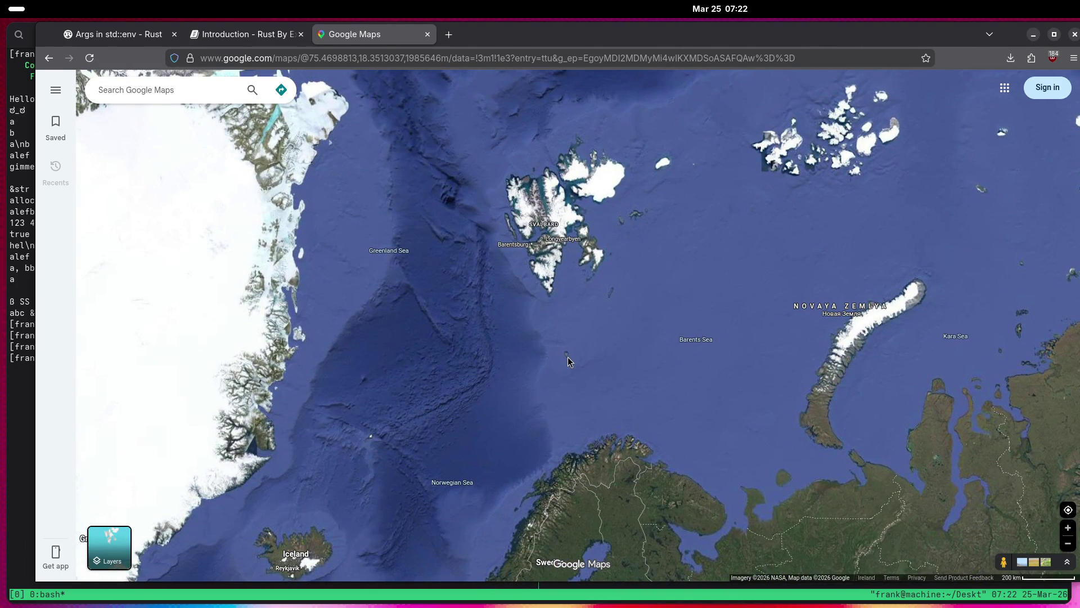
drag(756, 213, 664, 389)
scroll(675, 318, up, 2)
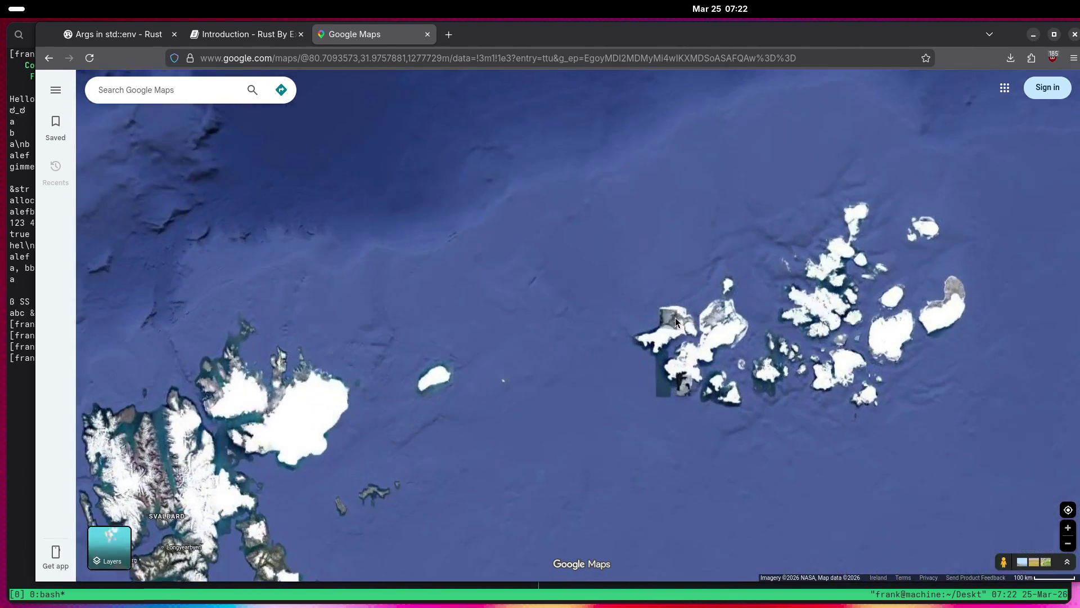
scroll(675, 319, up, 5)
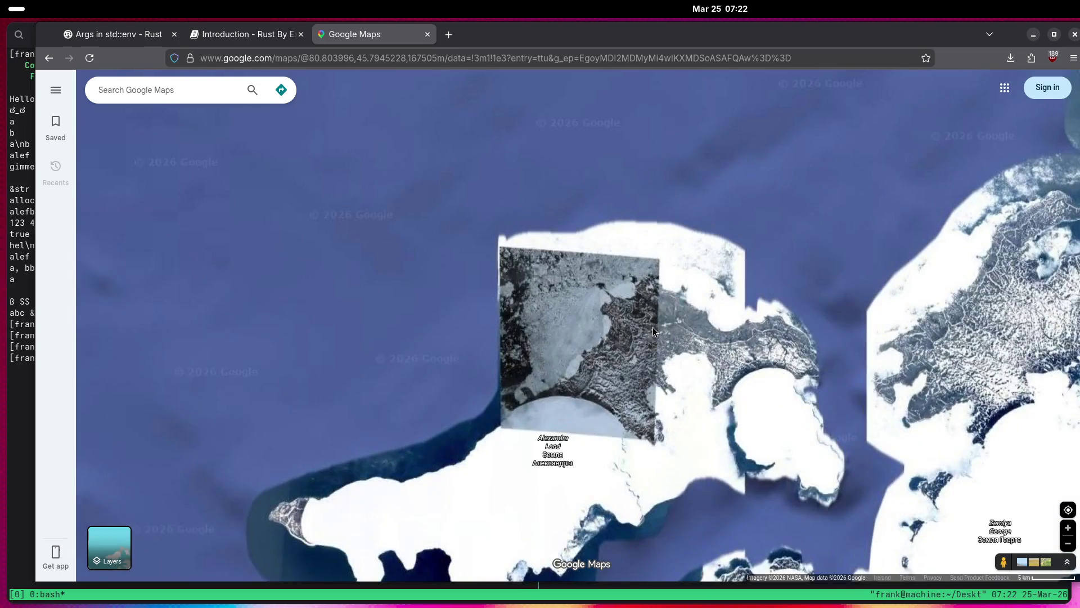
scroll(653, 330, up, 3)
scroll(636, 333, up, 4)
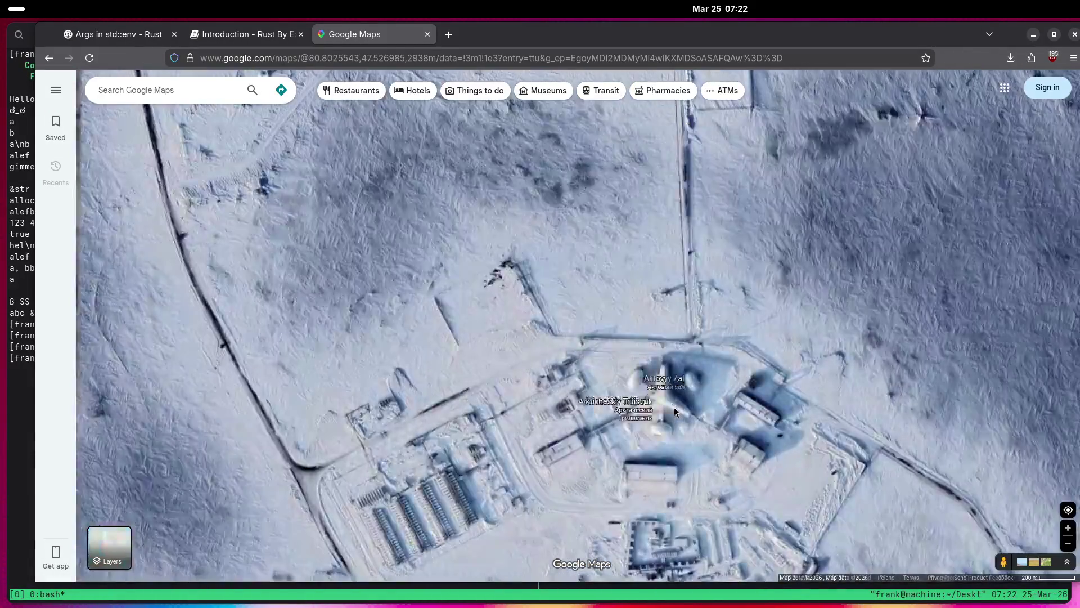
scroll(675, 413, up, 4)
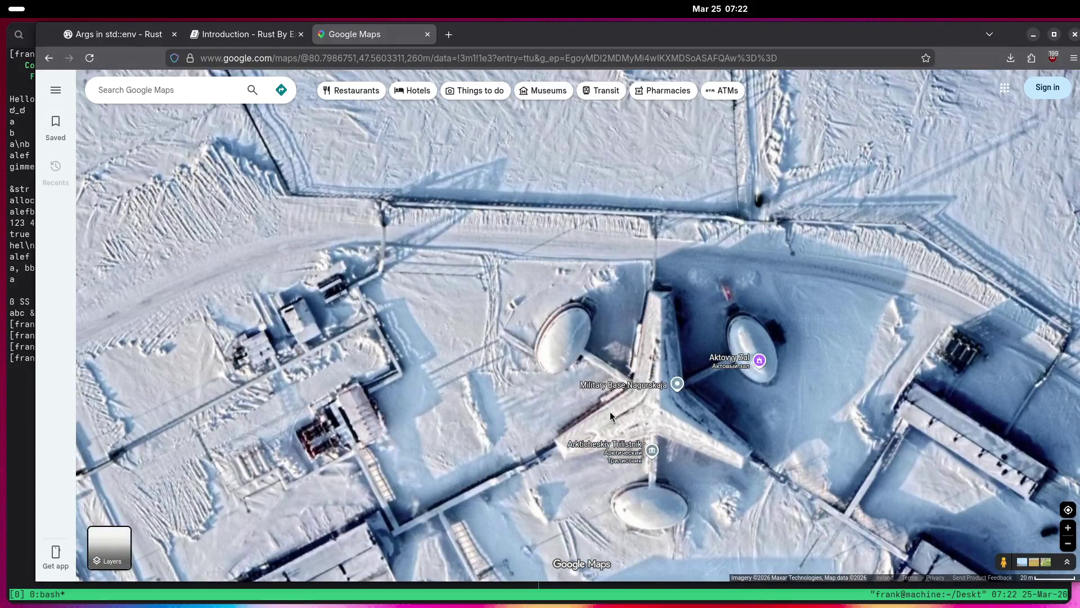
Zoom back out and centre Svalbard in the Arctic view.
scroll(610, 416, down, 4)
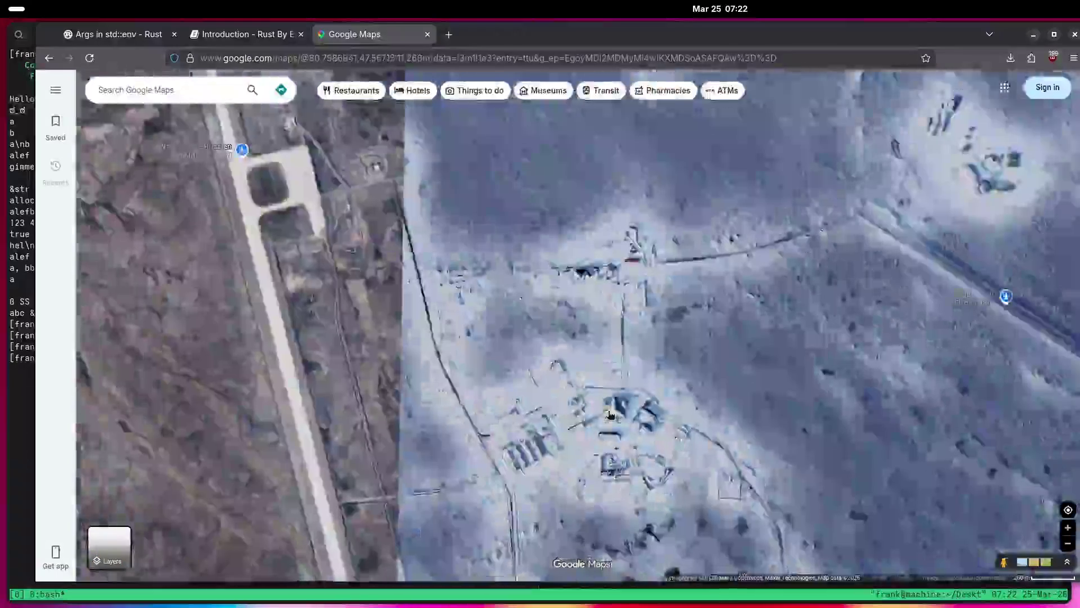
scroll(610, 415, down, 8)
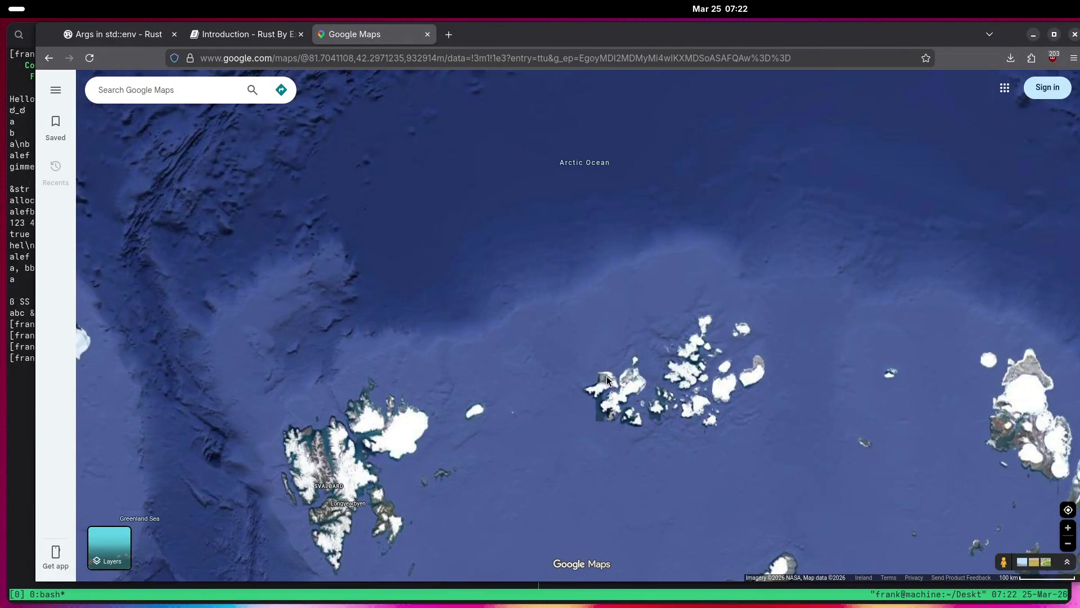
mouse_move(607, 376)
mouse_down()
mouse_move(765, 205)
mouse_move(940, 219)
mouse_up()
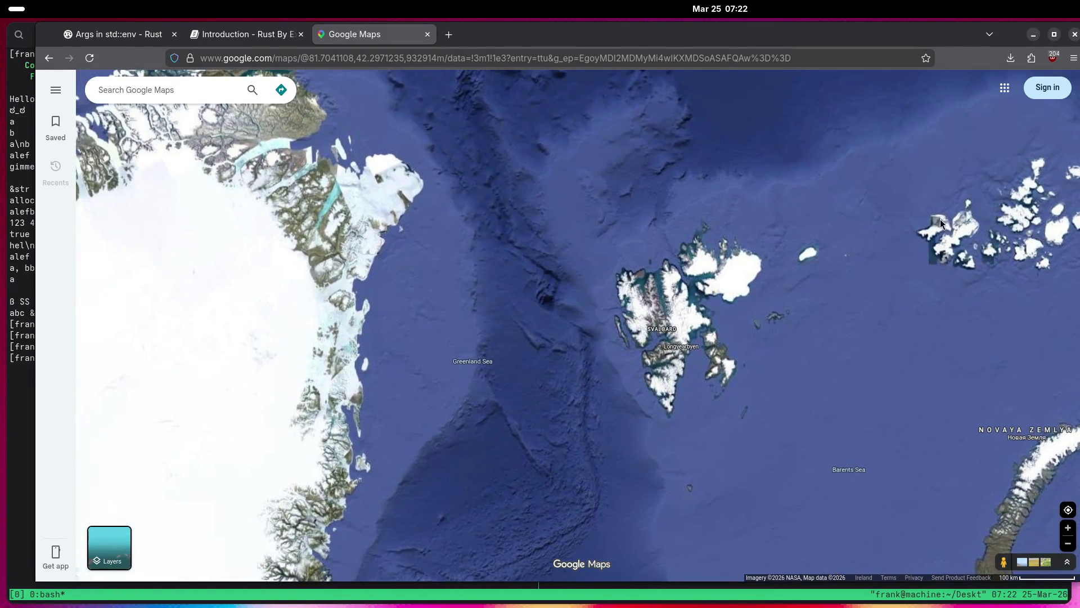
Zoom in on Svalbard Satellite Station's antennas, then back out over Longyearbyen and Barentsburg.
scroll(639, 346, up, 5)
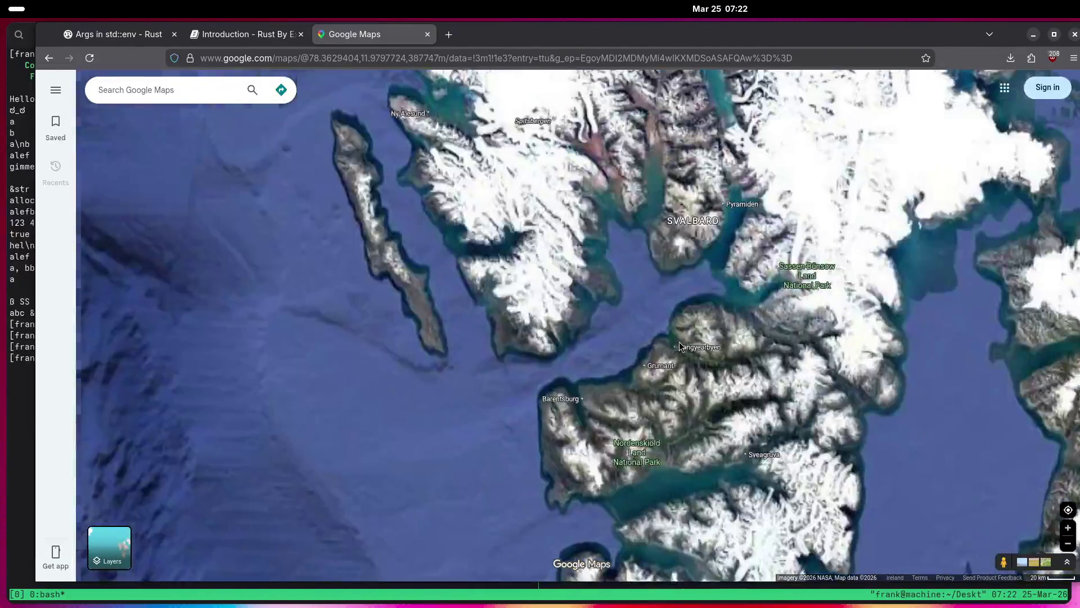
scroll(528, 383, up, 5)
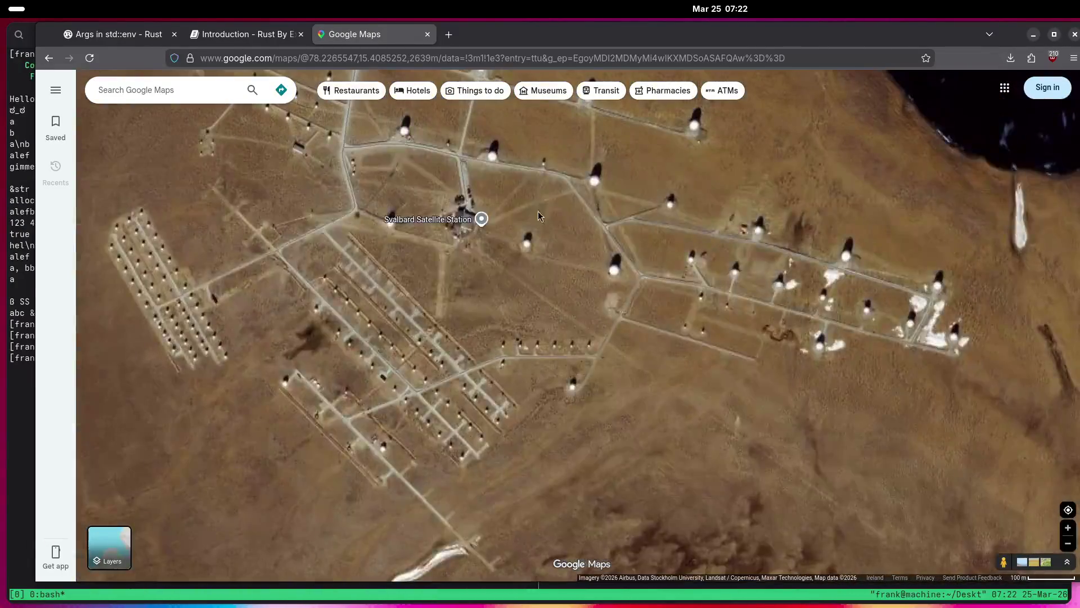
drag(538, 215, 568, 389)
scroll(386, 332, up, 2)
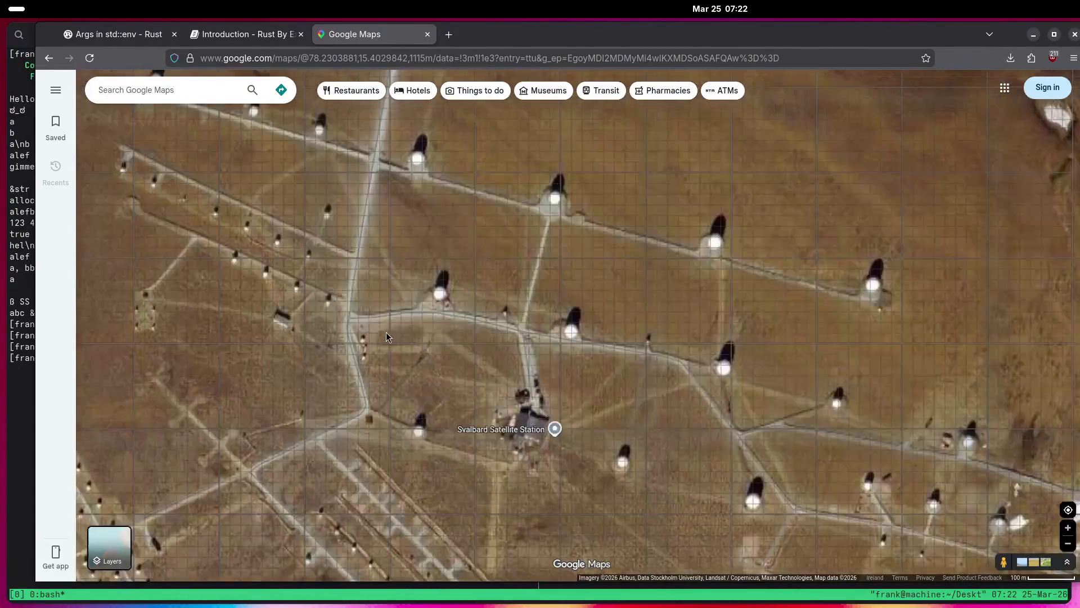
scroll(437, 381, down, 2)
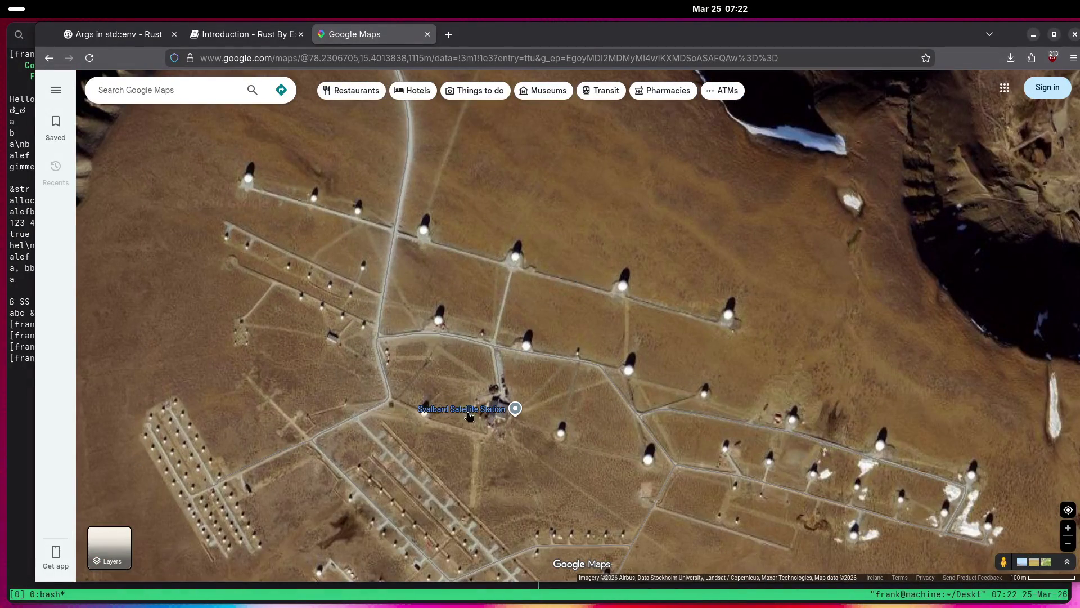
mouse_move(448, 413)
scroll(541, 465, down, 5)
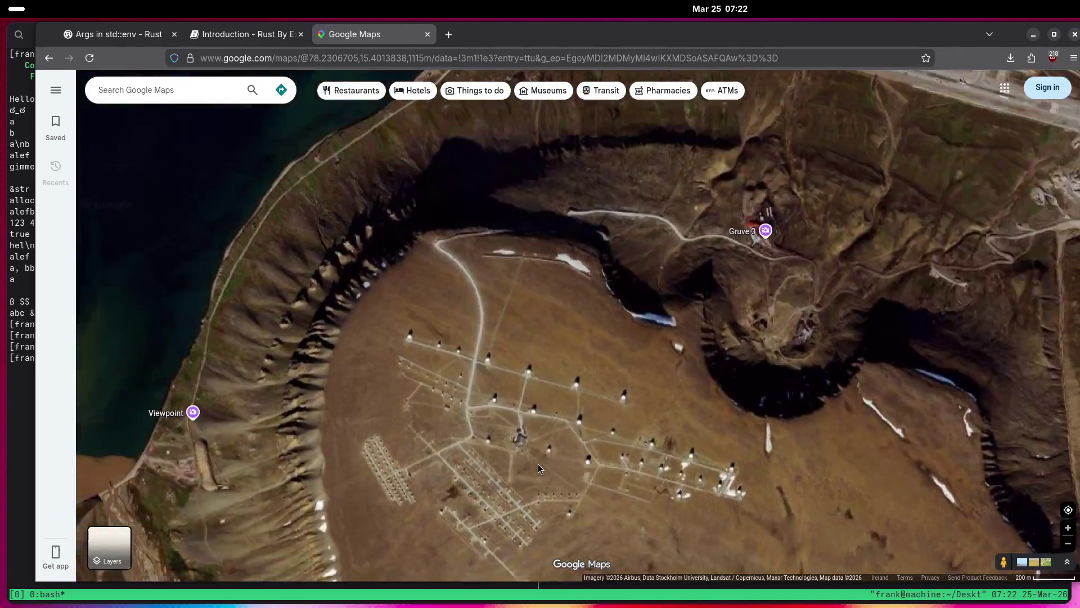
scroll(538, 469, down, 10)
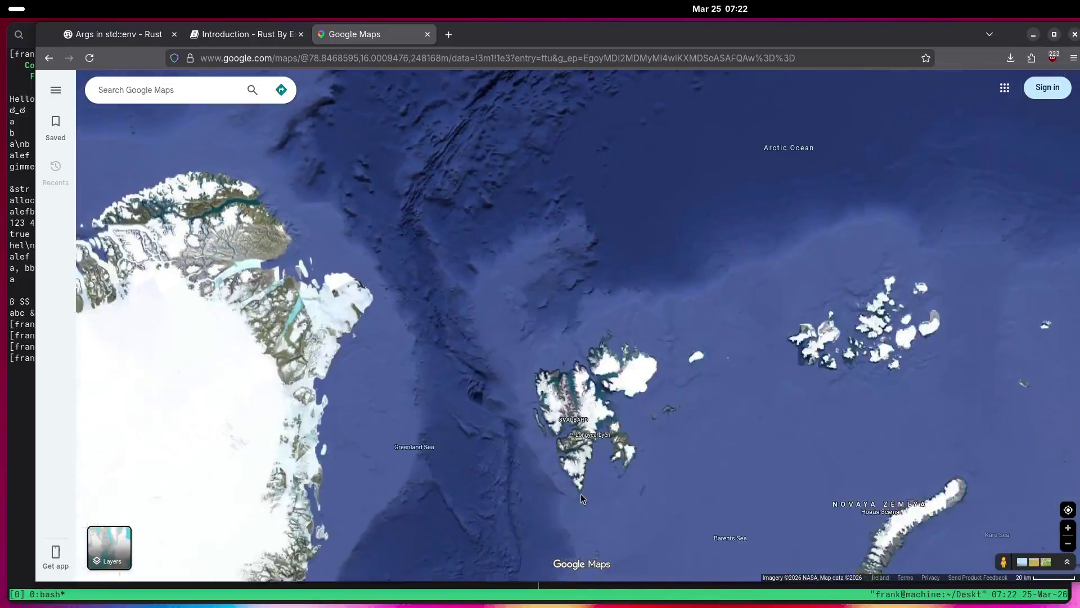
Move south to the Indian Ocean and zoom in on the Chagos Archipelago atolls.
scroll(580, 494, down, 5)
drag(581, 494, 667, 248)
scroll(668, 283, up, 3)
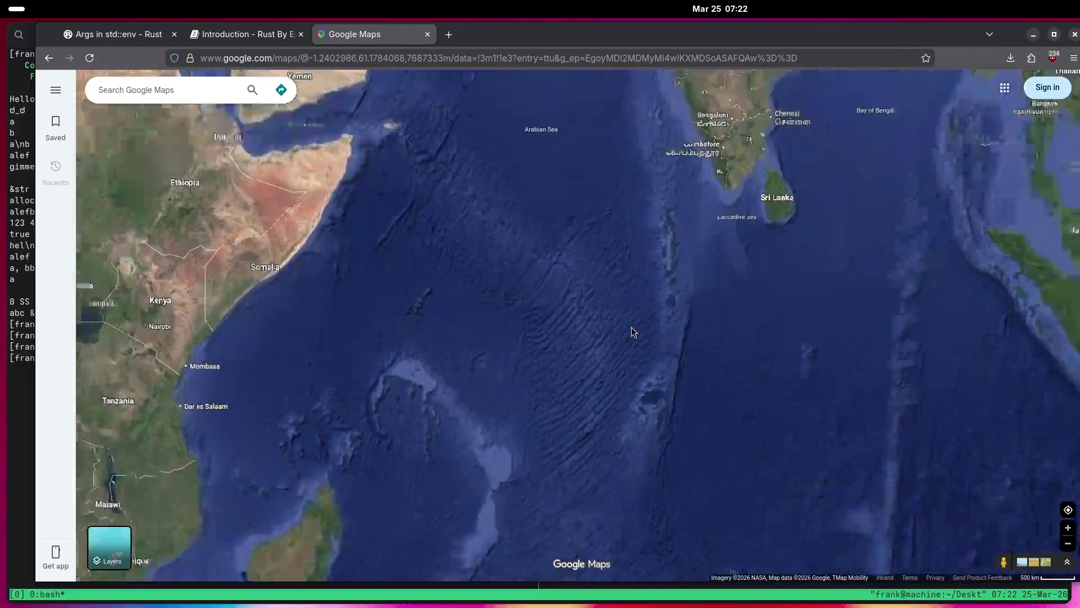
mouse_move(542, 279)
mouse_down()
mouse_move(675, 470)
mouse_move(521, 172)
mouse_up()
scroll(639, 324, up, 5)
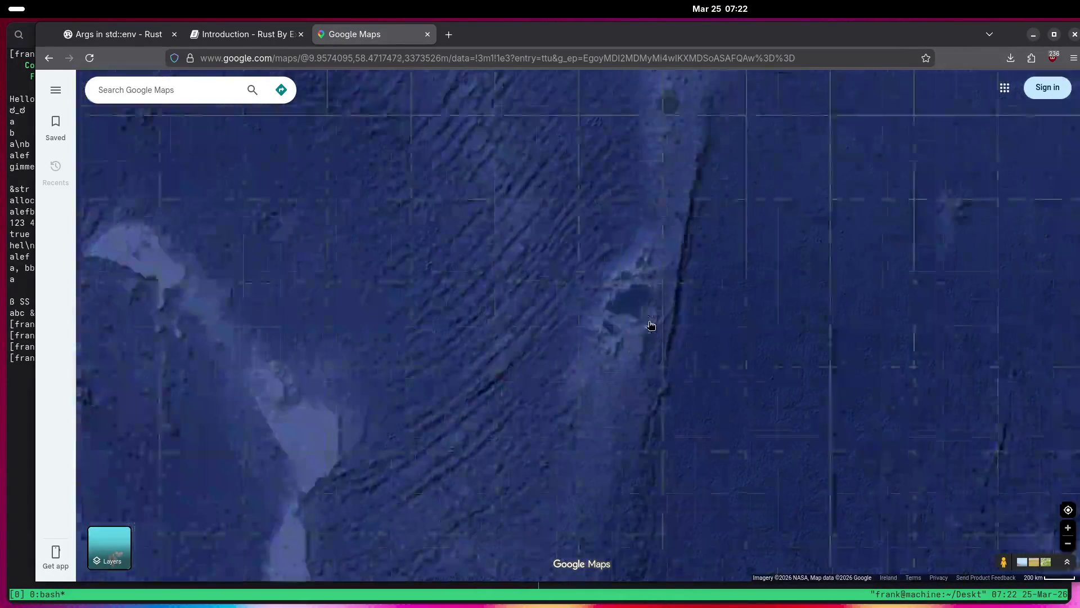
scroll(632, 323, up, 3)
drag(559, 265, 824, 385)
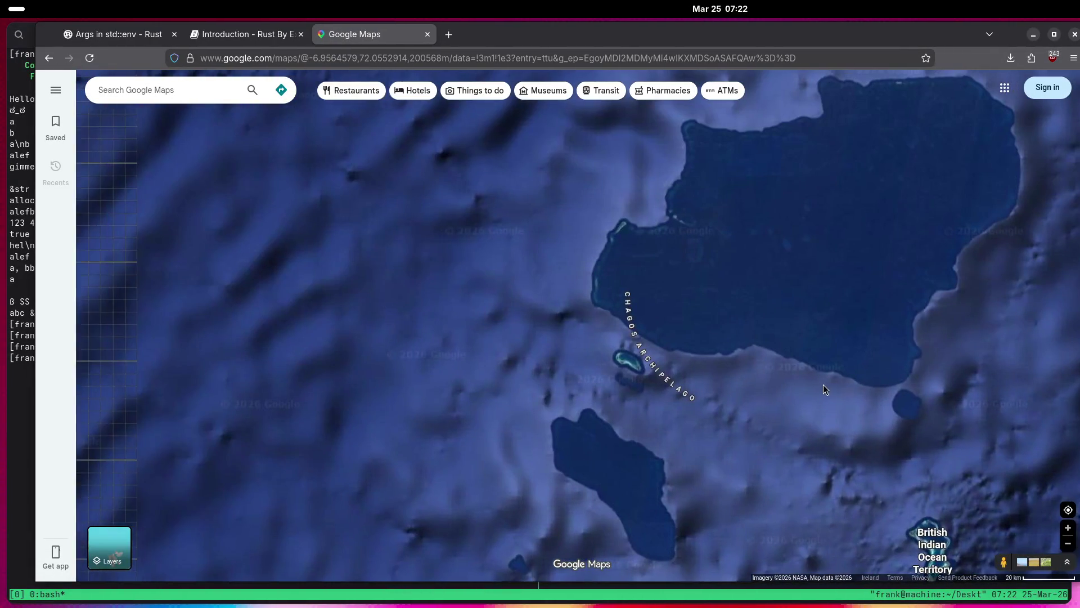
scroll(629, 354, up, 2)
Zoom onto Diego Garcia's circular antenna clearing near 7.43°S, 72.44°E and bring up the map menu.
mouse_move(629, 354)
mouse_down()
mouse_move(483, 204)
mouse_move(658, 197)
mouse_up()
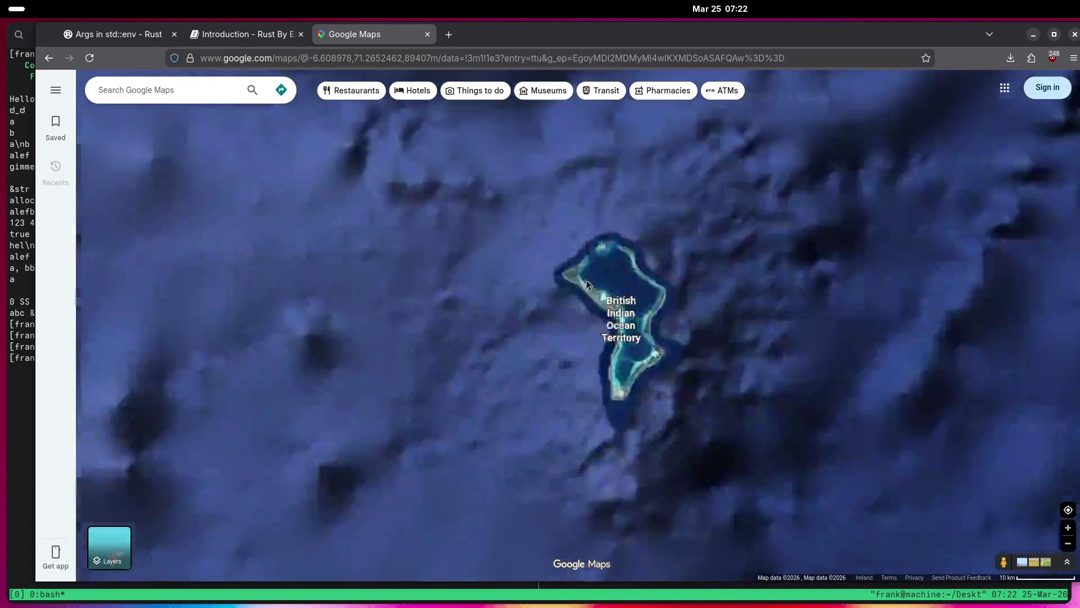
scroll(618, 336, up, 4)
scroll(619, 336, up, 5)
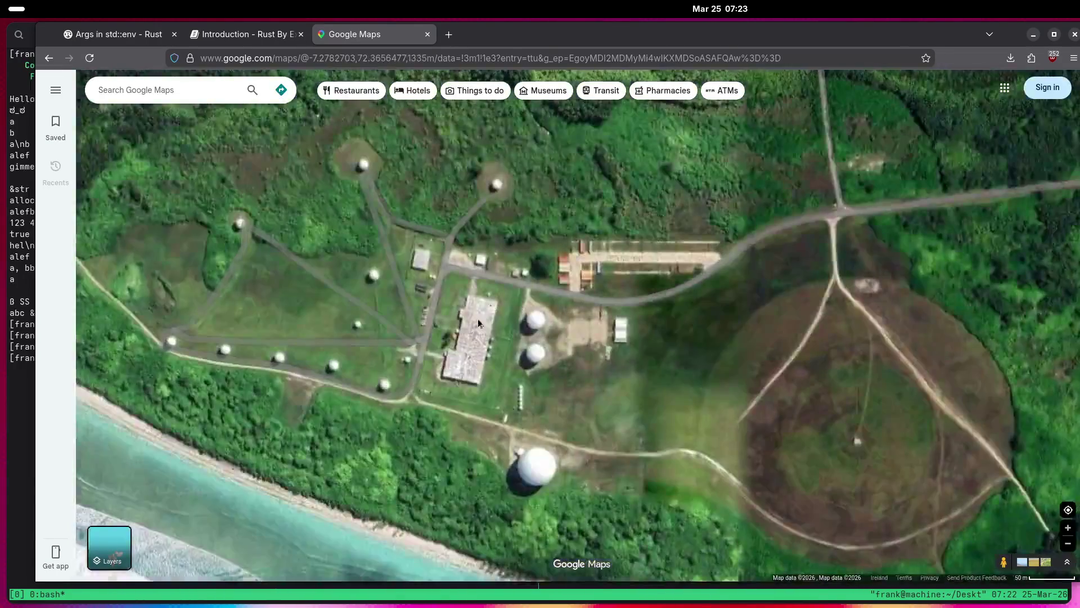
scroll(620, 301, down, 1)
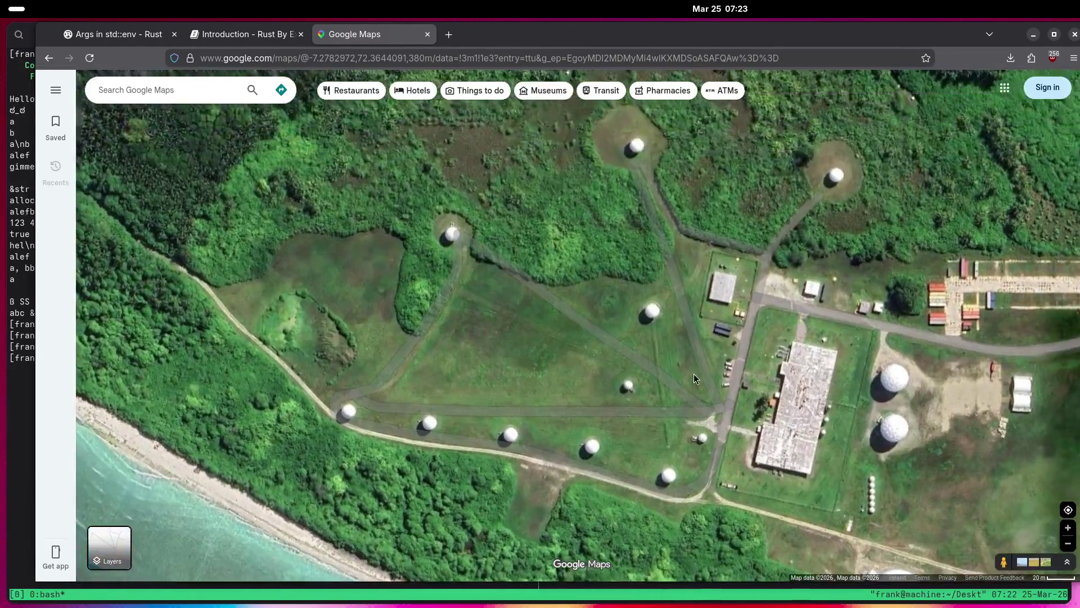
scroll(731, 397, up, 2)
scroll(661, 320, down, 5)
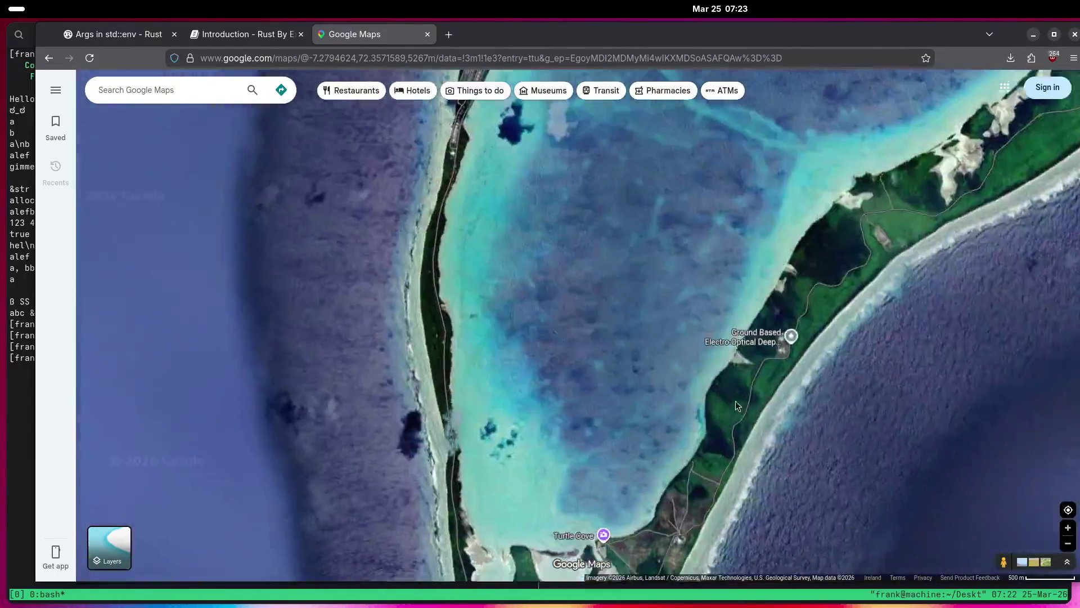
drag(750, 346, 704, 293)
scroll(697, 269, up, 5)
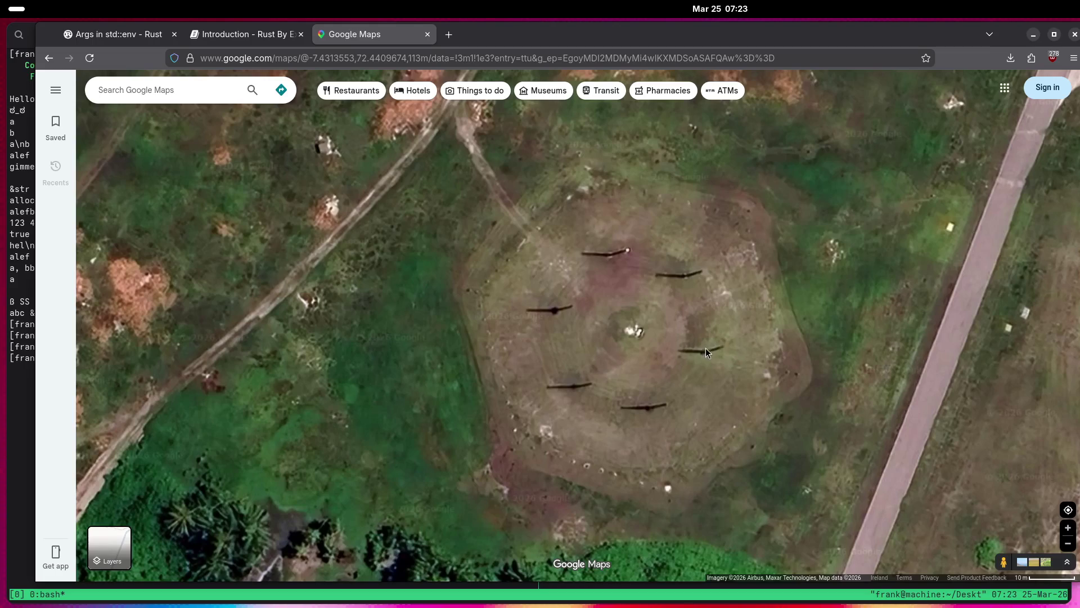
right_click(703, 351)
Measure a closed outline around the antenna ring: 768.05 m² area, 102.48 m perimeter.
click(756, 549)
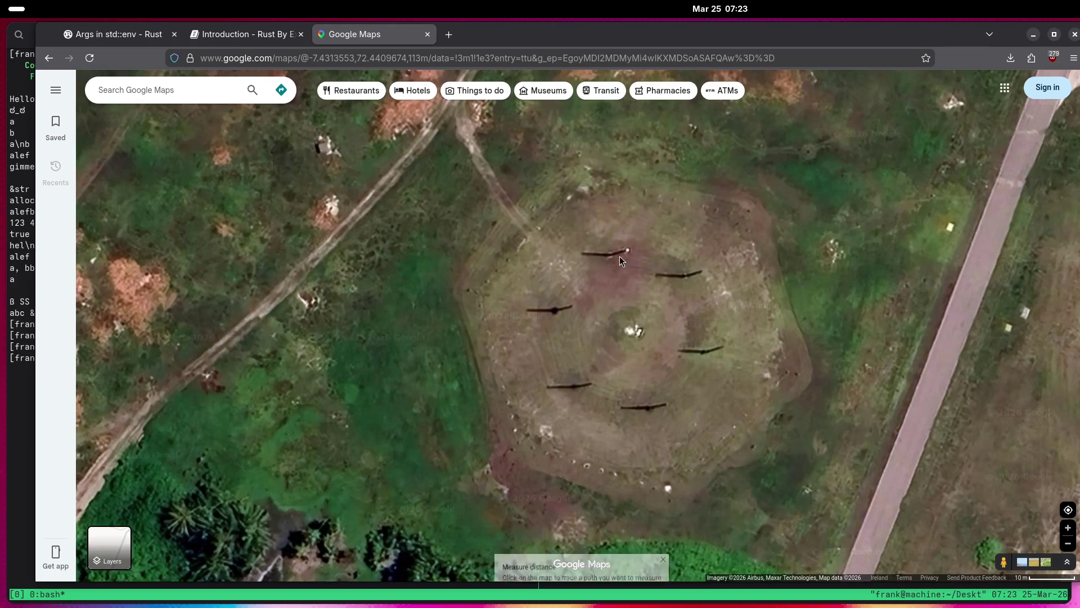
click(682, 278)
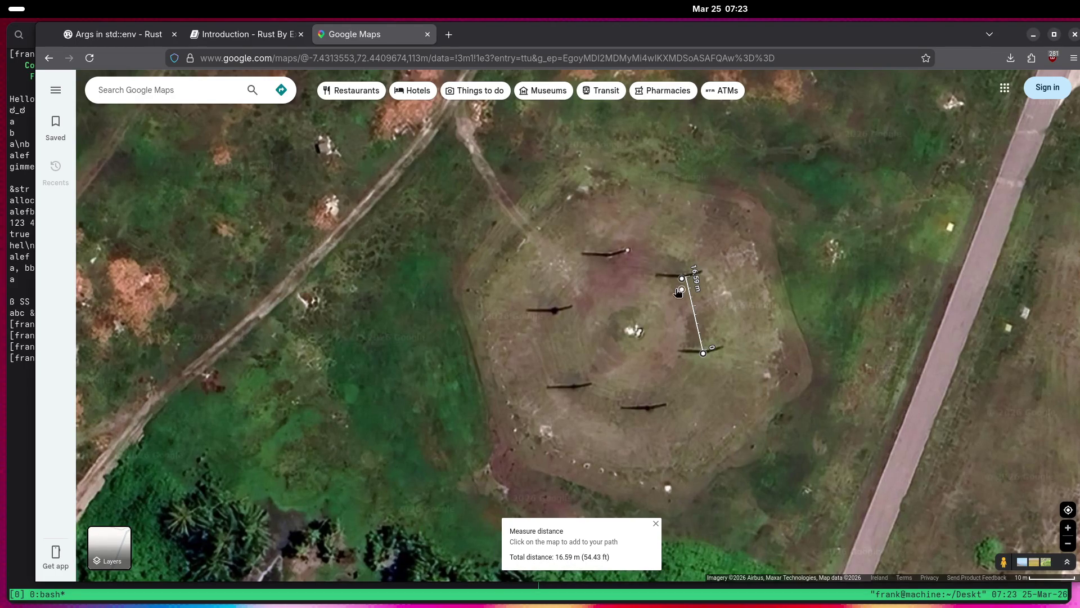
click(606, 257)
click(554, 310)
click(575, 386)
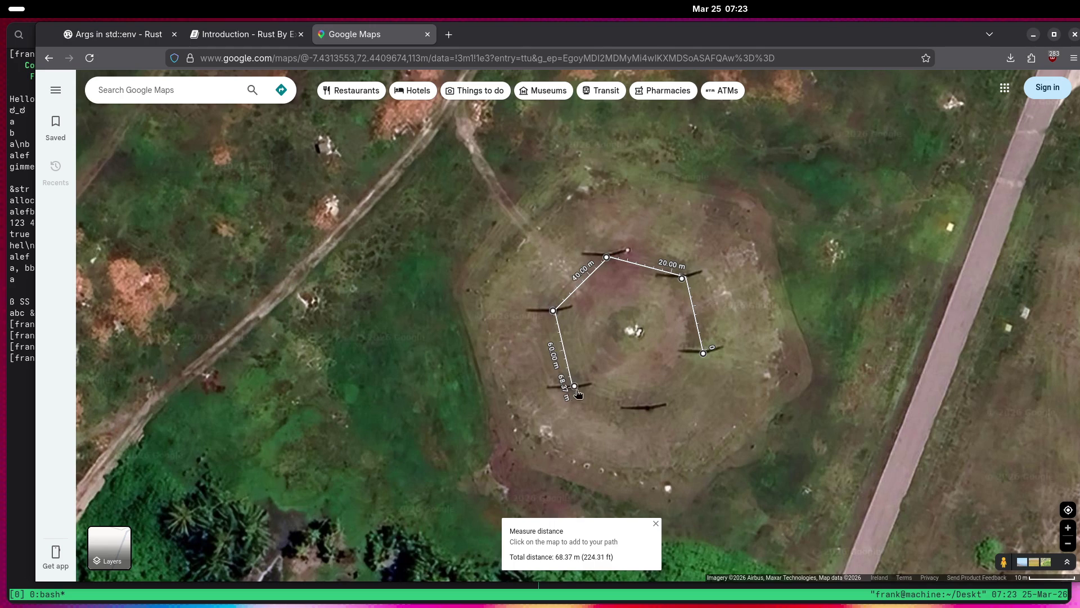
click(650, 406)
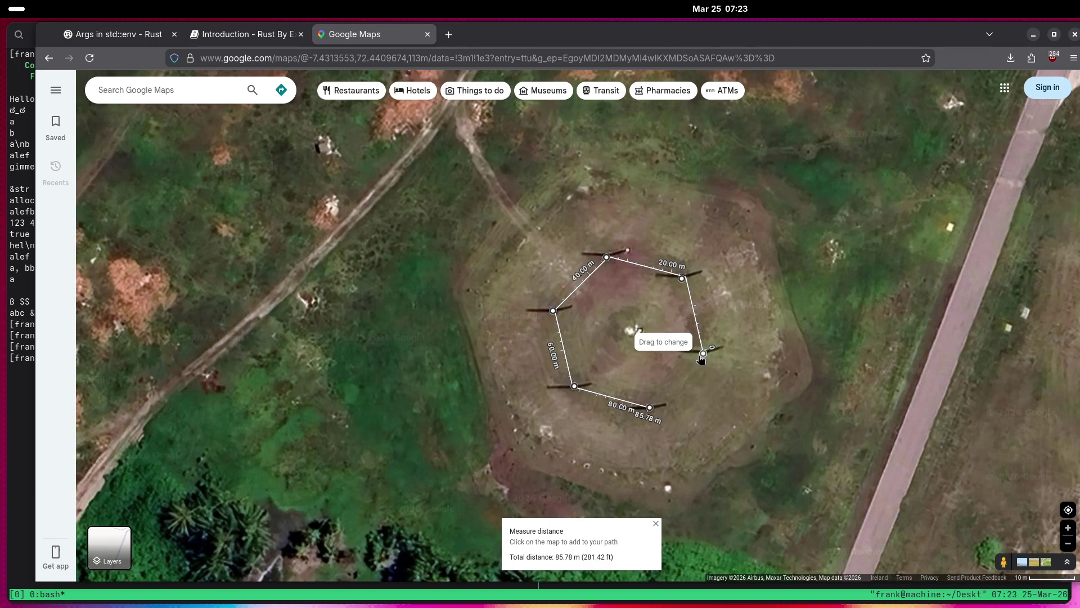
click(692, 353)
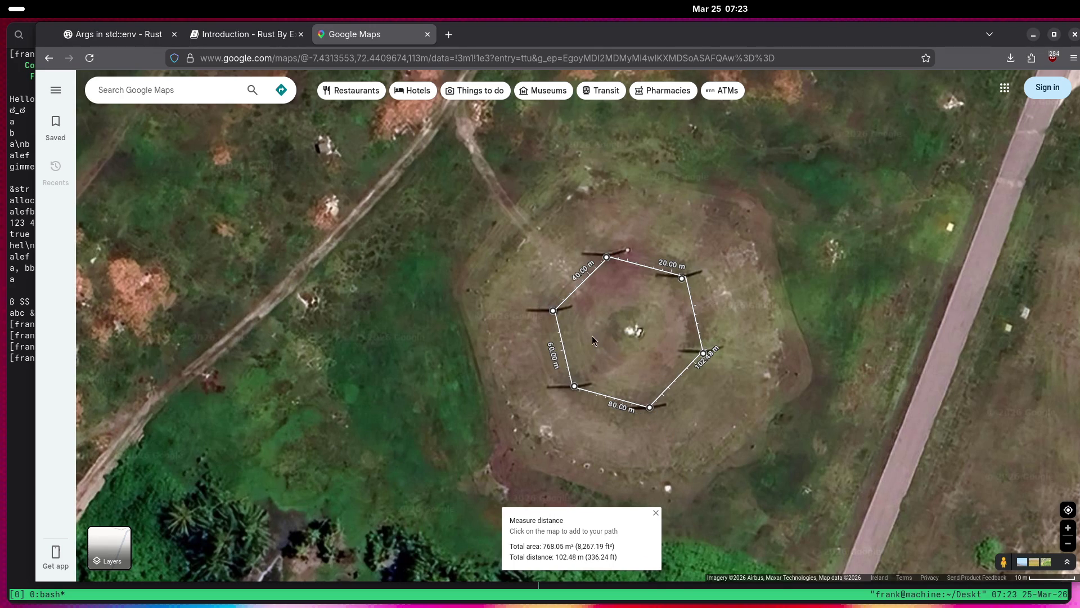
Zoom out to show the Indian Ocean from Africa to Australia.
scroll(606, 347, up, 2)
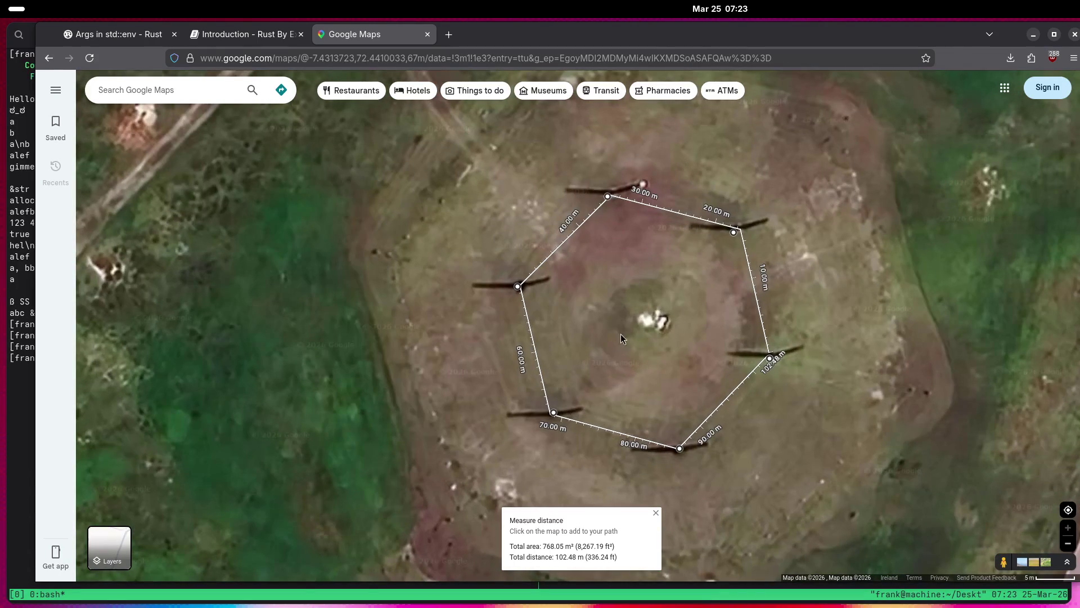
scroll(631, 323, down, 5)
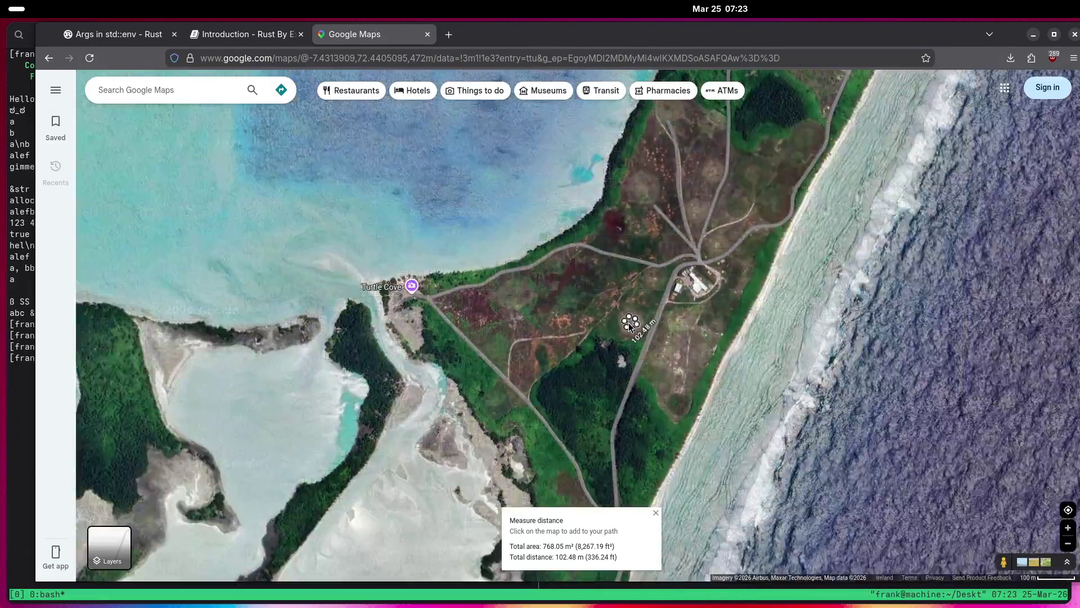
scroll(570, 419, down, 10)
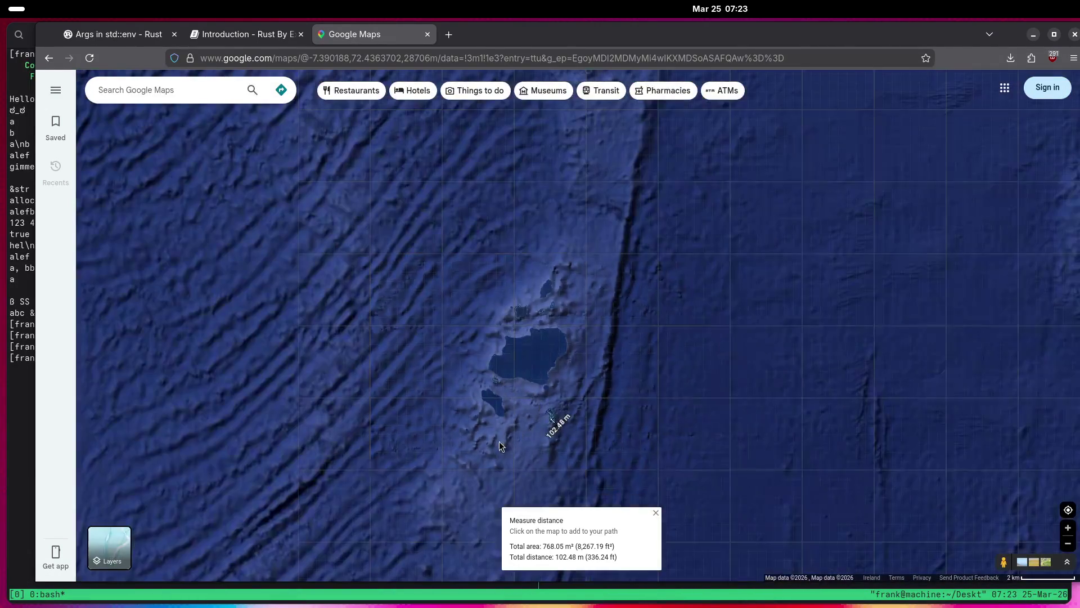
scroll(492, 417, down, 4)
drag(495, 417, 567, 320)
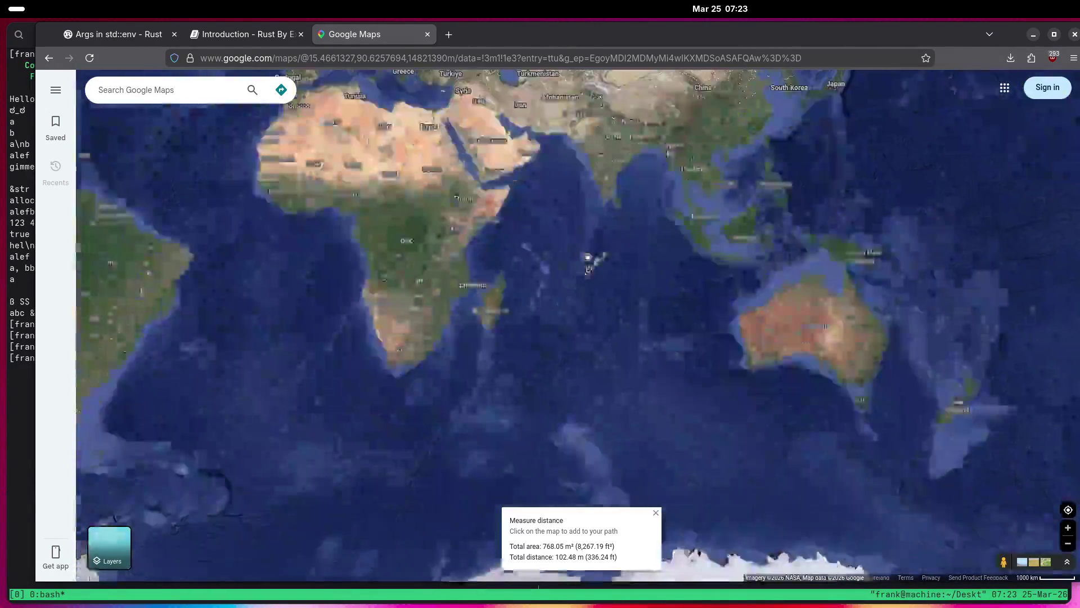
Clear the measurement and zoom in on Amsterdam Island's Martin-de-Viviès station.
right_click(565, 331)
click(596, 486)
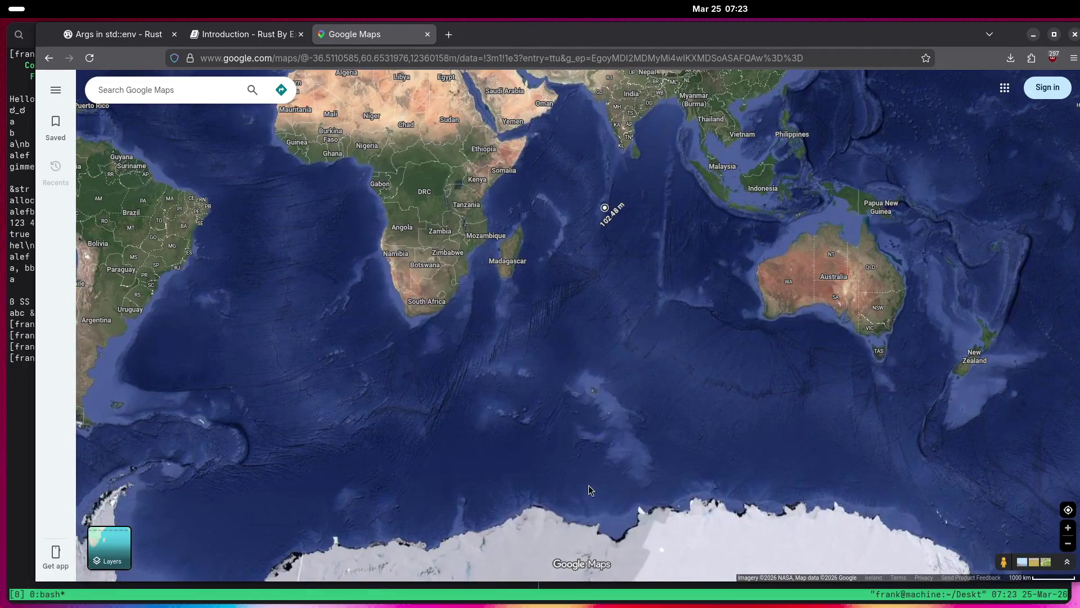
scroll(594, 415, up, 5)
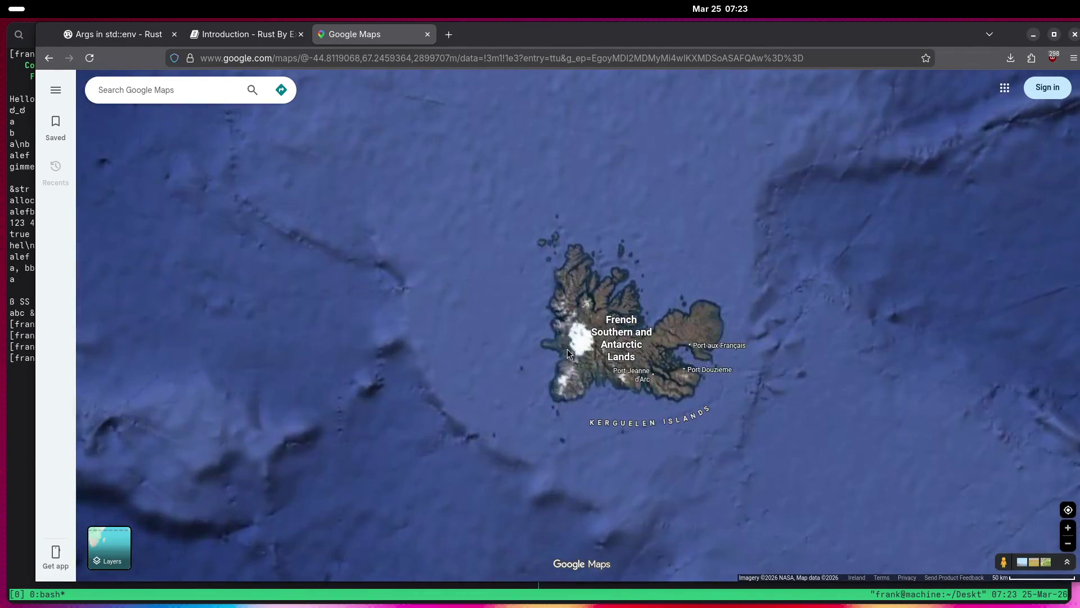
scroll(641, 306, up, 5)
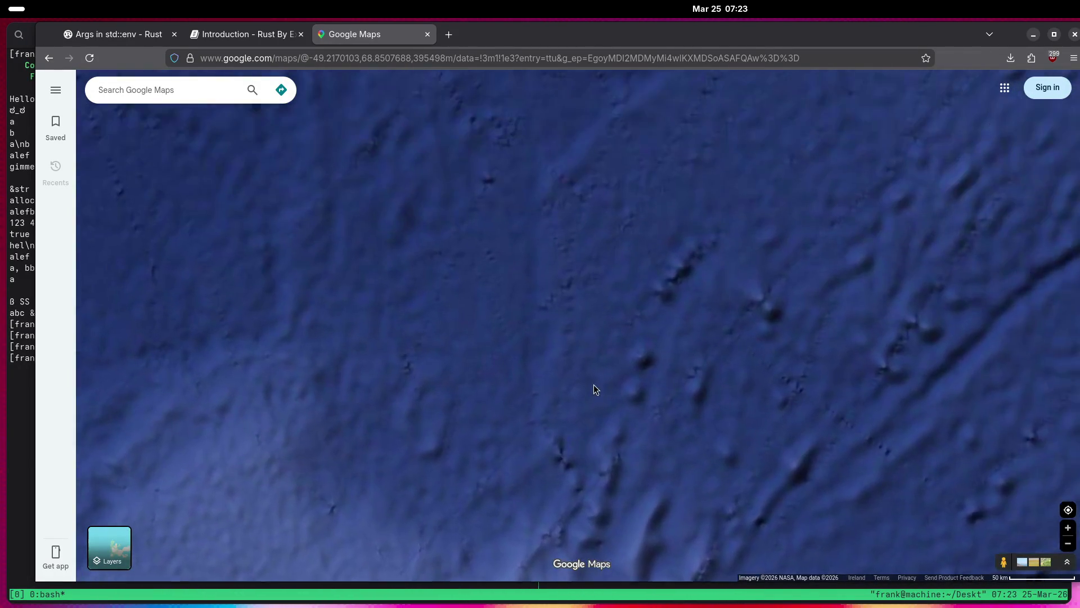
scroll(619, 386, down, 5)
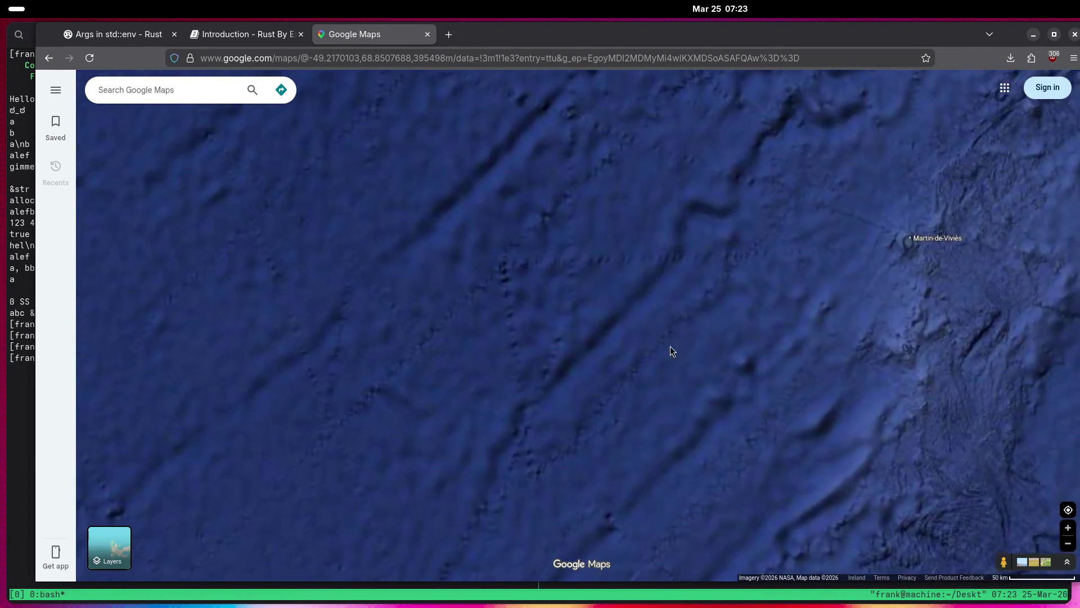
scroll(692, 349, up, 5)
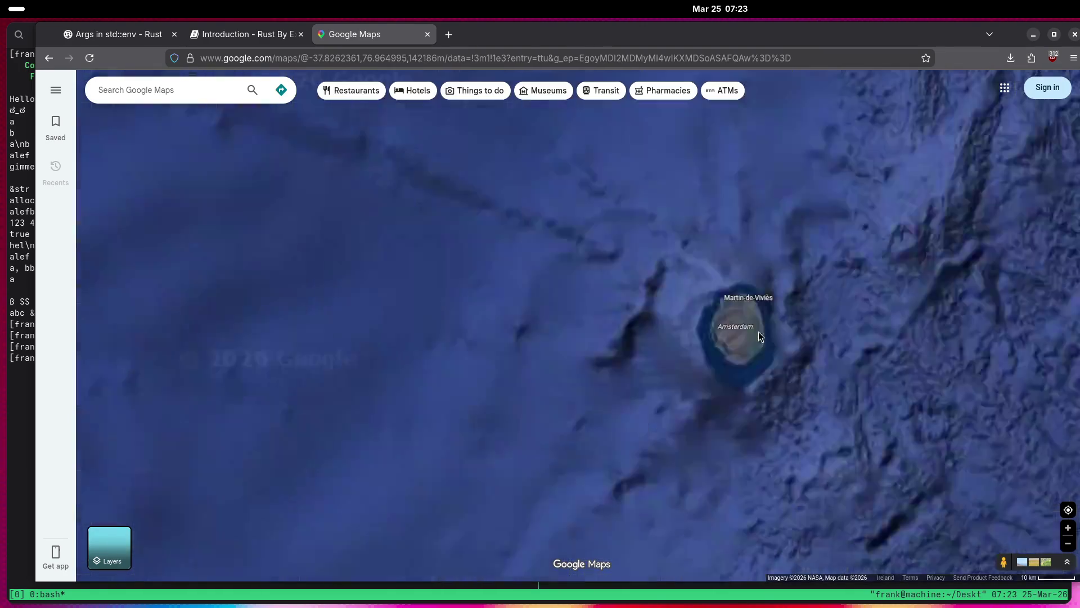
scroll(748, 316, up, 5)
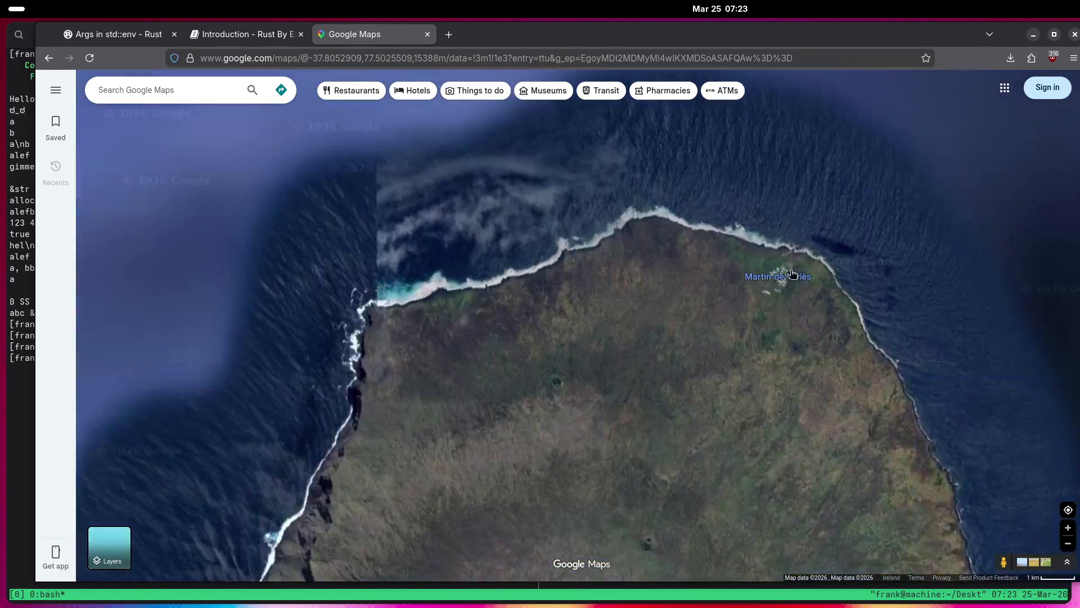
scroll(815, 290, up, 5)
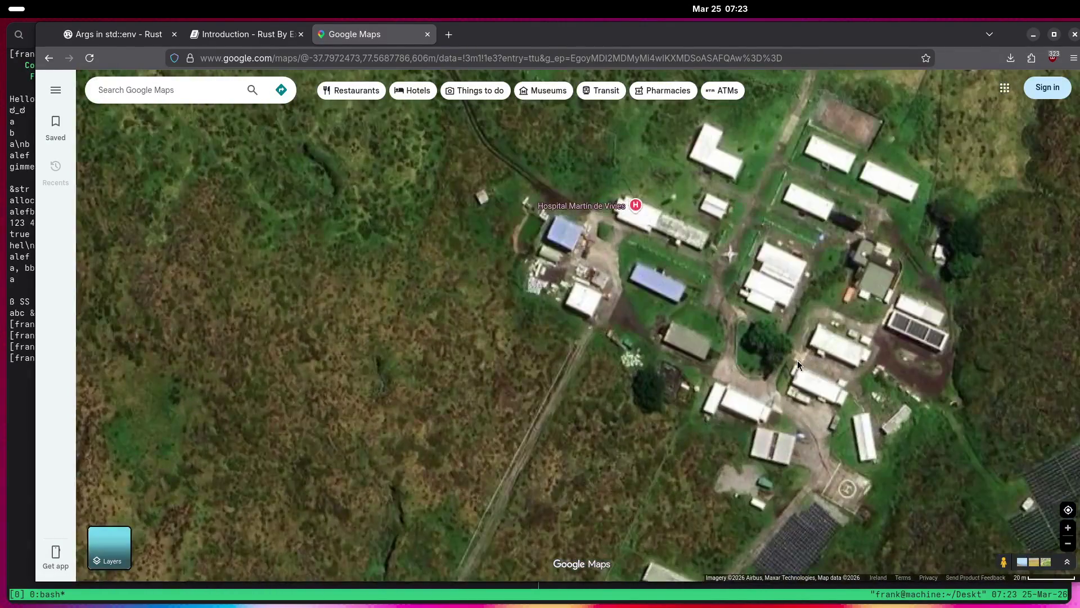
Look at the station's white dome, then zoom back out to the Indian Ocean overview.
scroll(772, 387, down, 2)
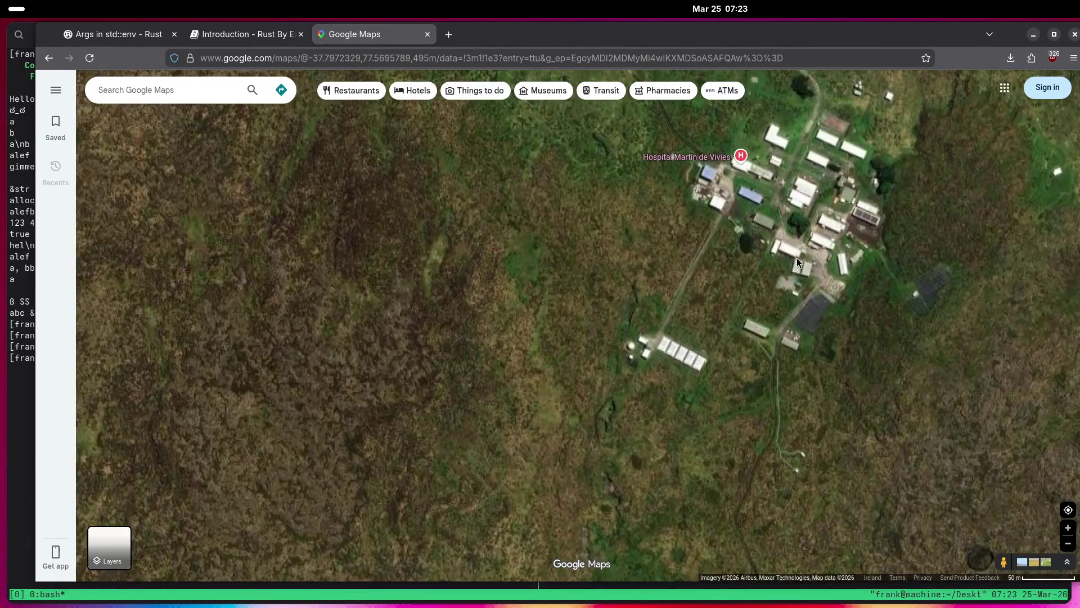
scroll(633, 360, up, 5)
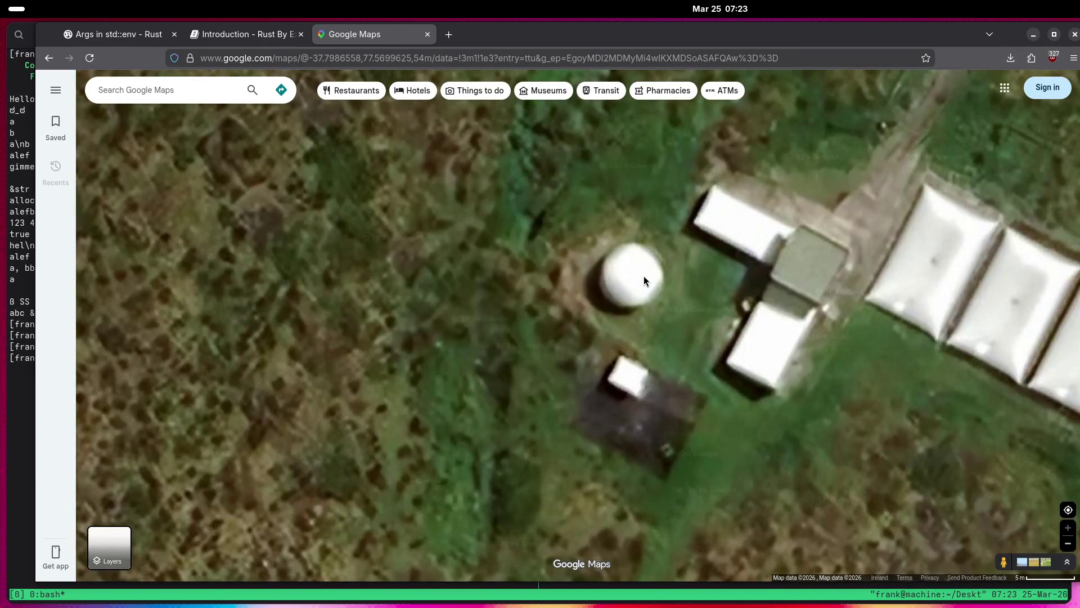
scroll(635, 280, down, 2)
scroll(636, 279, down, 7)
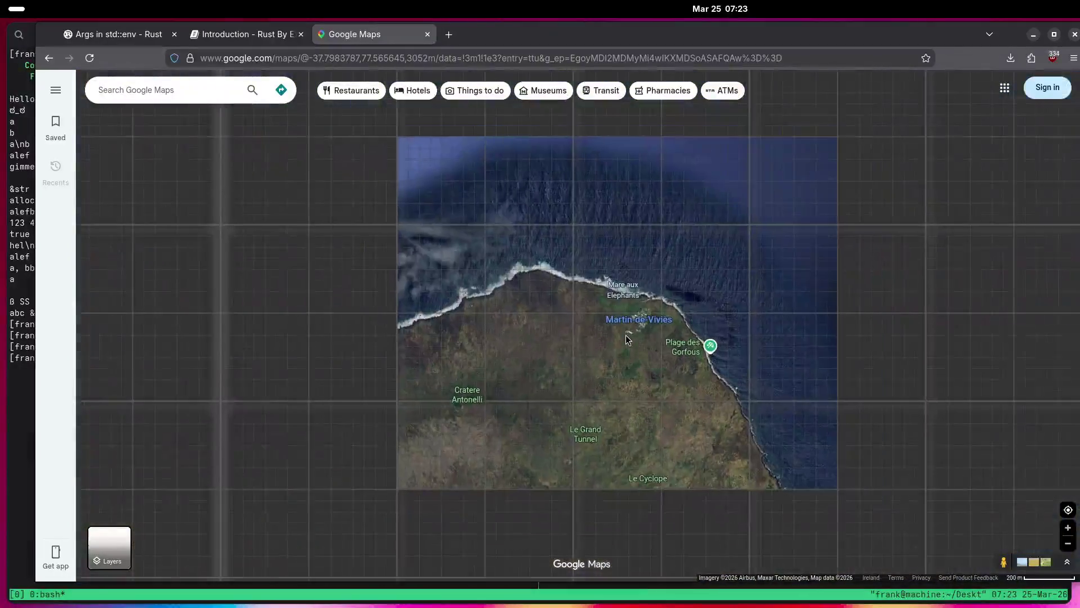
scroll(626, 335, down, 10)
scroll(620, 336, down, 5)
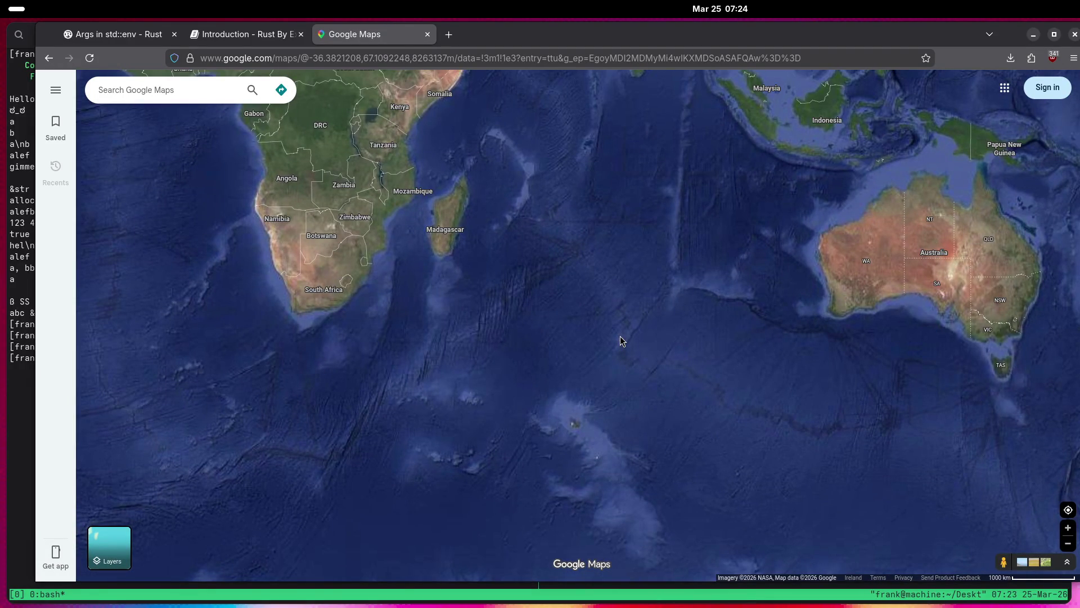
Move to Australia and zoom in on the radome-filled compound near Alice Springs.
drag(929, 253, 752, 305)
scroll(731, 314, up, 4)
scroll(730, 314, up, 10)
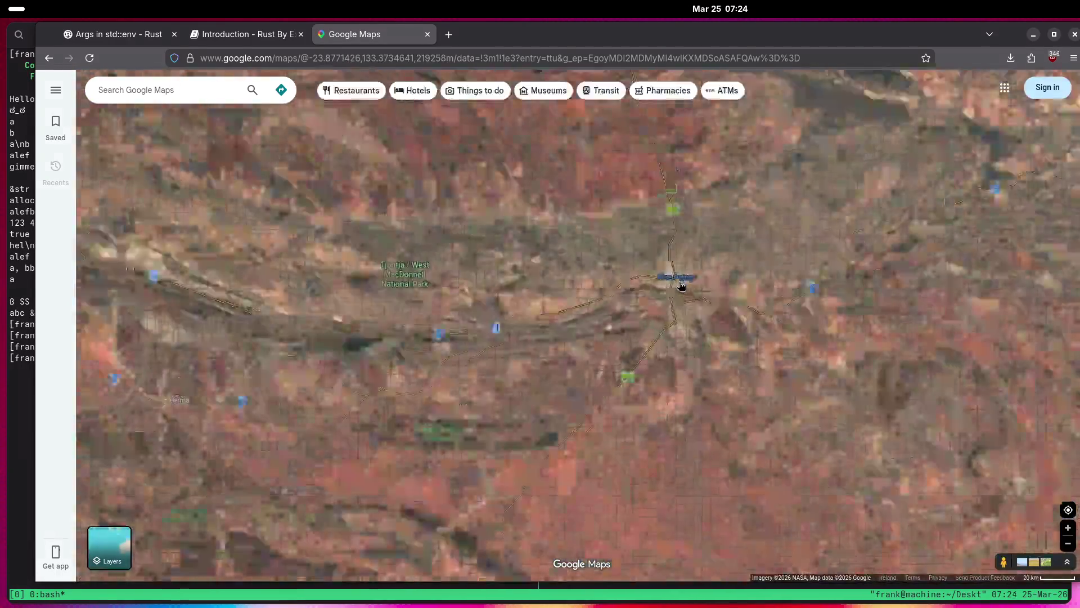
mouse_move(665, 279)
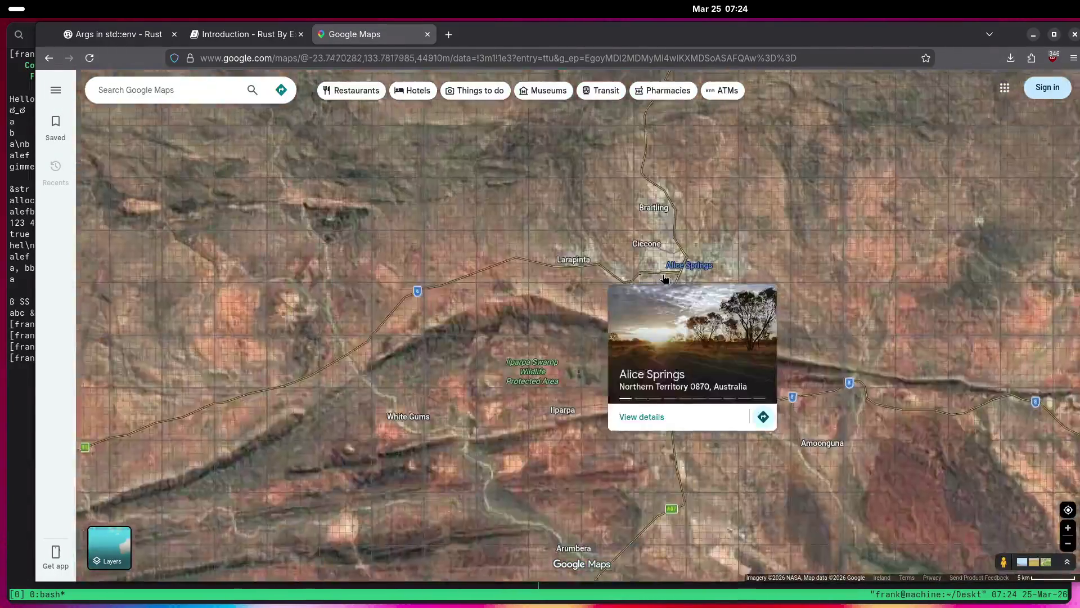
scroll(664, 278, up, 5)
scroll(666, 327, down, 3)
mouse_move(323, 556)
mouse_down()
mouse_move(396, 460)
mouse_move(468, 412)
mouse_move(485, 381)
mouse_up()
scroll(485, 380, up, 6)
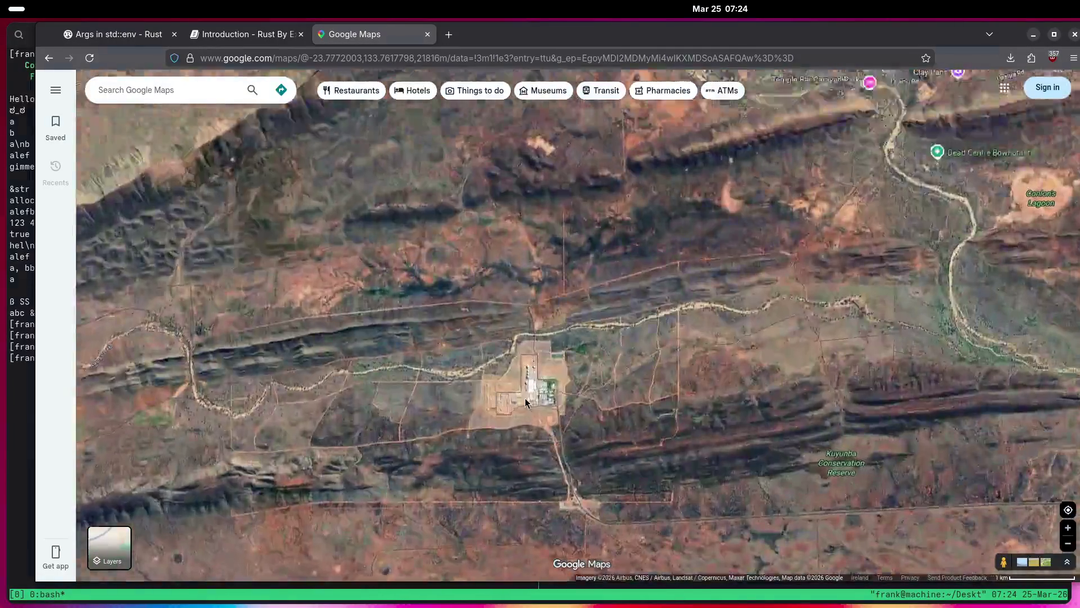
scroll(571, 270, up, 4)
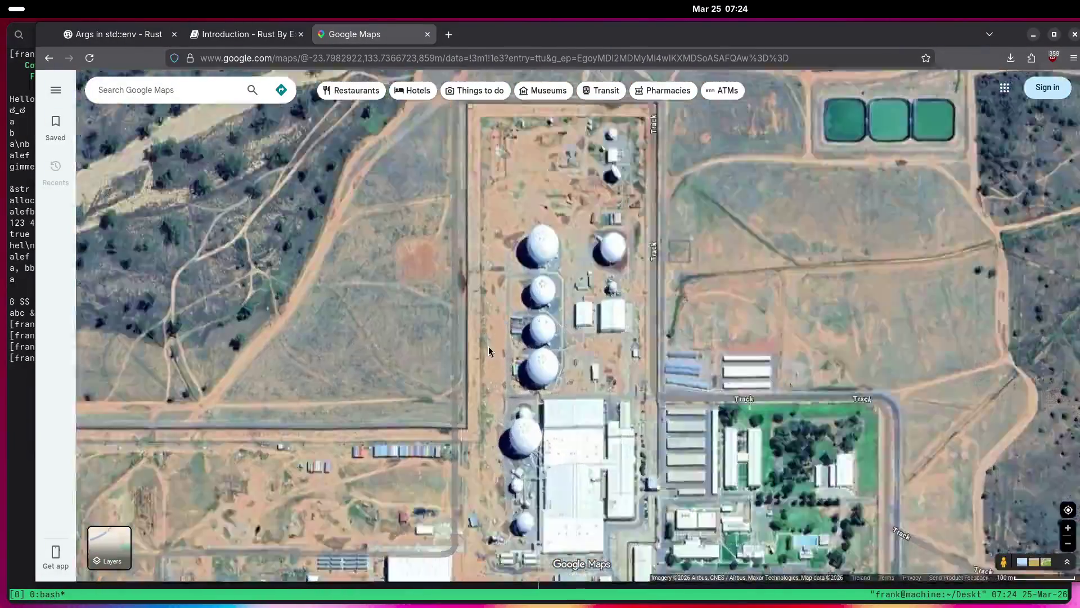
scroll(522, 332, down, 3)
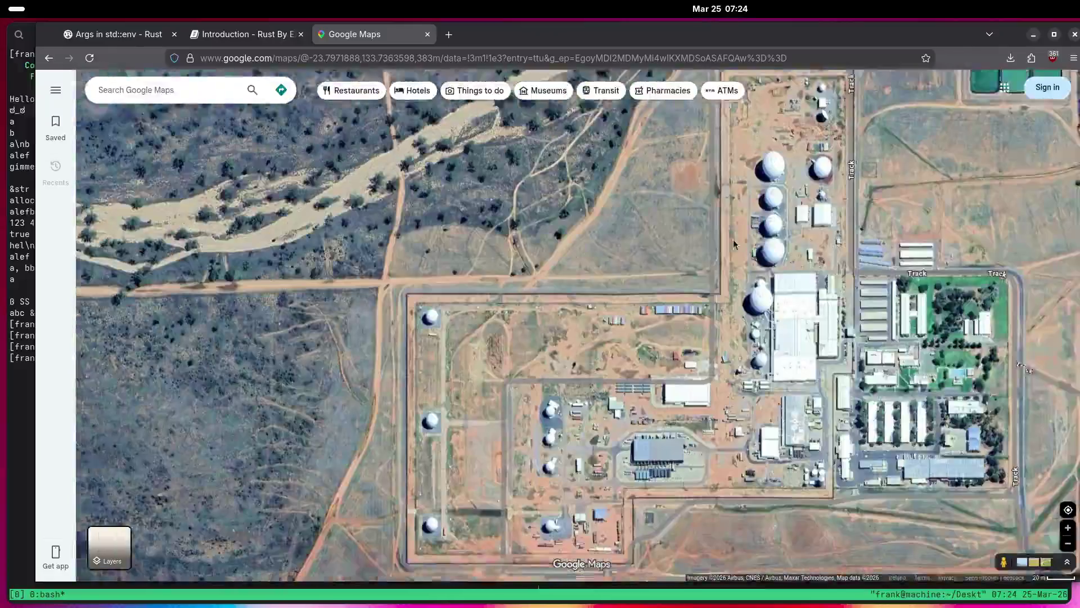
scroll(485, 459, up, 3)
drag(624, 289, 525, 309)
scroll(586, 424, up, 2)
Zoom back out and move the view to the southern Indian Ocean and Antarctic coast.
scroll(776, 337, down, 5)
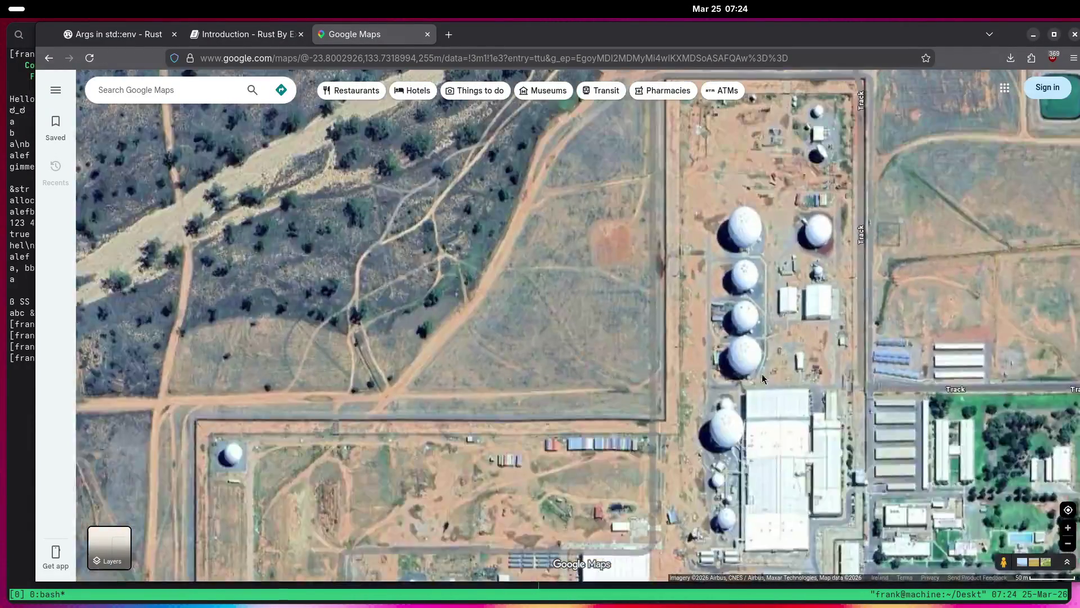
scroll(730, 356, down, 10)
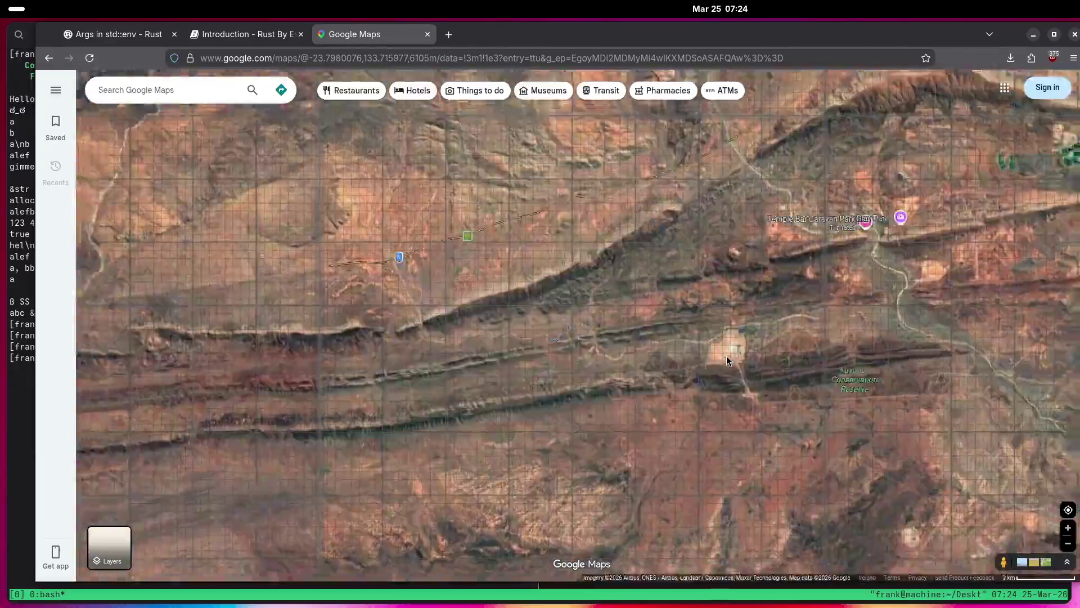
scroll(726, 361, down, 10)
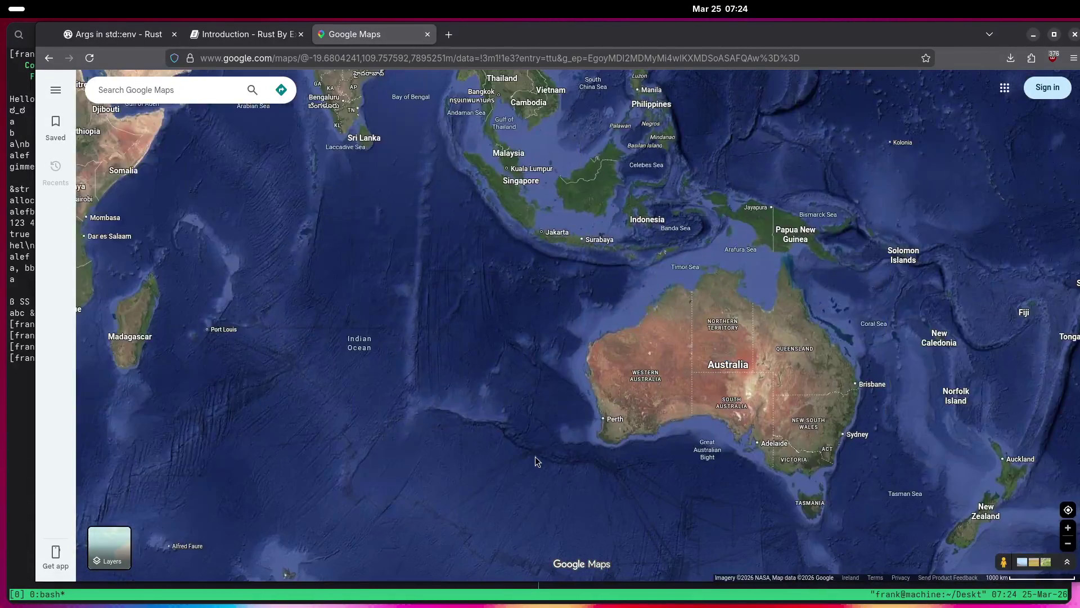
drag(538, 461, 767, 200)
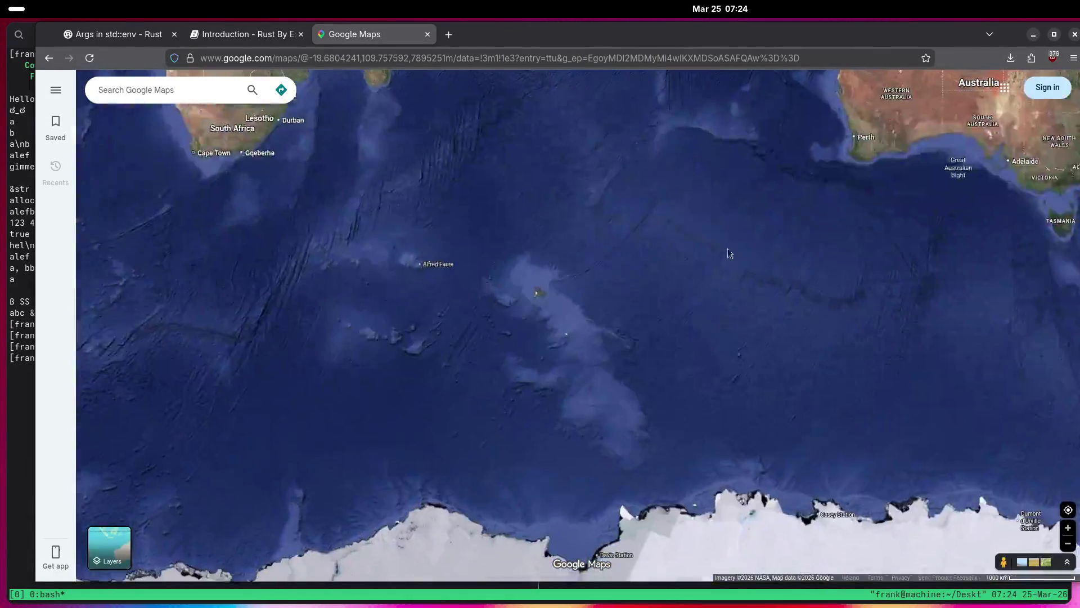
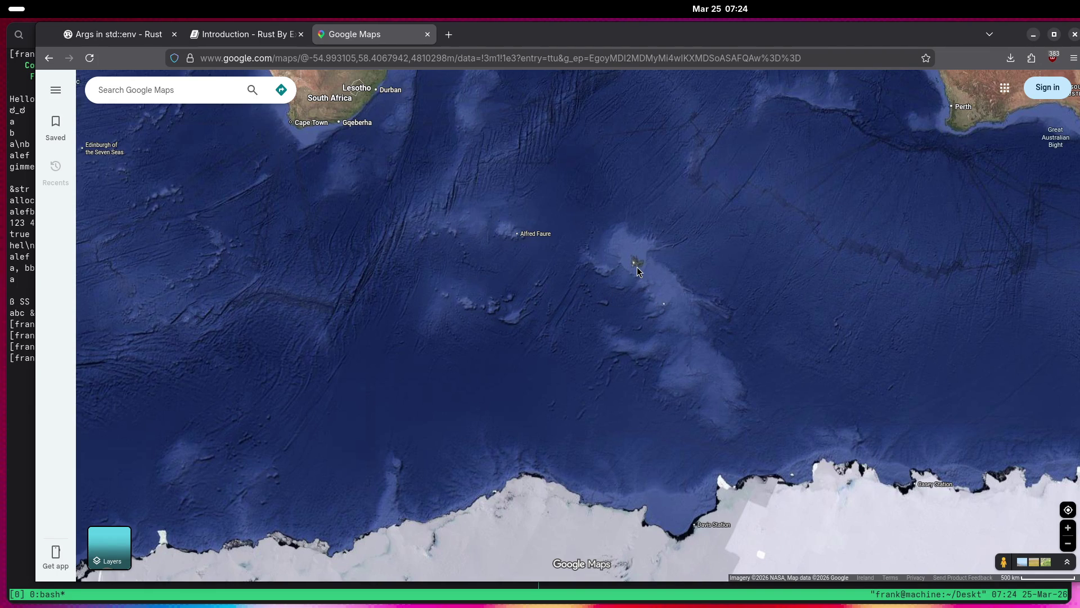
Pan the satellite map from southern Africa across the southern oceans to Brazil and the Atlantic.
drag(637, 266, 710, 395)
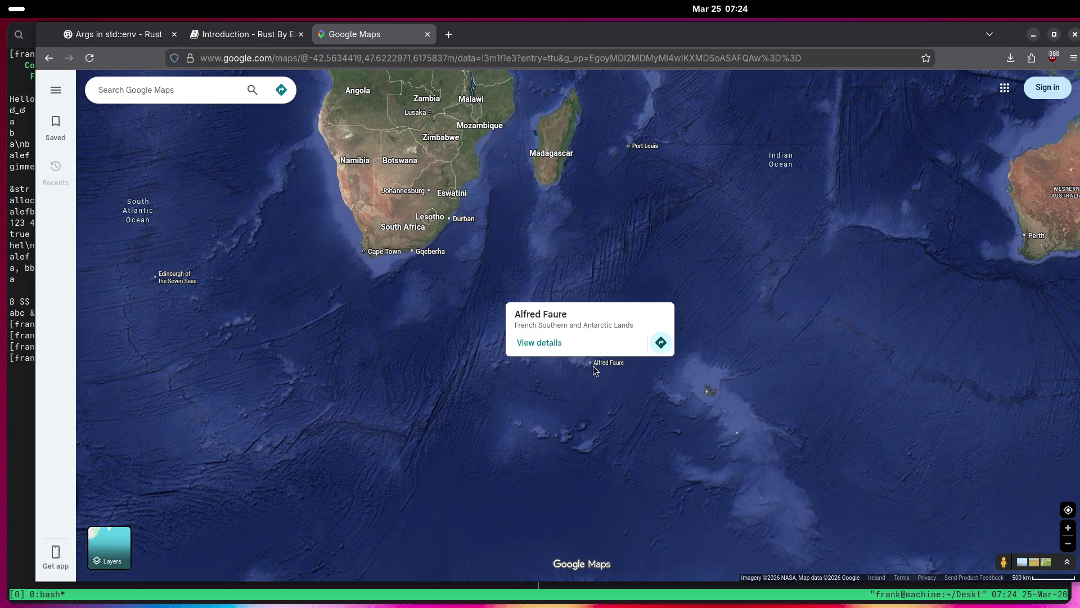
drag(313, 381, 888, 289)
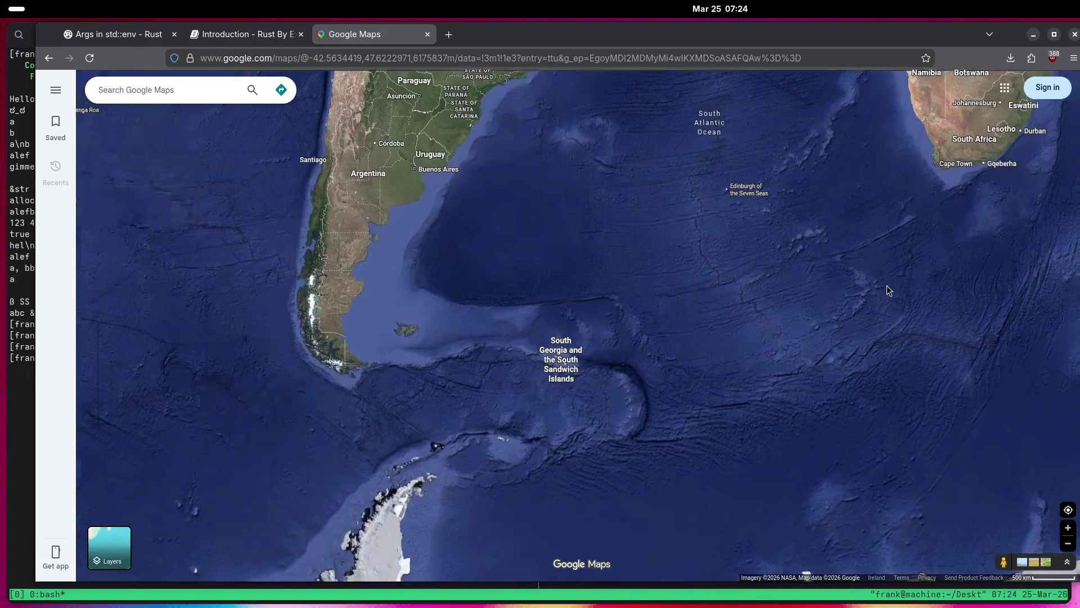
mouse_move(692, 352)
mouse_down()
mouse_move(676, 201)
mouse_move(448, 295)
mouse_up()
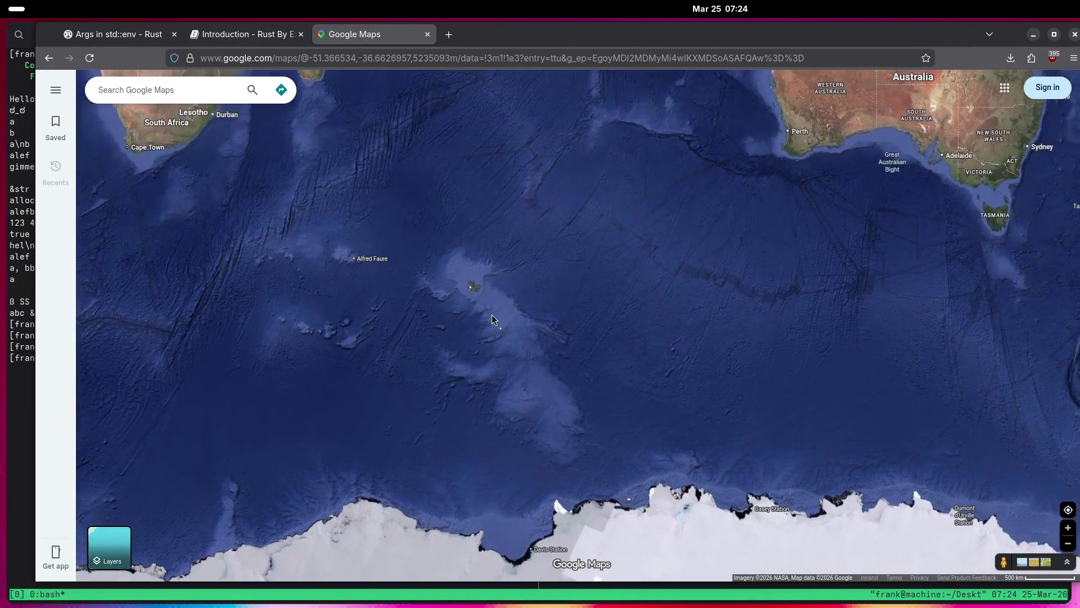
drag(491, 327, 744, 356)
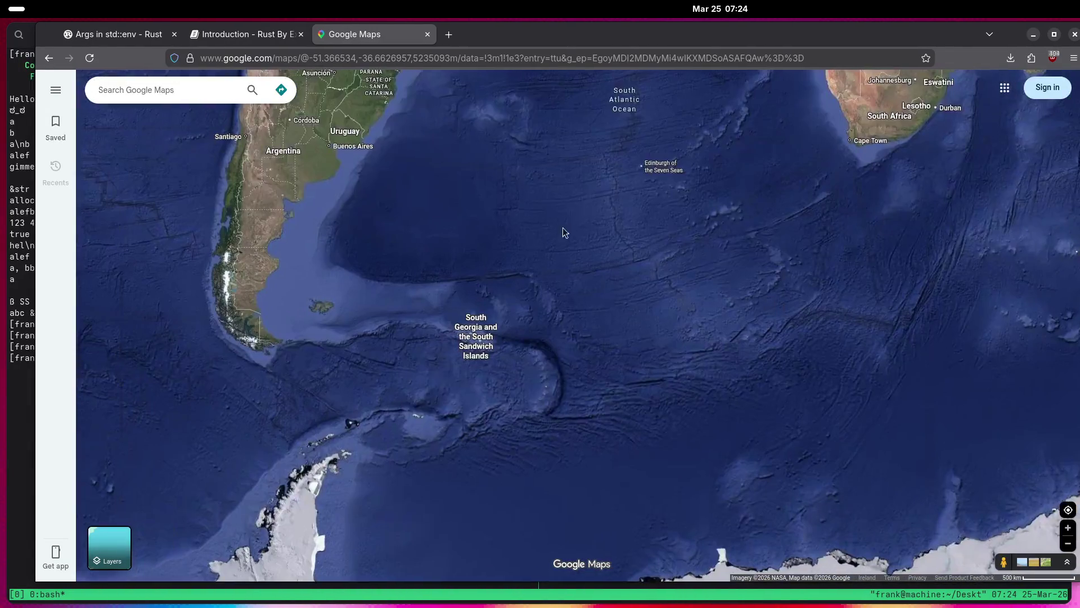
drag(565, 225, 590, 384)
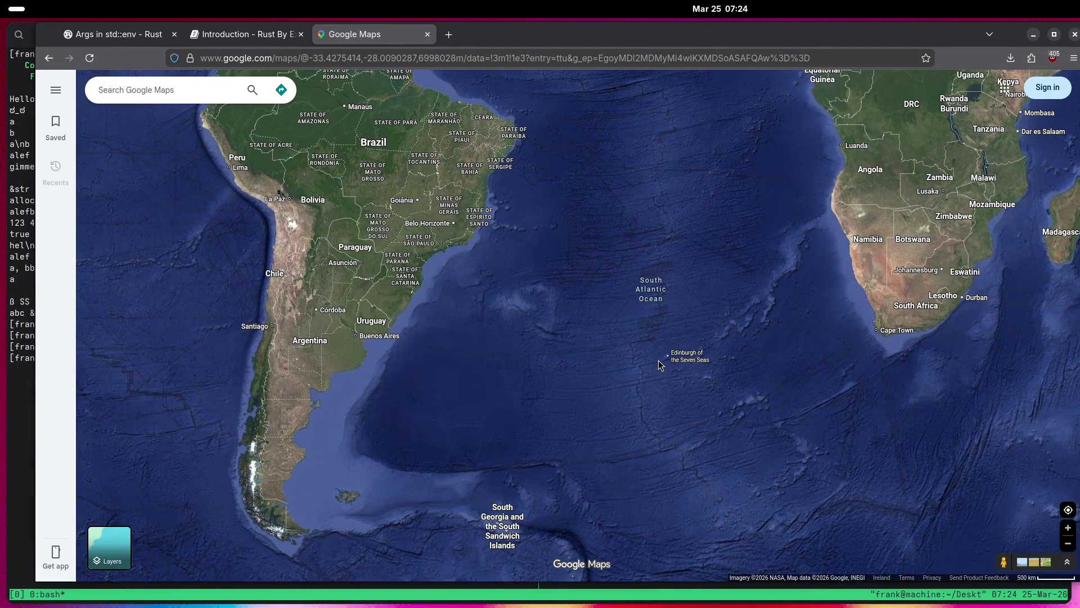
drag(675, 318, 670, 349)
Centre the open South Atlantic and zoom in on Cat Hill, Ascension Island.
scroll(668, 353, up, 2)
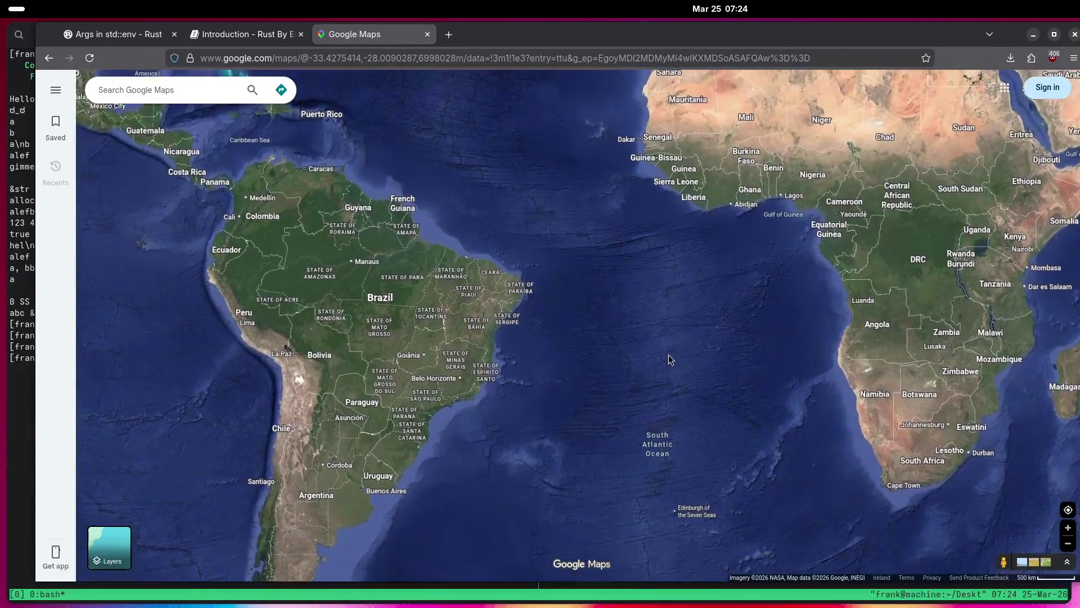
scroll(635, 487, up, 2)
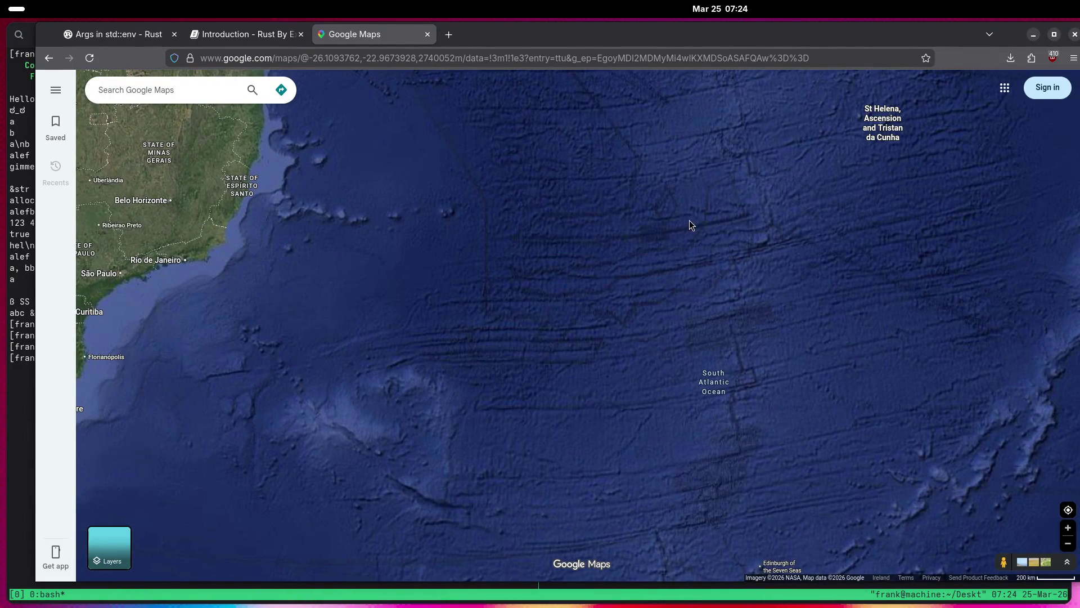
mouse_move(750, 272)
mouse_down()
mouse_move(750, 132)
mouse_move(750, 315)
mouse_up()
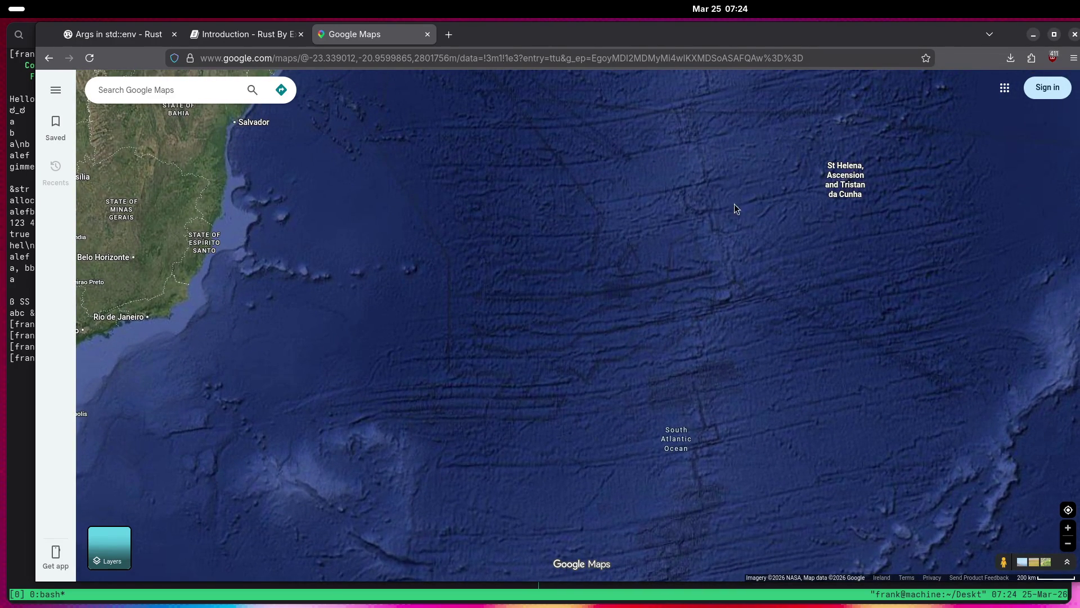
key(Up)
key(Up)
key(Up)
scroll(715, 285, up, 5)
scroll(711, 284, up, 5)
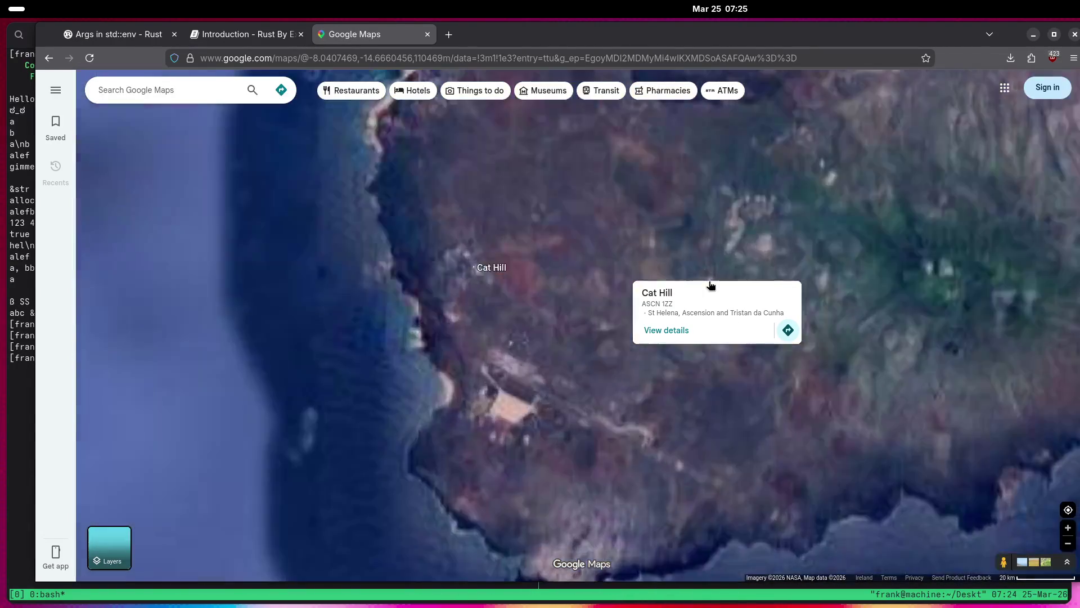
Zoom in and pan around the RAF Ascension Island airfield and its apron.
drag(582, 400, 646, 343)
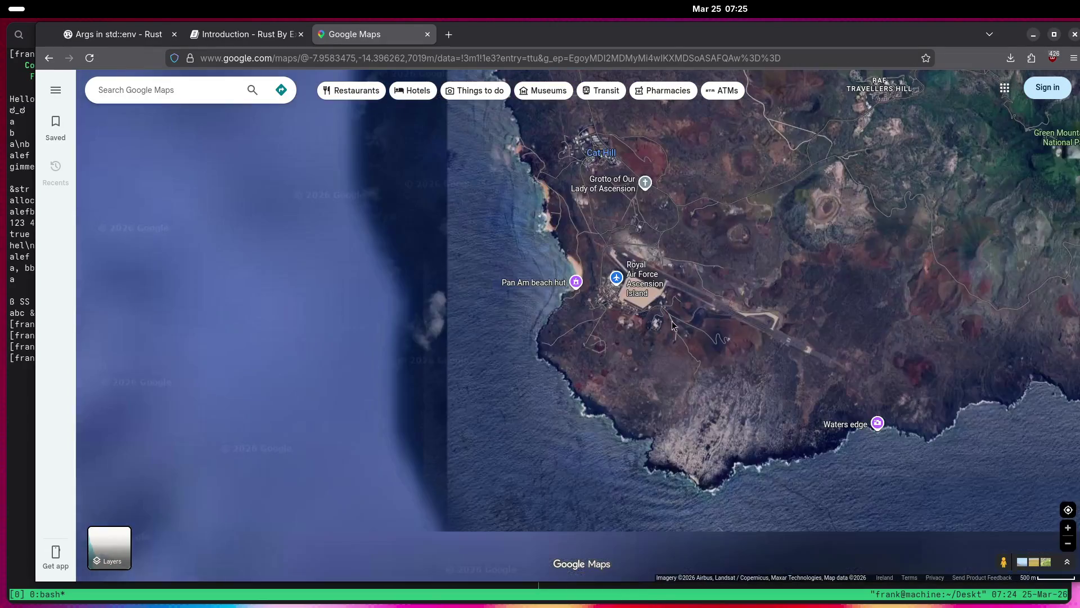
scroll(612, 333, up, 3)
drag(795, 356, 562, 258)
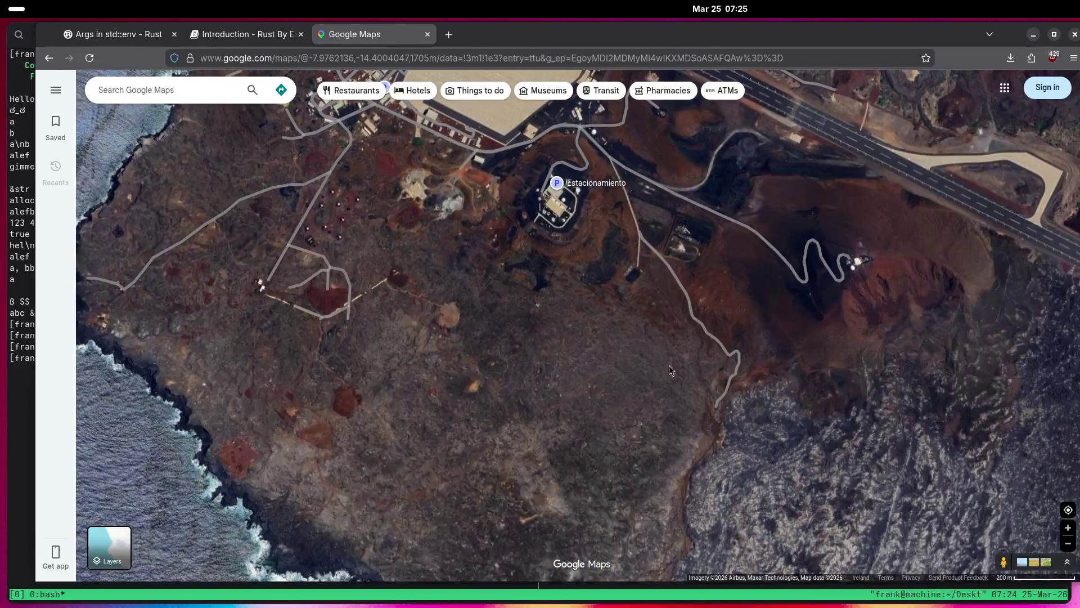
scroll(667, 363, up, 2)
scroll(705, 326, down, 2)
scroll(642, 266, up, 3)
drag(636, 265, 569, 370)
mouse_move(686, 416)
mouse_down()
mouse_move(678, 267)
mouse_move(641, 111)
mouse_up()
mouse_move(430, 304)
mouse_down()
mouse_move(732, 359)
mouse_move(754, 415)
mouse_up()
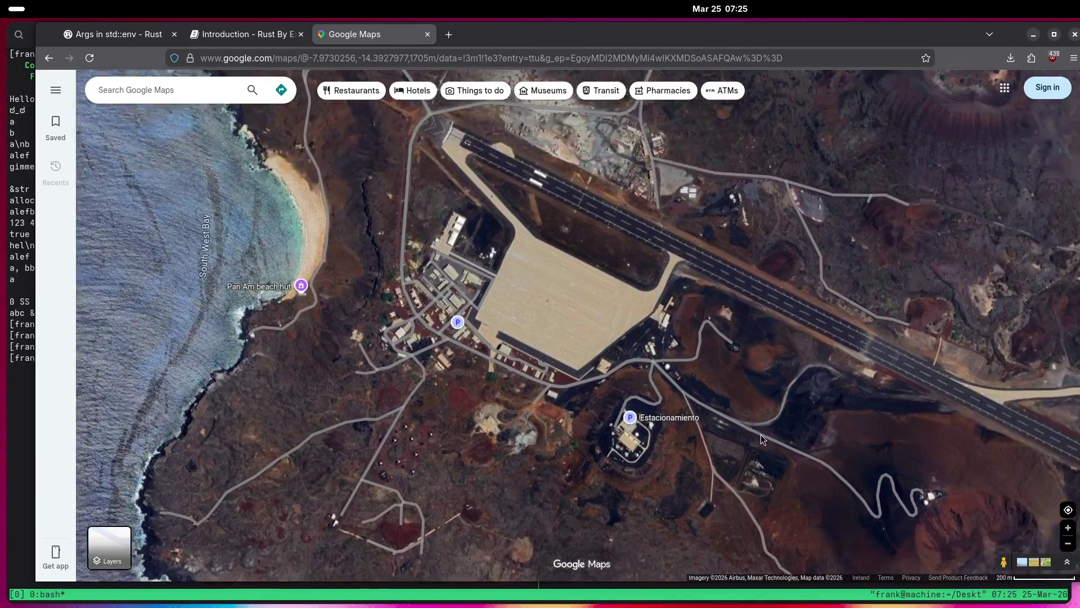
Zoom in closely on the cluster of white domes.
mouse_move(608, 328)
mouse_down()
mouse_move(680, 294)
mouse_move(735, 178)
mouse_up()
scroll(593, 315, up, 3)
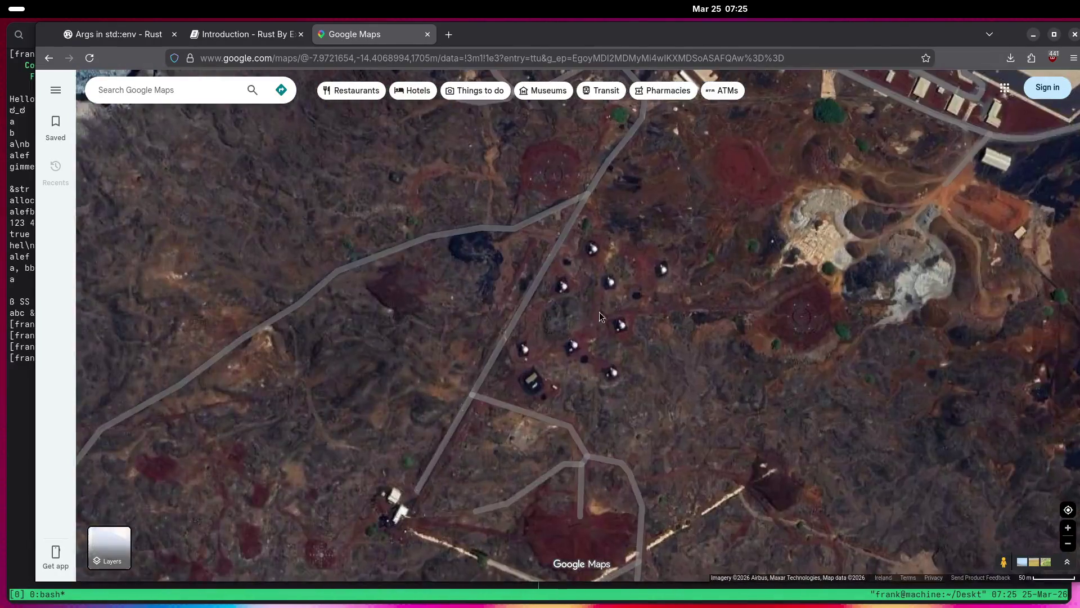
scroll(593, 315, up, 3)
mouse_move(607, 307)
mouse_down()
mouse_move(596, 374)
mouse_move(597, 316)
mouse_move(548, 358)
mouse_move(587, 182)
mouse_up()
scroll(567, 319, down, 3)
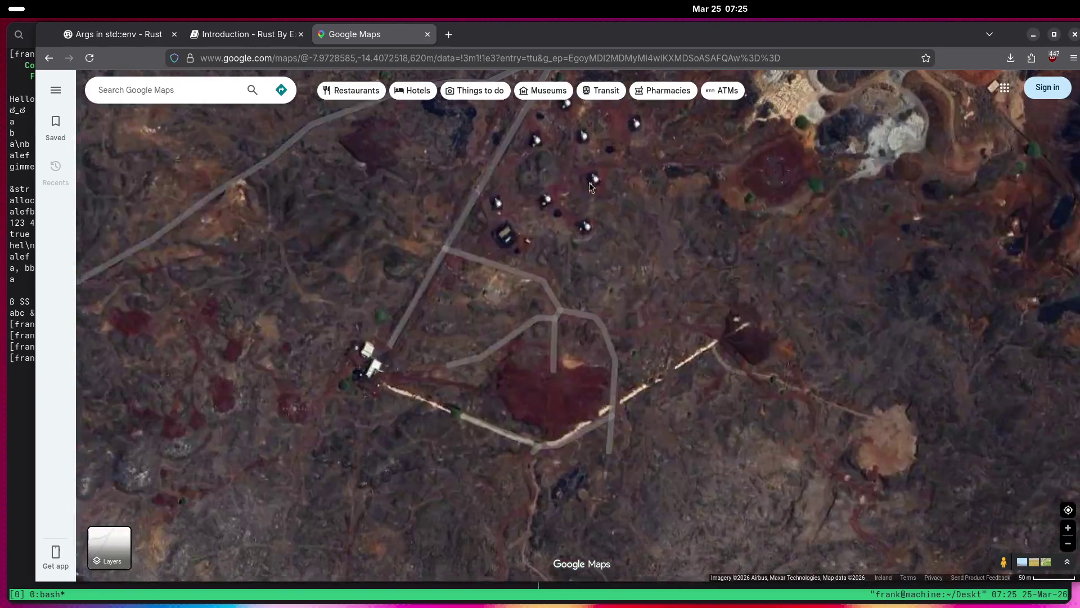
Follow the RAF Ascension Island apron and runway to the hill with the winding road.
drag(642, 276, 593, 358)
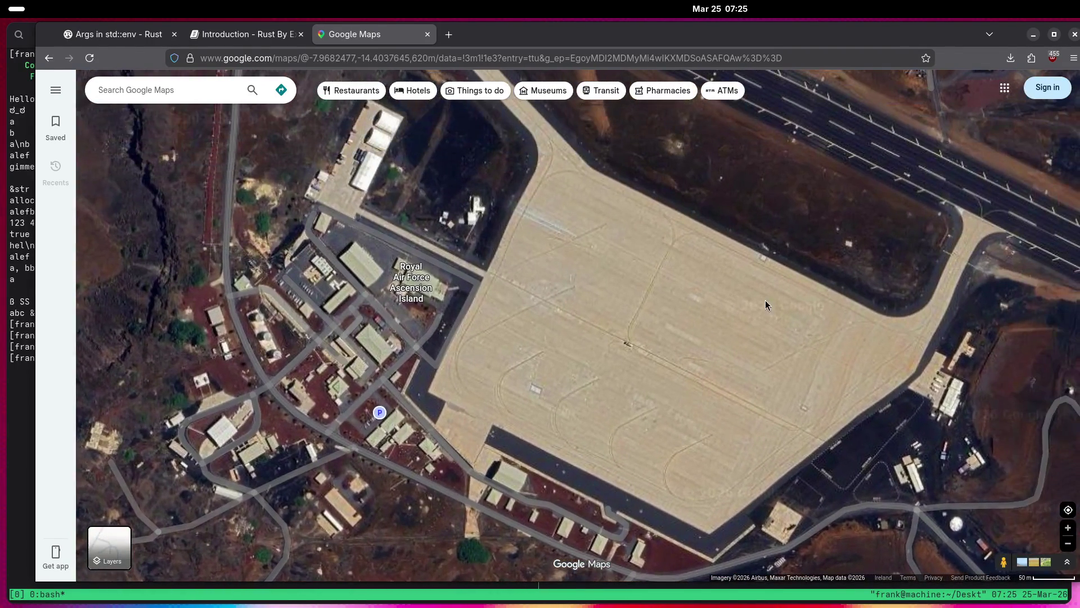
drag(765, 299, 672, 360)
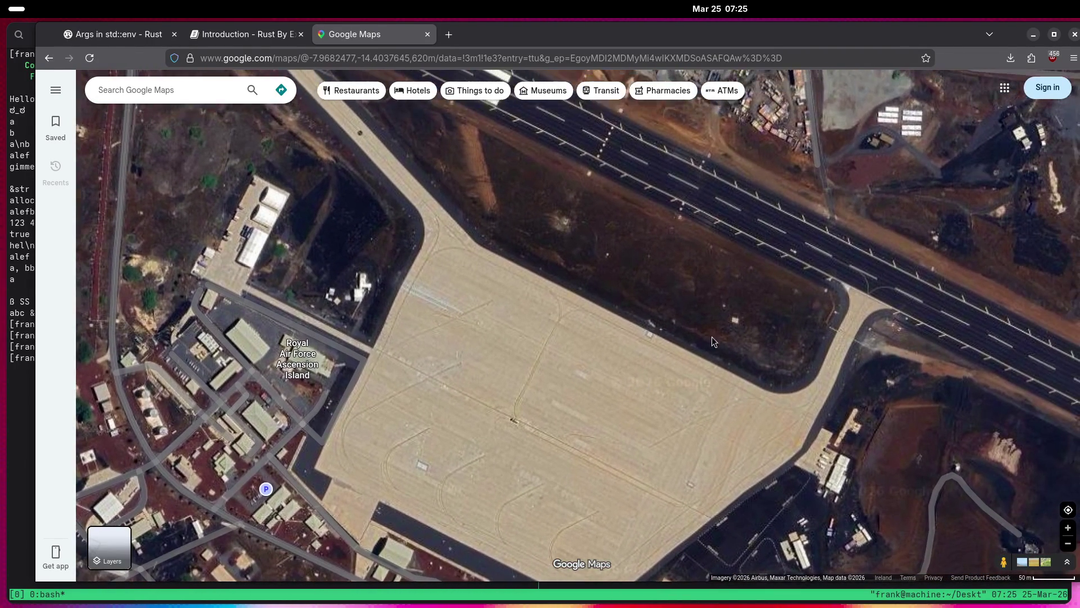
mouse_move(544, 232)
mouse_down()
mouse_move(691, 418)
mouse_move(623, 313)
mouse_move(451, 237)
mouse_up()
mouse_move(711, 478)
mouse_down()
mouse_move(721, 236)
mouse_move(734, 359)
mouse_up()
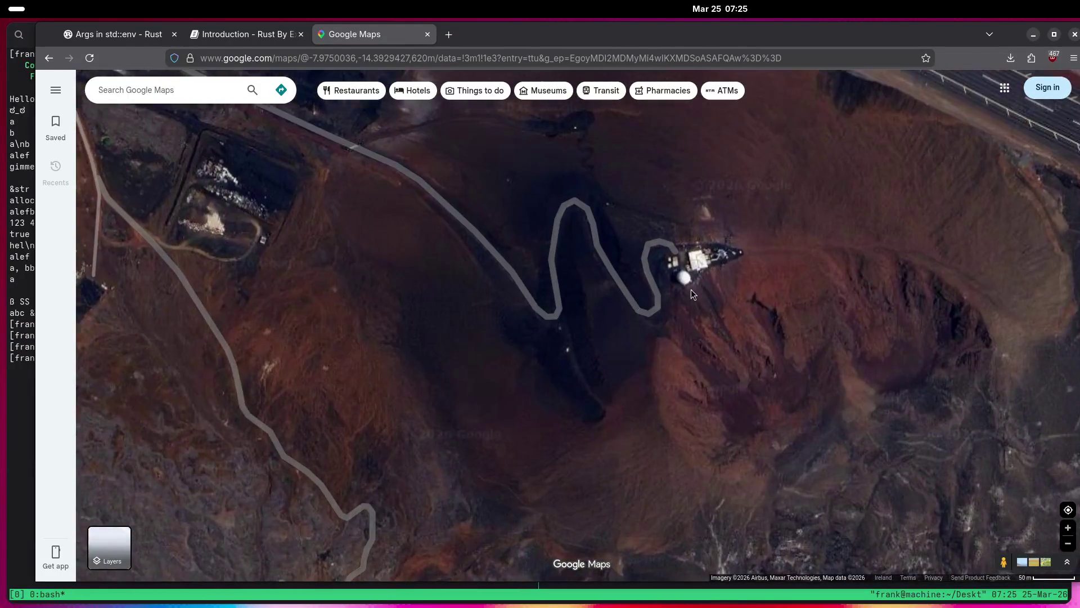
scroll(669, 270, up, 2)
scroll(663, 265, down, 4)
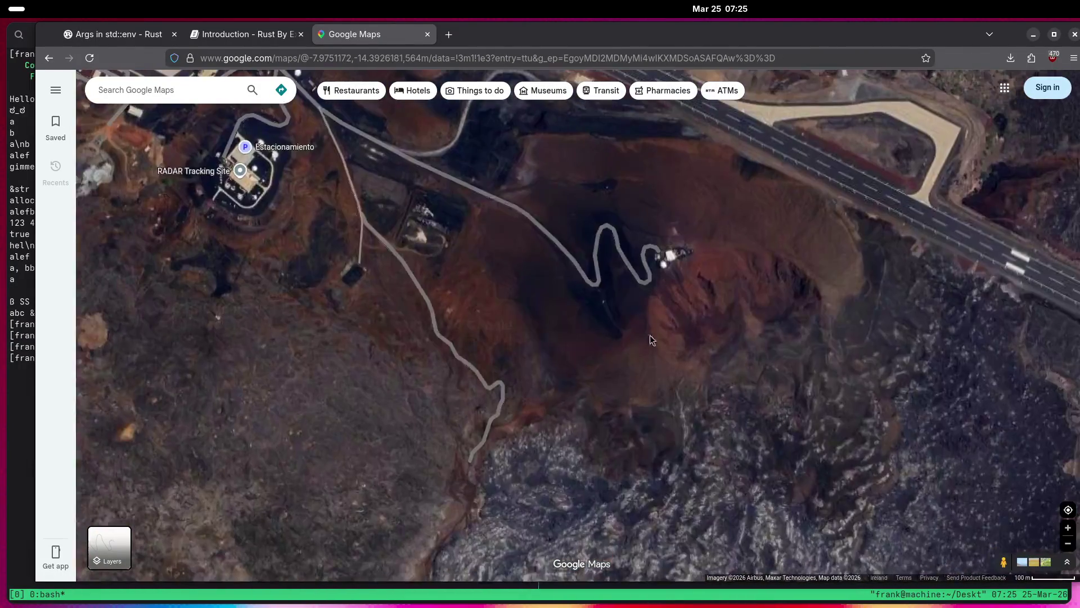
Survey the lava field, runway and craters, bringing Cat Hill and Travellers Hill into view.
drag(649, 329, 759, 190)
scroll(625, 265, up, 2)
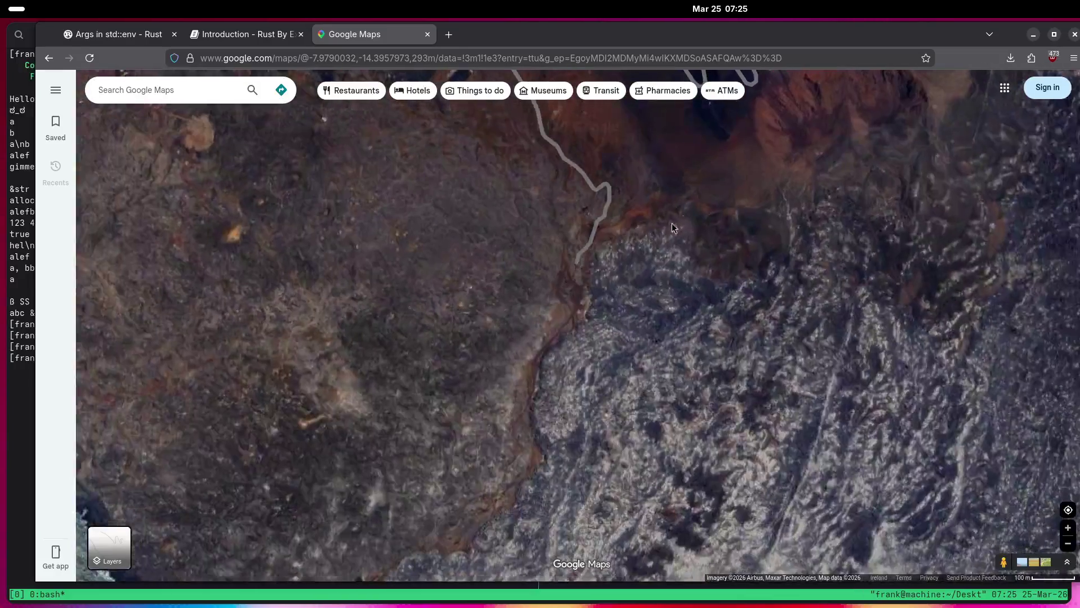
scroll(644, 240, down, 5)
drag(700, 340, 599, 386)
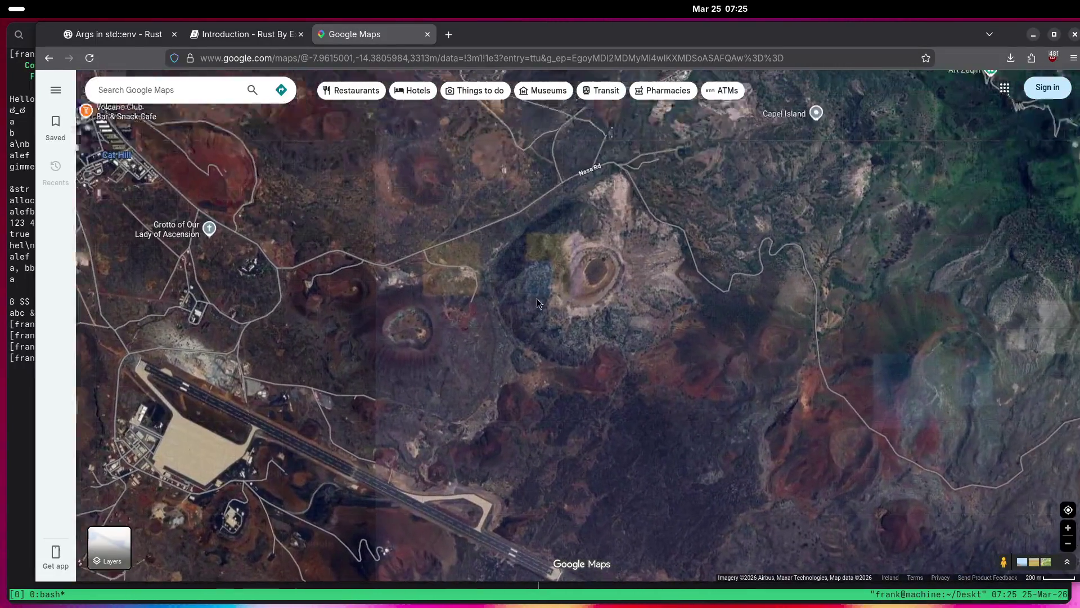
mouse_move(417, 274)
mouse_down()
mouse_move(482, 319)
mouse_move(551, 315)
mouse_move(469, 369)
mouse_move(603, 321)
mouse_move(566, 351)
mouse_move(683, 345)
mouse_move(560, 370)
mouse_up()
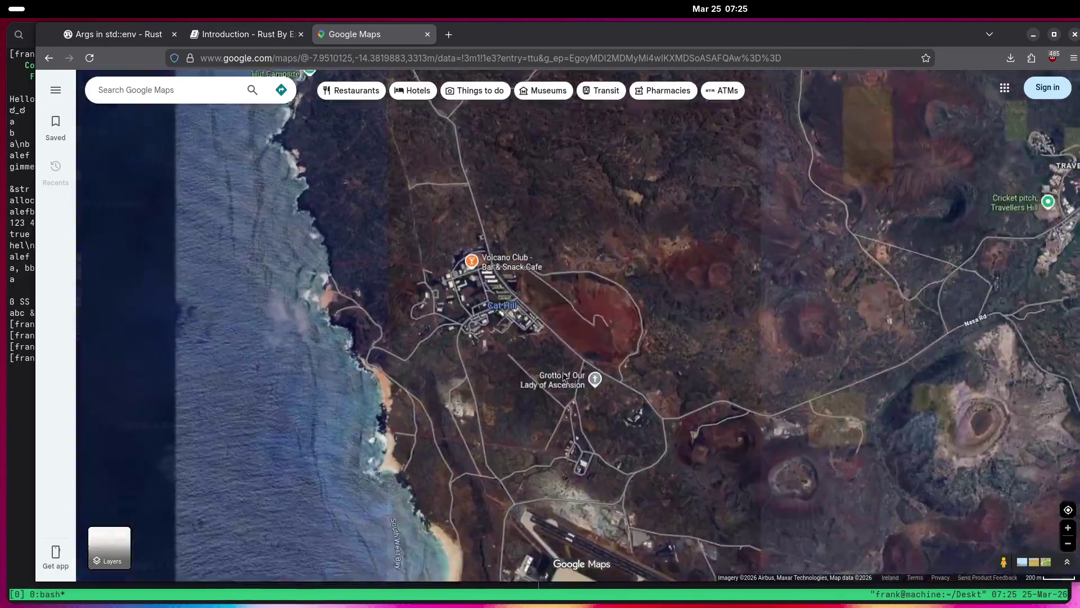
Zoom onto the domes near the Grotto, then zoom out to the South Atlantic.
scroll(560, 370, up, 2)
mouse_move(732, 415)
mouse_down()
mouse_move(720, 384)
mouse_move(718, 401)
mouse_move(634, 370)
mouse_up()
scroll(621, 391, up, 3)
scroll(620, 389, down, 3)
scroll(629, 360, up, 1)
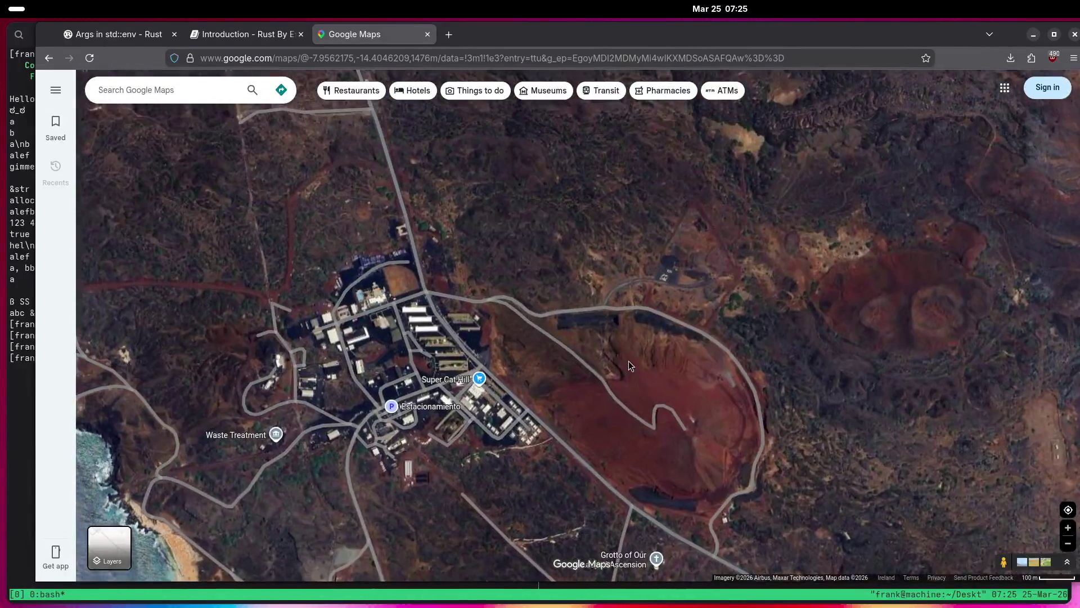
scroll(626, 353, down, 2)
scroll(582, 371, down, 5)
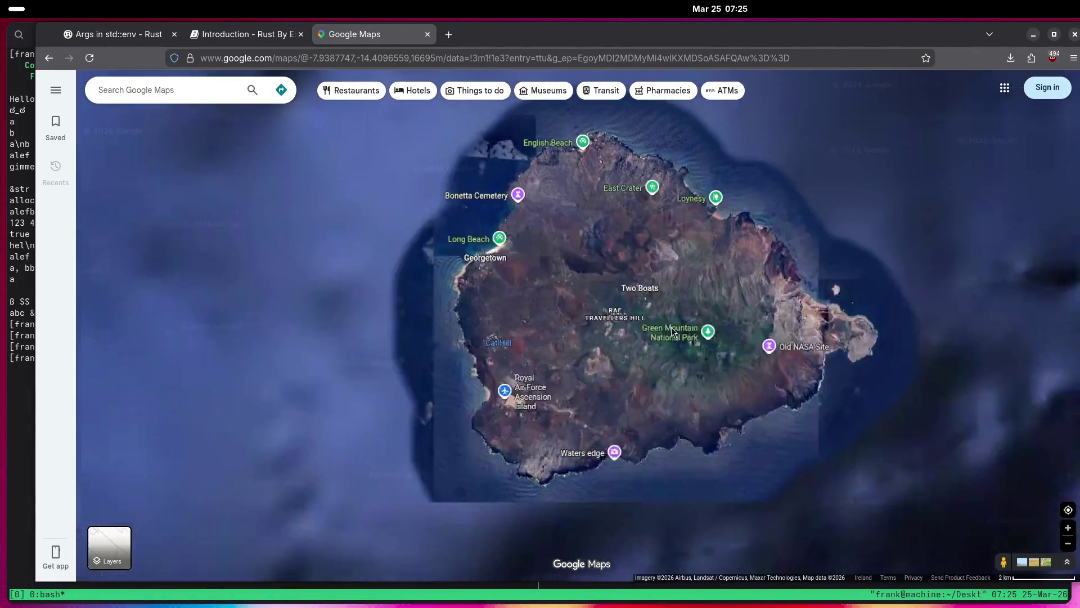
scroll(628, 324, down, 8)
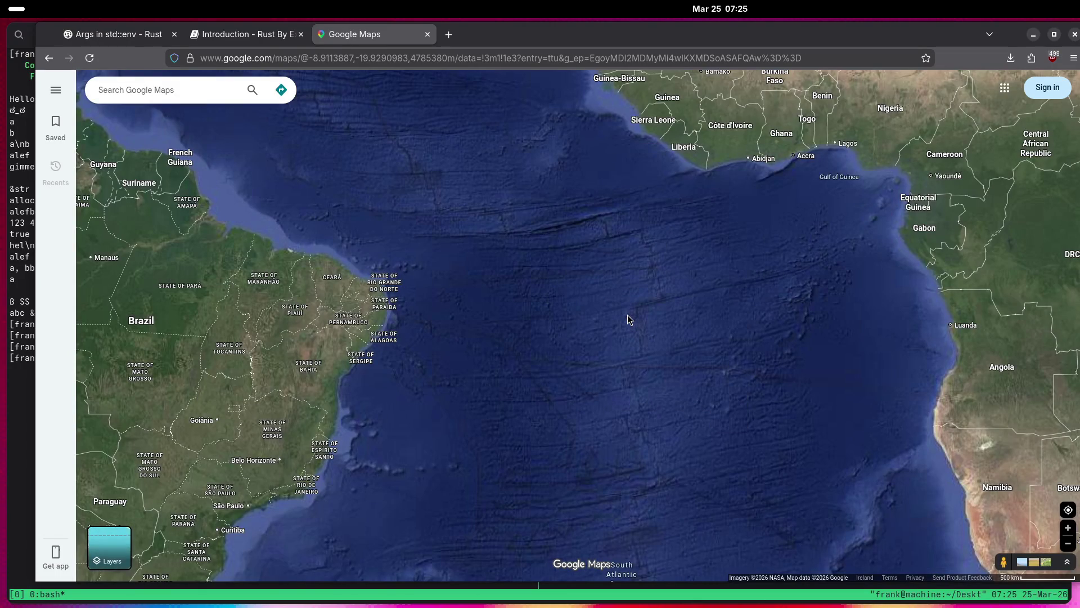
Pan over the open South Atlantic around St Helena toward West Africa and Brazil.
scroll(629, 319, up, 3)
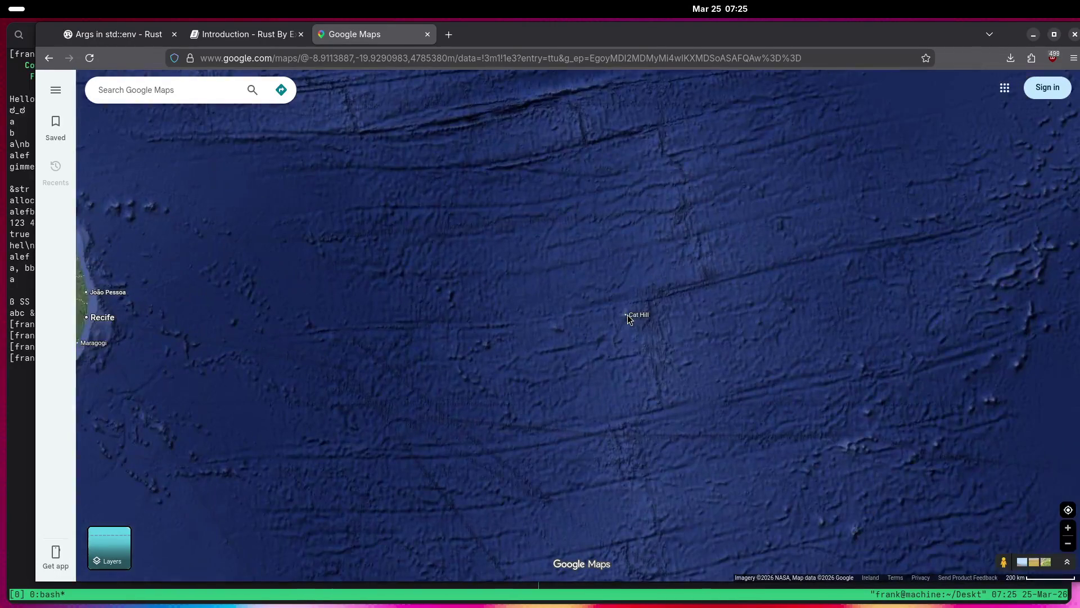
drag(954, 501, 752, 200)
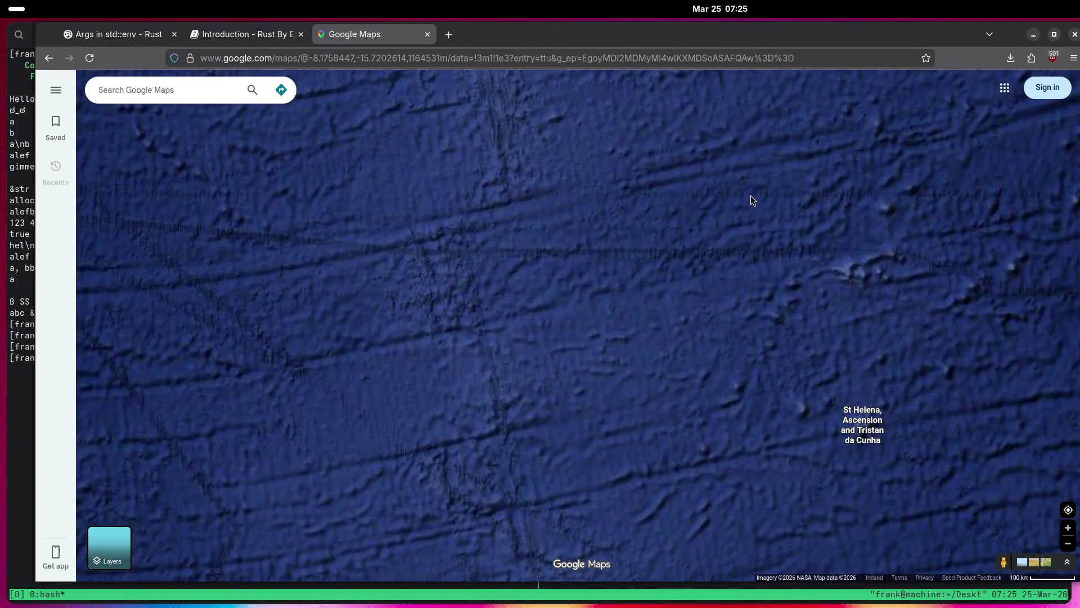
mouse_move(823, 315)
mouse_down()
mouse_move(859, 387)
mouse_move(744, 272)
mouse_move(666, 390)
mouse_up()
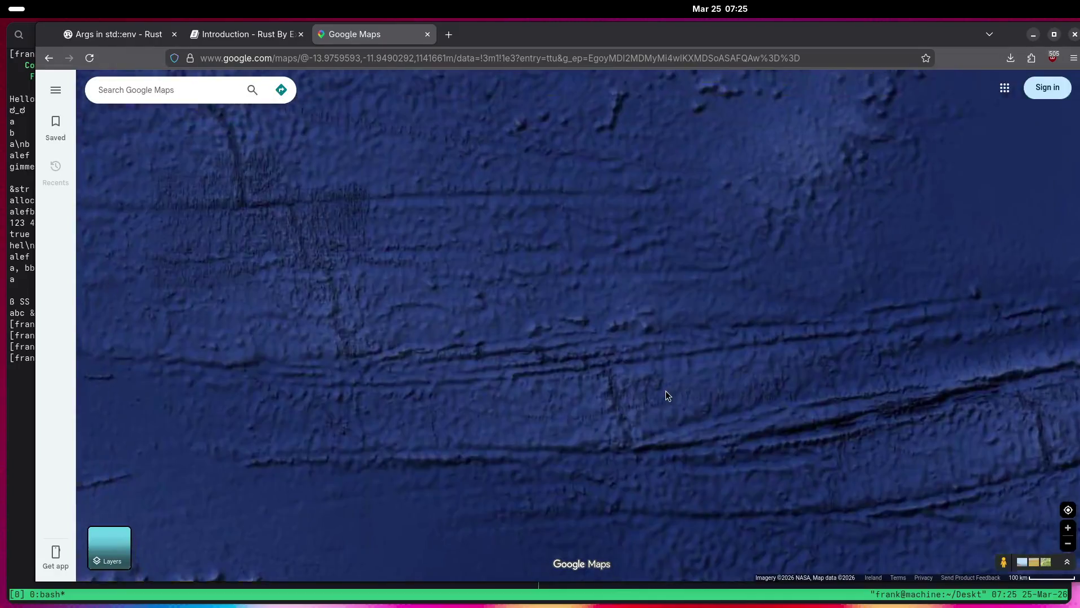
scroll(666, 391, down, 2)
mouse_move(662, 325)
mouse_down()
mouse_move(673, 355)
mouse_move(692, 219)
mouse_move(667, 328)
mouse_move(694, 154)
mouse_move(430, 133)
mouse_move(571, 235)
mouse_move(524, 315)
mouse_up()
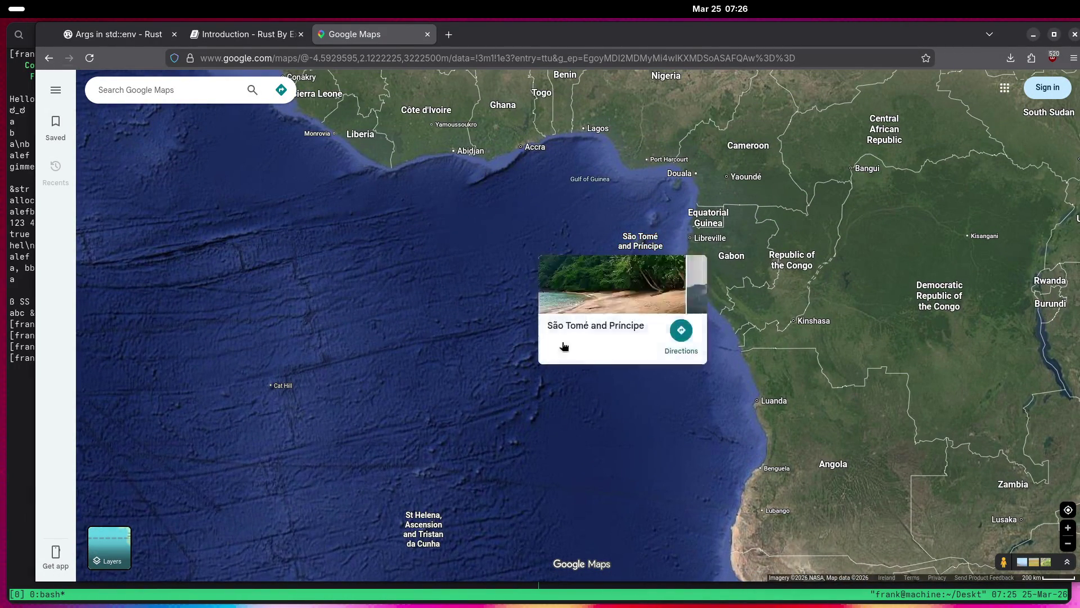
mouse_move(458, 490)
mouse_down()
mouse_move(622, 161)
mouse_move(688, 73)
mouse_up()
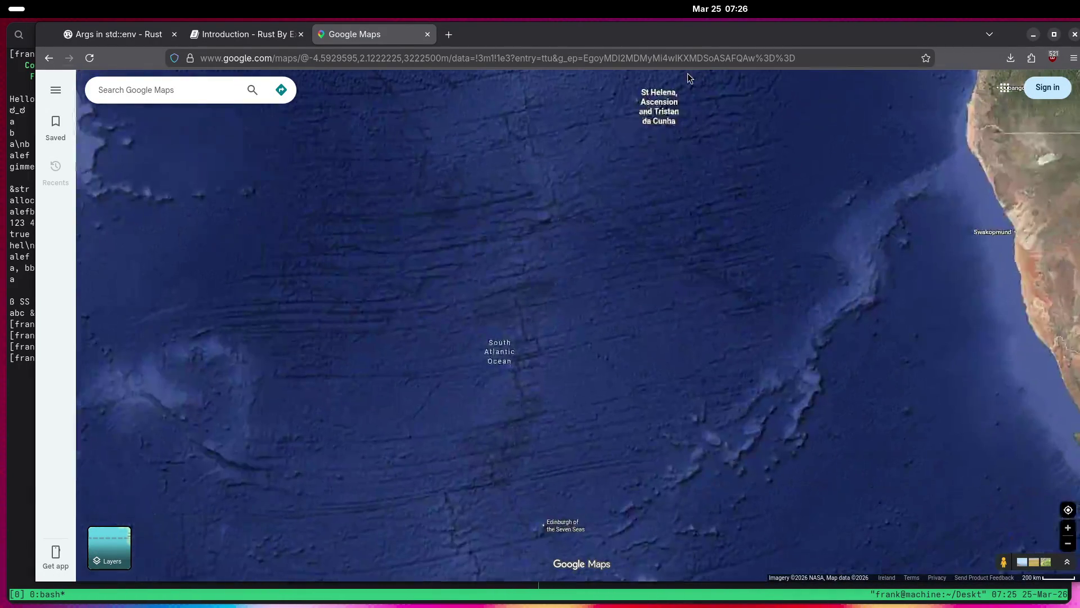
Centre the volcanic island off Brazil's coast and zoom in until it fills the view.
mouse_move(535, 279)
mouse_down()
mouse_move(667, 271)
mouse_move(858, 129)
mouse_move(999, 365)
mouse_up()
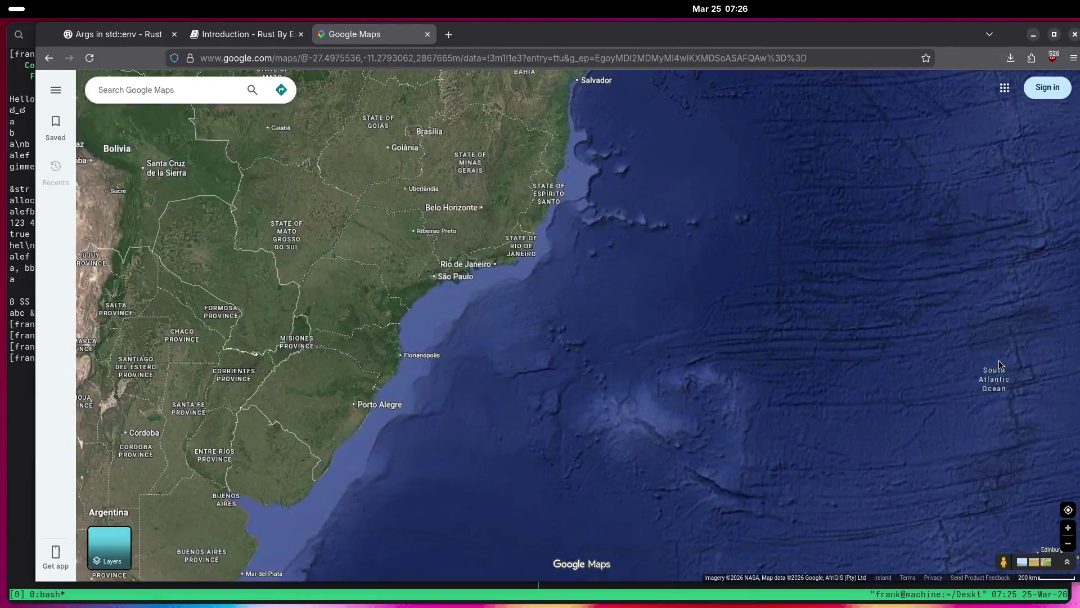
scroll(575, 222, up, 5)
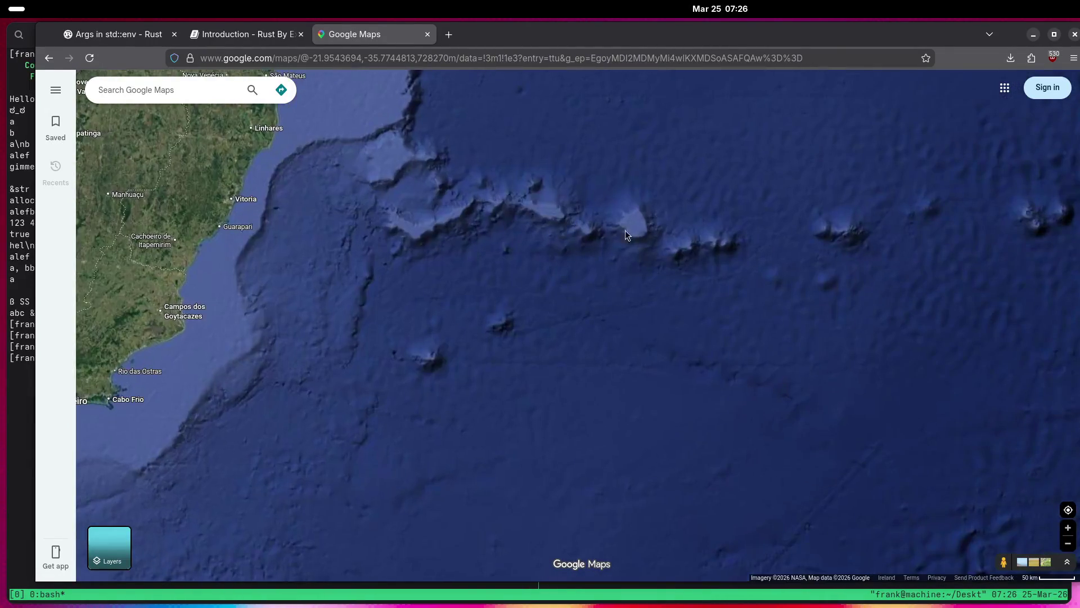
drag(777, 246, 640, 289)
scroll(643, 275, up, 5)
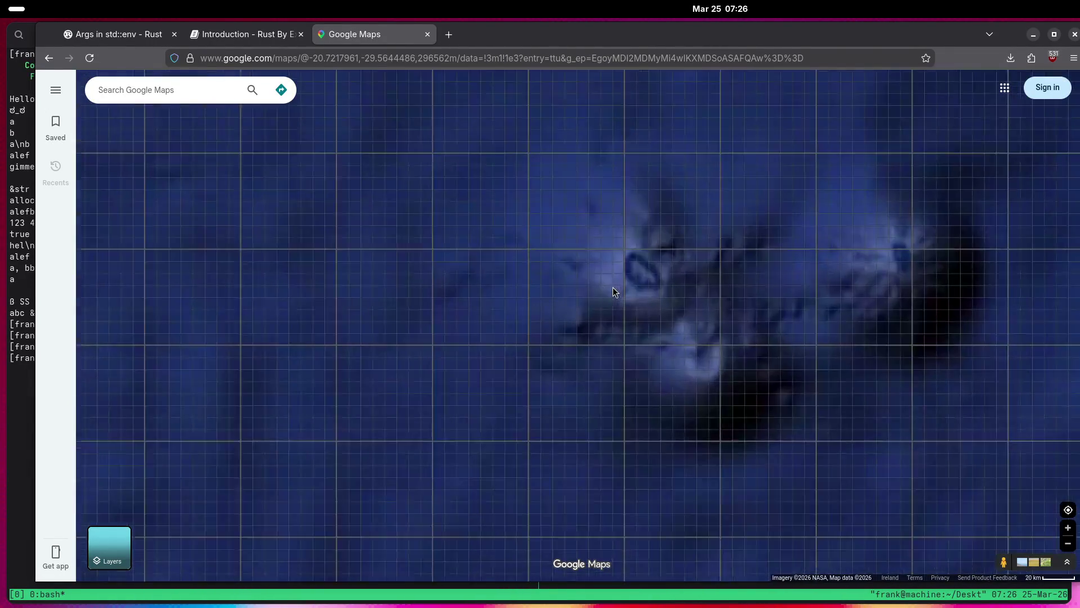
scroll(644, 274, up, 10)
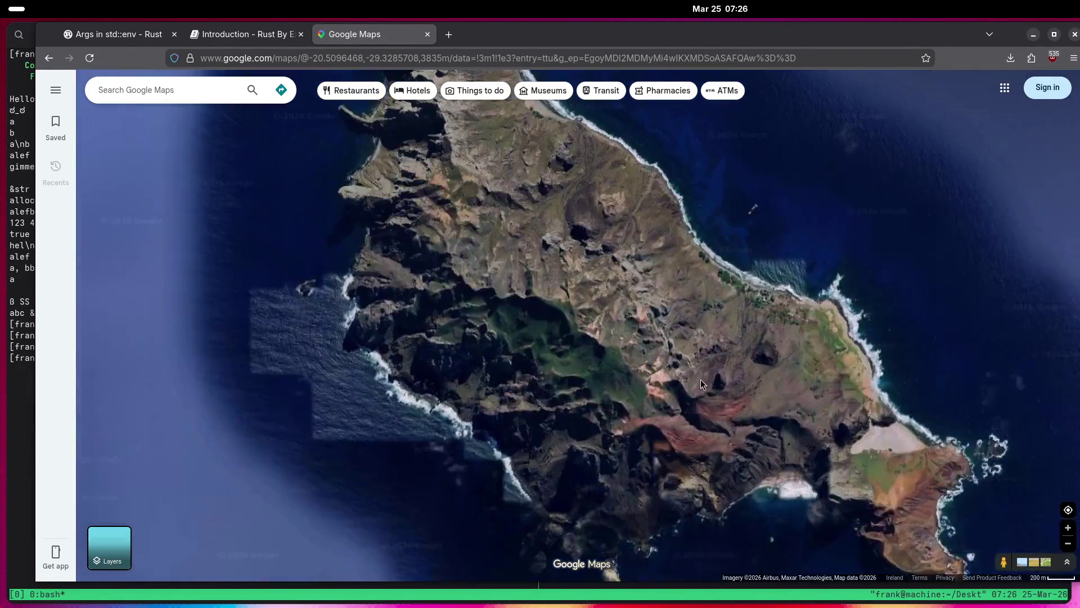
Zoom in on the island's buildings and follow the shoreline toward the surf.
scroll(778, 352, up, 5)
scroll(576, 356, up, 3)
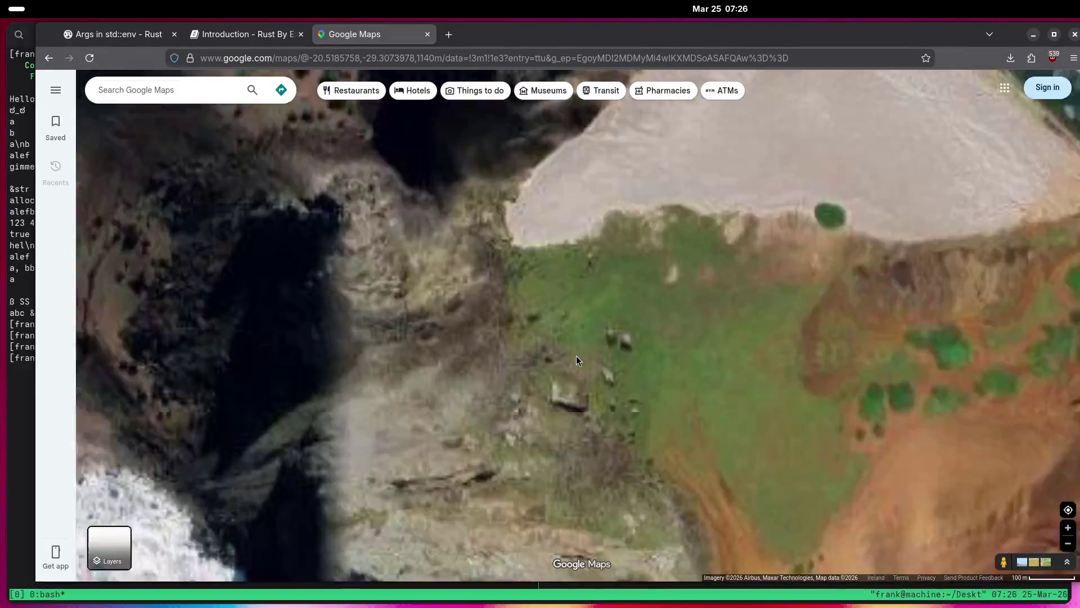
scroll(572, 363, down, 3)
scroll(565, 427, up, 3)
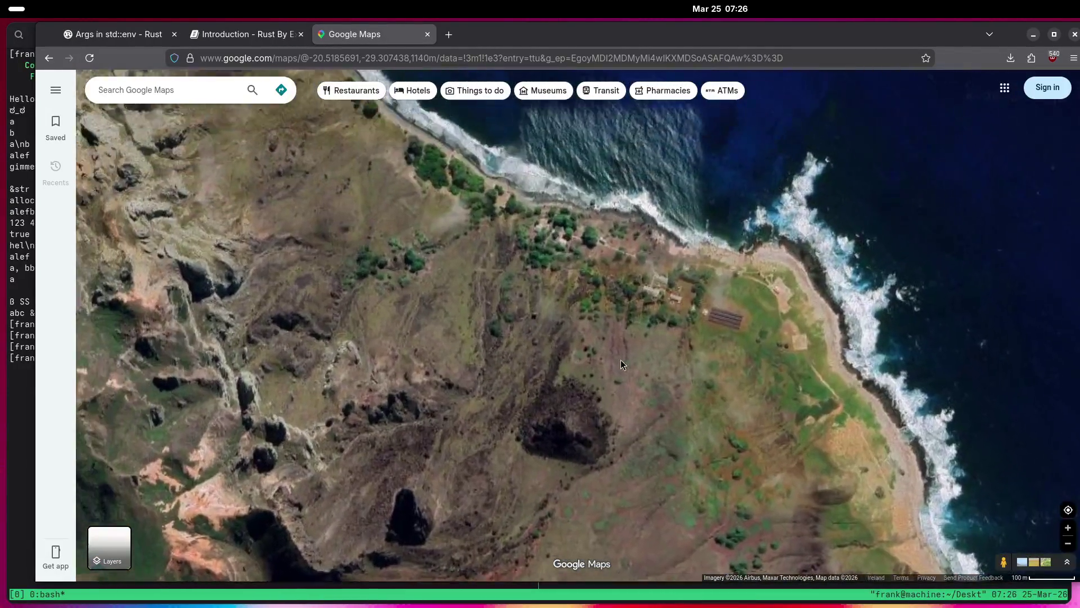
scroll(670, 317, up, 5)
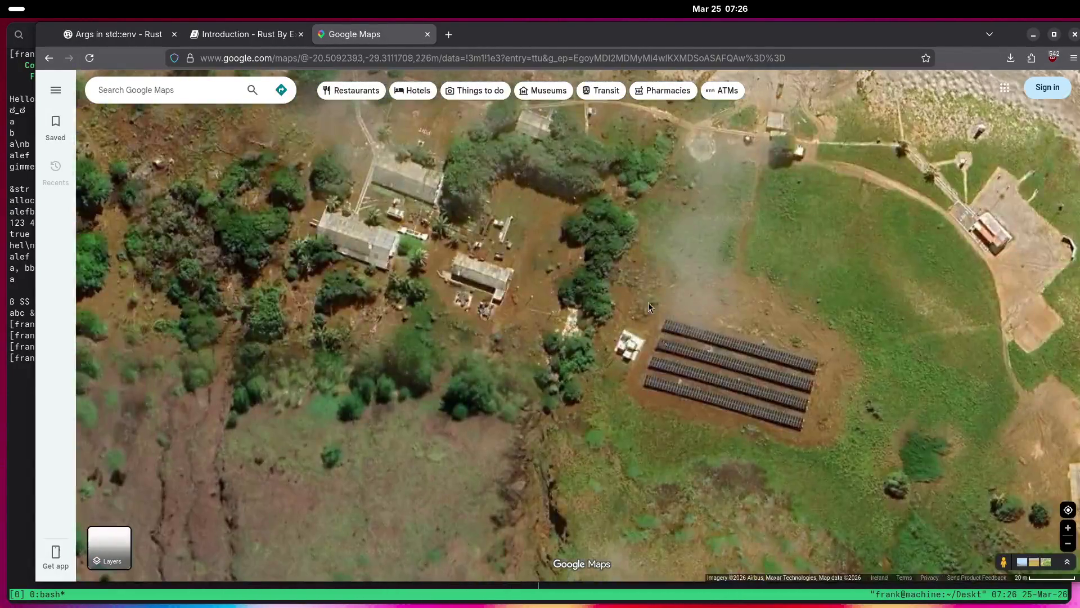
drag(649, 306, 721, 350)
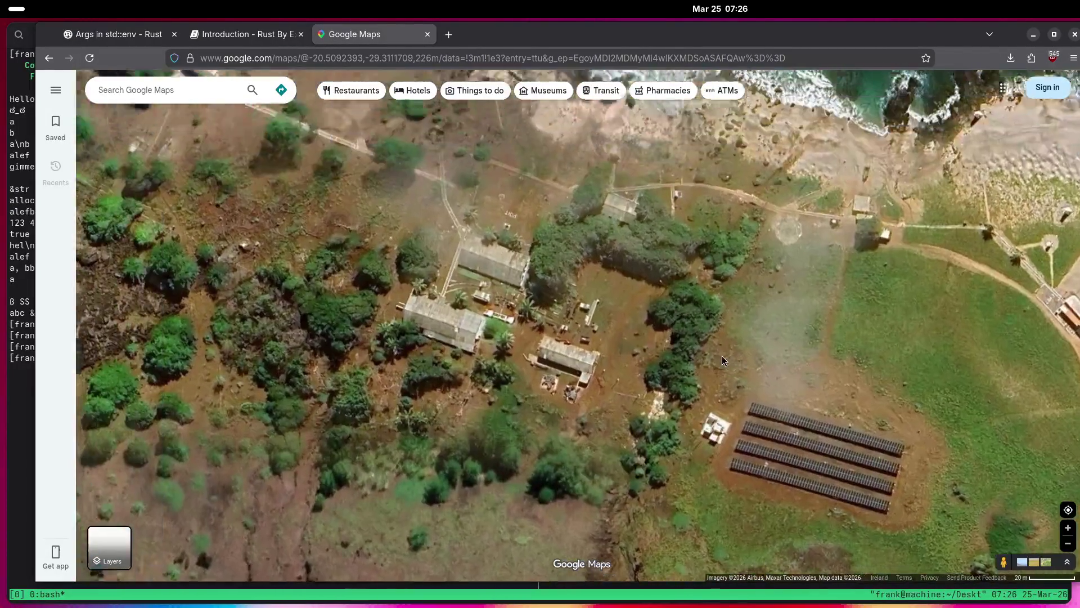
drag(649, 272, 672, 317)
mouse_move(588, 289)
mouse_down()
mouse_move(635, 345)
mouse_move(694, 373)
mouse_up()
drag(453, 257, 639, 389)
Measure from the island's east tip to its western shore: 585.85 m (1,922.06 ft).
scroll(563, 367, down, 5)
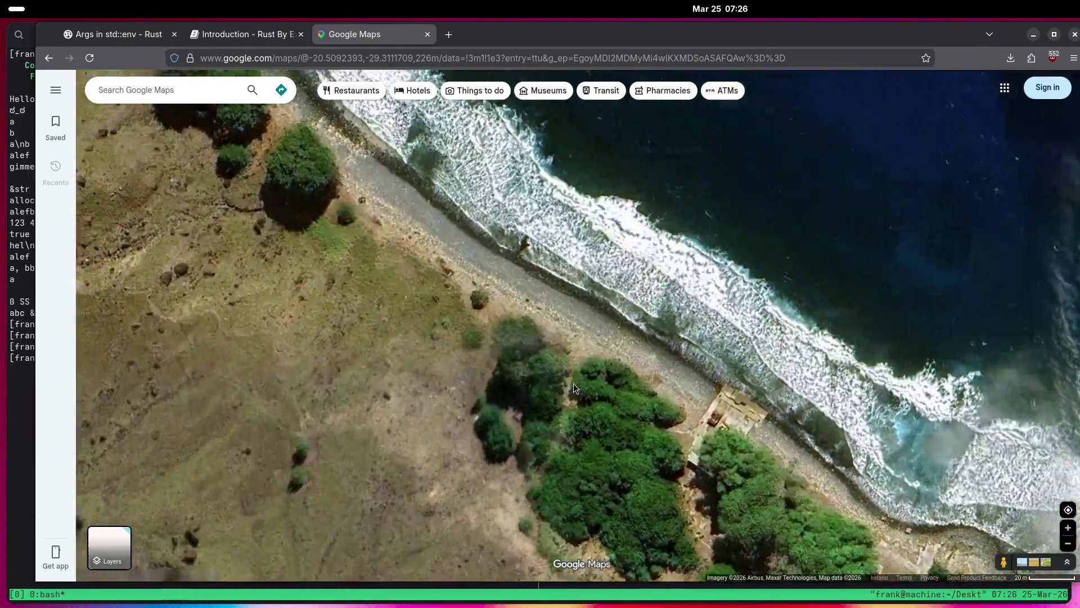
scroll(438, 318, down, 10)
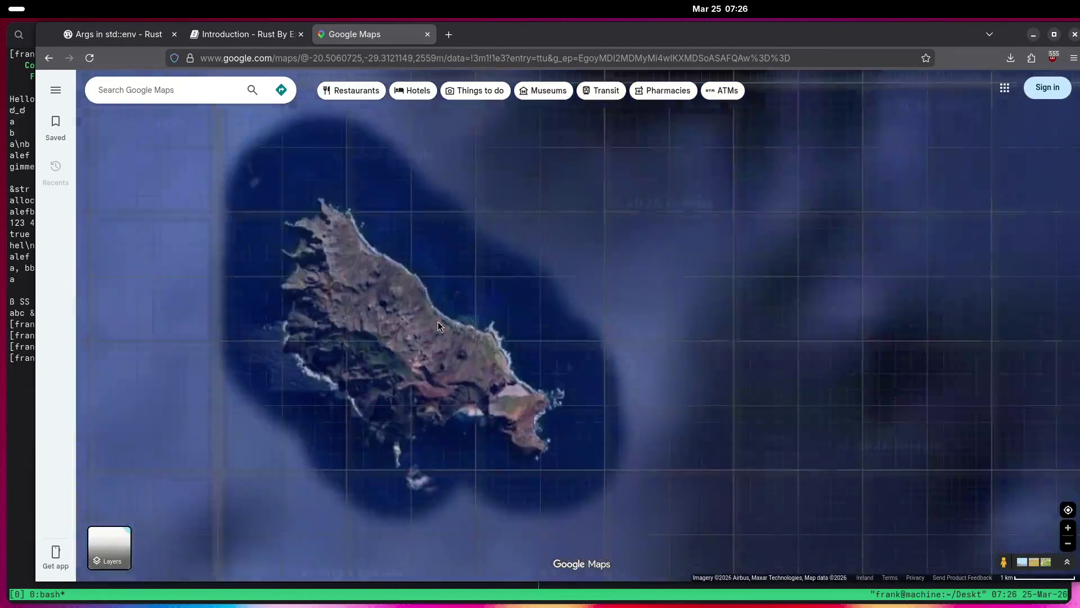
scroll(454, 316, up, 10)
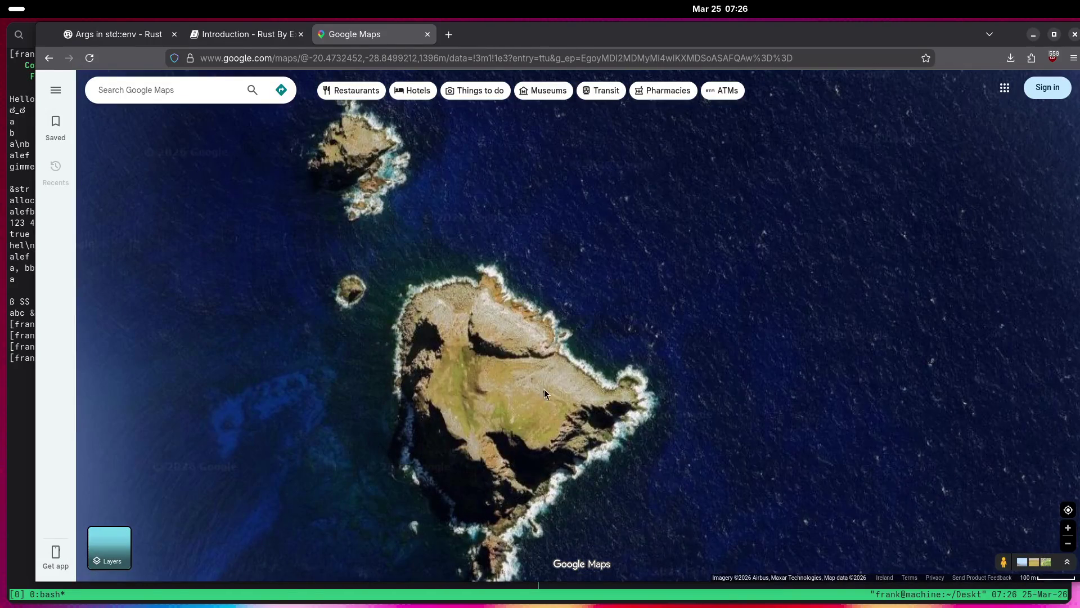
right_click(635, 400)
click(687, 560)
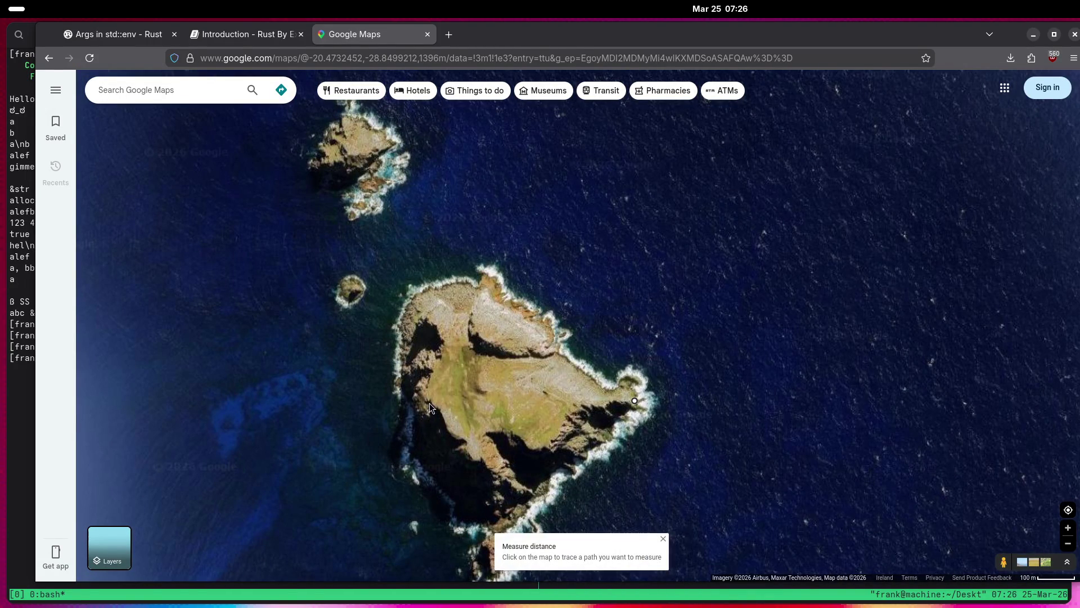
right_click(544, 283)
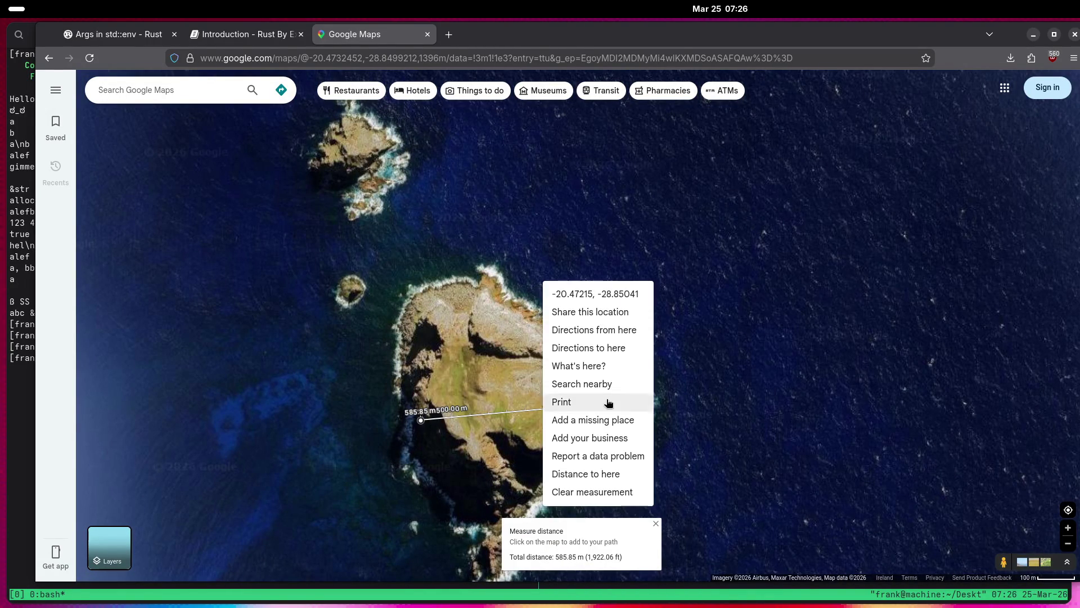
Clear the distance measurement, zoom out and move the map west to the South Pacific.
click(592, 492)
scroll(476, 423, down, 10)
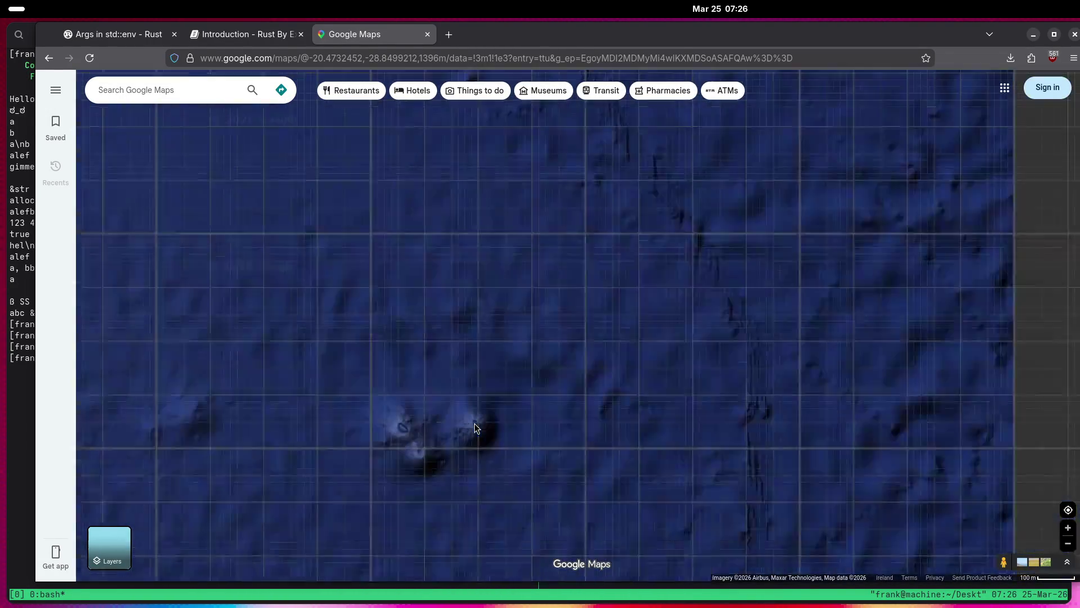
scroll(474, 423, down, 5)
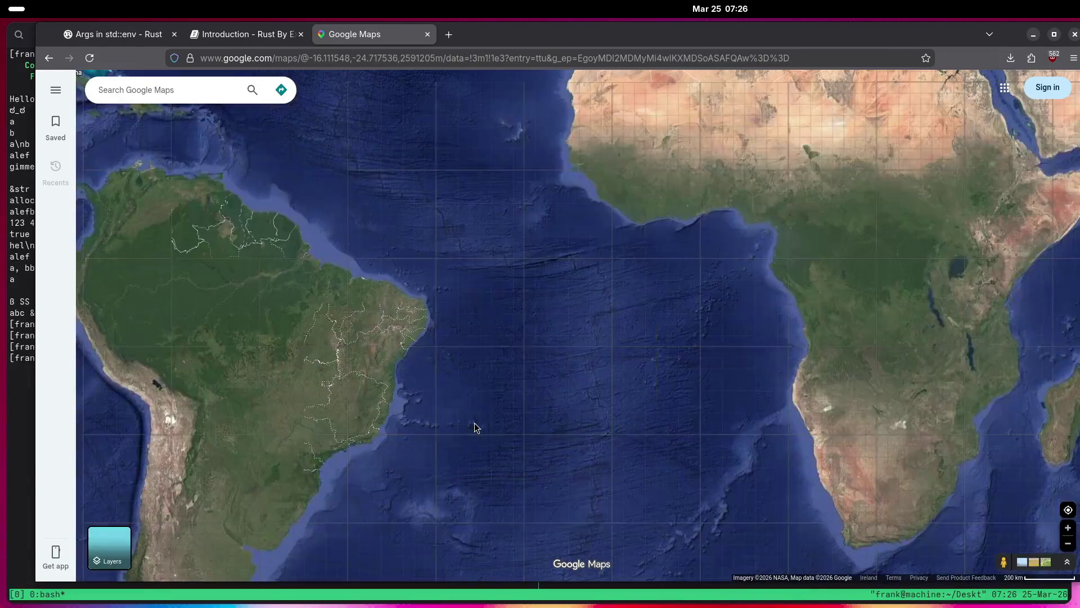
key(Up)
key(Up)
key(Up)
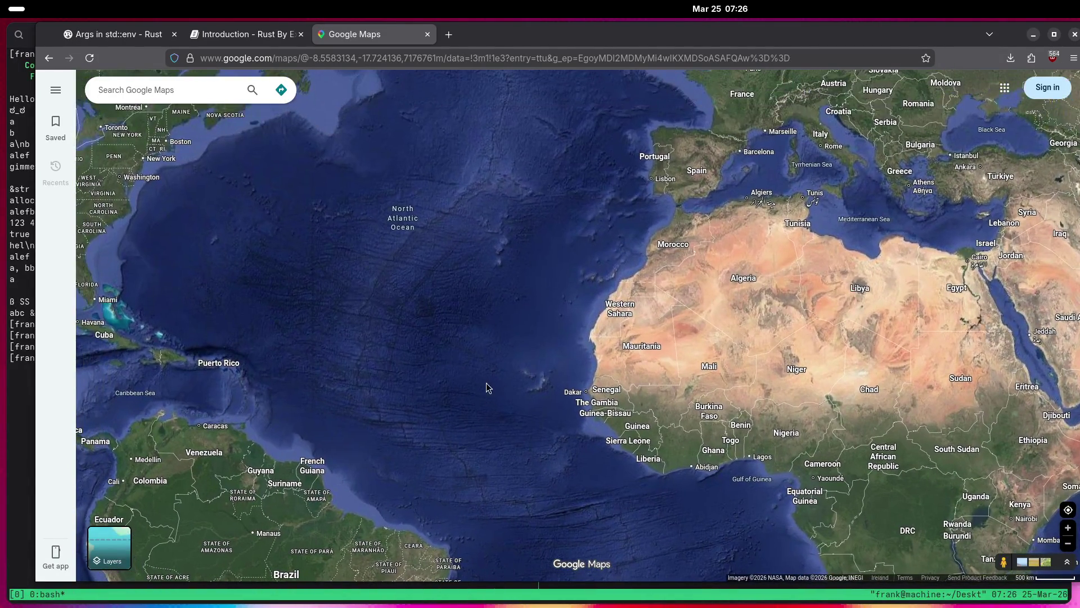
drag(479, 381, 583, 166)
drag(159, 492, 627, 301)
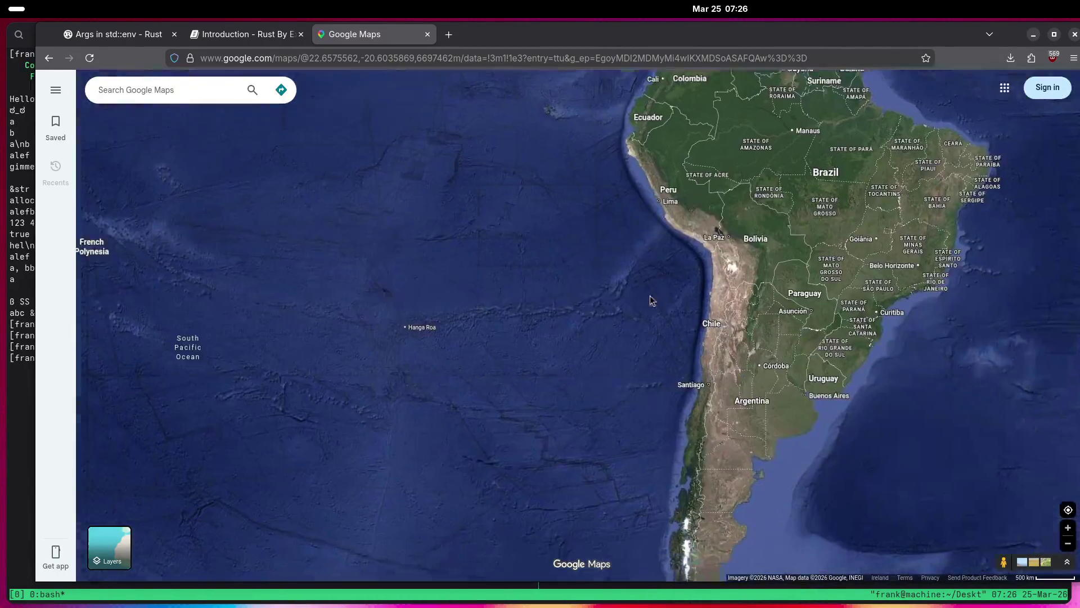
mouse_move(547, 373)
mouse_down()
mouse_move(697, 357)
mouse_move(630, 164)
mouse_up()
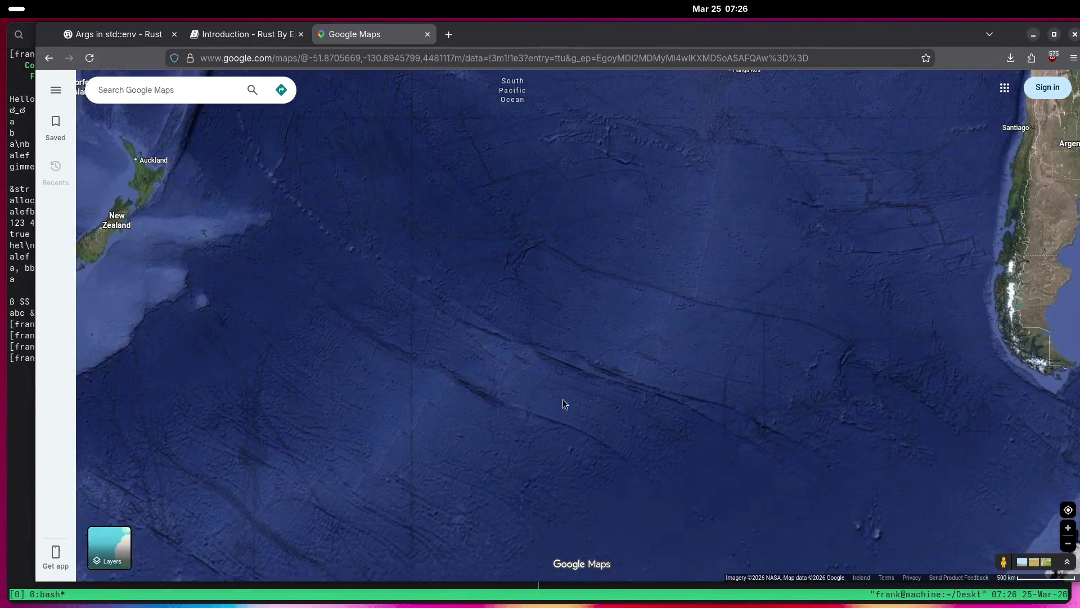
Follow Antarctica's coast to New Zealand and zoom onto the small island south of it.
drag(540, 398, 510, 144)
key(Left)
key(Left)
key(Left)
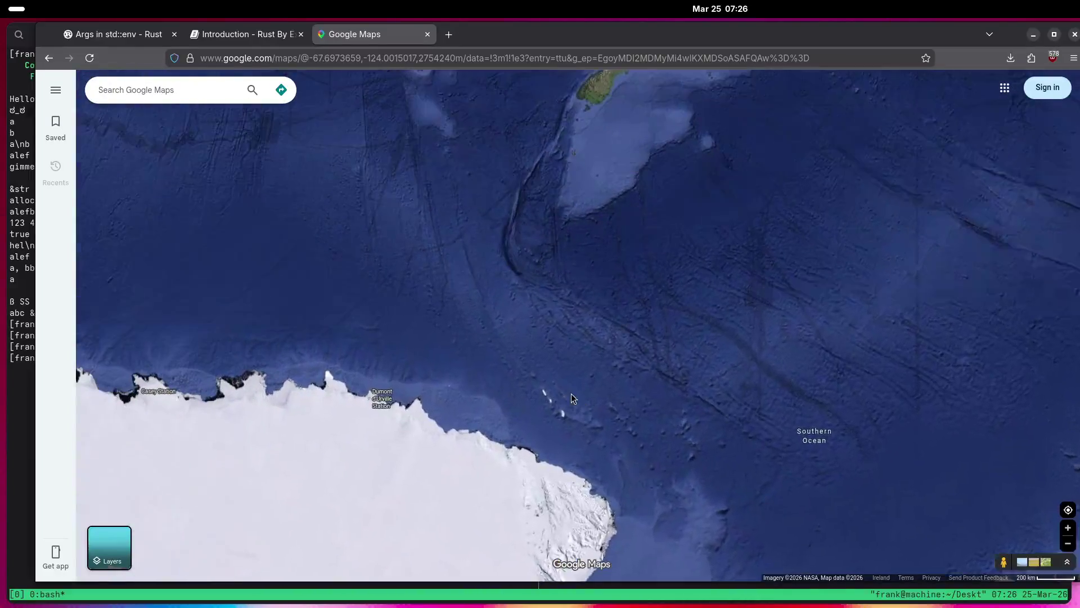
key(Up)
key(Up)
mouse_move(553, 343)
mouse_down()
mouse_move(675, 225)
mouse_move(844, 233)
mouse_move(874, 252)
mouse_up()
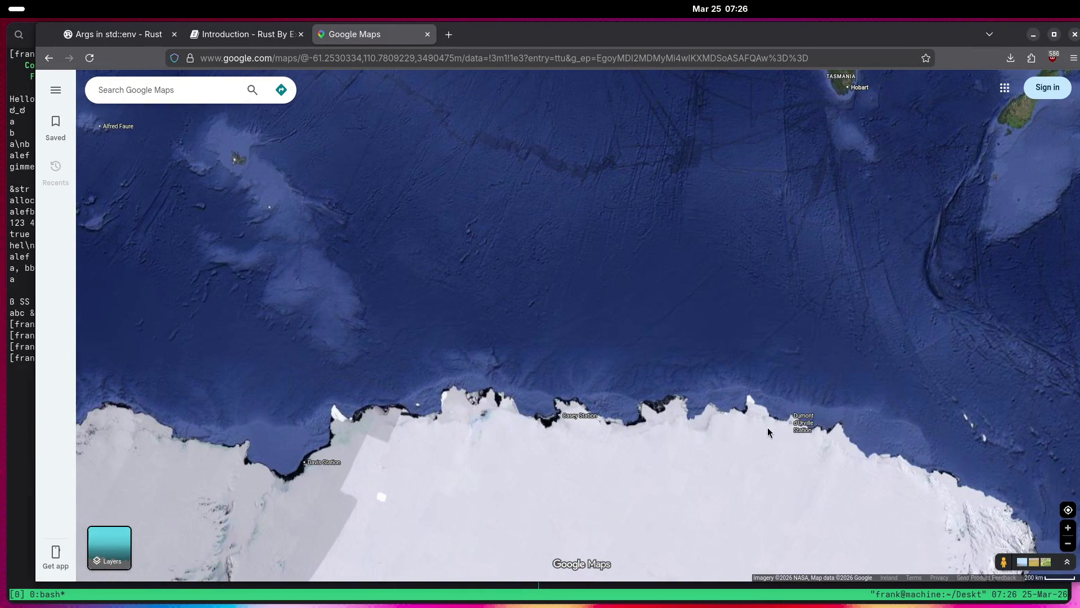
key(Right)
key(Right)
key(Right)
key(Up)
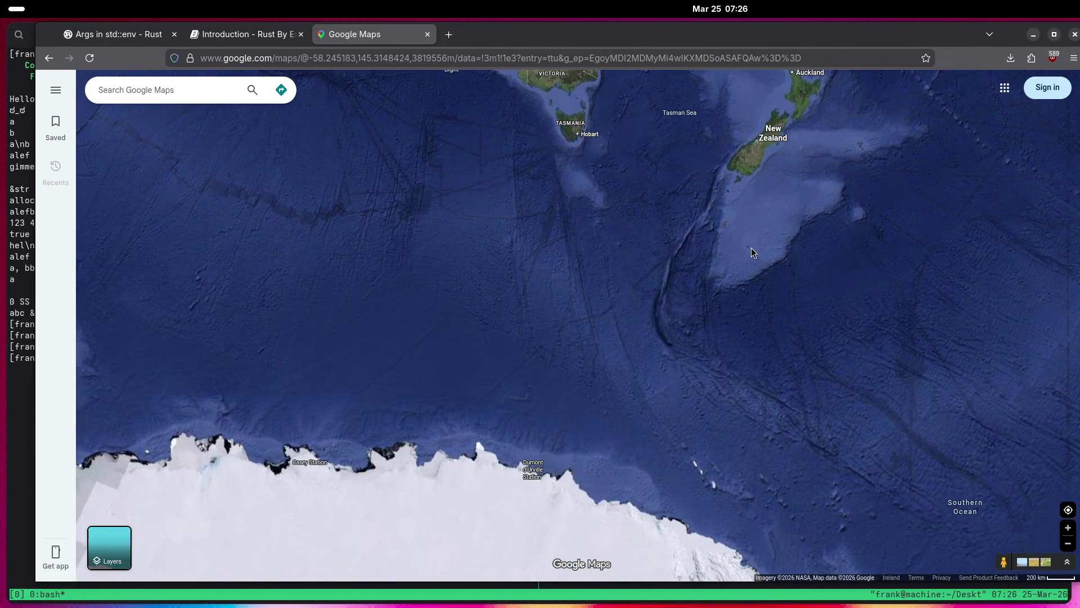
scroll(751, 249, up, 4)
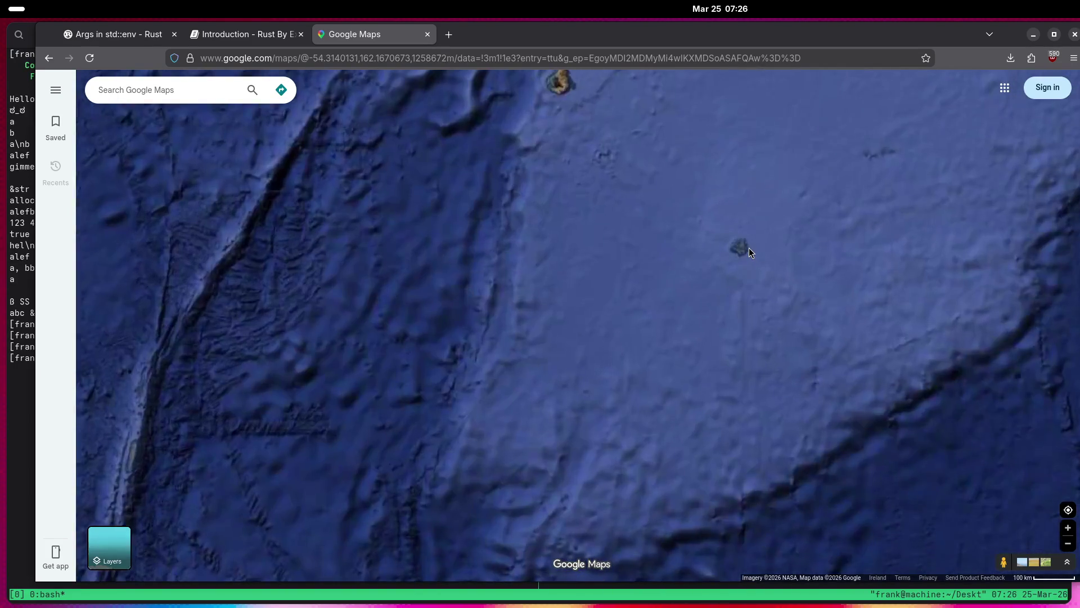
mouse_move(748, 251)
mouse_down()
mouse_move(718, 312)
mouse_move(716, 400)
mouse_up()
scroll(716, 401, up, 1)
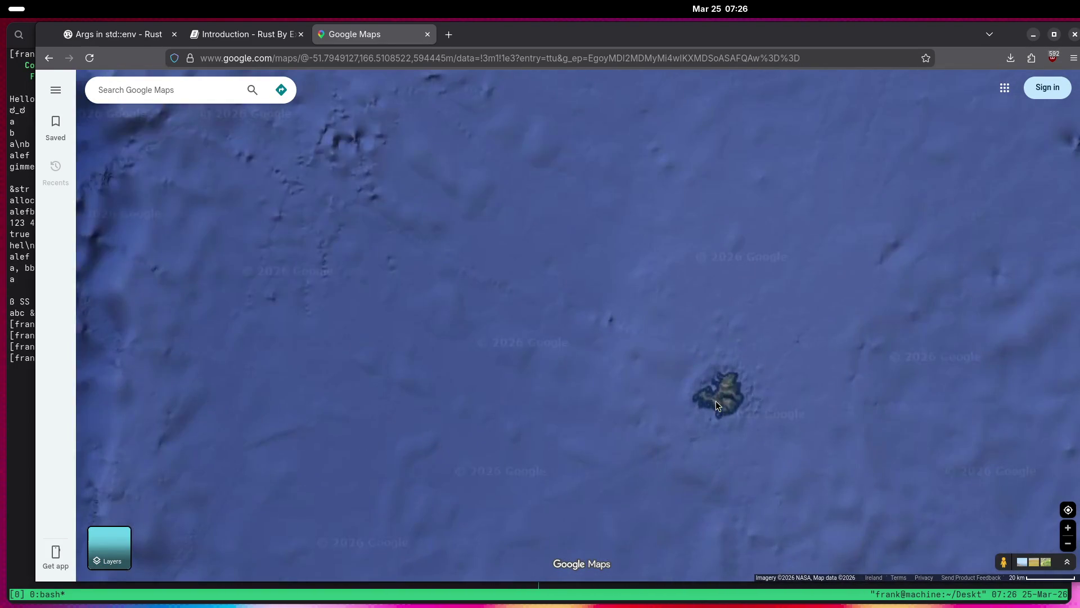
Zoom in on Campbell Island's inner coast and the station buildings.
scroll(716, 400, up, 5)
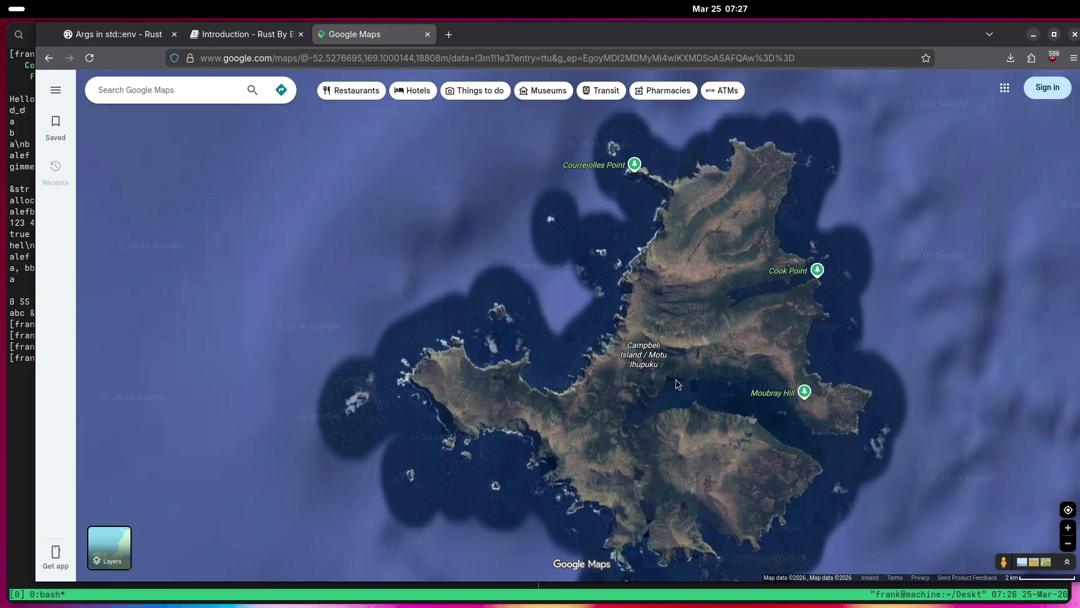
scroll(683, 373, up, 4)
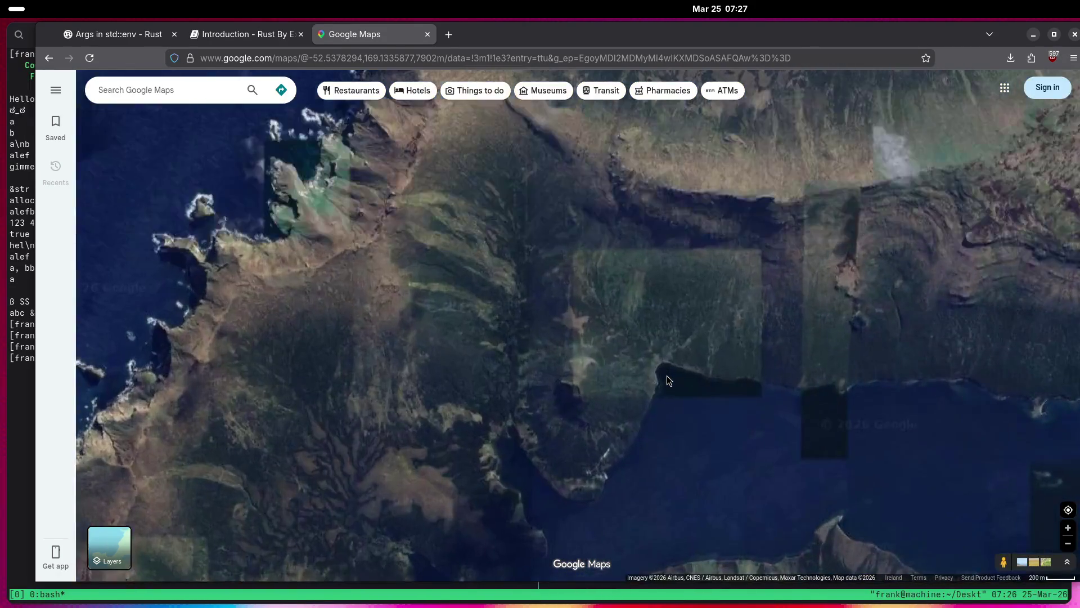
scroll(666, 375, up, 2)
mouse_move(662, 332)
mouse_down()
mouse_move(647, 352)
mouse_move(838, 227)
mouse_up()
scroll(732, 388, up, 2)
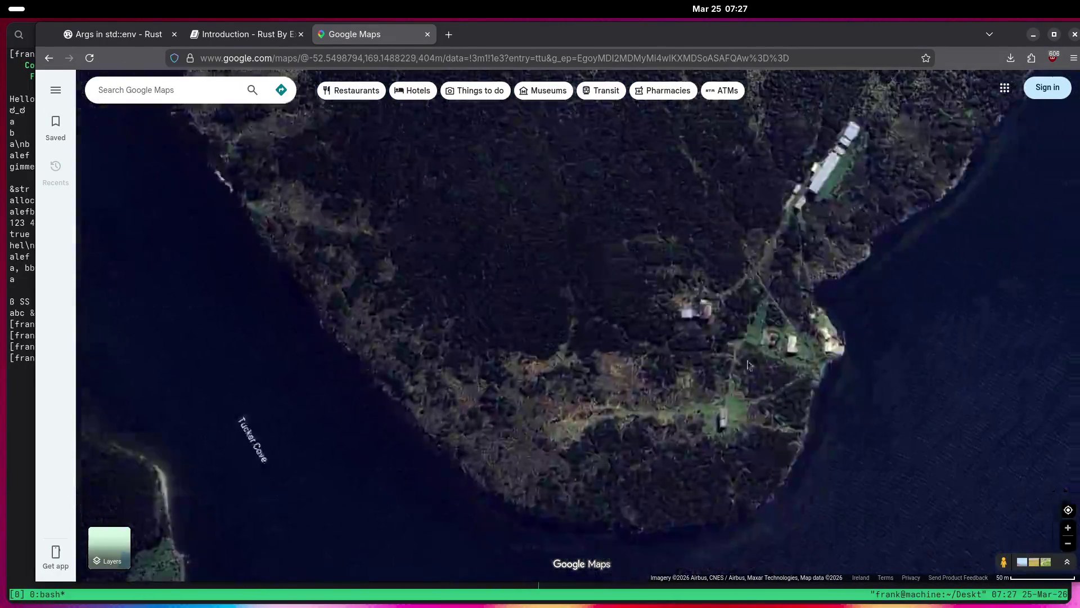
scroll(741, 349, up, 4)
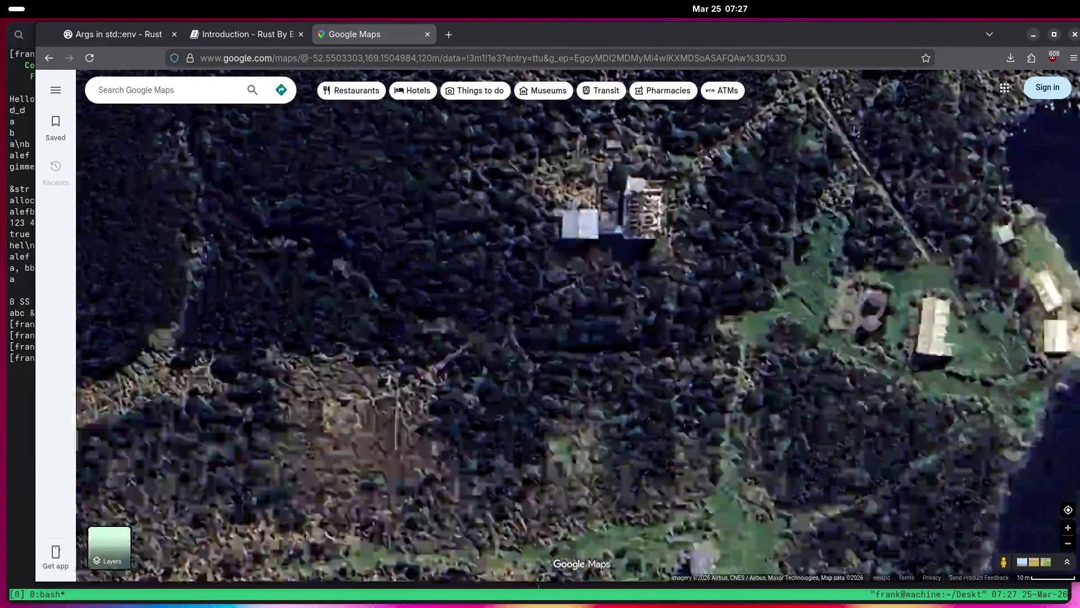
drag(868, 211, 885, 113)
scroll(705, 330, down, 5)
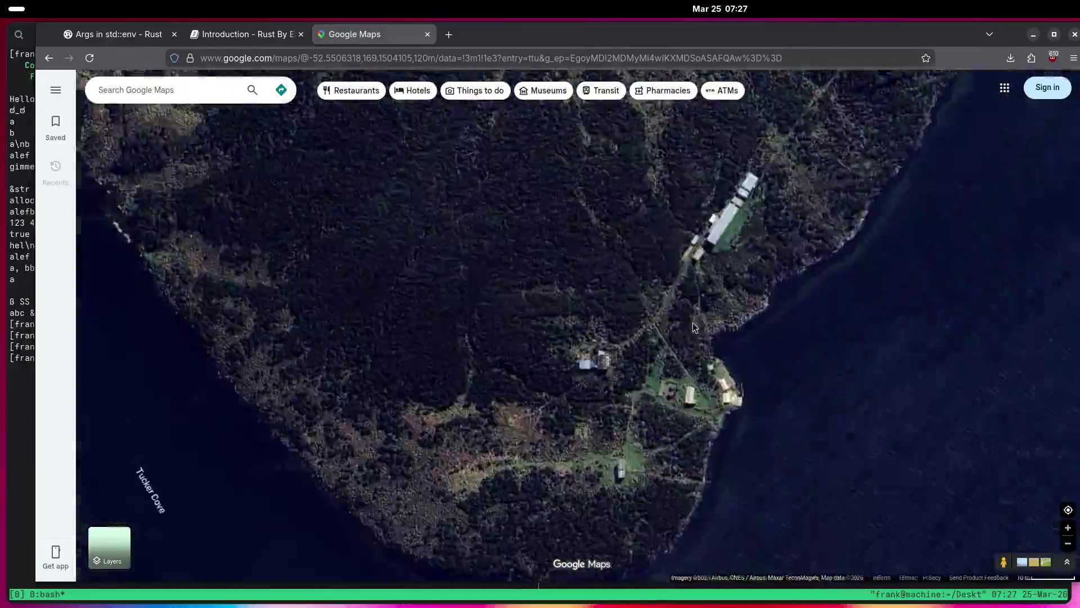
scroll(694, 322, up, 3)
Travel north across the island's terrain, drop a pin, and zoom back out.
key(Up)
key(Right)
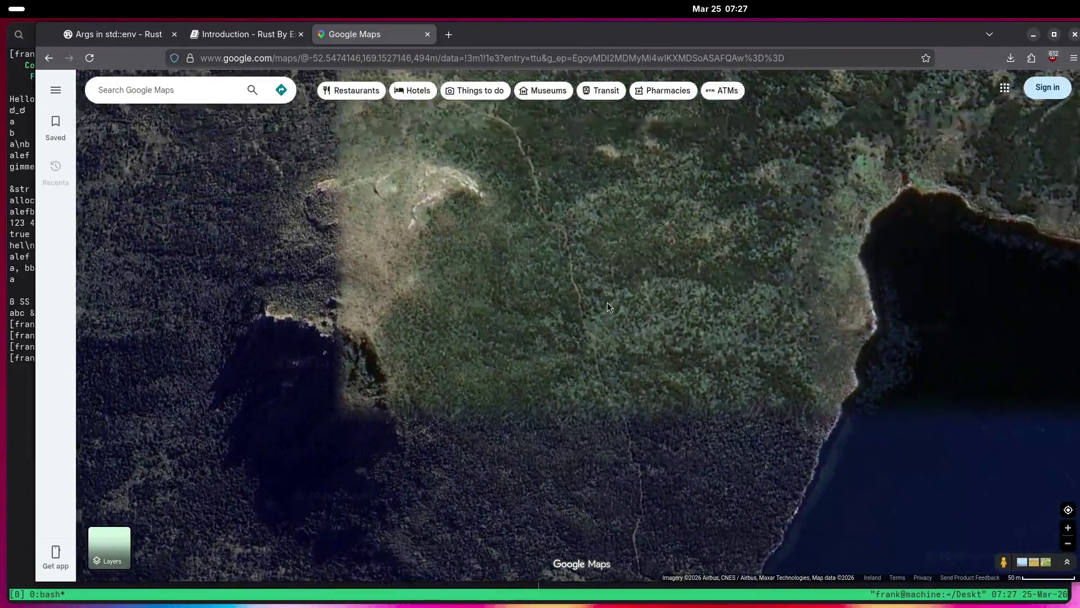
key(Up)
key(Up)
key(Up)
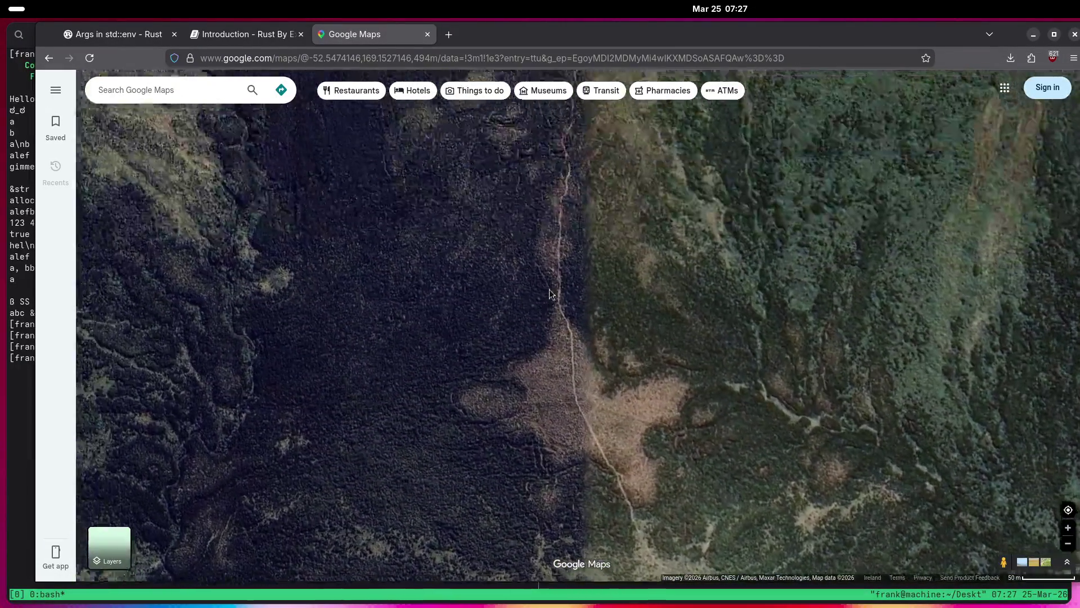
key(Up)
key(Left)
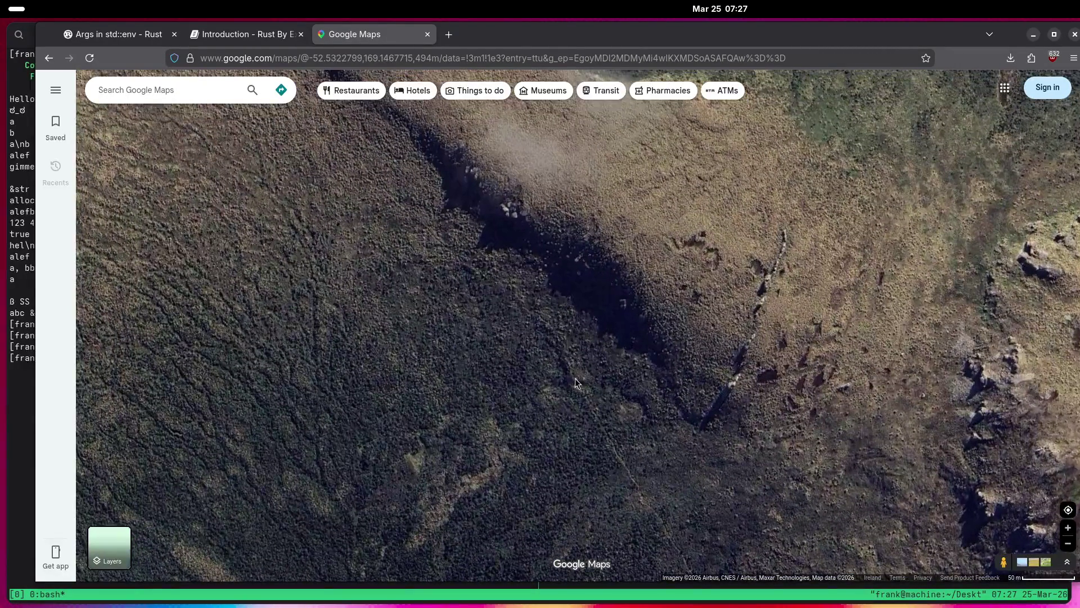
click(574, 377)
scroll(478, 378, down, 5)
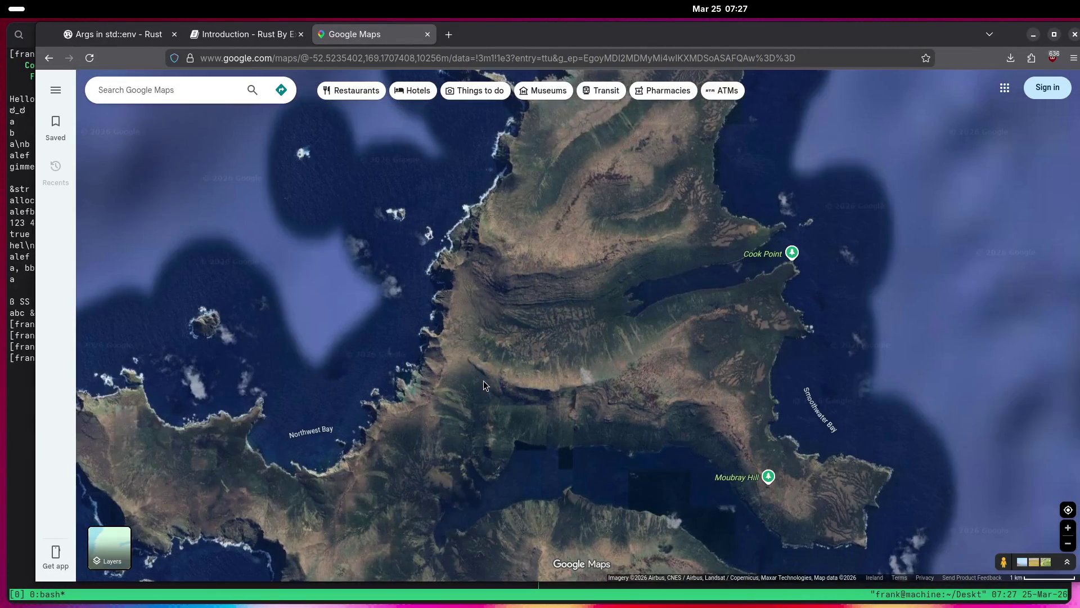
scroll(484, 382, down, 5)
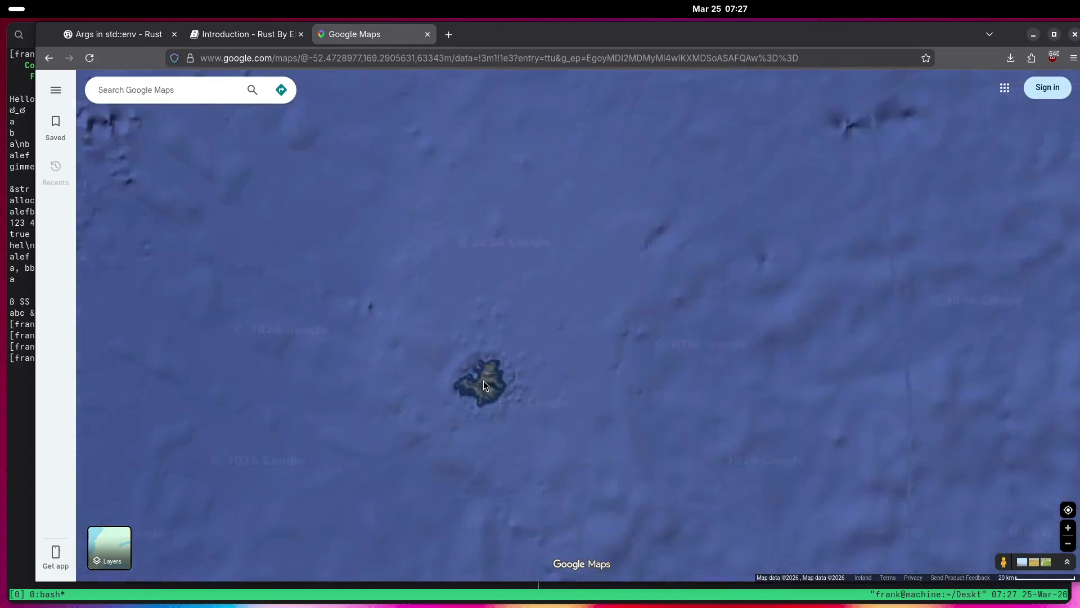
Zoom out from New Zealand, pan west to Kerguelen and zoom into Port-aux-Français.
scroll(483, 381, down, 5)
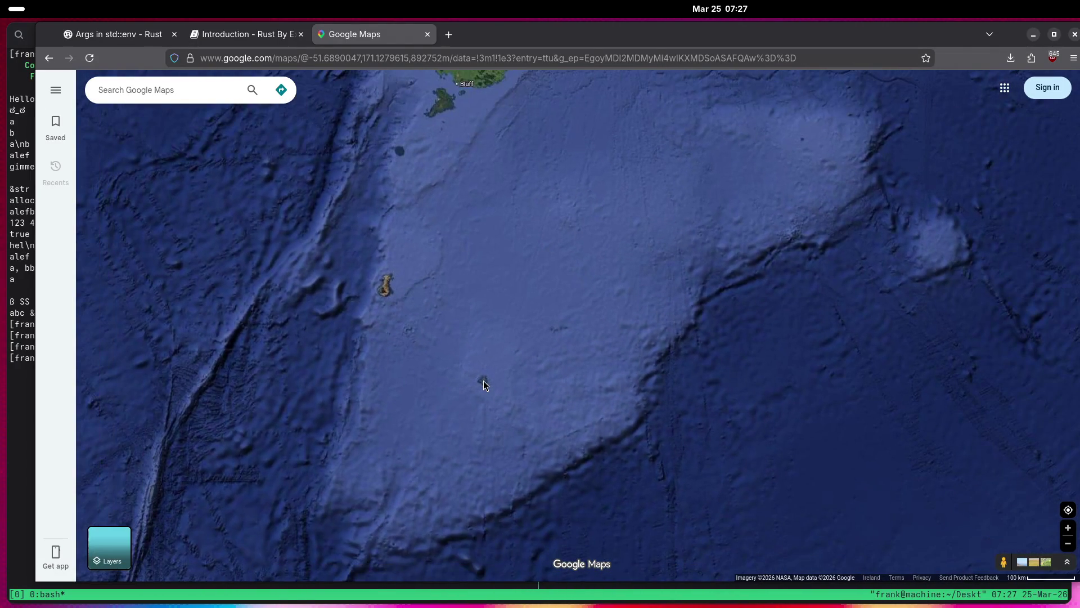
scroll(485, 385, down, 3)
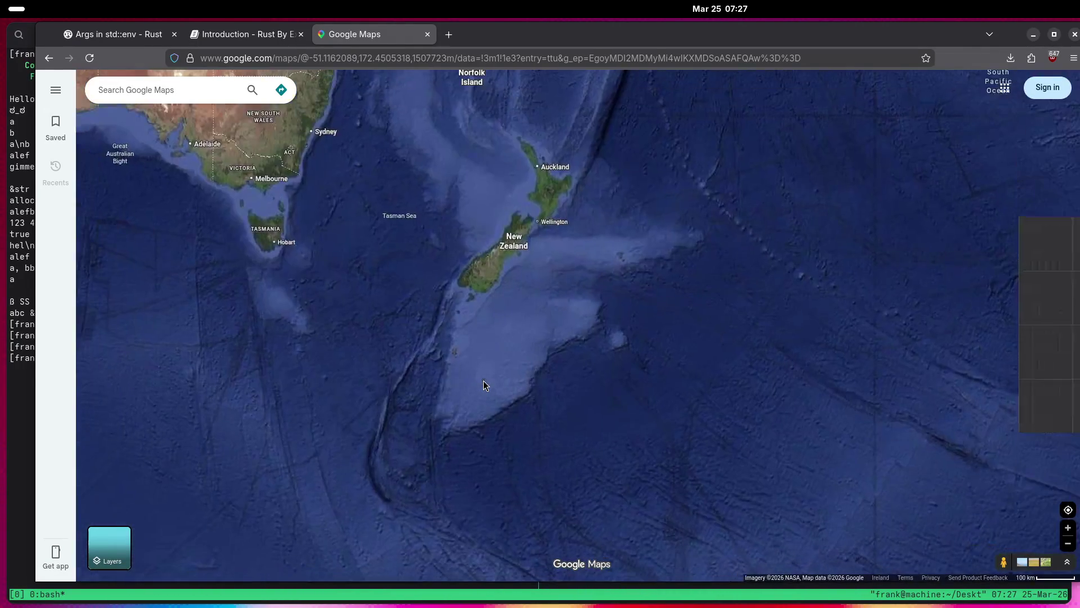
scroll(484, 385, down, 3)
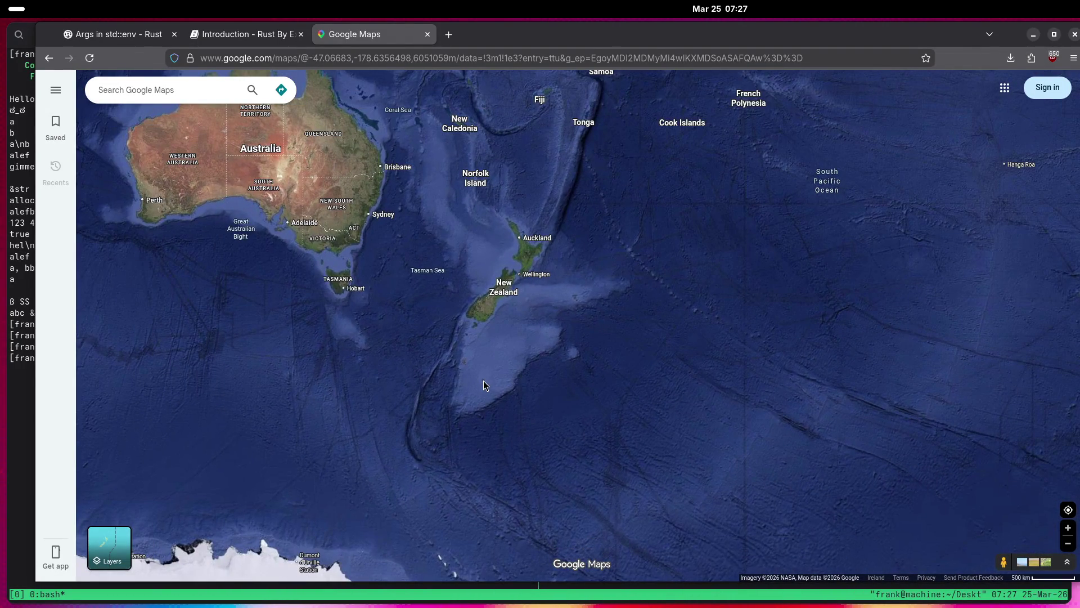
mouse_move(820, 305)
mouse_down()
mouse_move(740, 432)
mouse_move(658, 364)
mouse_move(482, 362)
mouse_move(625, 443)
mouse_up()
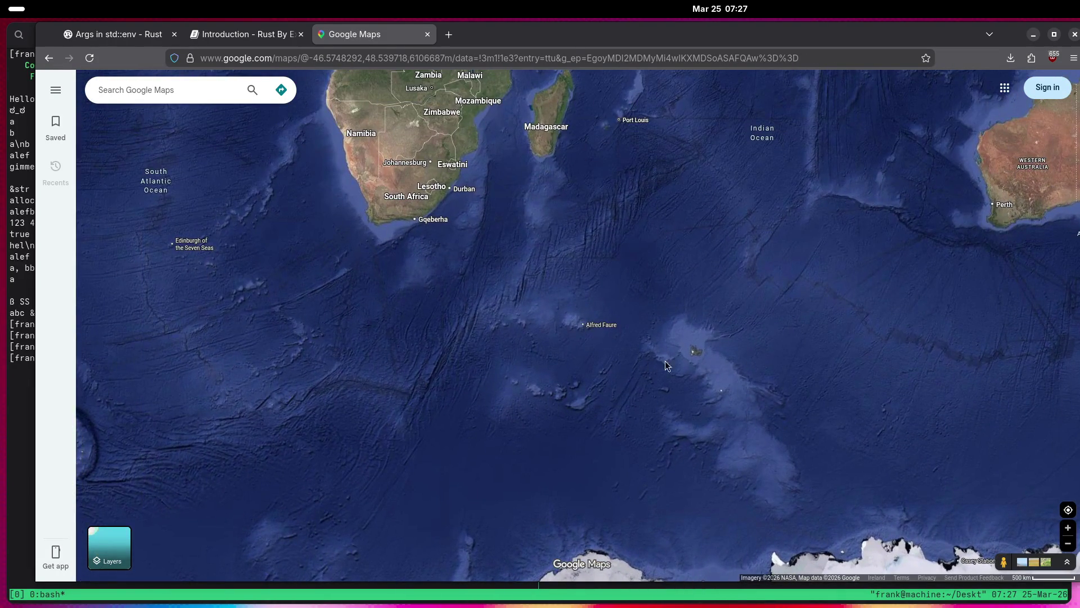
scroll(657, 363, up, 3)
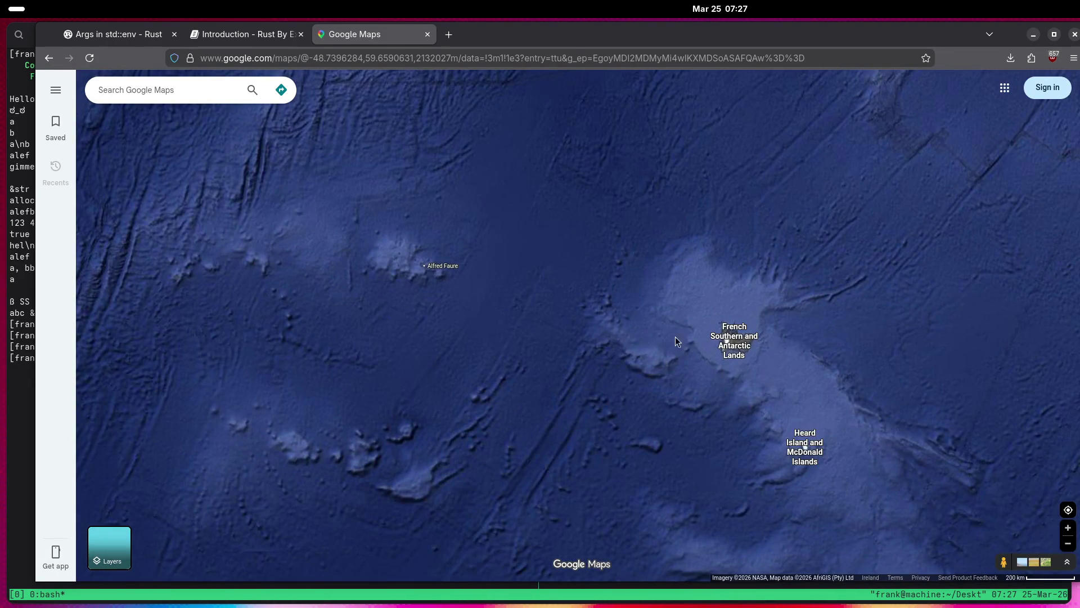
scroll(740, 332, up, 2)
scroll(731, 353, up, 5)
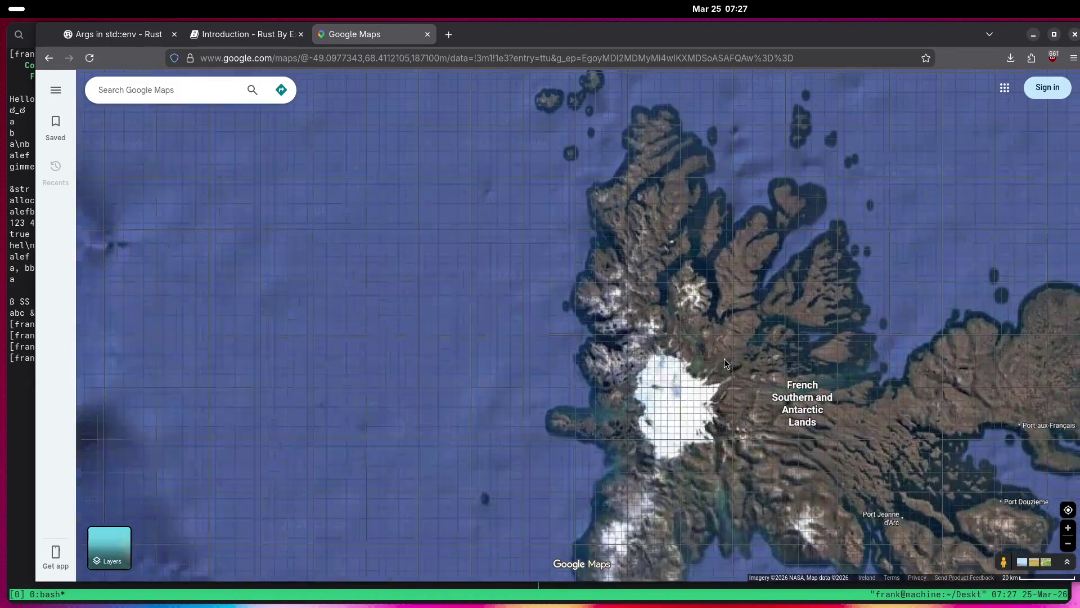
scroll(811, 369, up, 10)
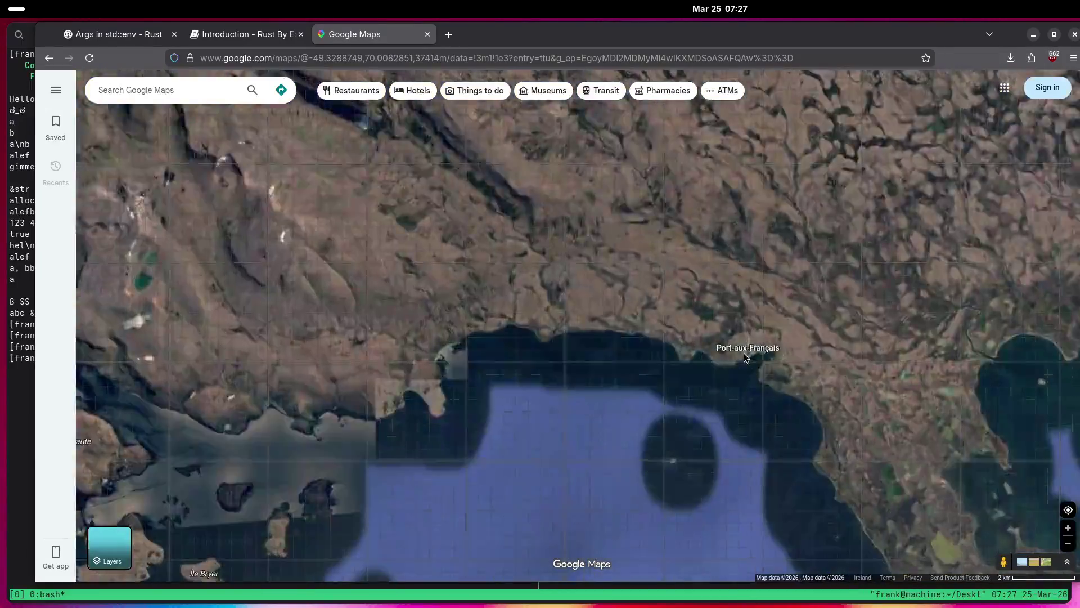
scroll(788, 349, up, 2)
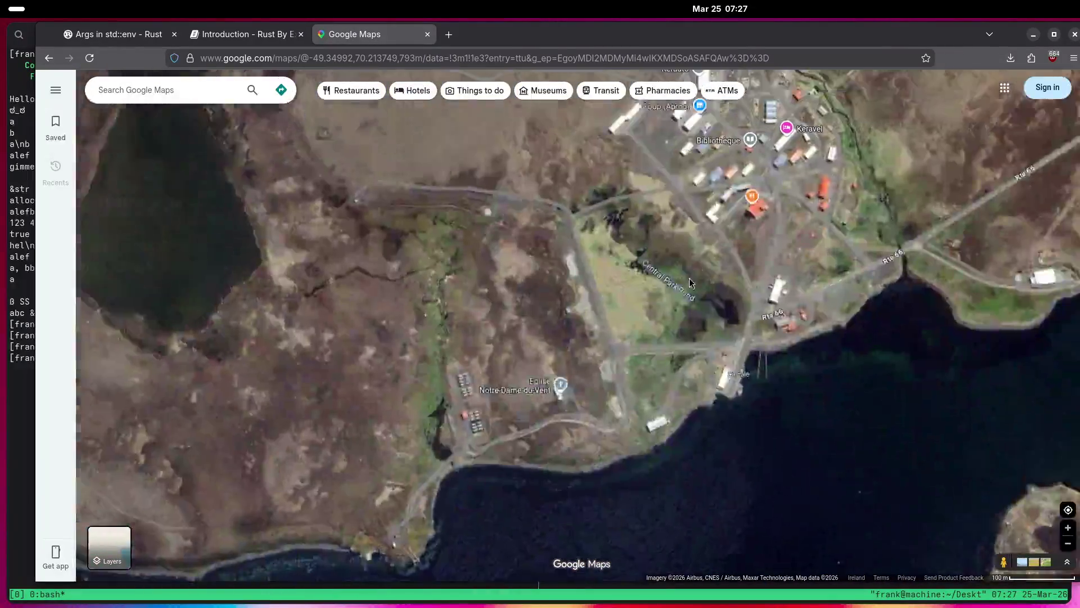
Pan across Port-aux-Français and north-east beyond the town.
drag(787, 348, 680, 337)
key(Right)
key(Up)
key(Up)
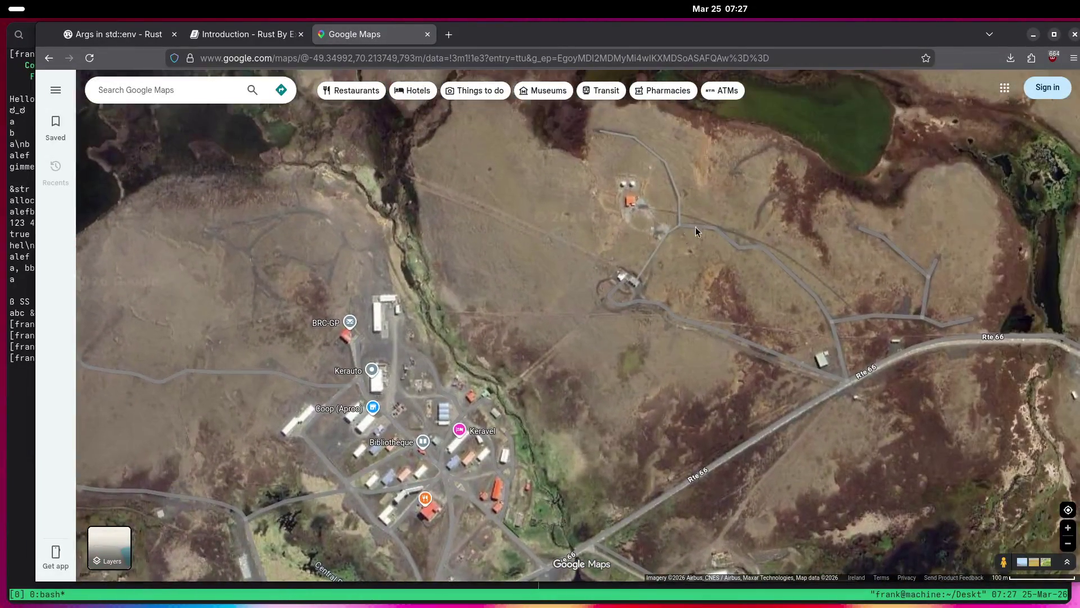
scroll(643, 242, up, 5)
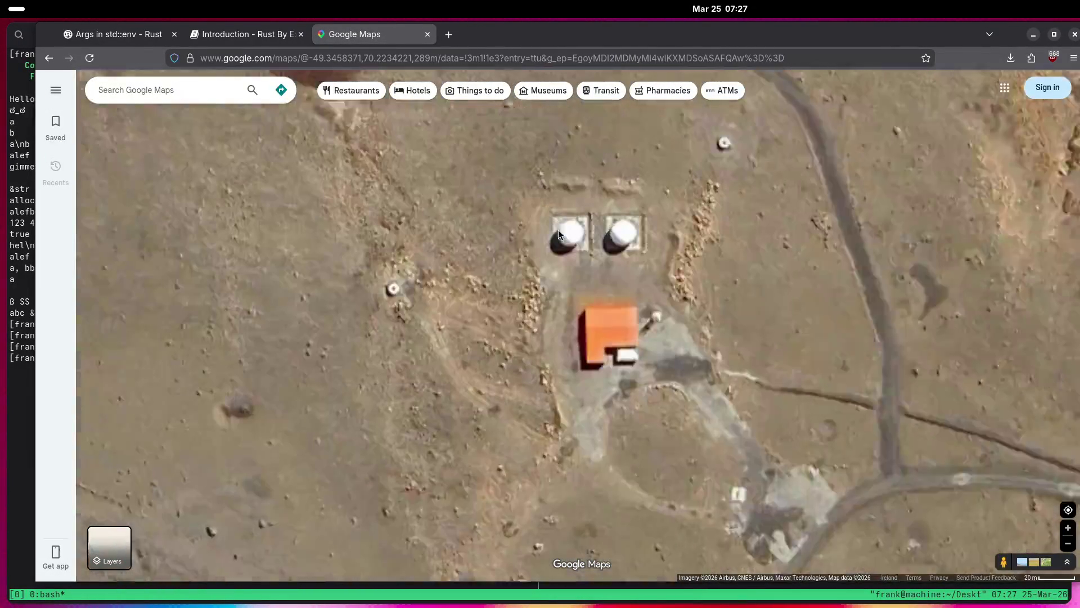
scroll(602, 245, down, 5)
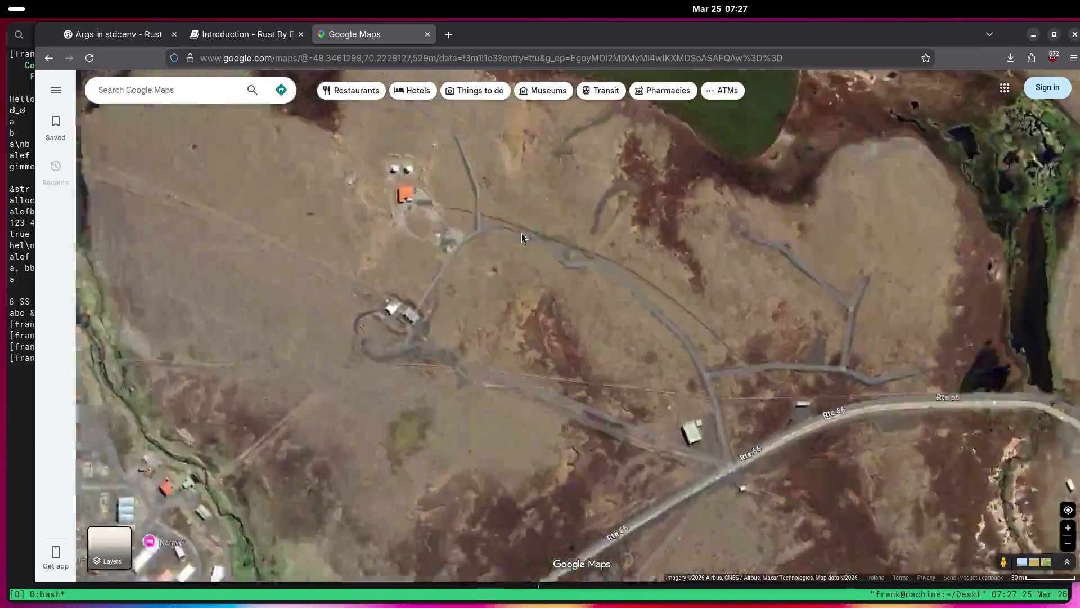
Follow Rte 66 east toward the stream and centre on the circular ground pads.
drag(612, 274, 717, 167)
key(Right)
key(Right)
key(Right)
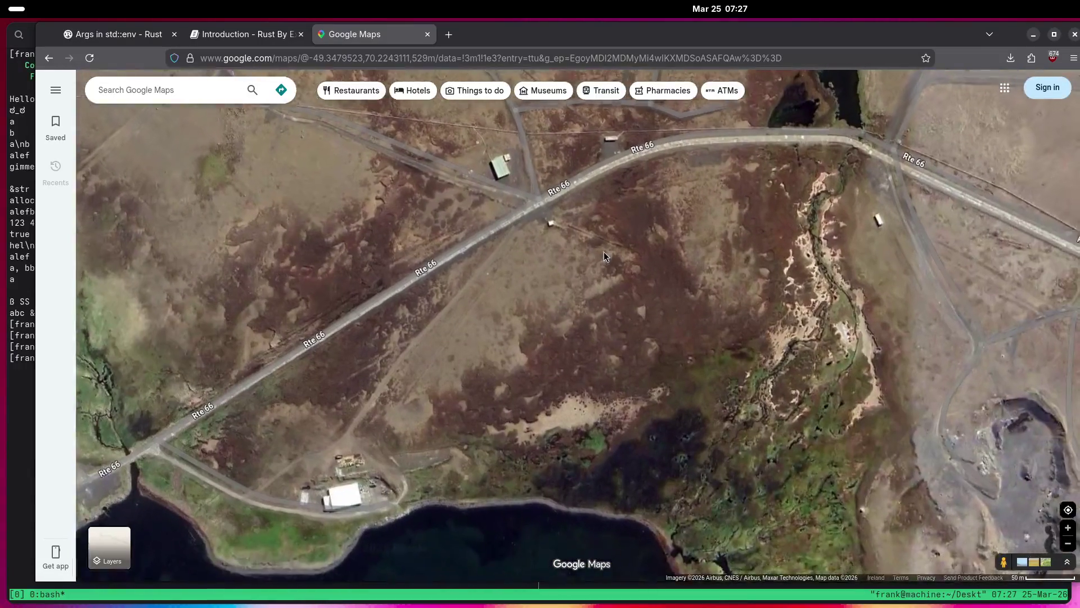
key(Right)
key(Down)
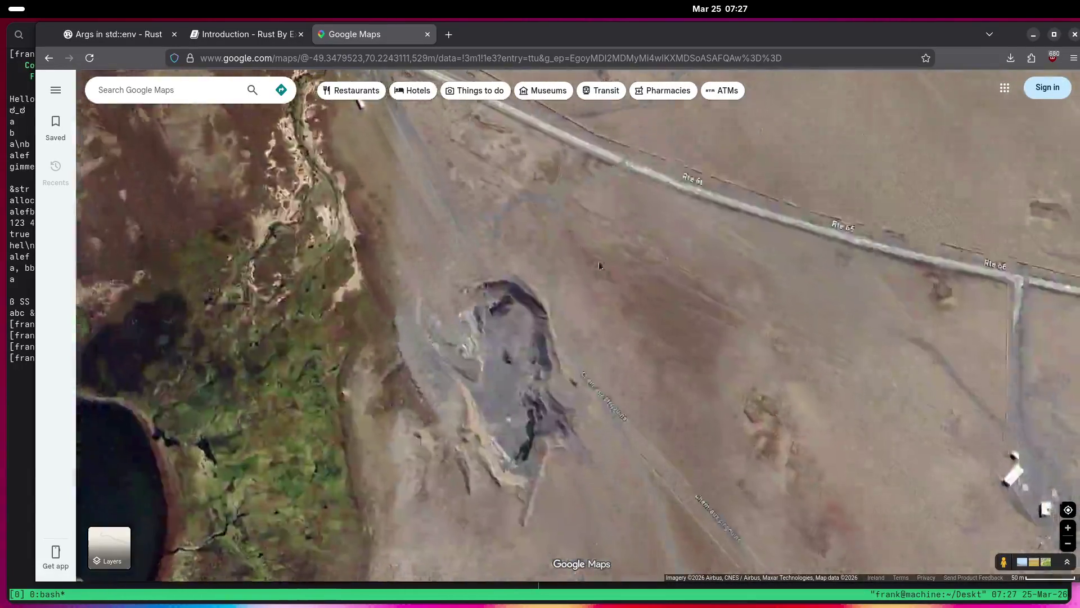
scroll(618, 270, down, 2)
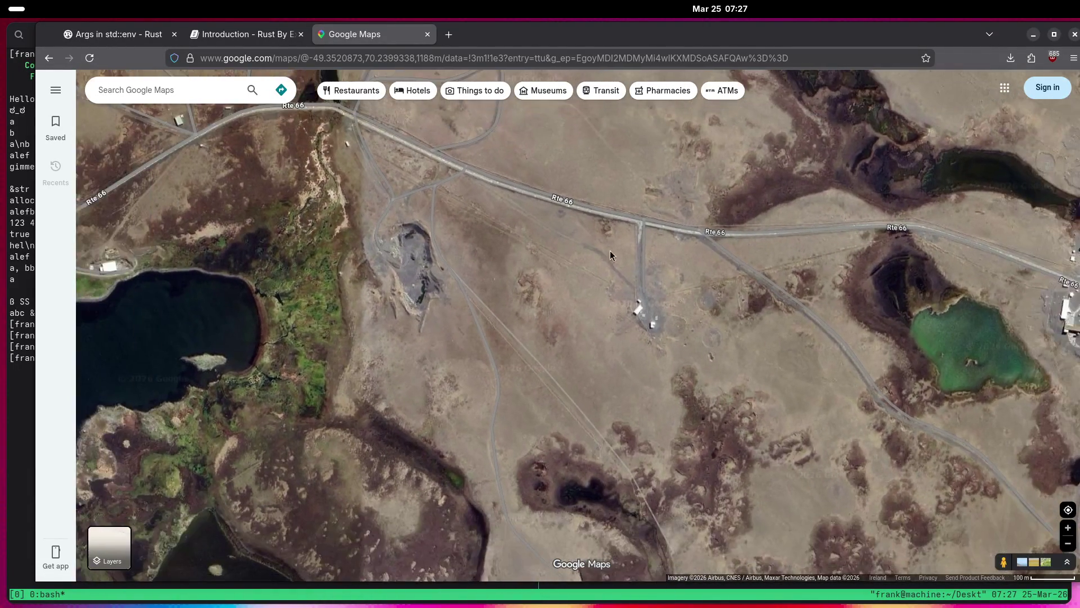
drag(609, 251, 615, 408)
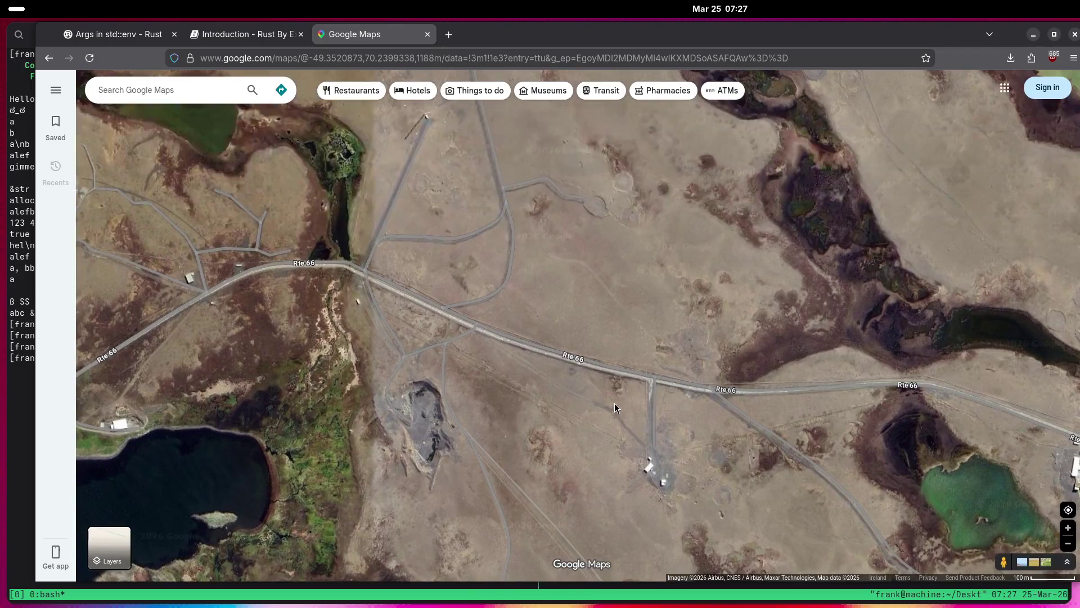
drag(633, 296, 626, 324)
key(Up)
key(Right)
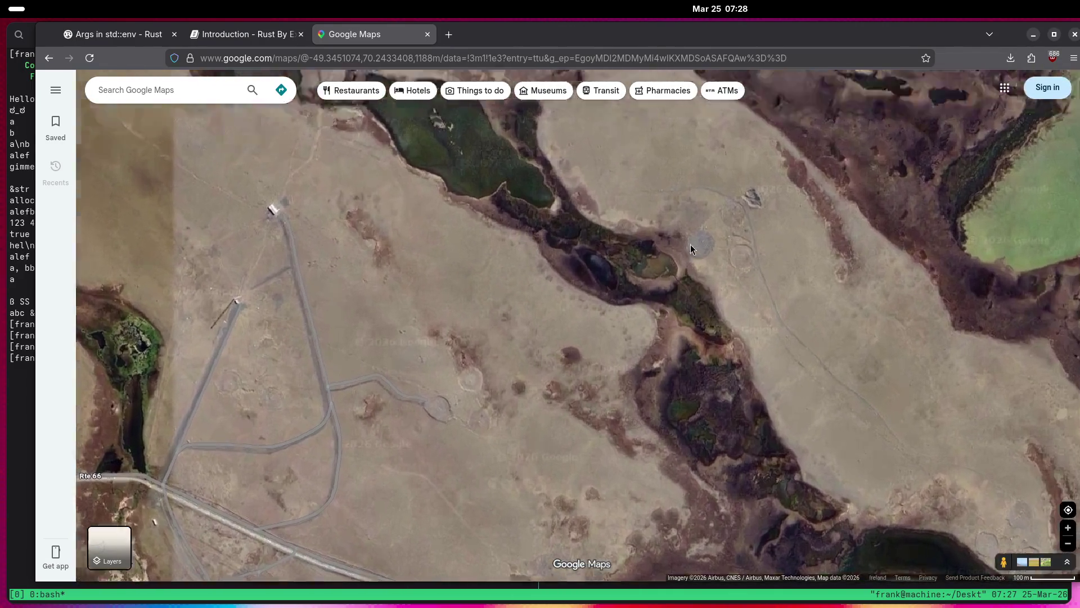
scroll(690, 244, up, 3)
drag(691, 244, 717, 350)
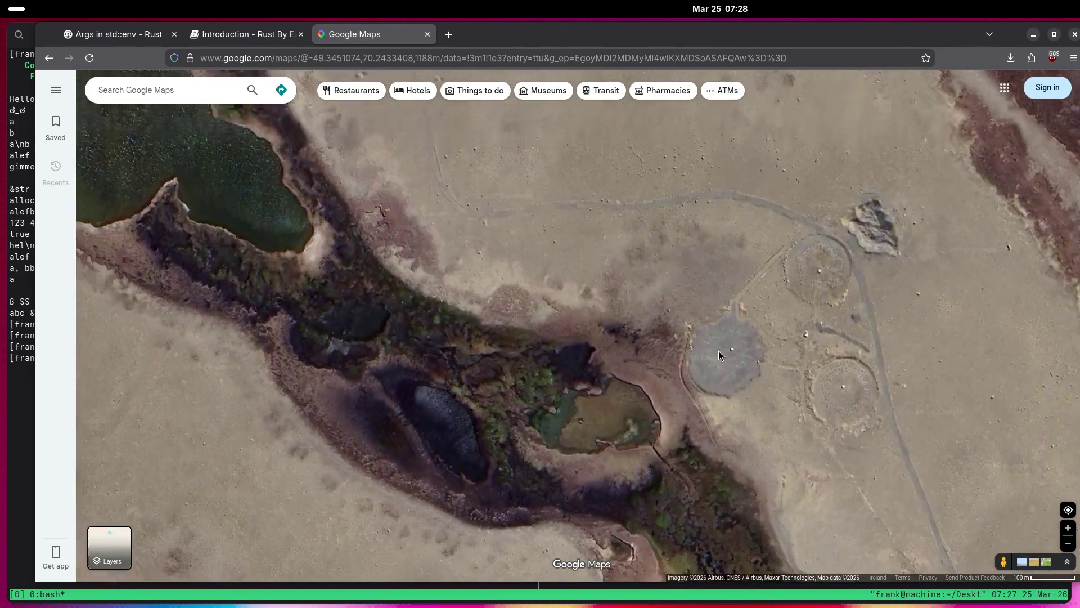
Measure a 244.87 m triangle through three points around the grey circular pads.
right_click(730, 351)
click(753, 521)
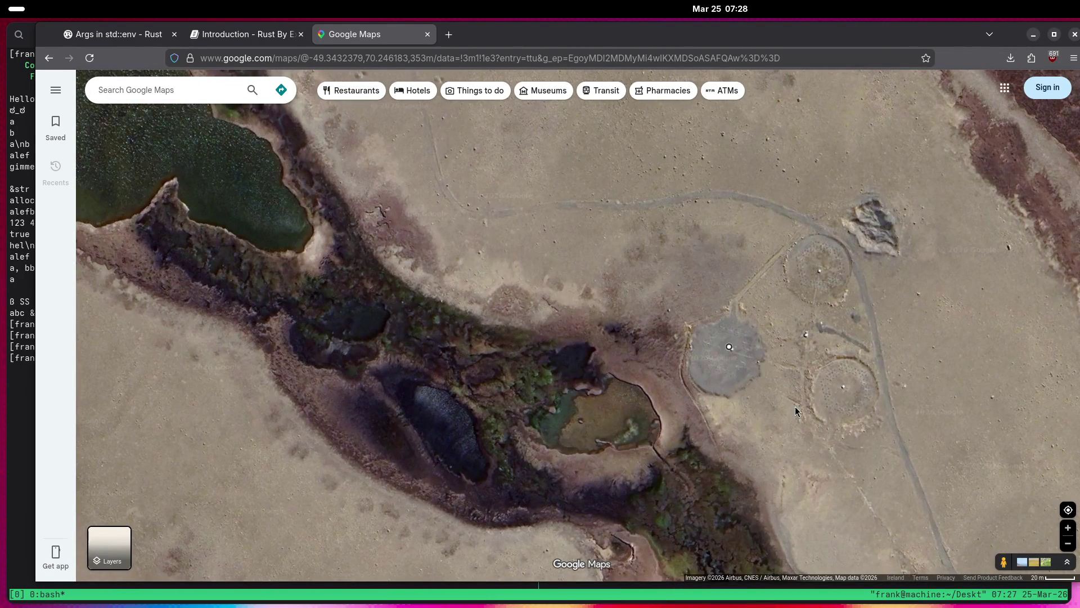
click(820, 270)
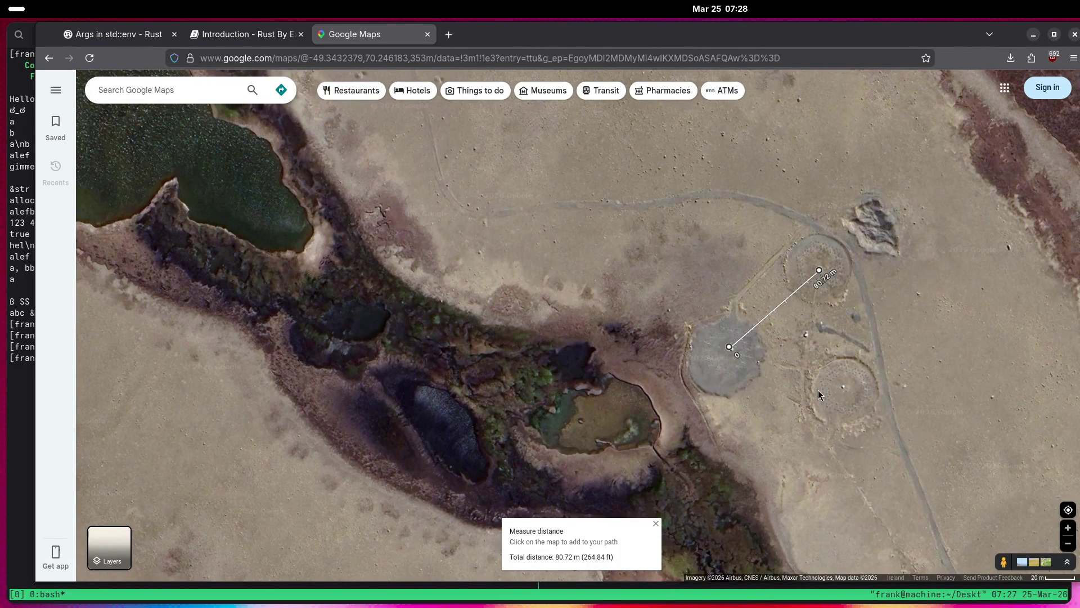
click(844, 386)
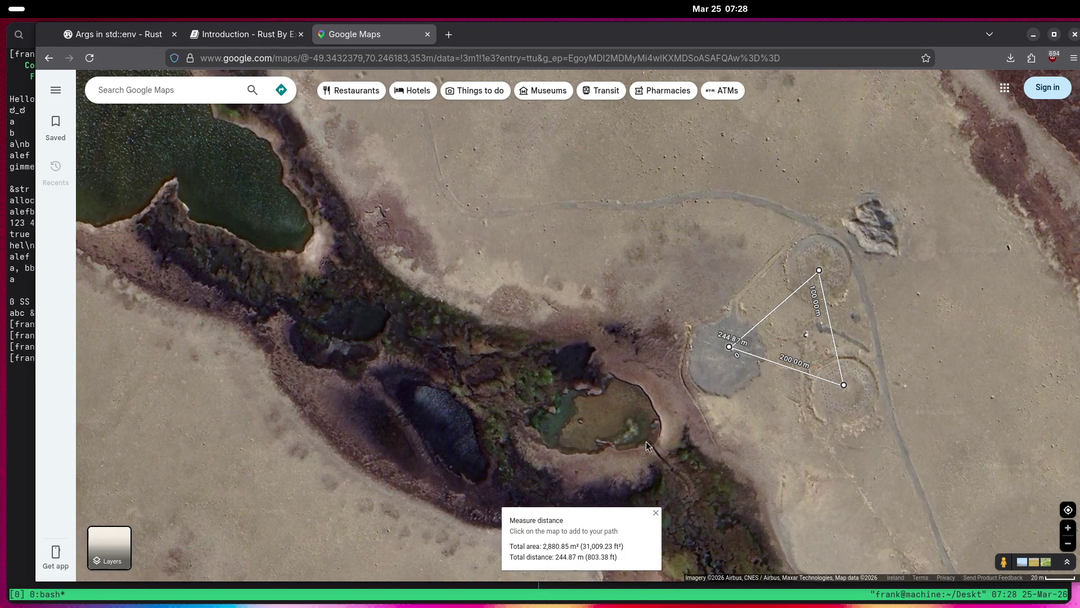
Pan out over Port-aux-Français and the Satellite Tracking Station, then clear the measurement.
drag(647, 440, 646, 236)
scroll(629, 340, down, 5)
drag(699, 372, 593, 256)
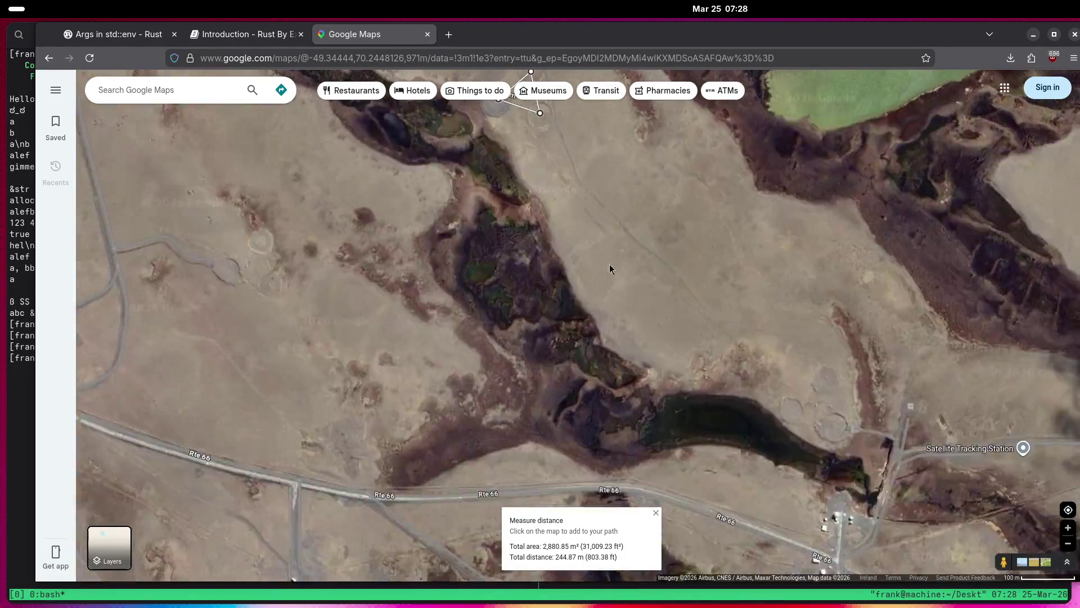
mouse_move(750, 383)
mouse_down()
mouse_move(752, 451)
mouse_move(668, 329)
mouse_up()
scroll(668, 335, up, 3)
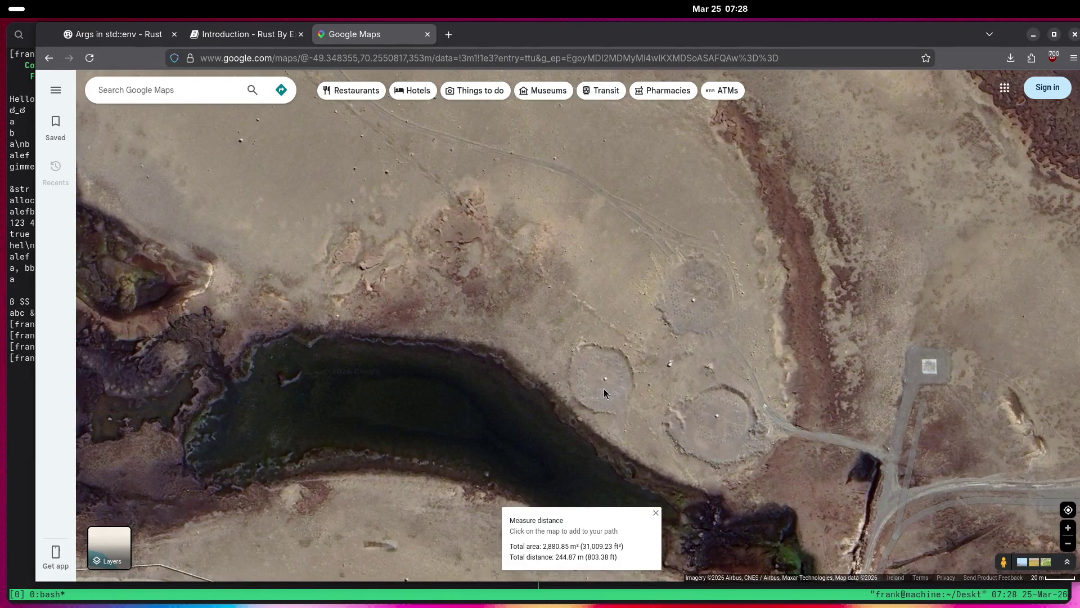
mouse_move(715, 424)
mouse_down()
mouse_move(790, 194)
mouse_move(731, 248)
mouse_move(732, 343)
mouse_move(417, 159)
mouse_move(610, 47)
mouse_up()
mouse_move(563, 338)
mouse_down()
mouse_move(619, 180)
mouse_move(566, 123)
mouse_move(448, 299)
mouse_move(717, 388)
mouse_up()
drag(368, 307, 453, 340)
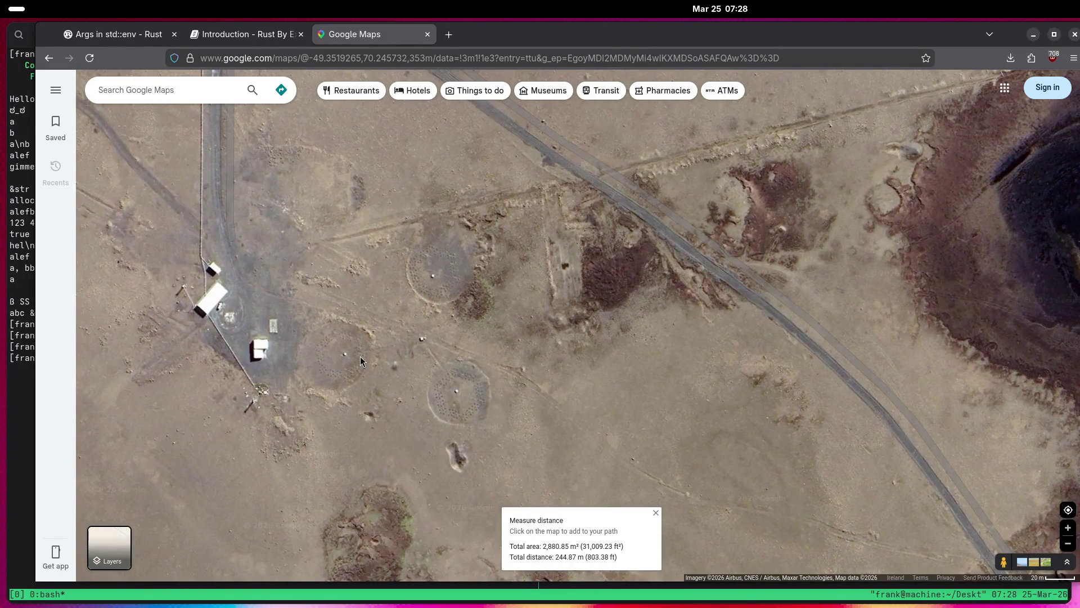
scroll(423, 342, down, 5)
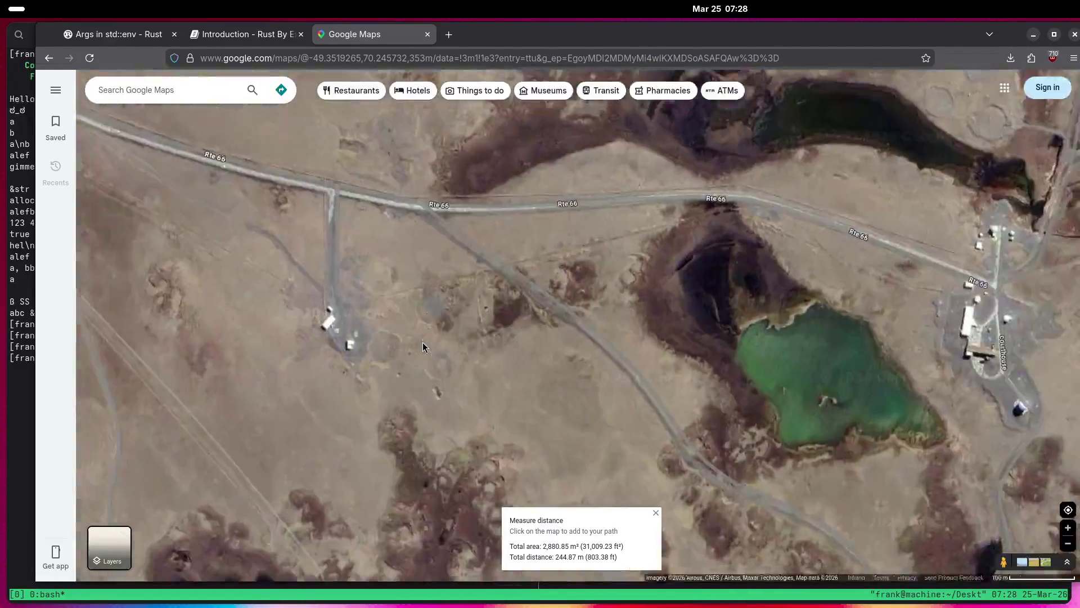
scroll(423, 342, down, 2)
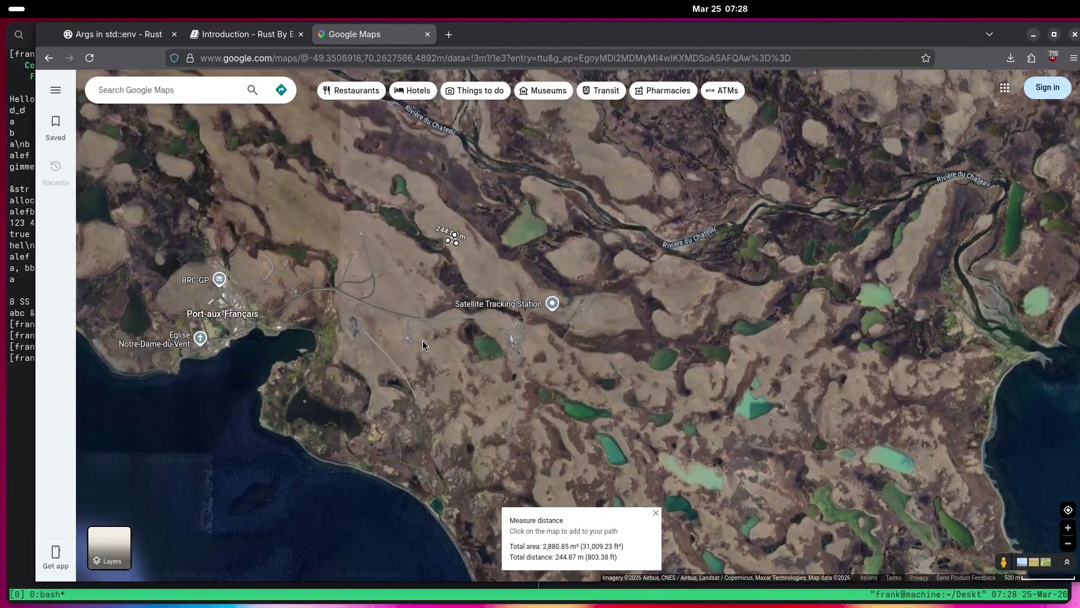
right_click(423, 340)
click(473, 534)
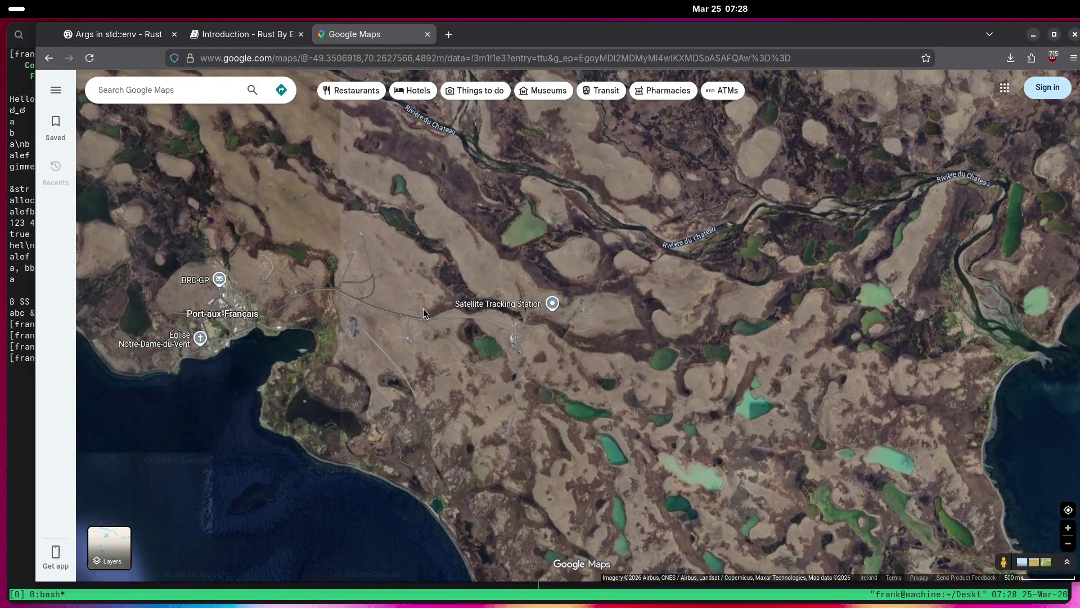
Pan the globe from the Indian Ocean to Russia, the Anzhu Islands and Alaska.
scroll(423, 310, down, 10)
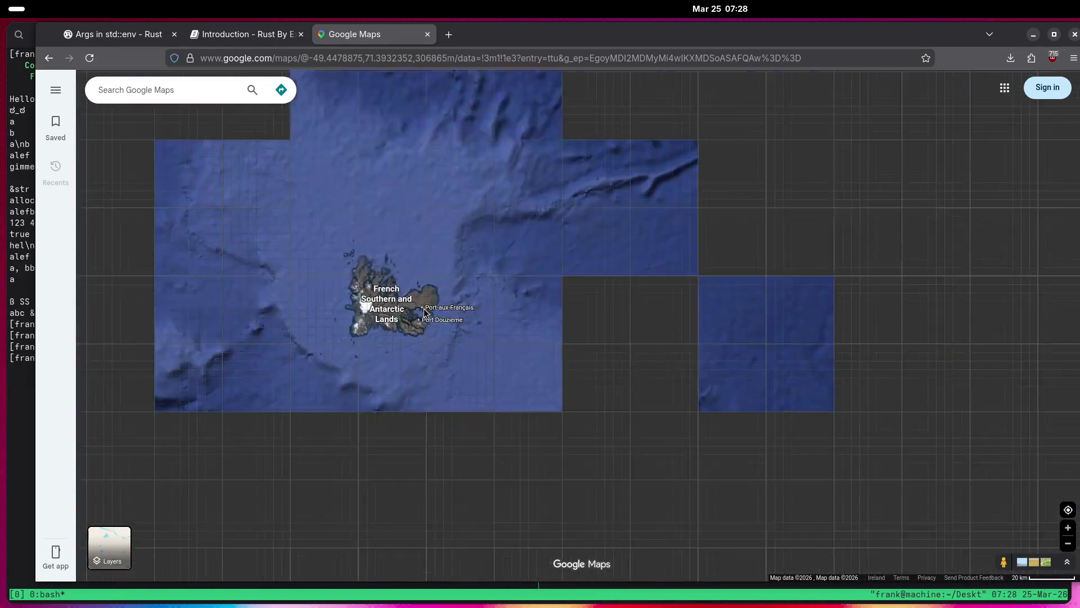
scroll(423, 313, down, 5)
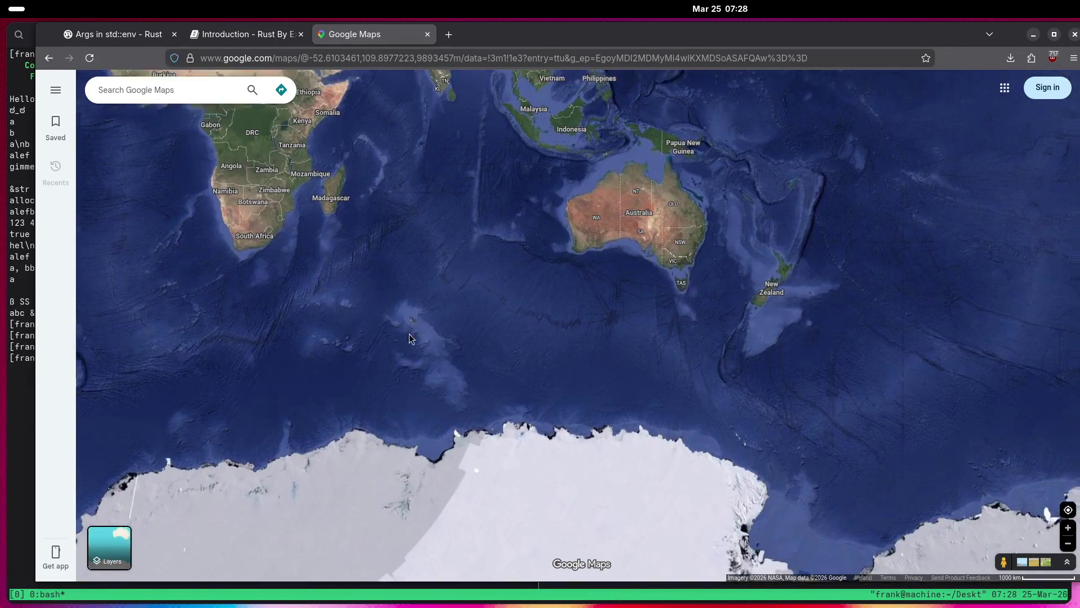
drag(413, 323, 389, 521)
drag(563, 253, 514, 484)
scroll(515, 485, down, 3)
scroll(596, 326, up, 5)
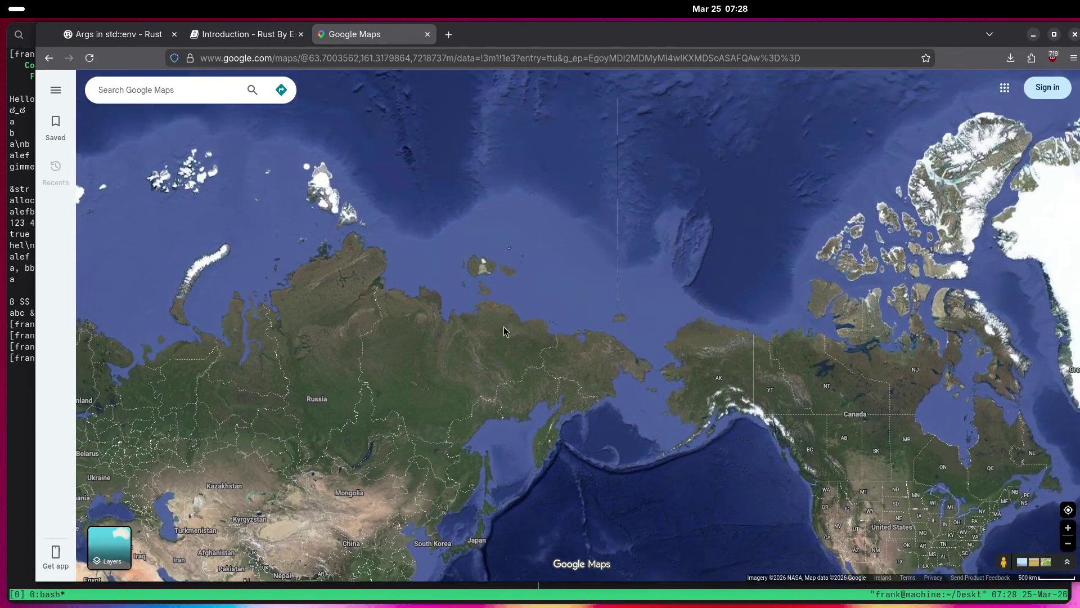
scroll(787, 285, up, 5)
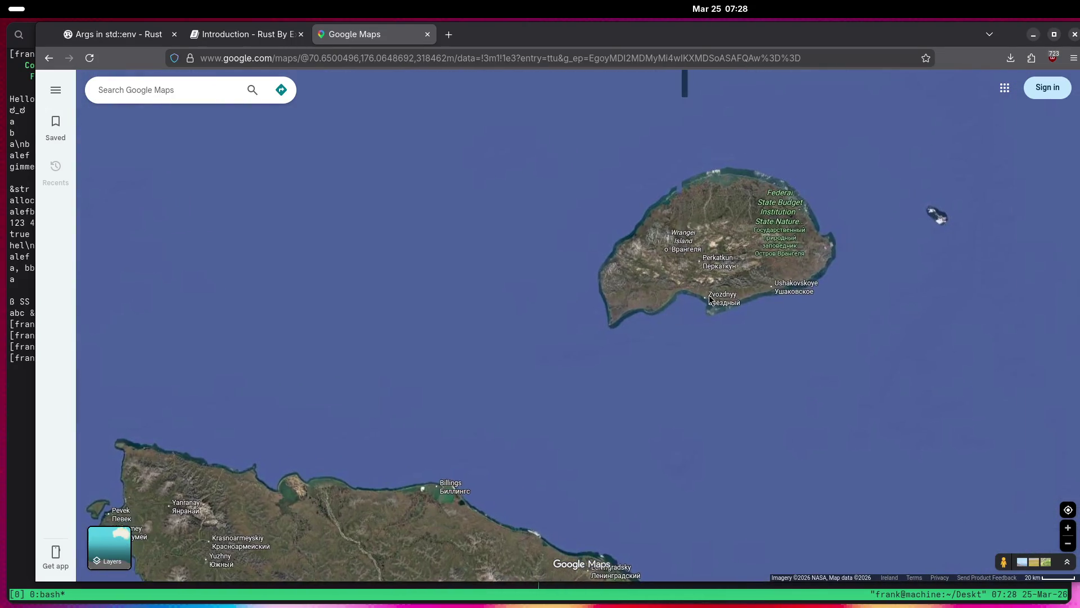
scroll(835, 293, up, 5)
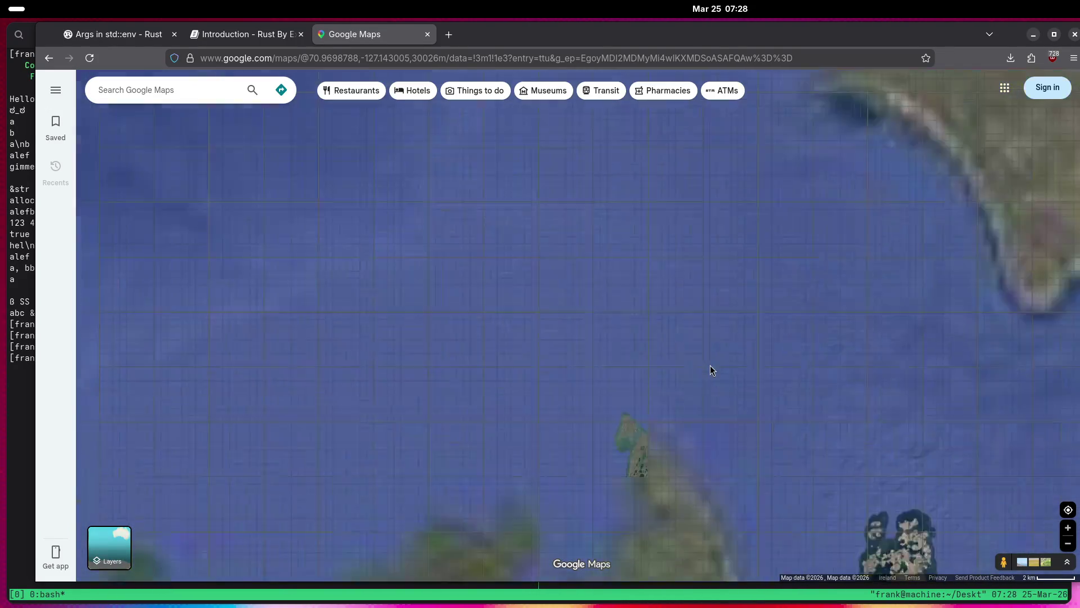
scroll(690, 372, down, 10)
drag(349, 366, 909, 356)
Zoom into Ushakovskoye's radar domes on Wrangel Island, then back out over the Chukchi Sea.
scroll(699, 437, up, 10)
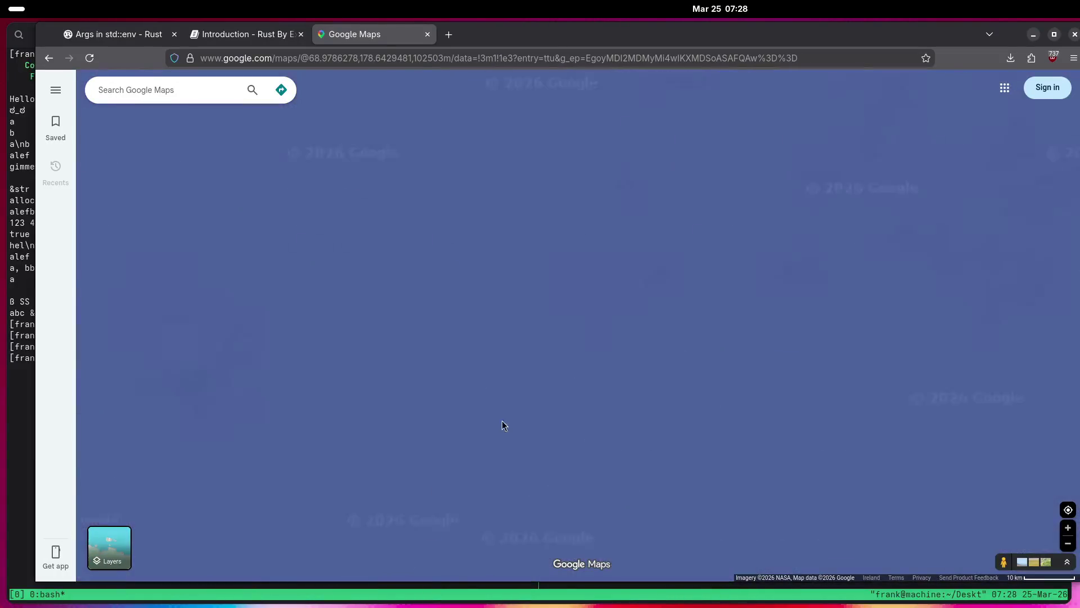
scroll(700, 312, up, 5)
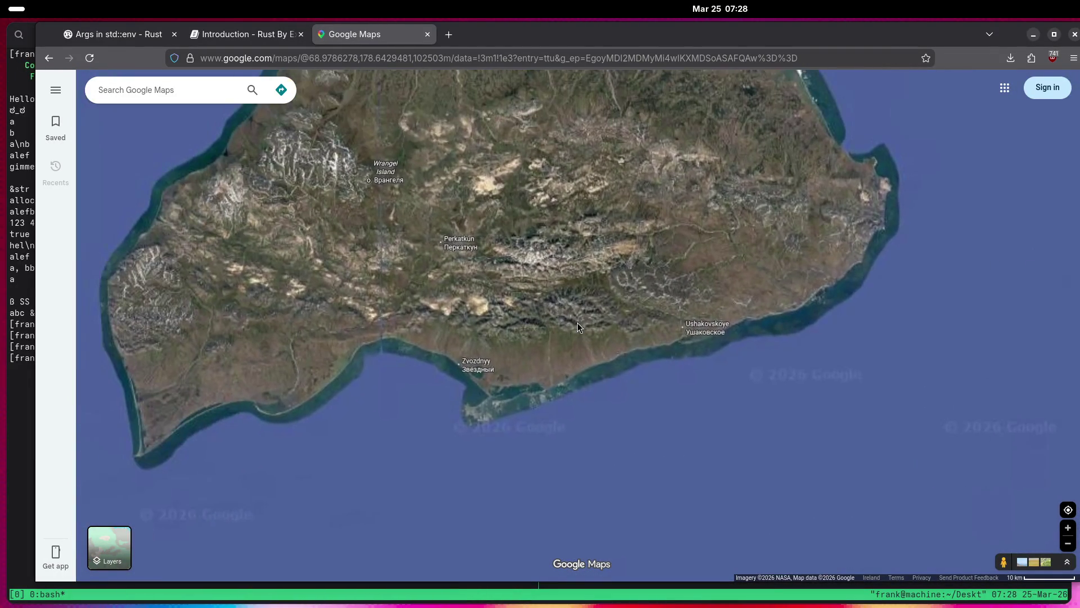
scroll(656, 358, up, 7)
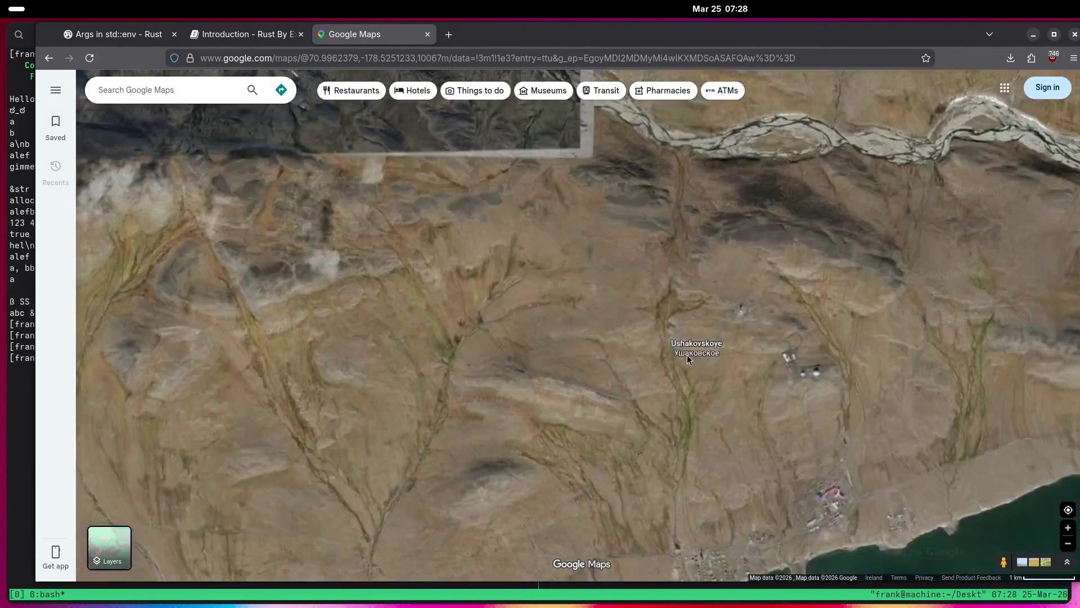
scroll(822, 393, up, 4)
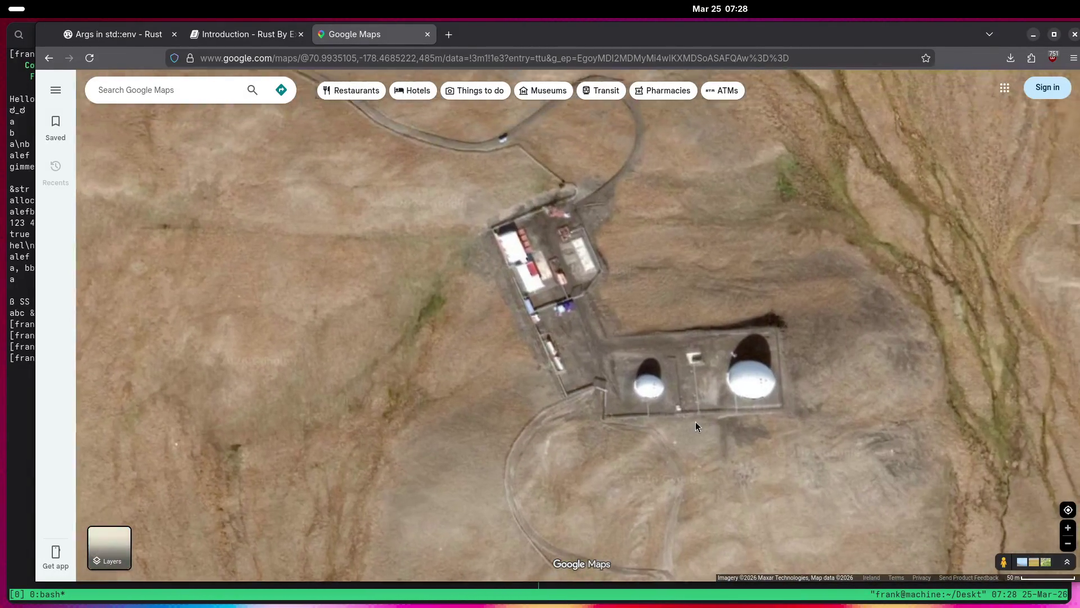
scroll(638, 426, up, 2)
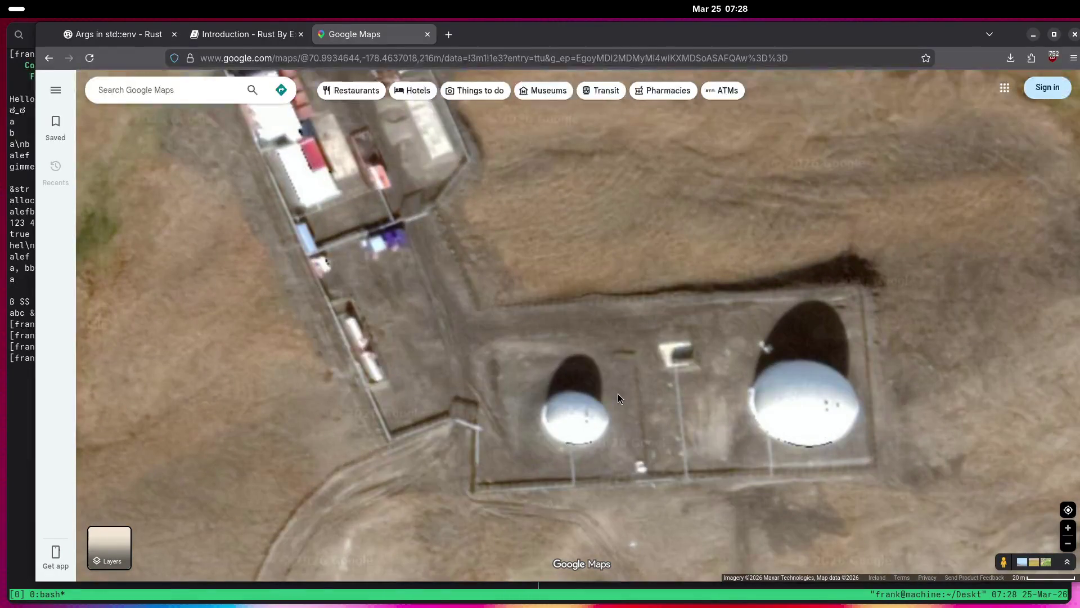
scroll(618, 393, down, 6)
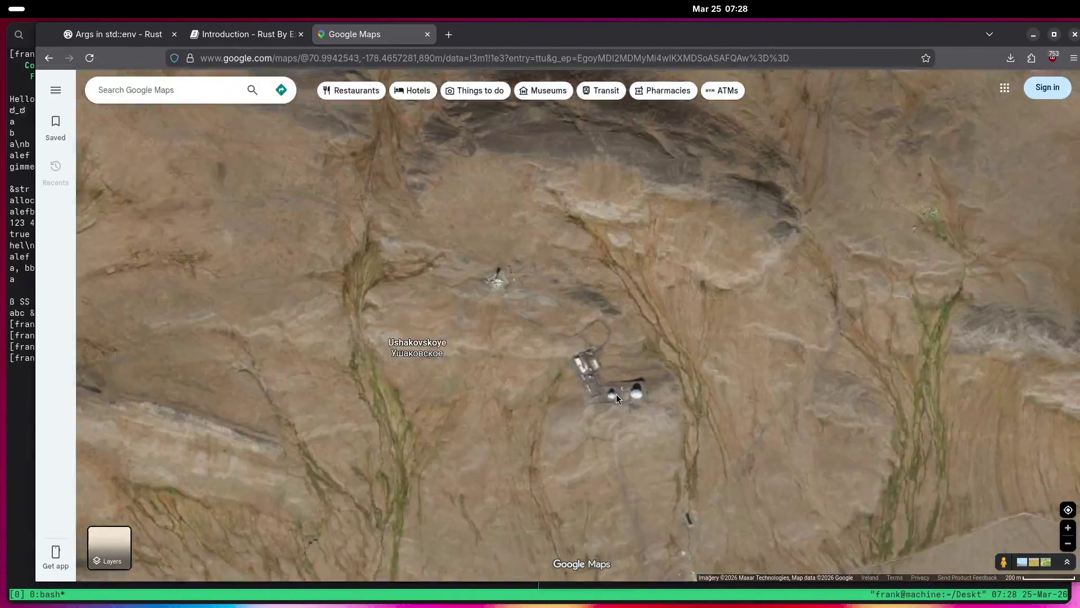
scroll(616, 394, up, 3)
scroll(589, 388, down, 5)
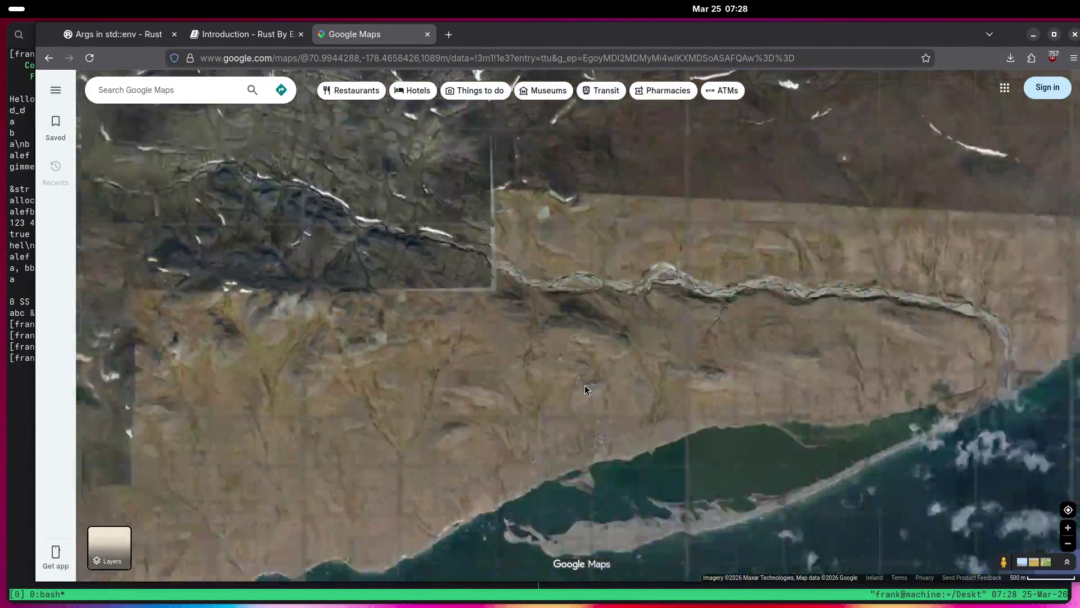
scroll(585, 385, down, 7)
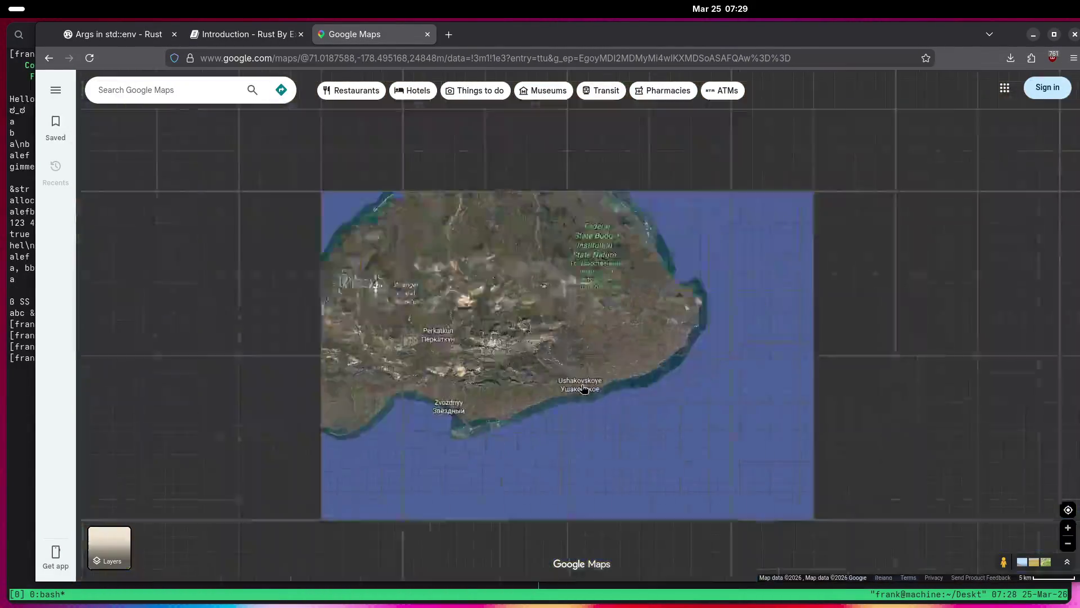
scroll(583, 388, down, 10)
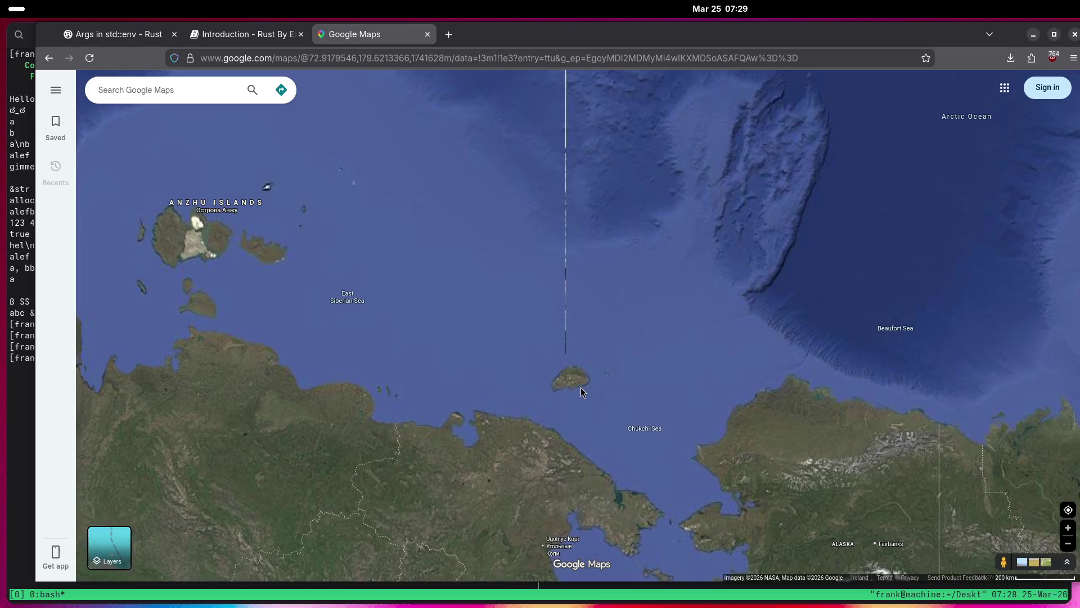
mouse_move(619, 400)
mouse_down()
mouse_move(550, 405)
mouse_move(934, 383)
mouse_up()
Bring Baffin Bay into view and zoom into the Pituffik coastline and runway.
drag(744, 374, 856, 333)
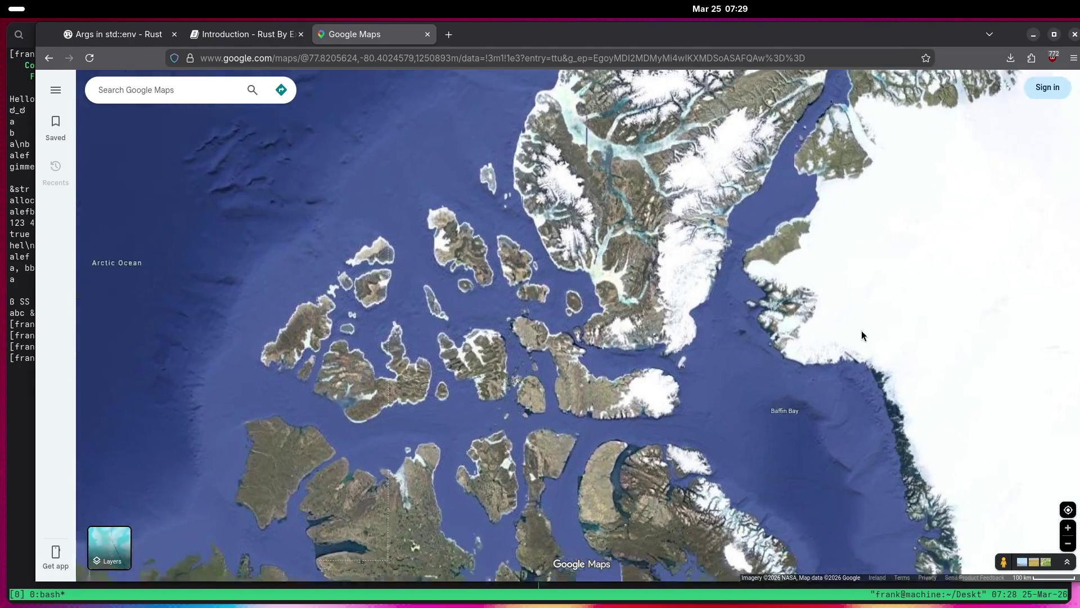
scroll(781, 346, up, 4)
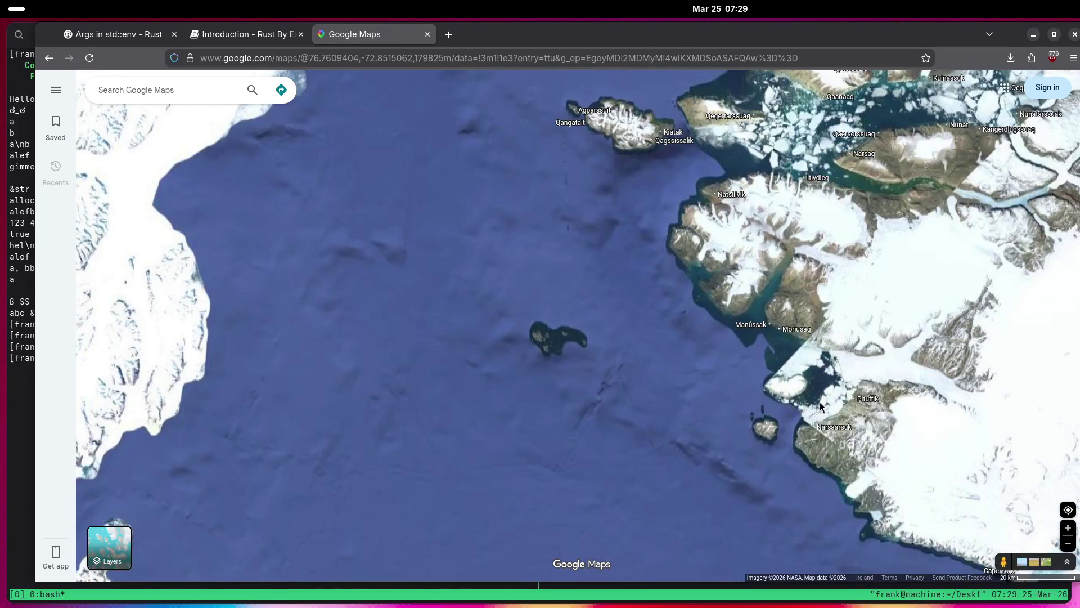
scroll(819, 401, up, 8)
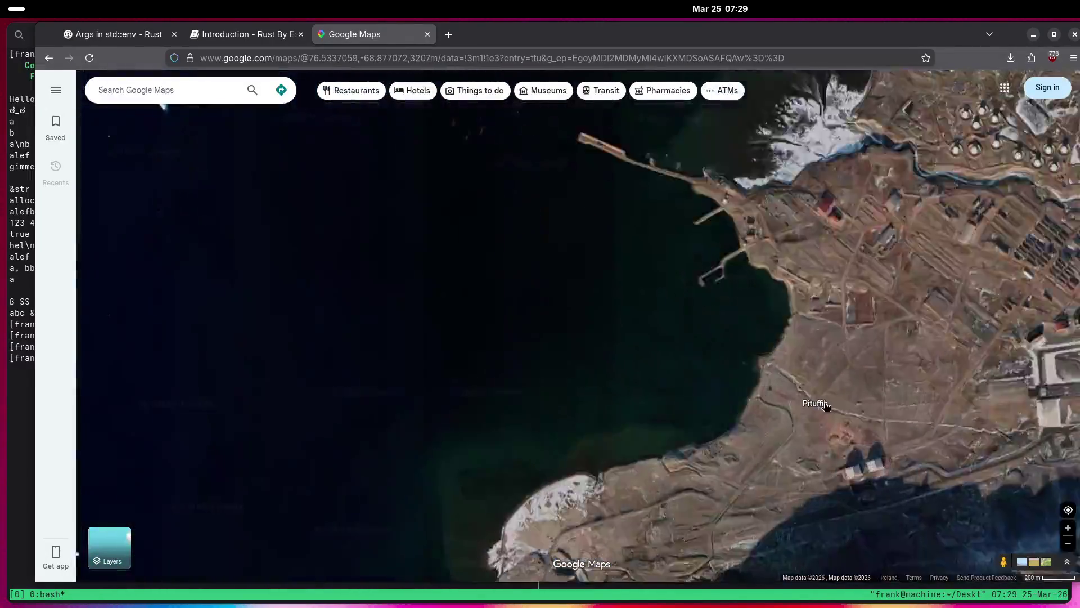
scroll(816, 408, up, 2)
mouse_move(920, 381)
mouse_down()
mouse_move(538, 343)
mouse_move(687, 324)
mouse_move(666, 394)
mouse_move(533, 393)
mouse_move(561, 423)
mouse_move(653, 437)
mouse_up()
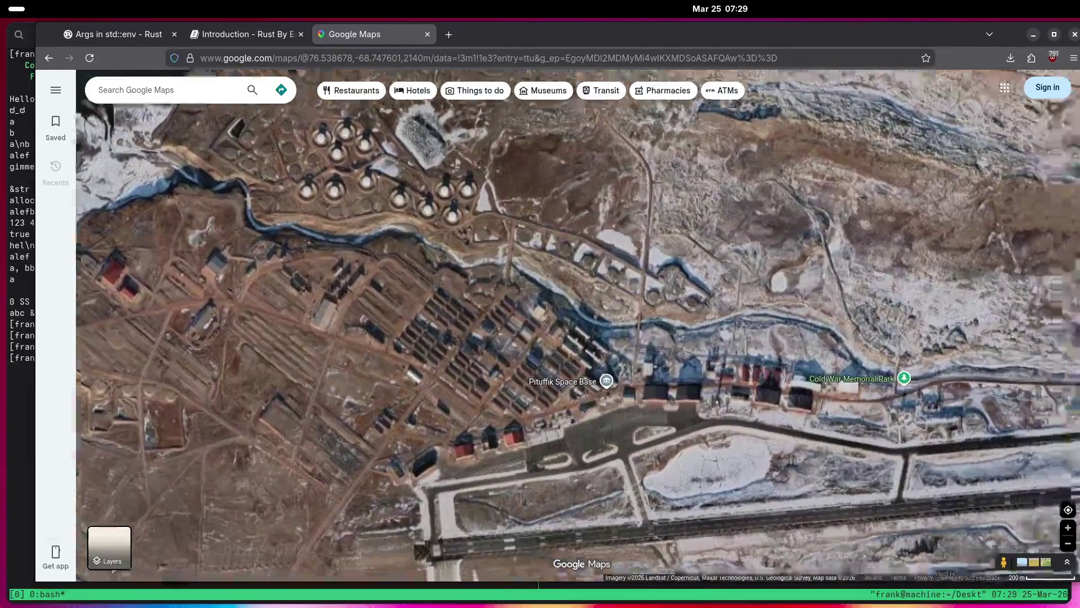
Pan past the runway to the radomes and bring the Thule Site J label into view.
drag(551, 393, 140, 326)
mouse_move(678, 385)
mouse_down()
mouse_move(460, 370)
mouse_move(633, 309)
mouse_move(635, 281)
mouse_move(565, 434)
mouse_move(564, 425)
mouse_move(612, 443)
mouse_move(561, 457)
mouse_move(561, 297)
mouse_move(684, 400)
mouse_move(665, 398)
mouse_move(503, 500)
mouse_move(535, 496)
mouse_up()
scroll(536, 496, up, 5)
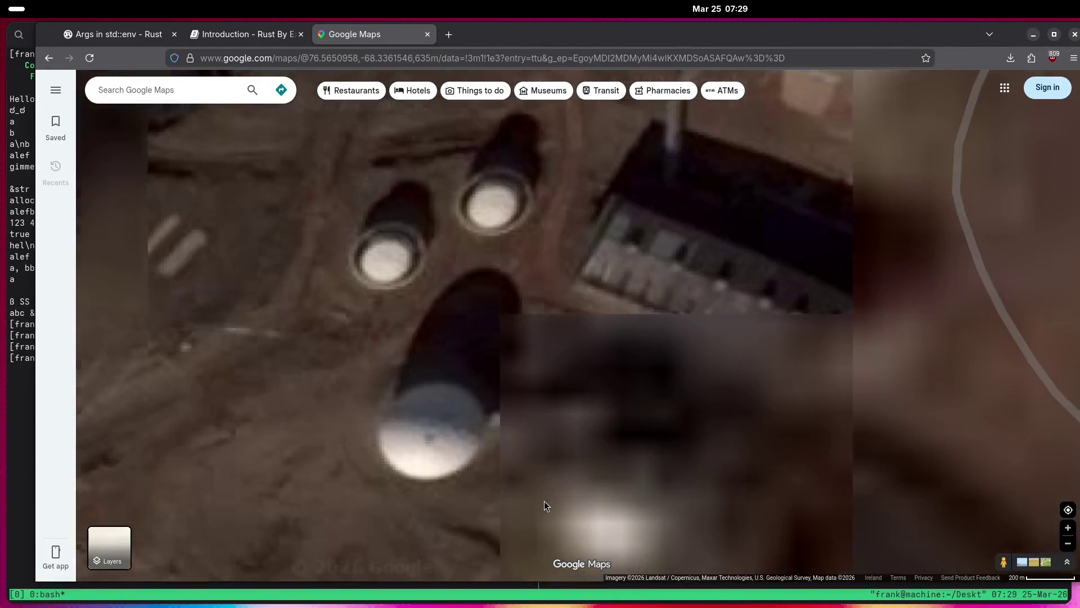
scroll(588, 339, down, 3)
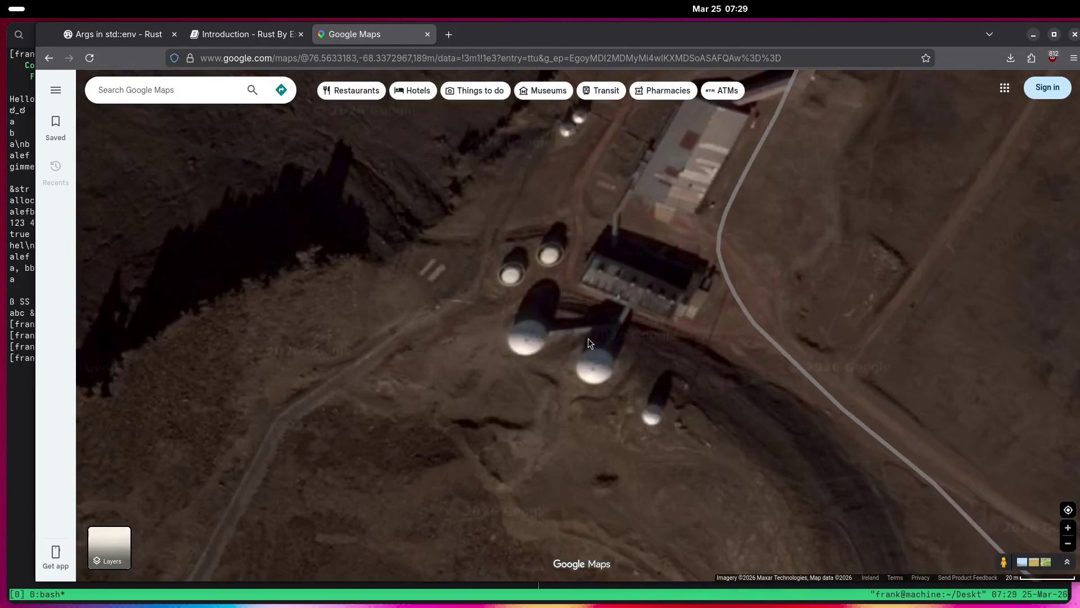
drag(653, 310, 607, 387)
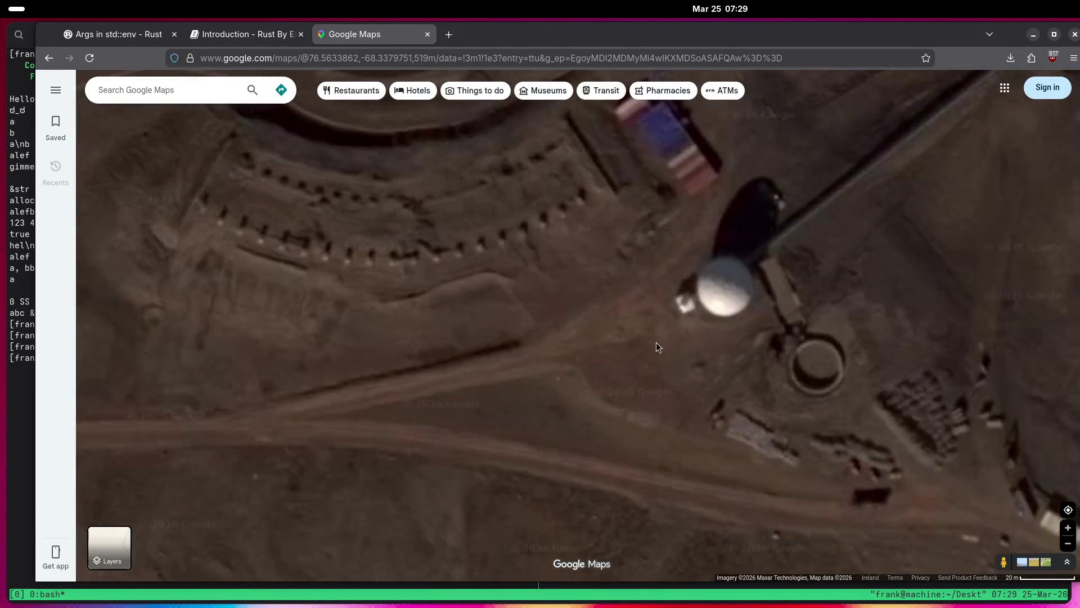
scroll(610, 416, down, 4)
drag(627, 357, 680, 297)
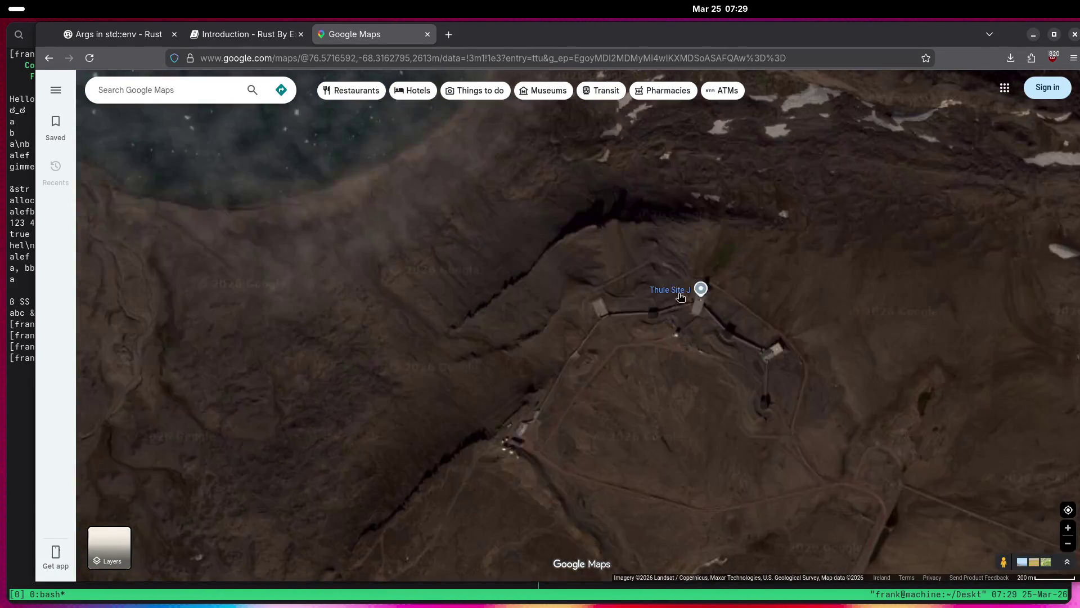
Zoom out from Thule Site J and pan across Baffin Bay to the Alert station area.
scroll(657, 360, down, 5)
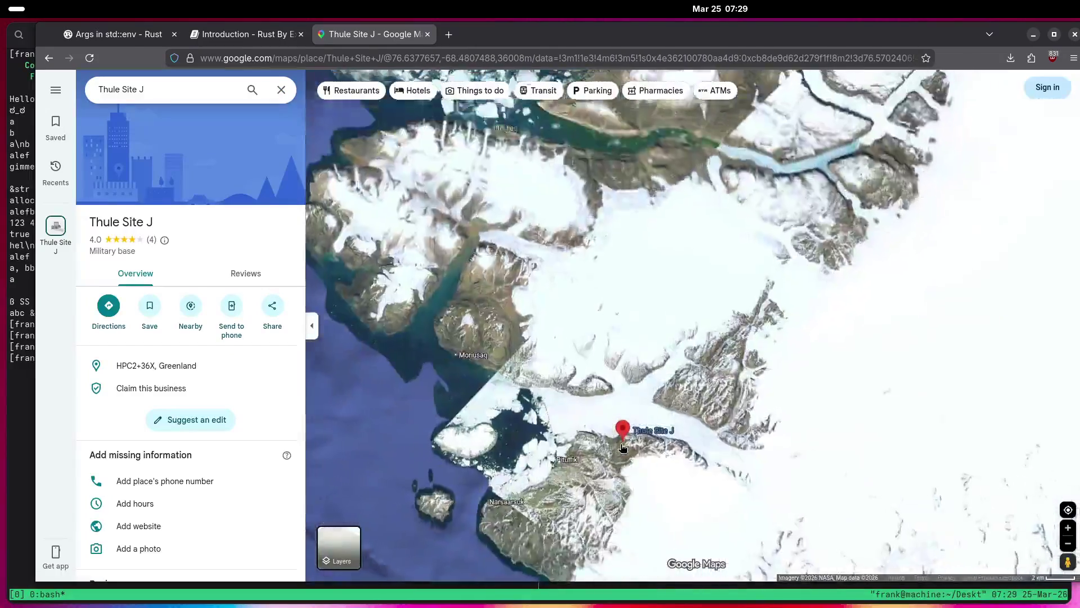
scroll(620, 450, down, 5)
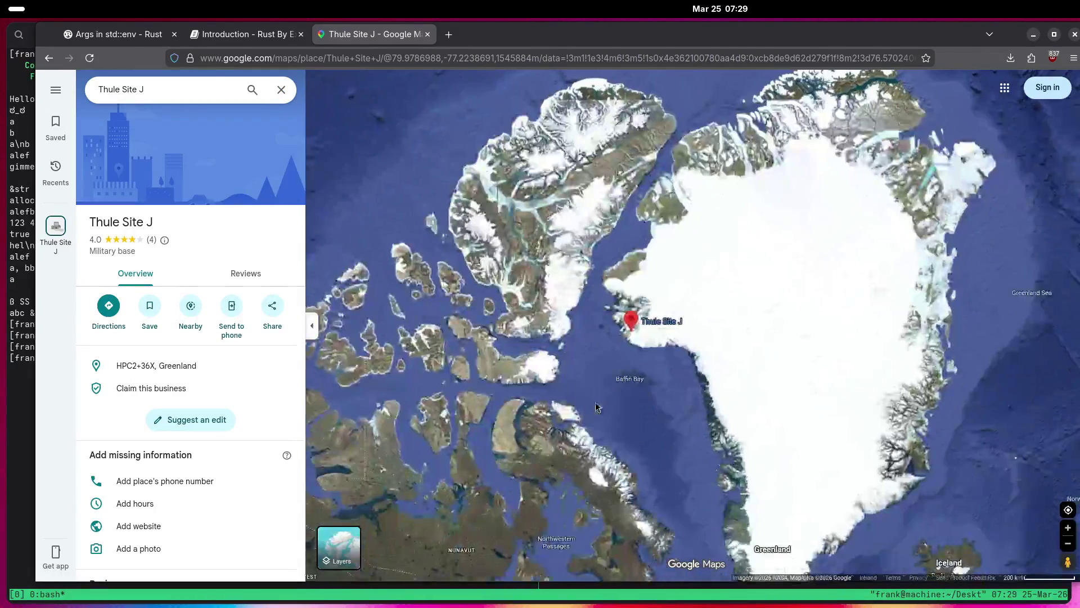
mouse_move(558, 443)
mouse_down()
mouse_move(608, 396)
mouse_move(667, 402)
mouse_move(611, 225)
mouse_move(600, 366)
mouse_move(580, 315)
mouse_move(538, 402)
mouse_move(534, 472)
mouse_up()
scroll(582, 353, up, 5)
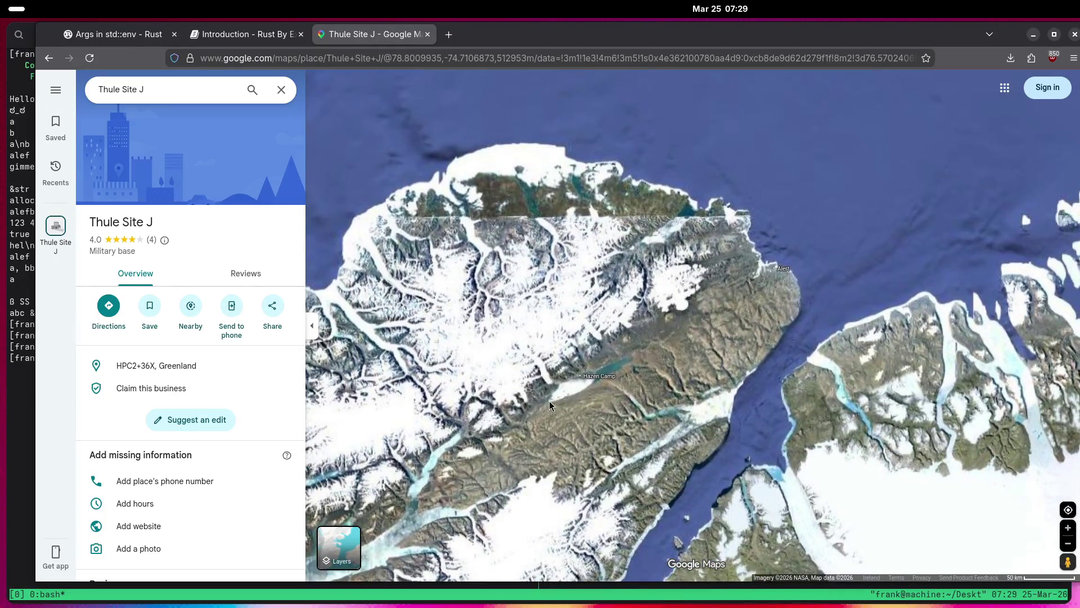
drag(809, 271, 747, 334)
Zoom into Alert station on Ellesmere Island, then back out over northwest Greenland.
scroll(703, 307, up, 5)
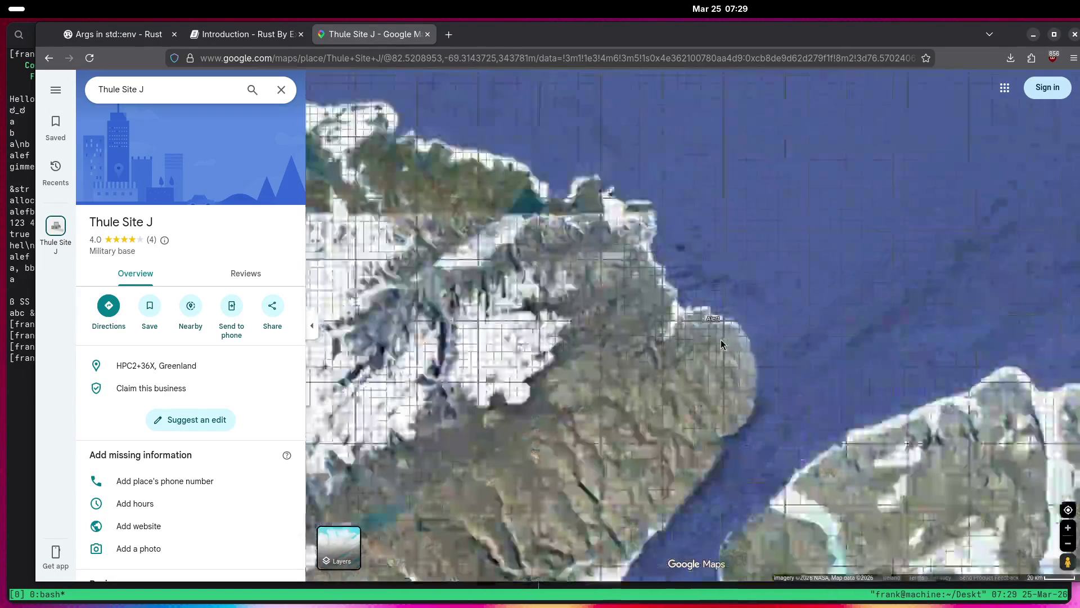
scroll(704, 307, up, 5)
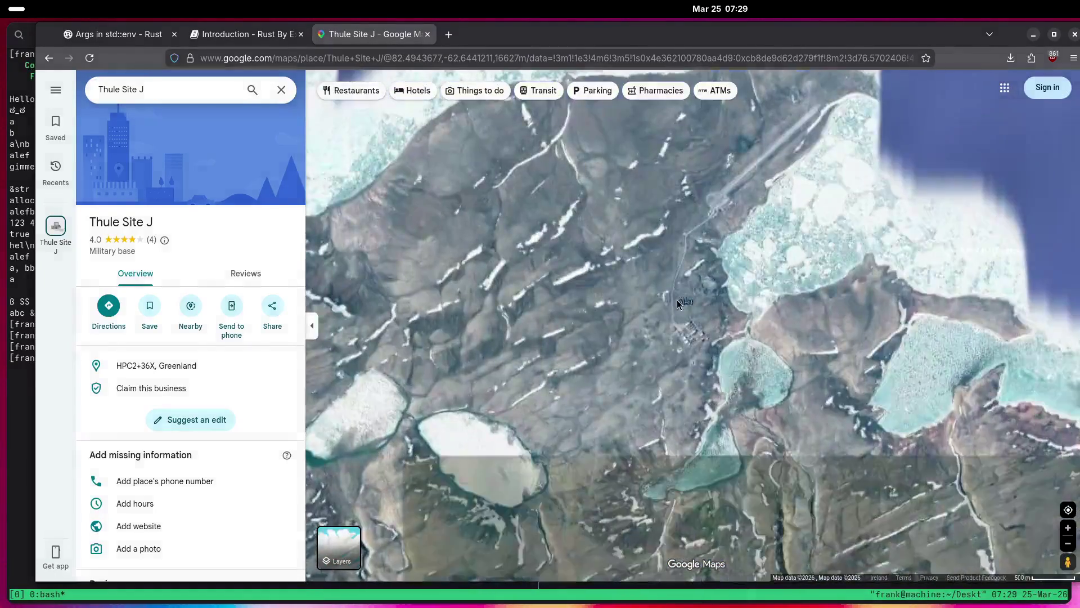
scroll(607, 298, up, 3)
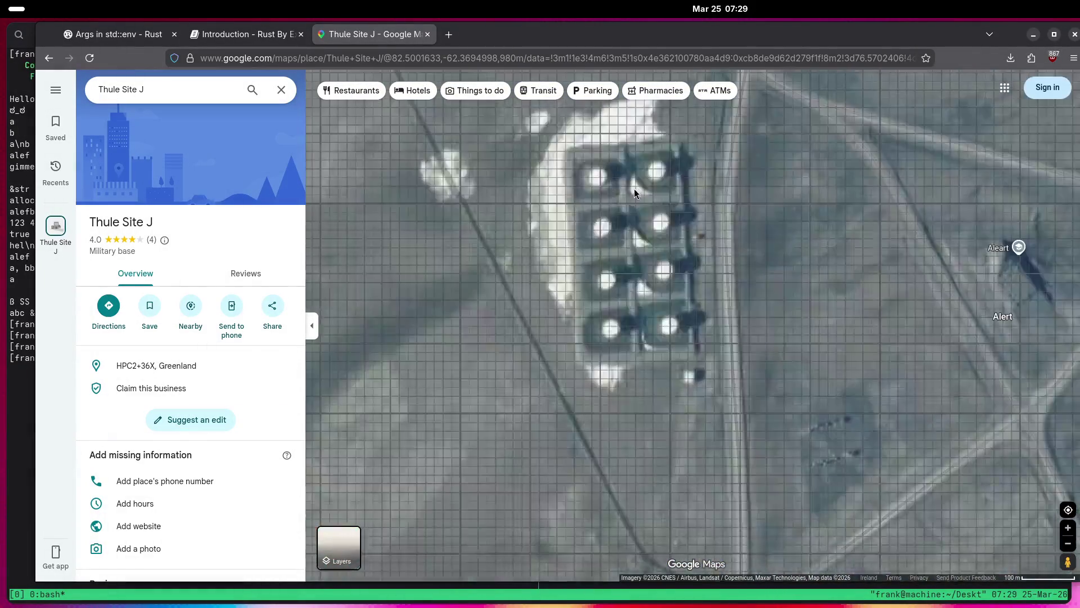
scroll(708, 339, up, 2)
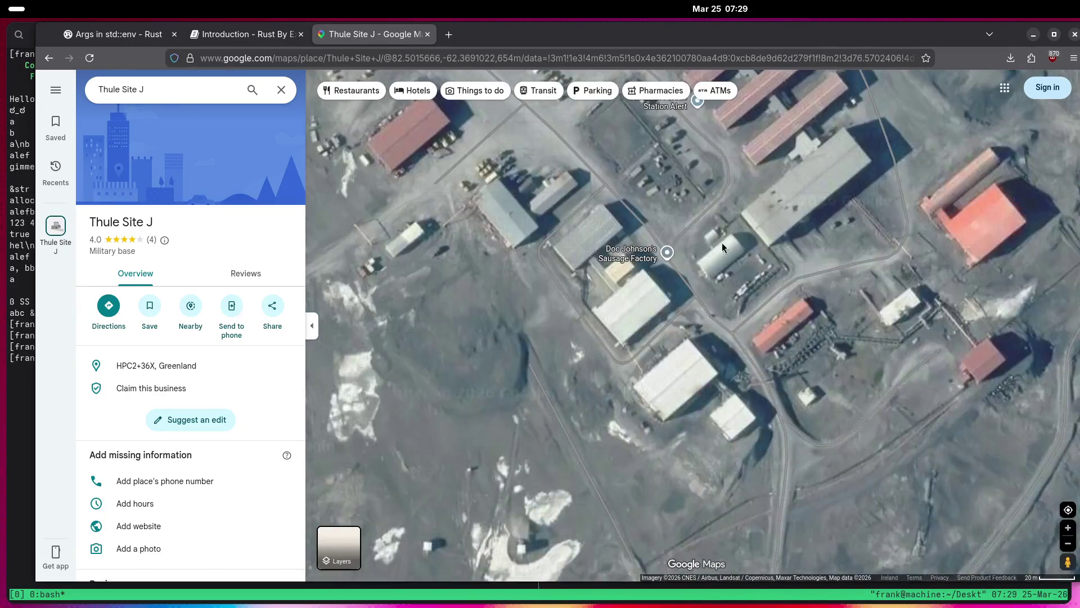
scroll(633, 390, down, 1)
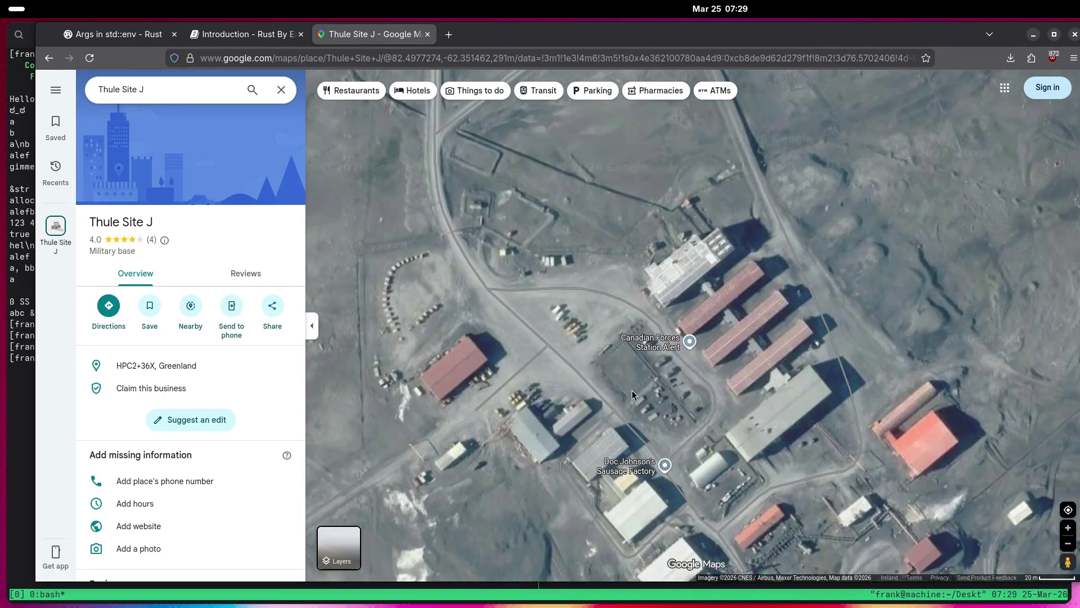
scroll(632, 390, down, 5)
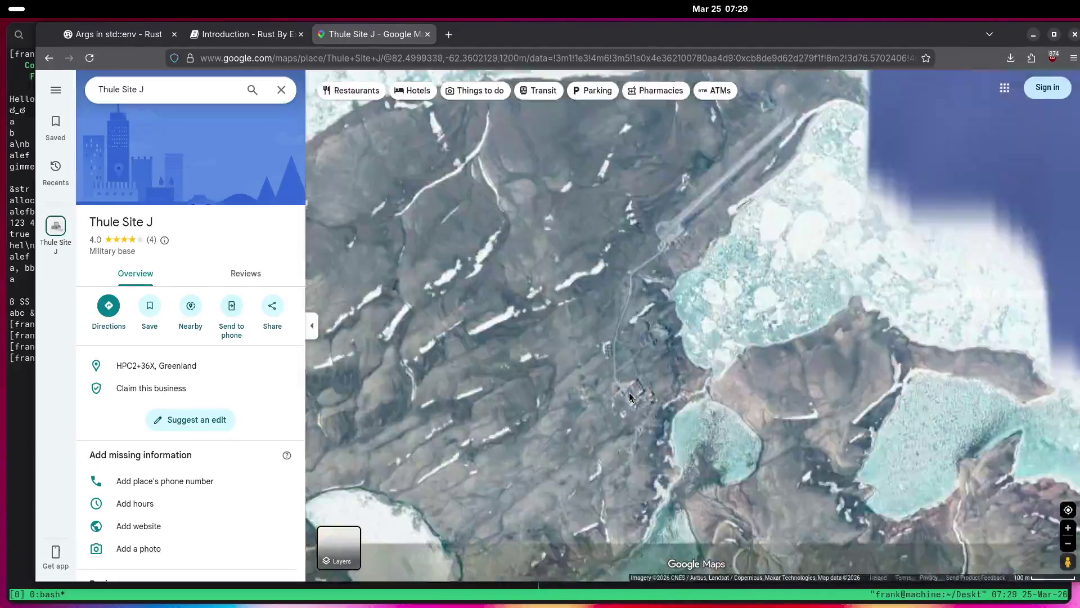
scroll(630, 396, down, 5)
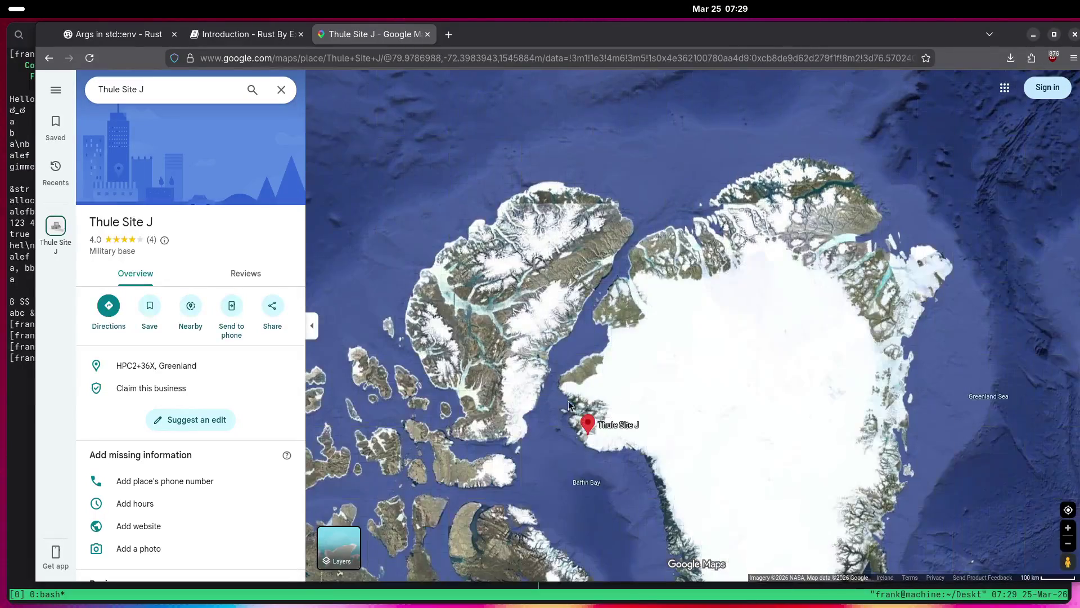
Pan with the arrow keys over the North Pacific and zoom in on Hawaii.
key(Left)
key(Left)
key(Left)
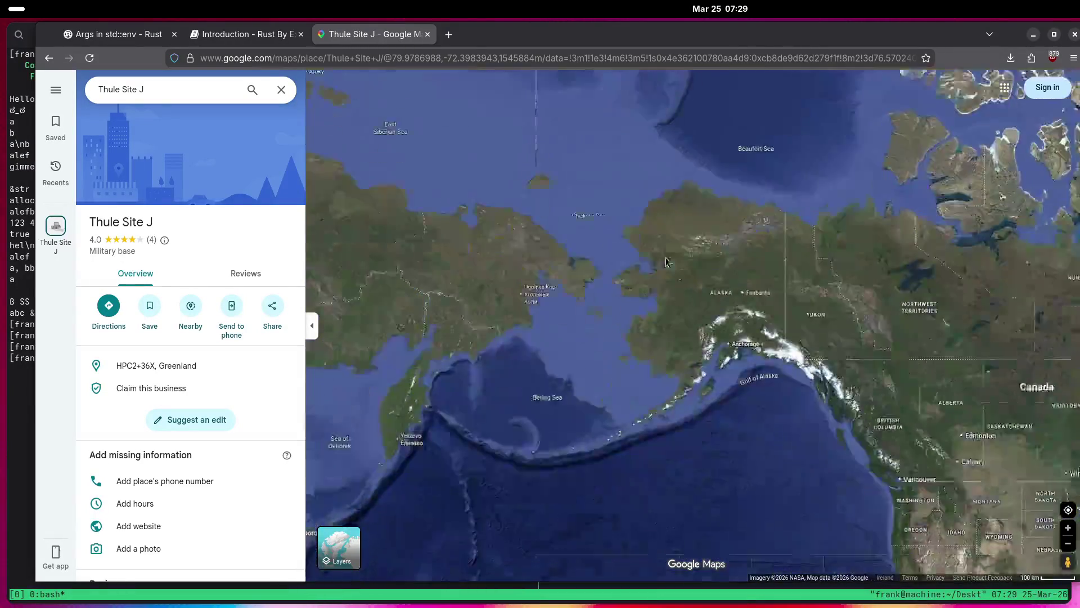
key(Right)
key(Right)
key(Right)
key(Down)
key(Down)
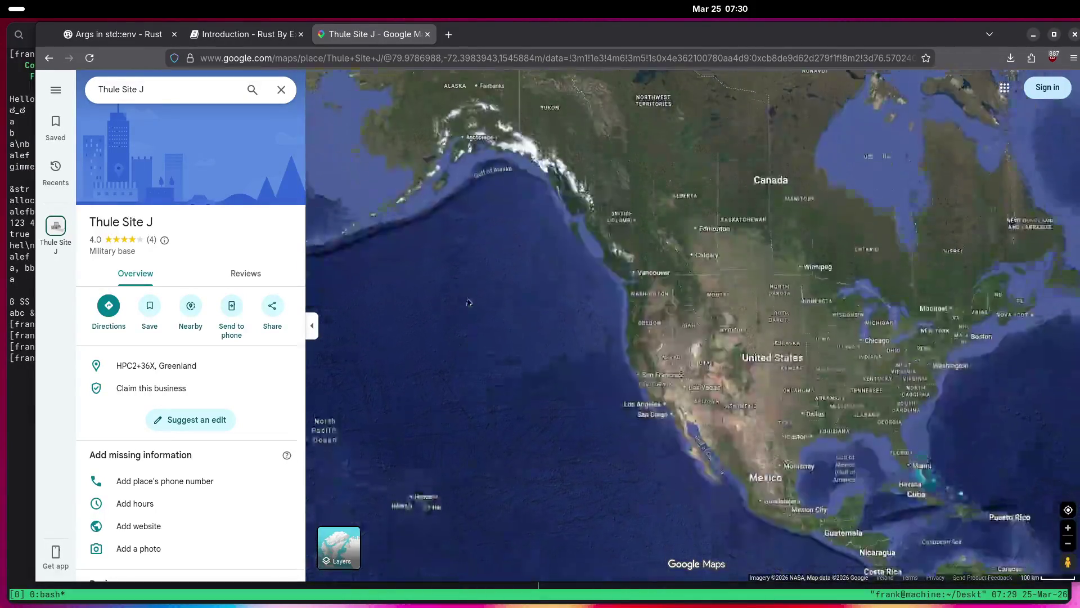
scroll(635, 273, up, 5)
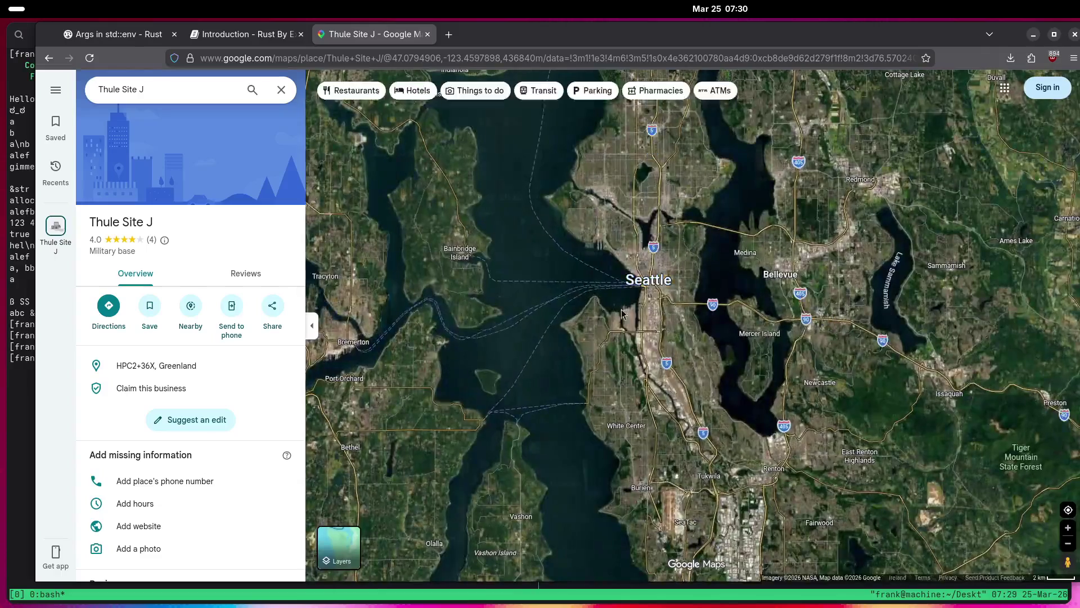
scroll(685, 382, up, 3)
scroll(644, 347, up, 3)
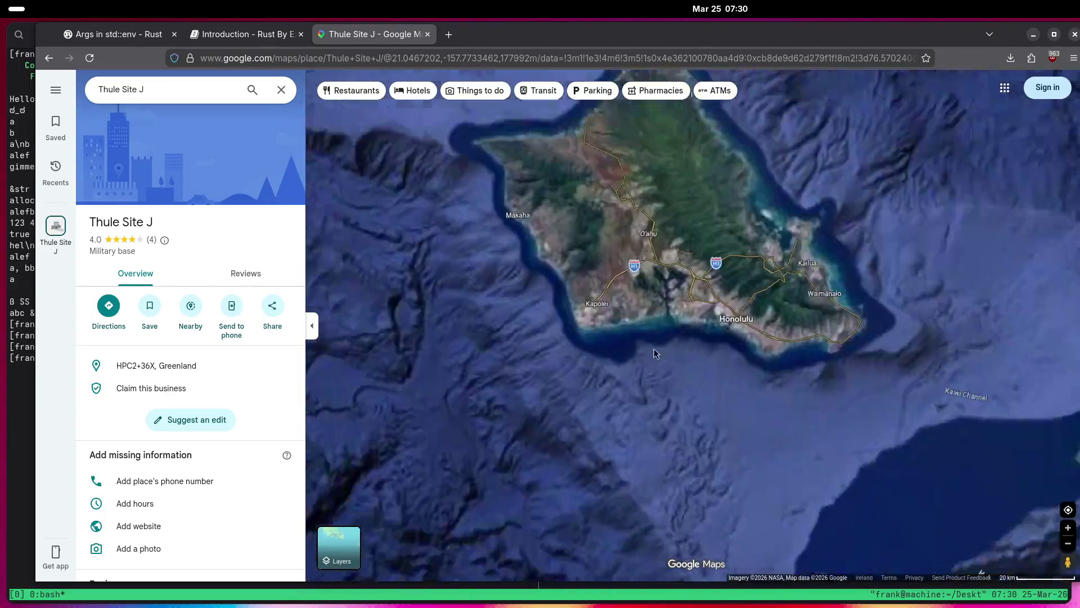
scroll(717, 275, up, 5)
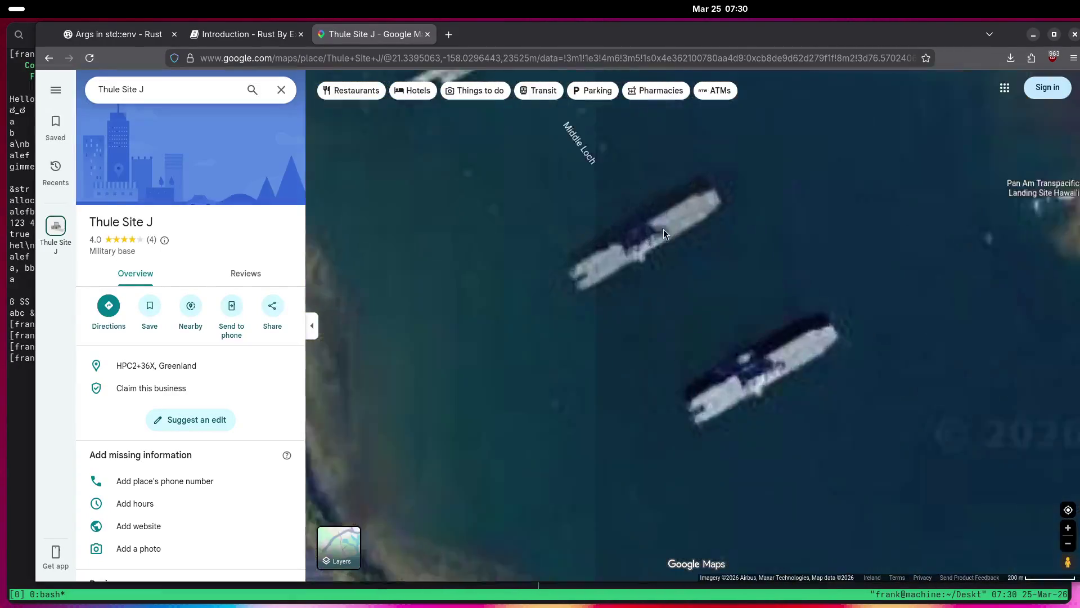
scroll(663, 272, down, 5)
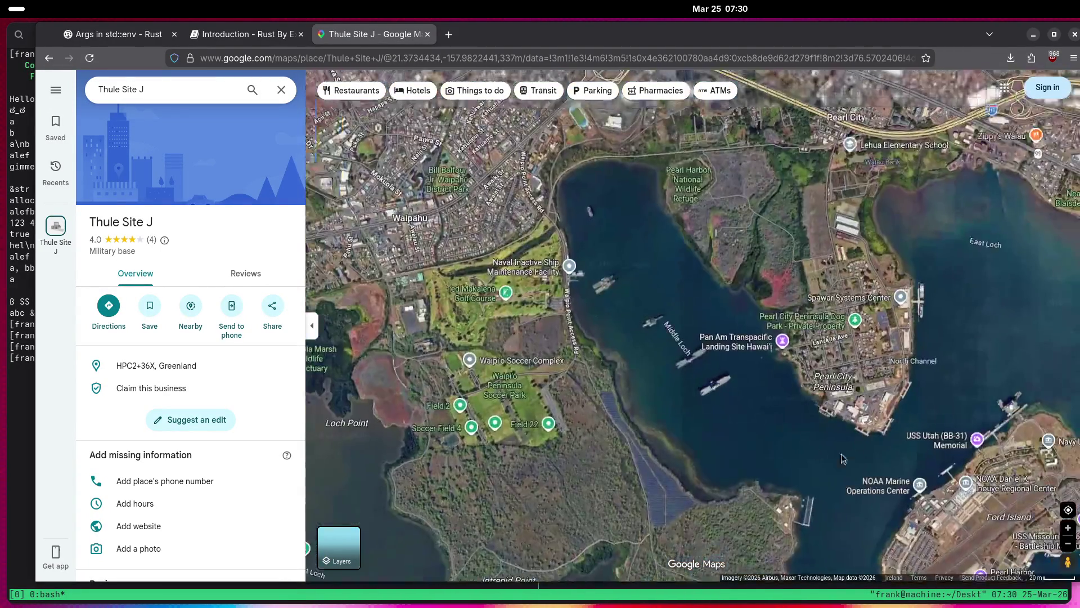
Zoom in over Ford Island and the Pearl Harbor shipyard piers.
drag(842, 458, 619, 236)
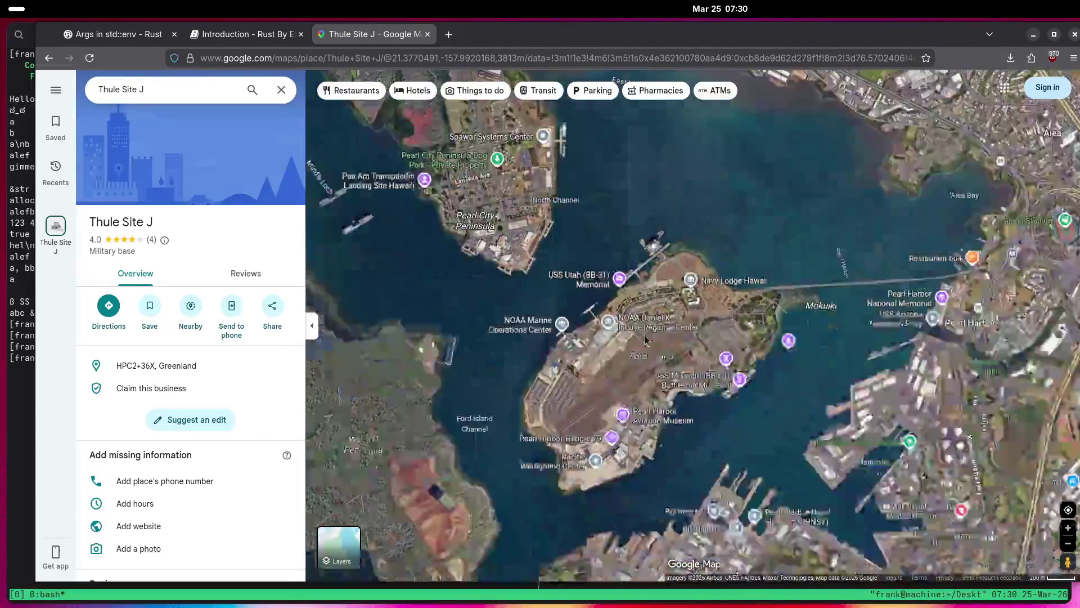
scroll(753, 310, up, 3)
scroll(753, 309, up, 3)
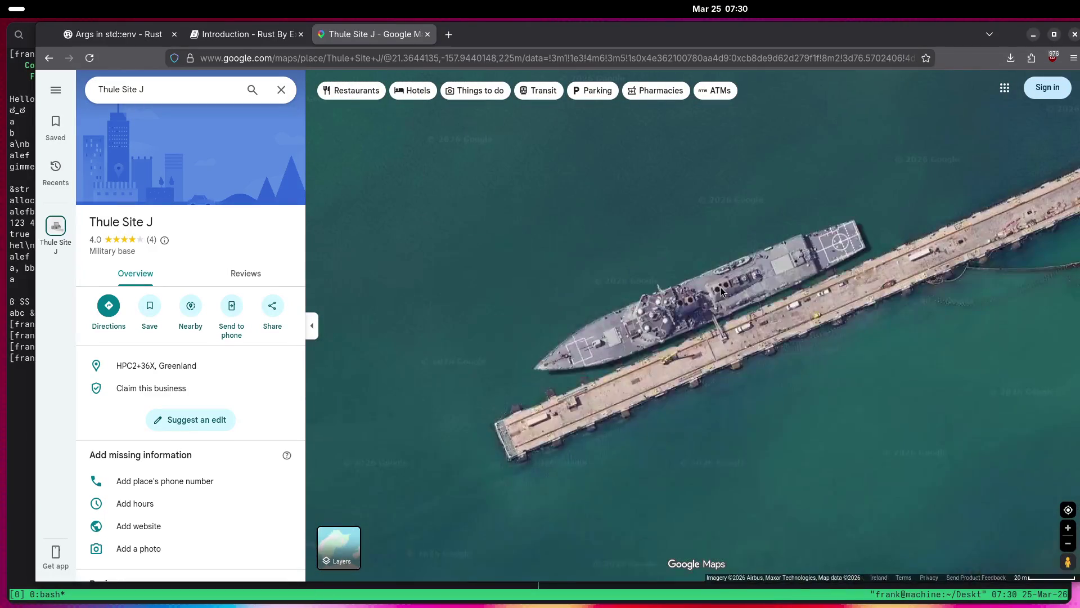
scroll(754, 315, down, 3)
scroll(757, 341, up, 2)
drag(757, 341, 760, 225)
scroll(761, 163, up, 3)
scroll(760, 163, down, 3)
scroll(571, 307, down, 2)
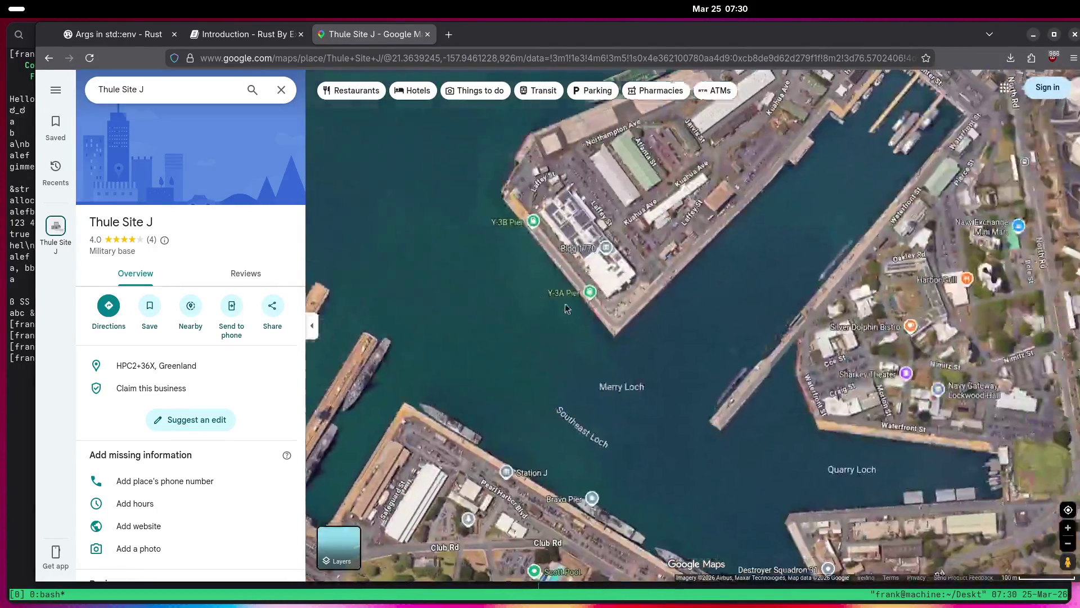
scroll(624, 372, up, 3)
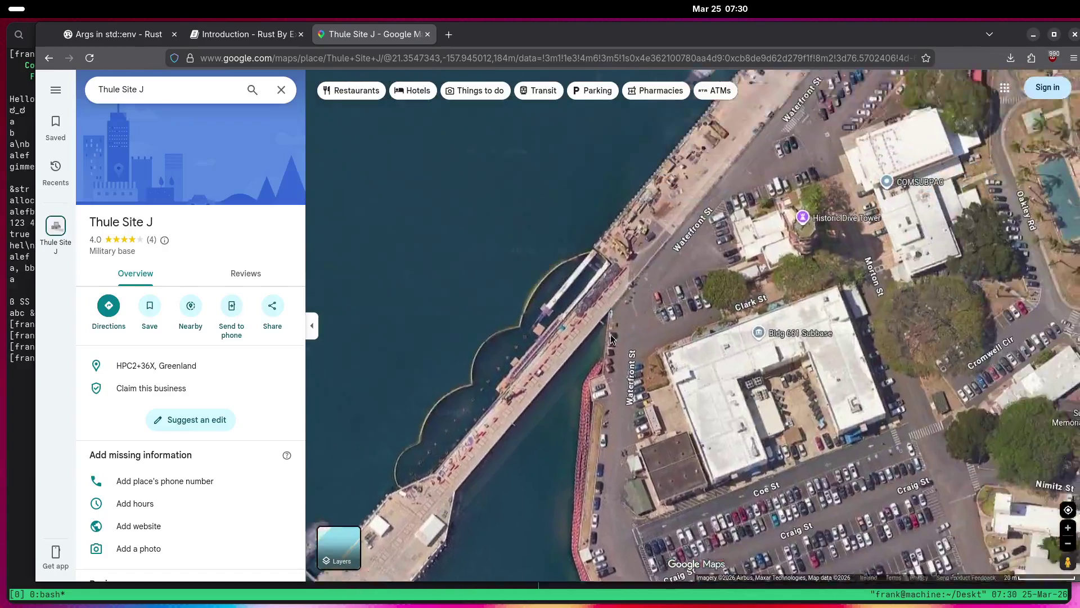
Inspect the Magazine Loch submarine pier, then zoom out to the Hawaiian Islands chain.
drag(612, 339, 633, 437)
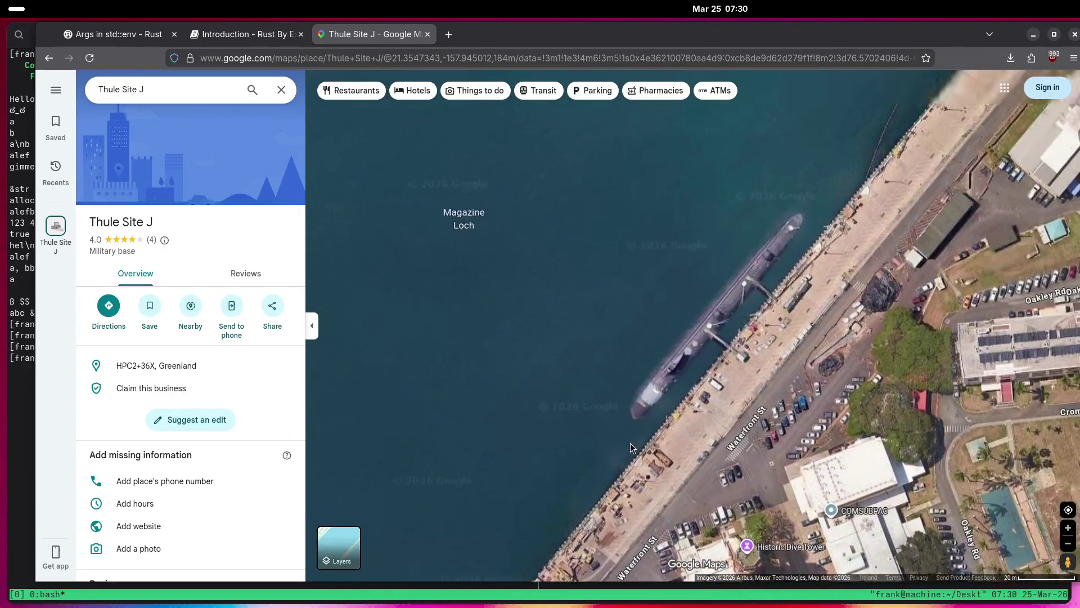
scroll(626, 454, up, 1)
scroll(633, 425, down, 5)
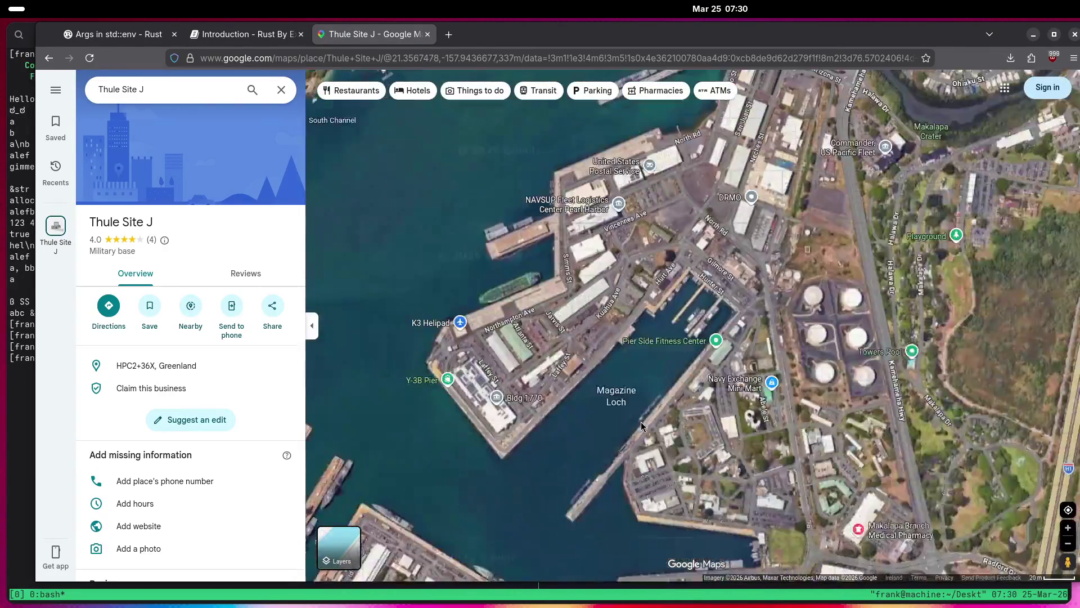
scroll(640, 426, down, 10)
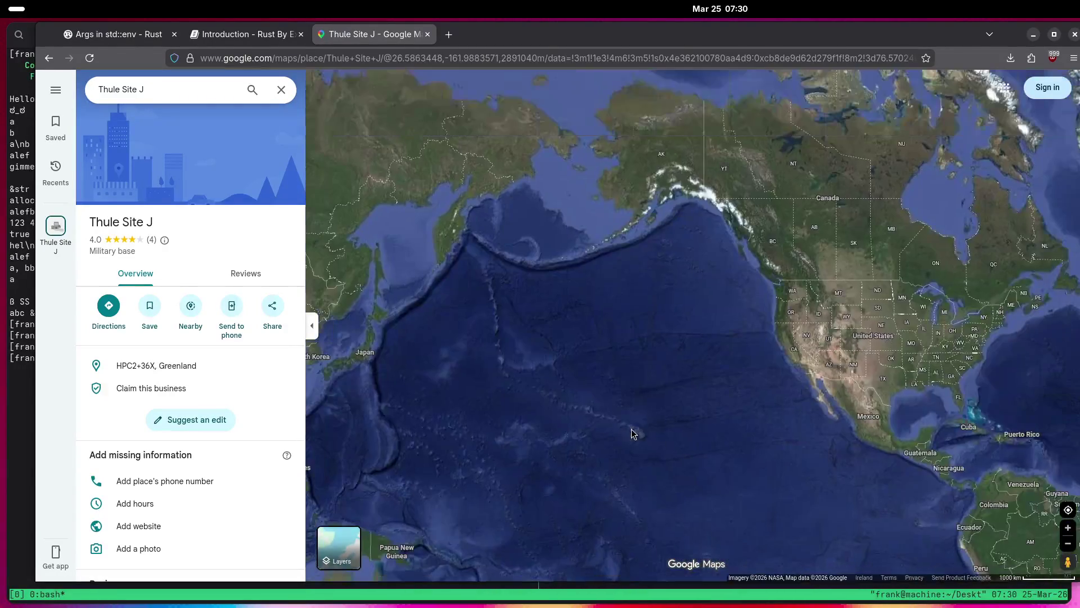
Pan the globe from the Pacific to the German North Sea coast near the Ems estuary.
mouse_move(632, 433)
mouse_down()
mouse_move(242, 417)
mouse_move(254, 416)
mouse_up()
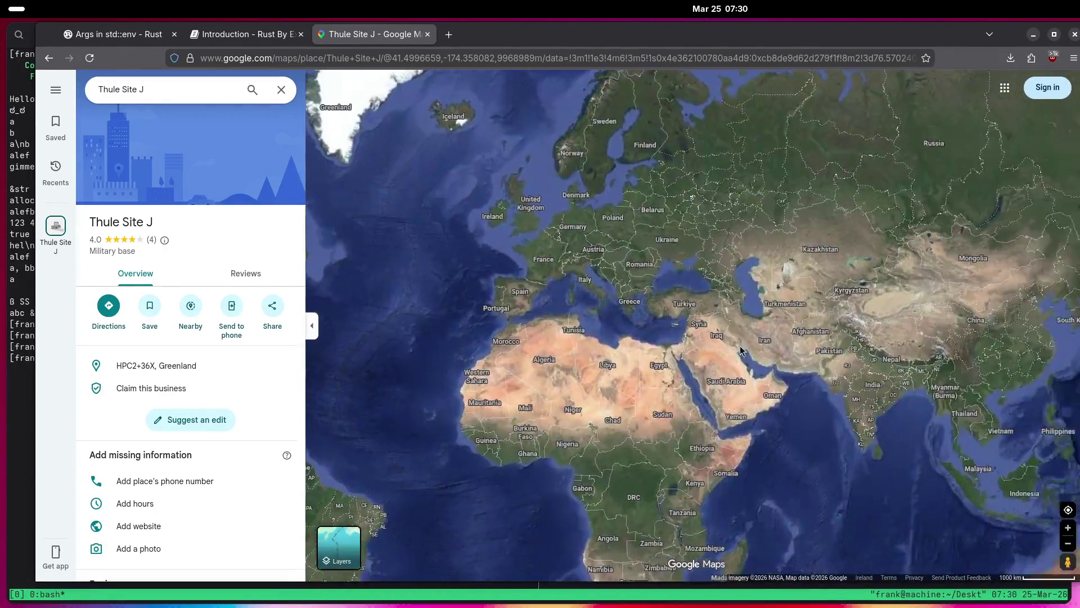
drag(613, 248, 670, 394)
scroll(699, 350, up, 2)
scroll(699, 350, up, 10)
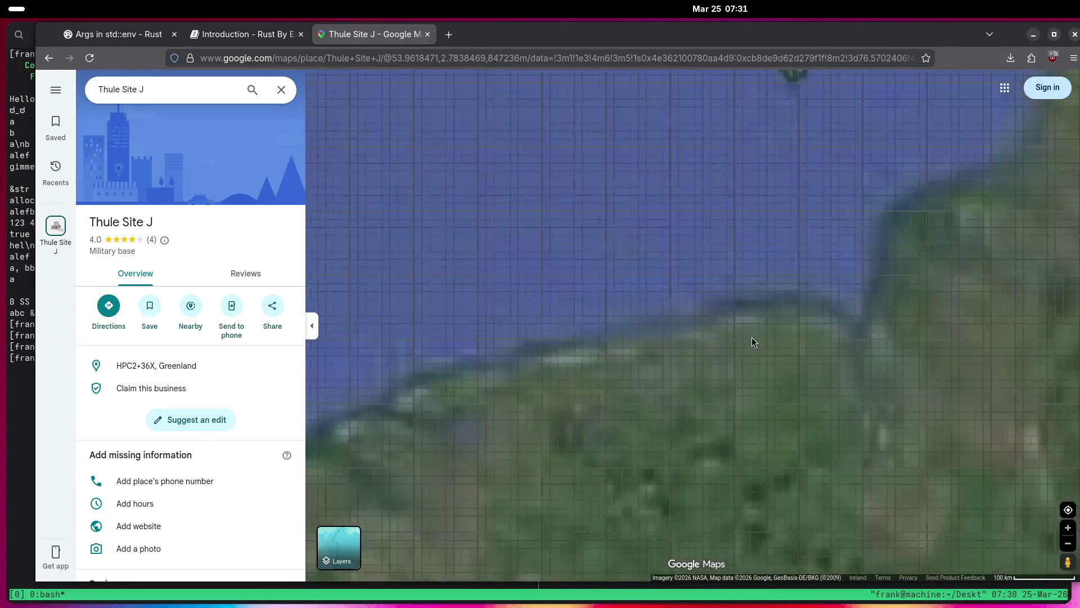
drag(815, 451, 753, 264)
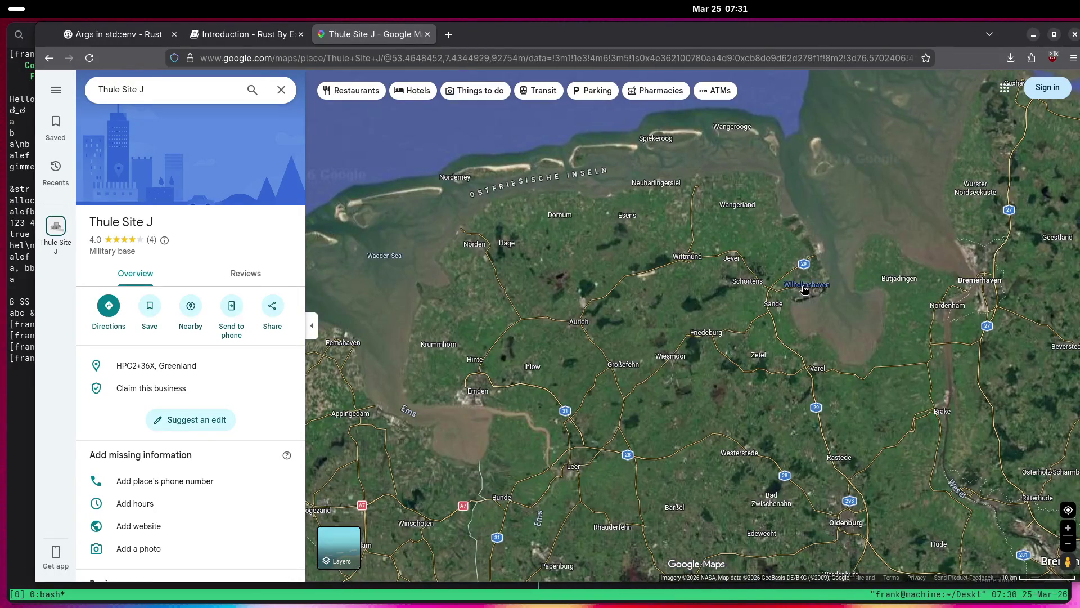
drag(799, 301, 926, 287)
Zoom into Wilhelmshaven's naval harbour, look around the town, then zoom back out.
scroll(926, 287, up, 5)
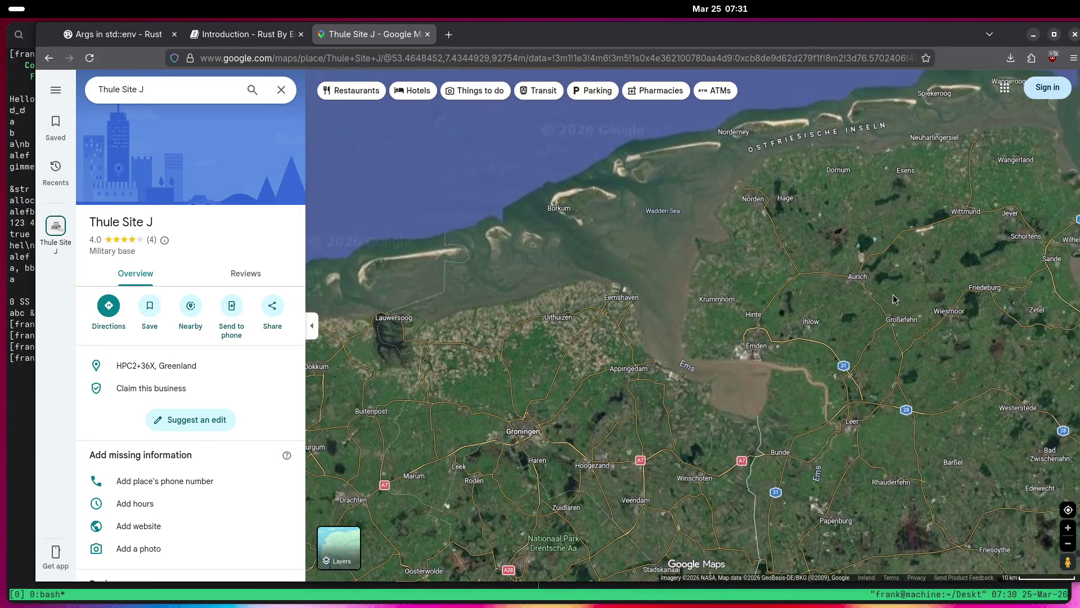
scroll(764, 323, up, 5)
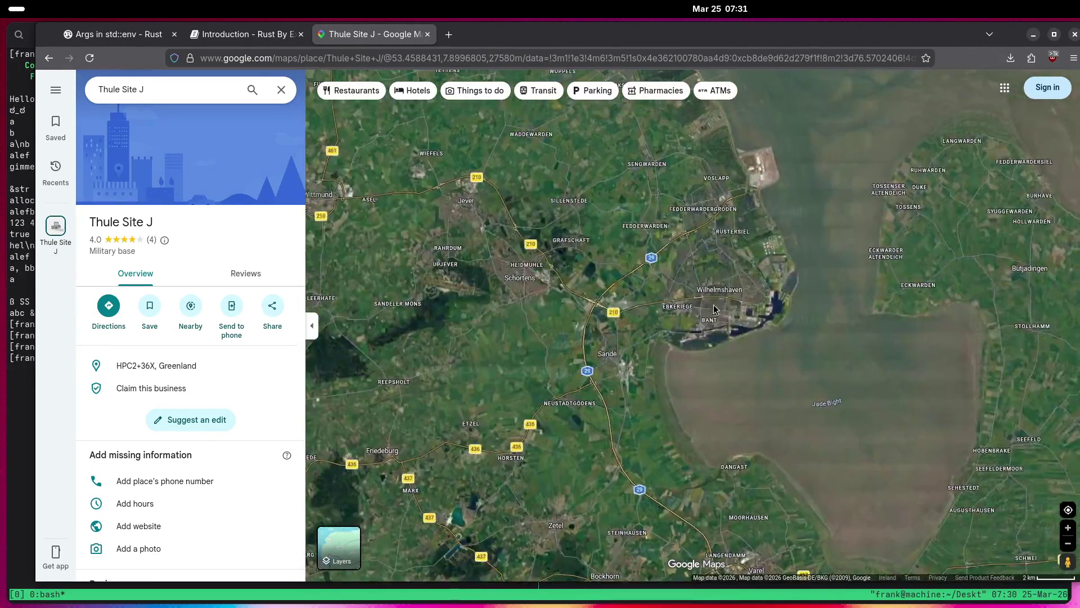
scroll(711, 317, up, 3)
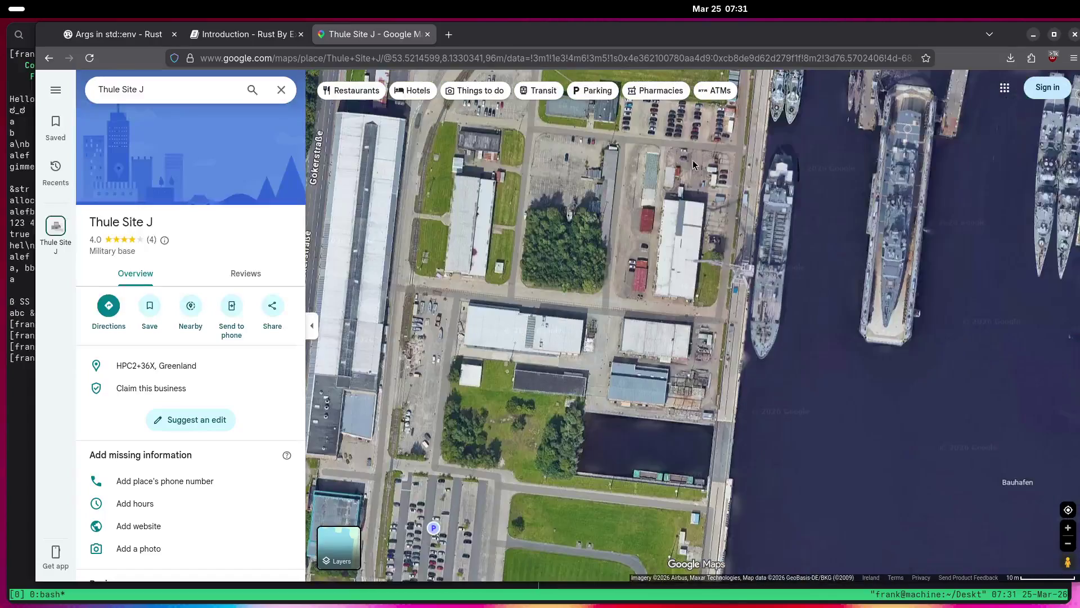
scroll(694, 165, down, 2)
drag(694, 164, 755, 494)
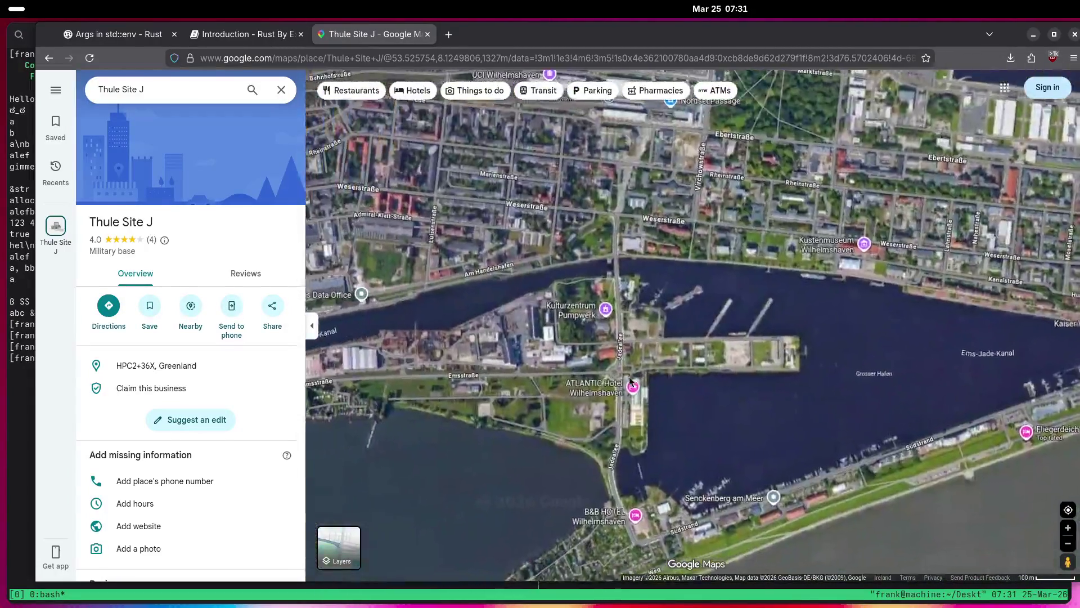
mouse_move(630, 380)
mouse_down()
mouse_move(694, 330)
mouse_move(917, 238)
mouse_up()
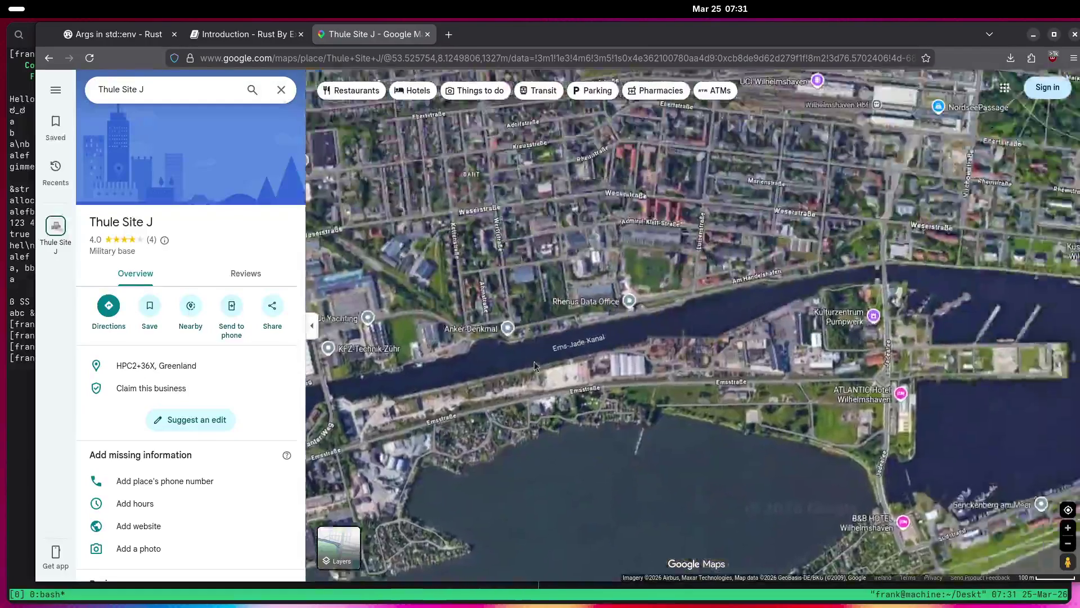
drag(881, 128, 607, 388)
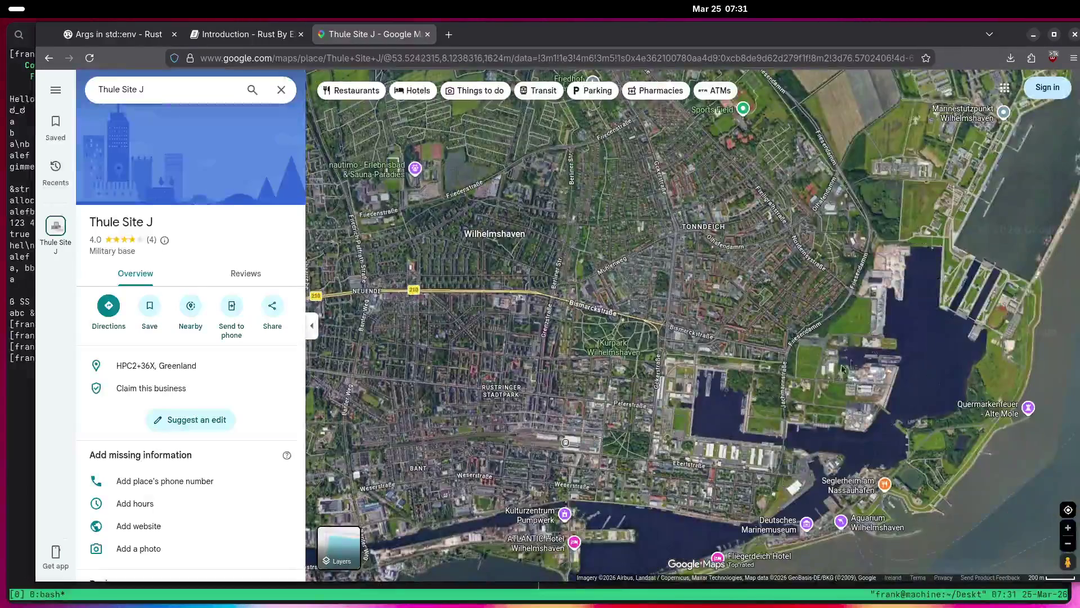
scroll(868, 358, down, 3)
scroll(846, 363, down, 5)
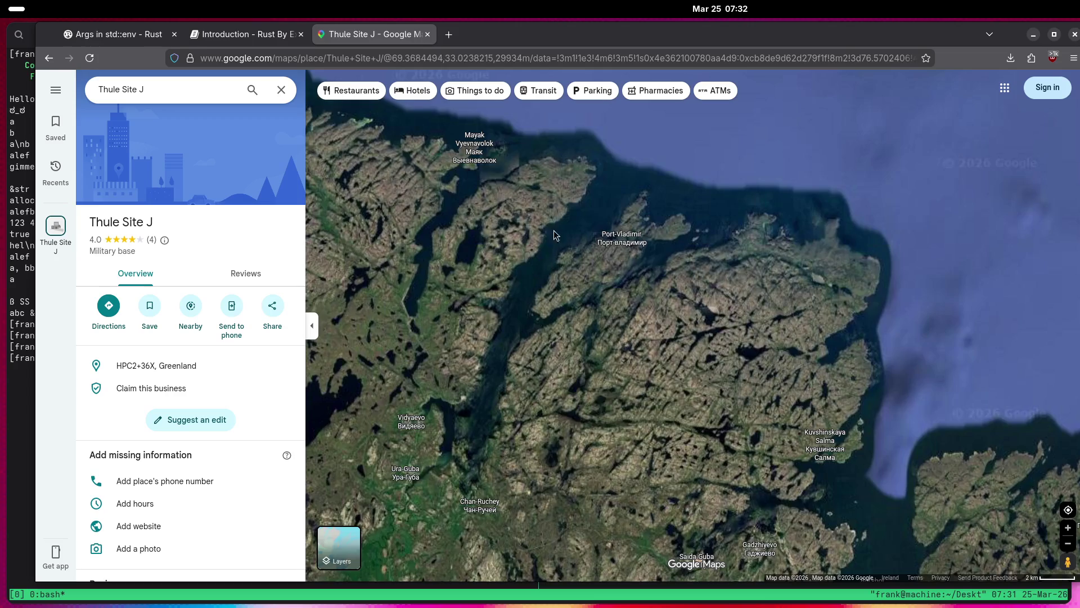
Pan down the Kola fjord with the arrow keys and zoom over Murmansk.
key(Down)
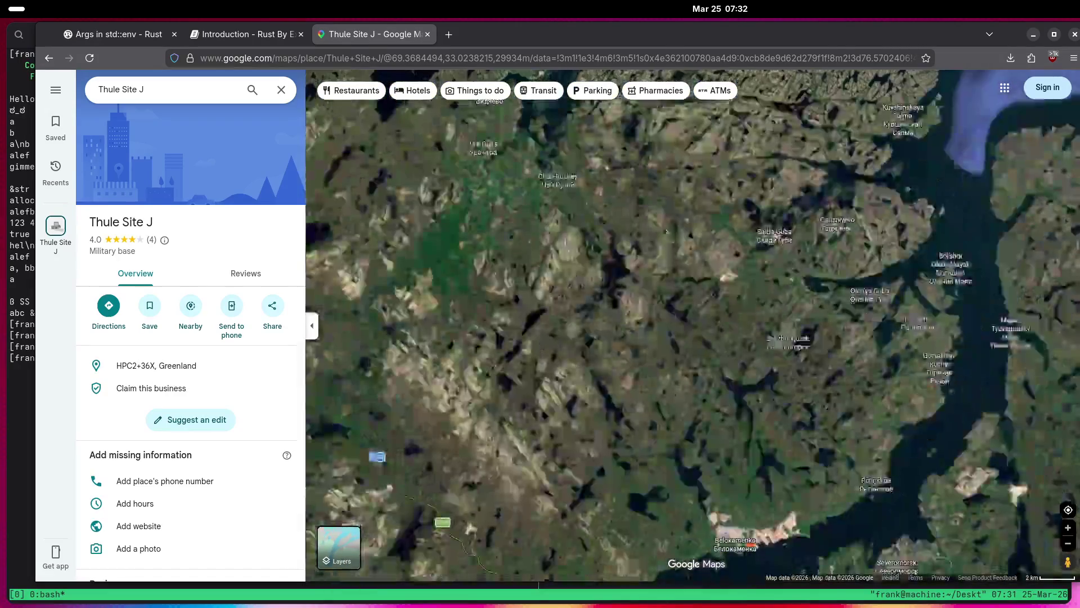
key(Down)
key(Right)
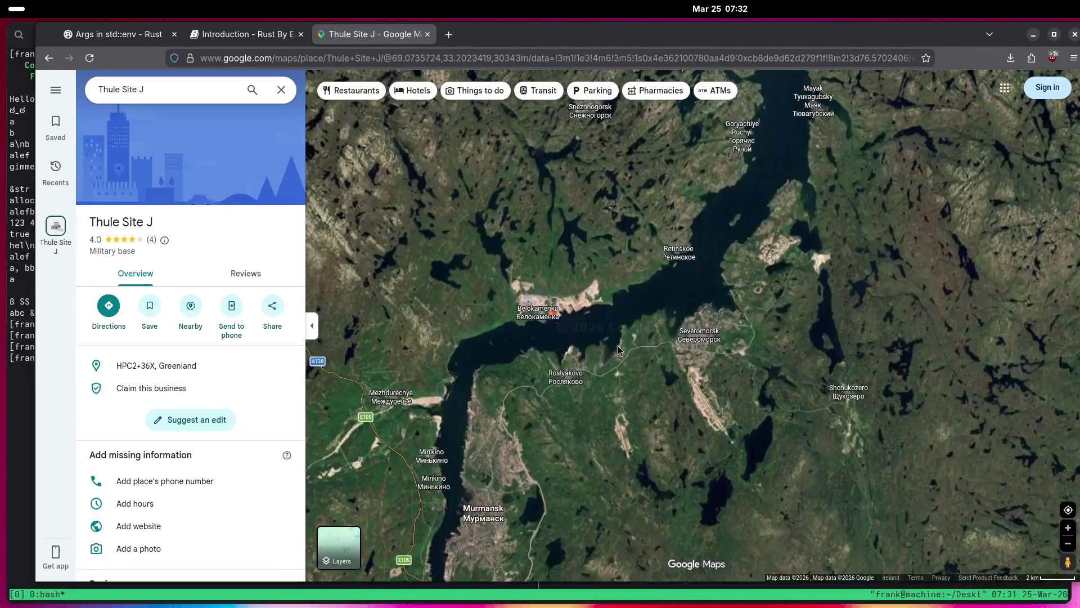
scroll(679, 284, up, 5)
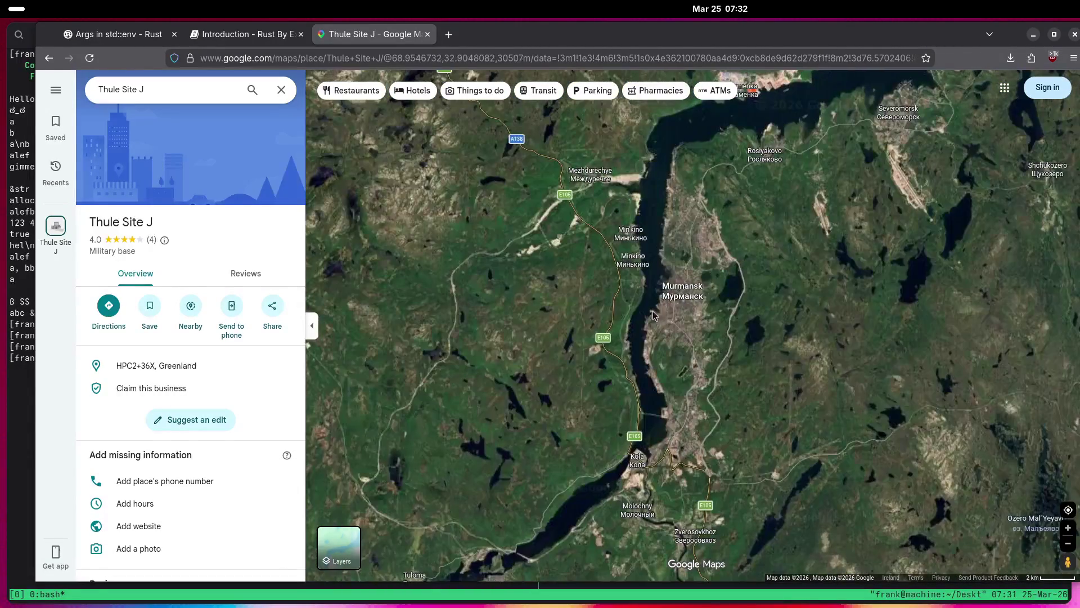
scroll(679, 284, up, 3)
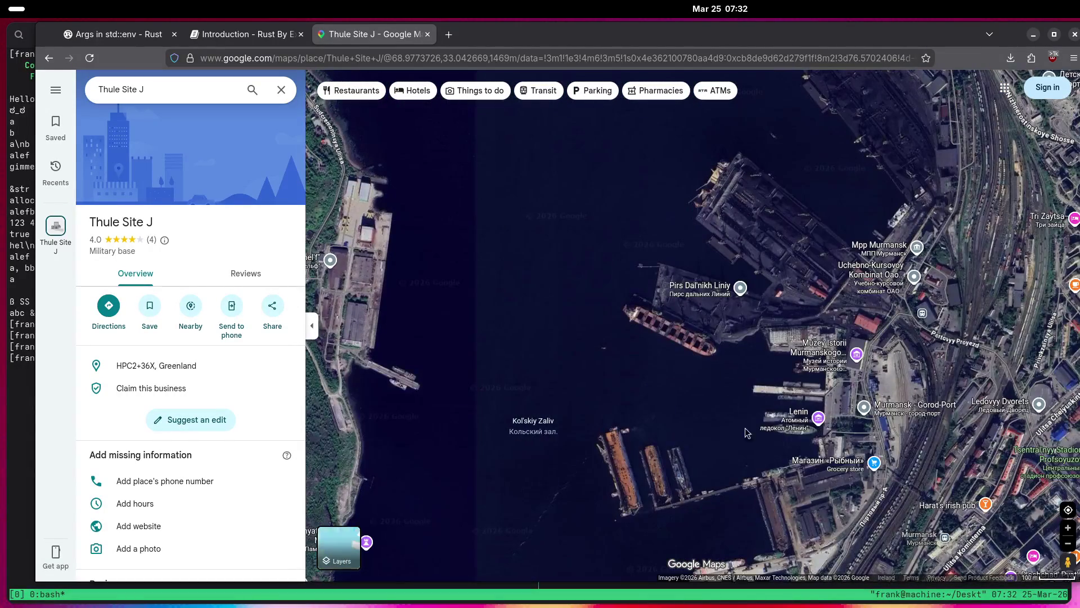
scroll(748, 405, up, 3)
scroll(748, 405, down, 2)
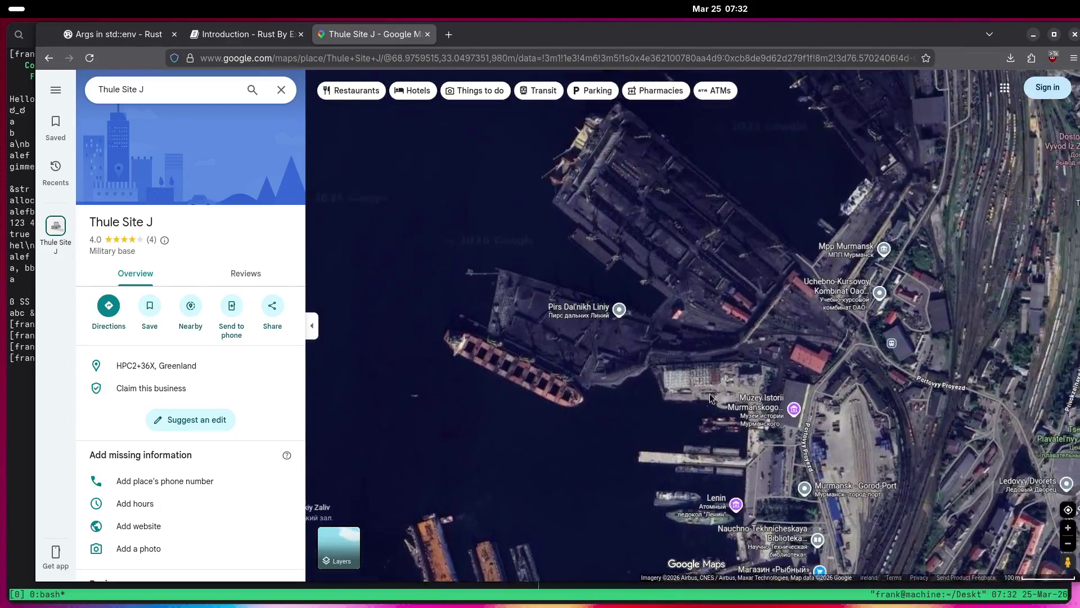
scroll(777, 405, down, 4)
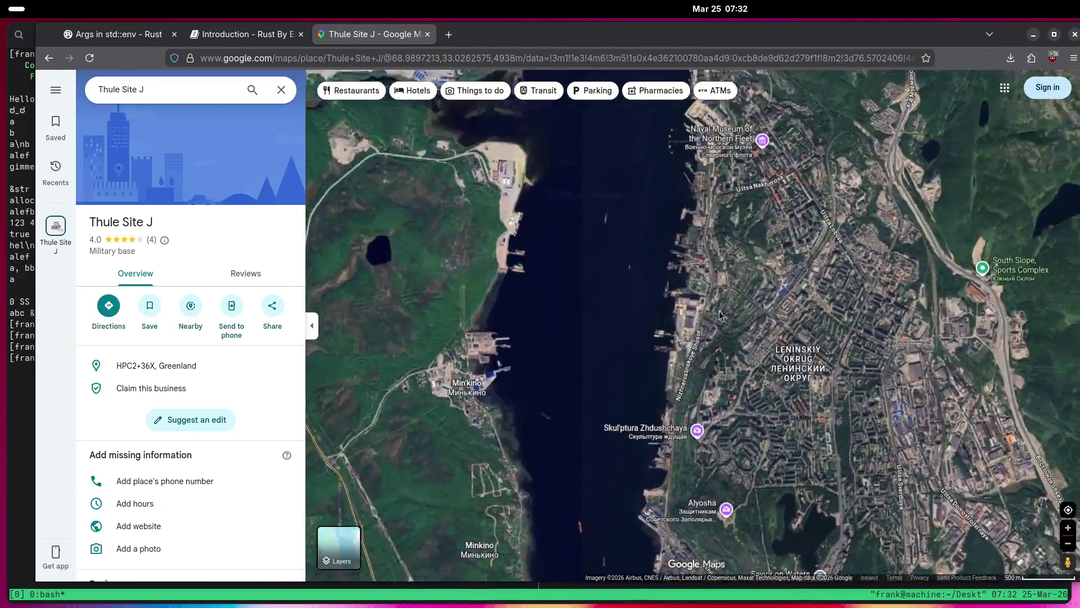
Move along the fjord to Severomorsk harbour's piers and the Podvodnaya Lodka K-21 landmark.
drag(720, 315, 552, 301)
mouse_move(675, 113)
mouse_down()
mouse_move(710, 340)
mouse_move(918, 269)
mouse_move(832, 312)
mouse_move(802, 341)
mouse_move(685, 362)
mouse_move(612, 280)
mouse_move(624, 209)
mouse_up()
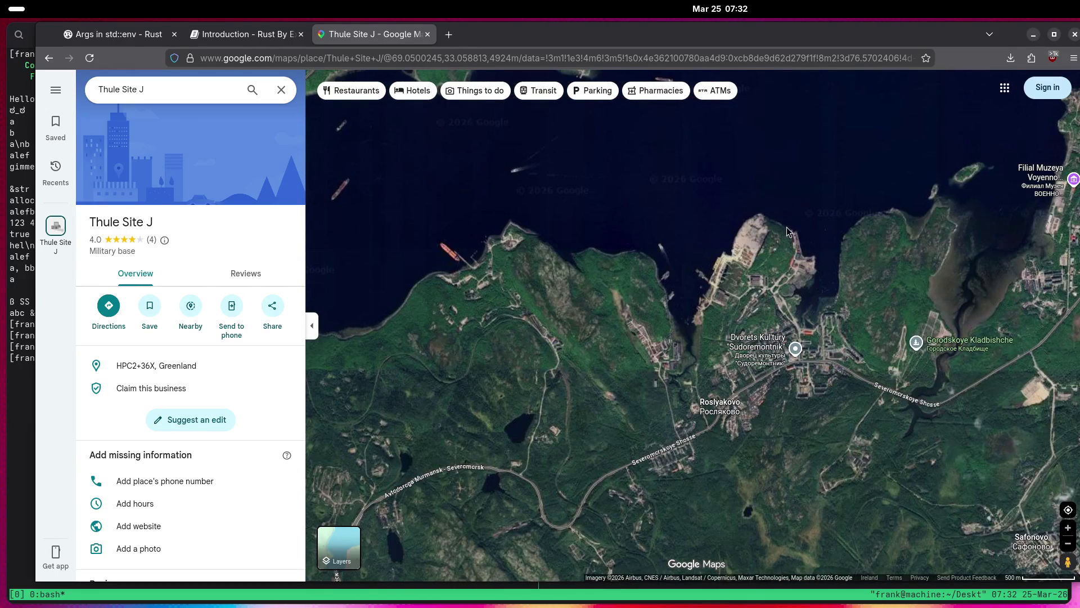
drag(709, 286, 556, 323)
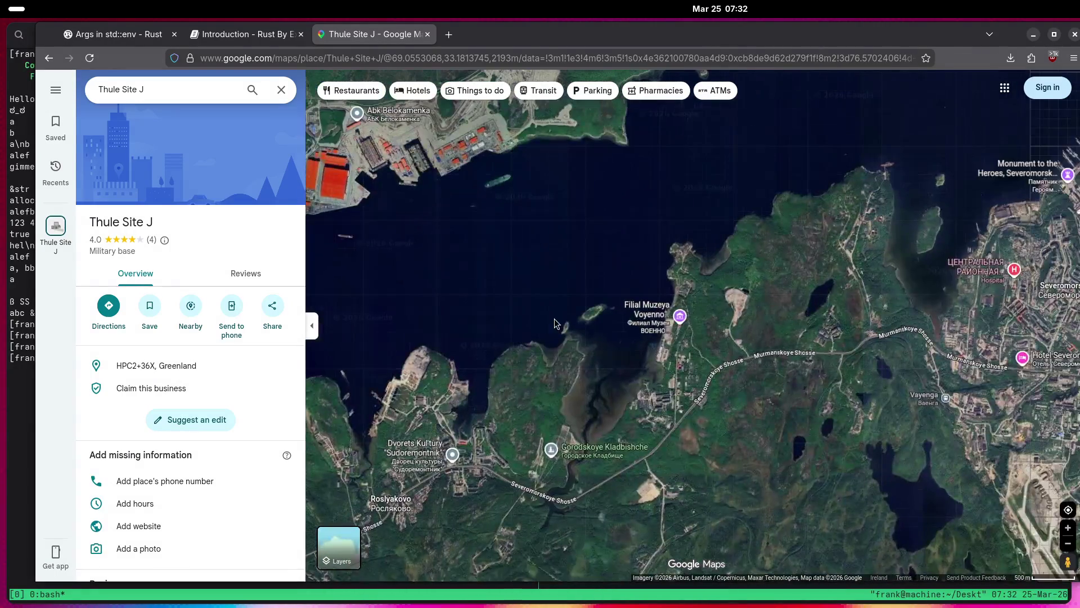
mouse_move(996, 270)
mouse_down()
mouse_move(990, 236)
mouse_move(689, 370)
mouse_move(666, 406)
mouse_up()
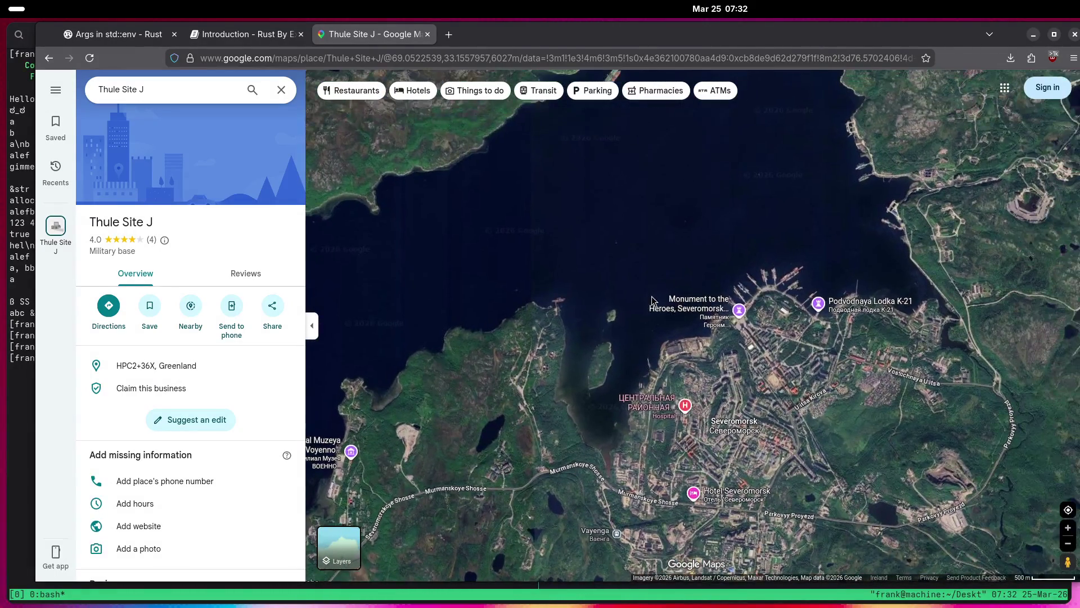
mouse_move(741, 267)
mouse_down()
mouse_move(703, 427)
mouse_move(709, 478)
mouse_move(753, 507)
mouse_move(778, 496)
mouse_move(906, 248)
mouse_move(1063, 385)
mouse_up()
scroll(910, 243, up, 5)
drag(445, 197, 931, 272)
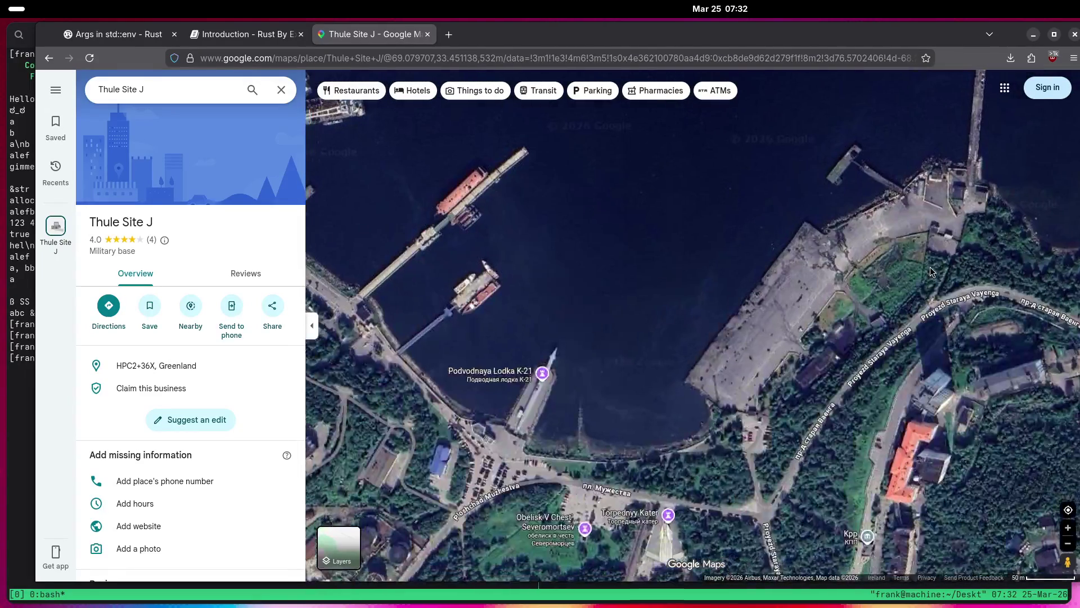
mouse_move(591, 286)
mouse_down()
mouse_move(683, 287)
mouse_move(872, 354)
mouse_move(838, 403)
mouse_up()
Open the Podvodnaya Lodka K-21 details, zoom in on the moored warships, then out to Africa and Asia.
click(791, 443)
mouse_move(392, 235)
mouse_down()
mouse_move(639, 261)
mouse_move(569, 275)
mouse_move(610, 201)
mouse_up()
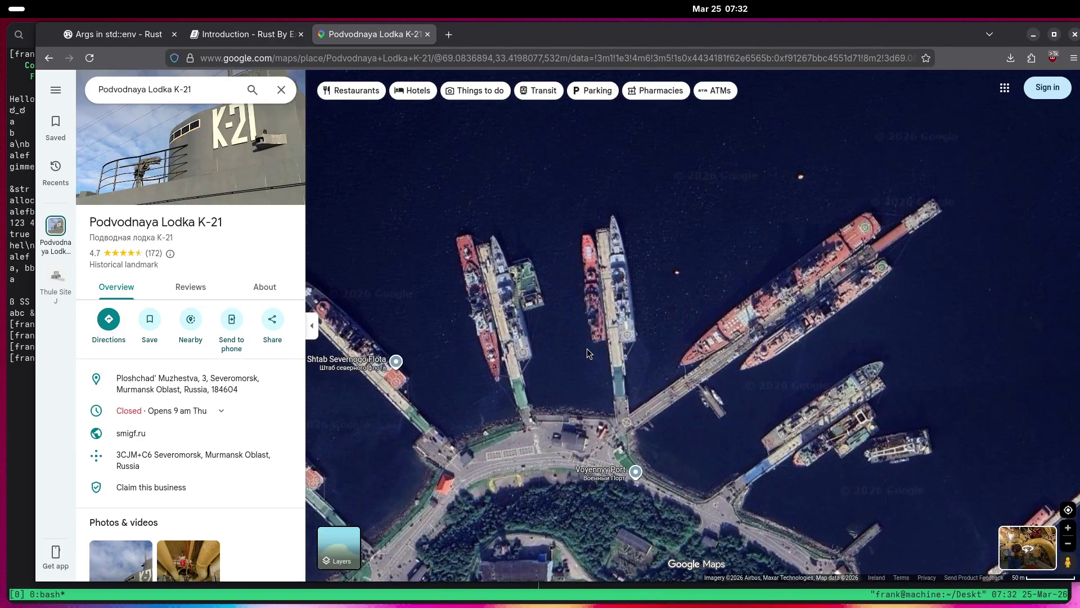
scroll(609, 201, up, 2)
scroll(609, 200, up, 3)
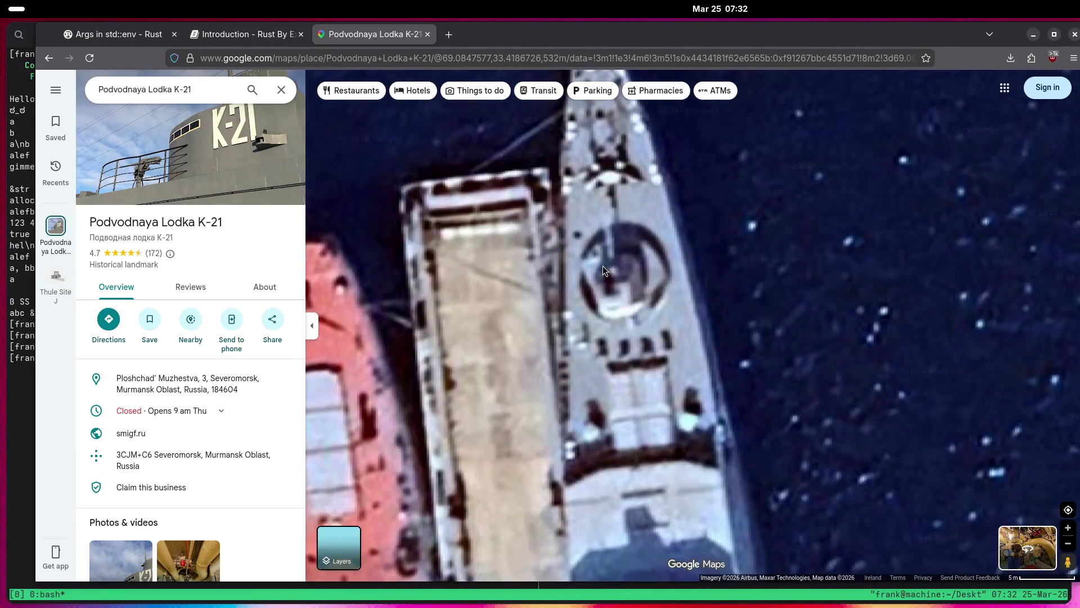
scroll(613, 270, down, 3)
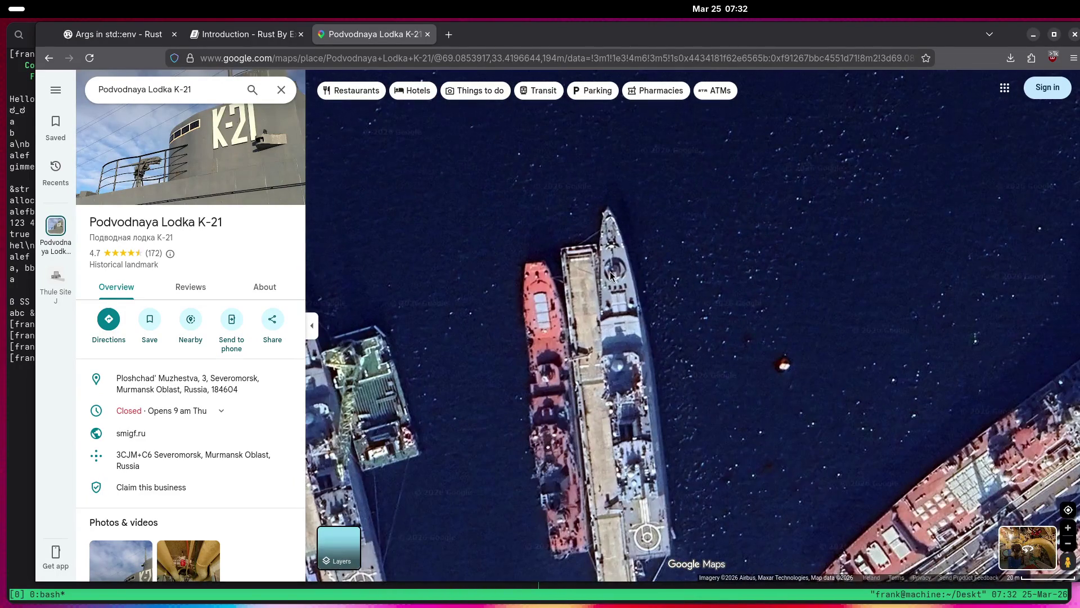
scroll(608, 275, down, 10)
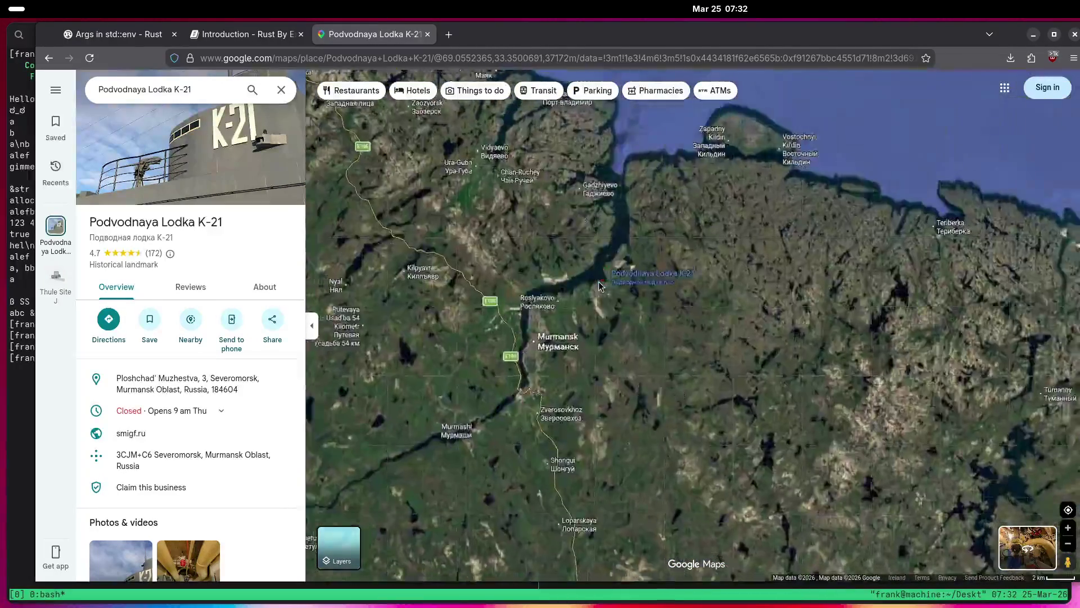
scroll(599, 285, down, 5)
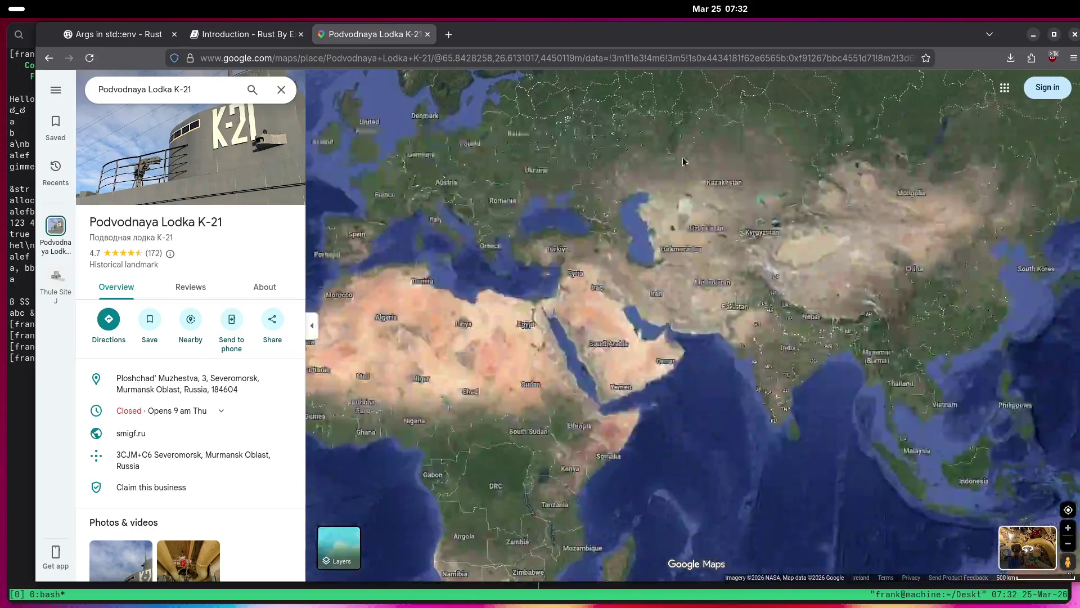
Pan northwest from the Gulf to bring Kharg and Bushehr into view.
scroll(673, 307, up, 5)
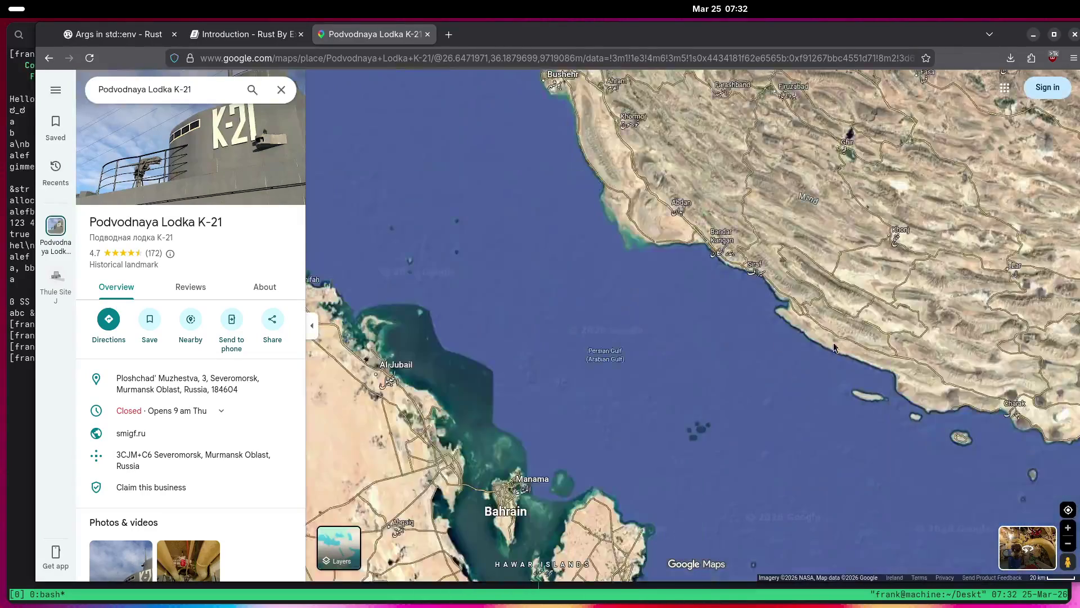
scroll(714, 318, down, 2)
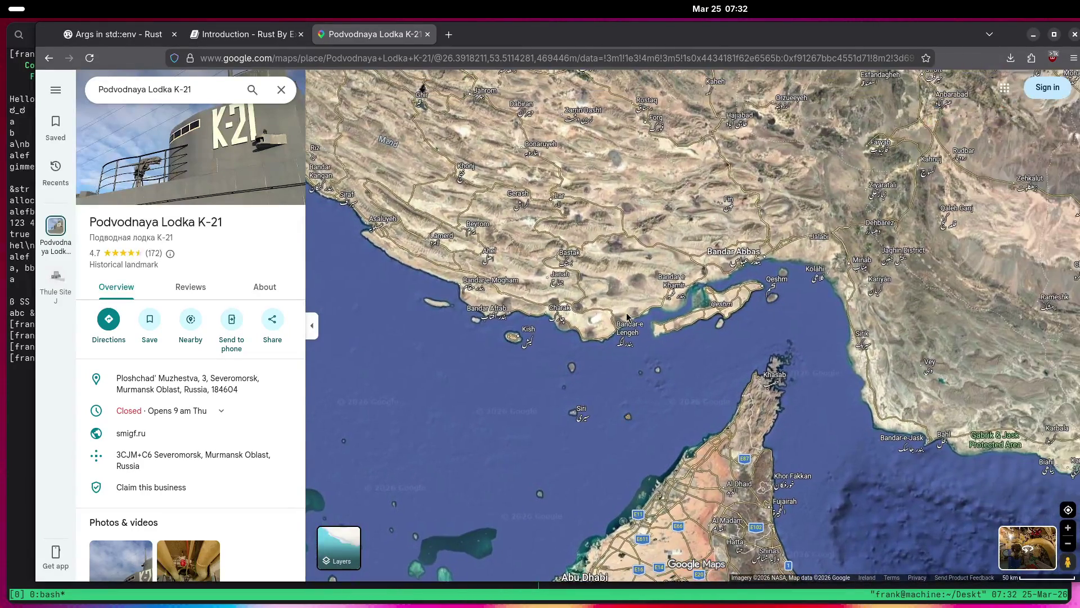
key(Left)
key(Up)
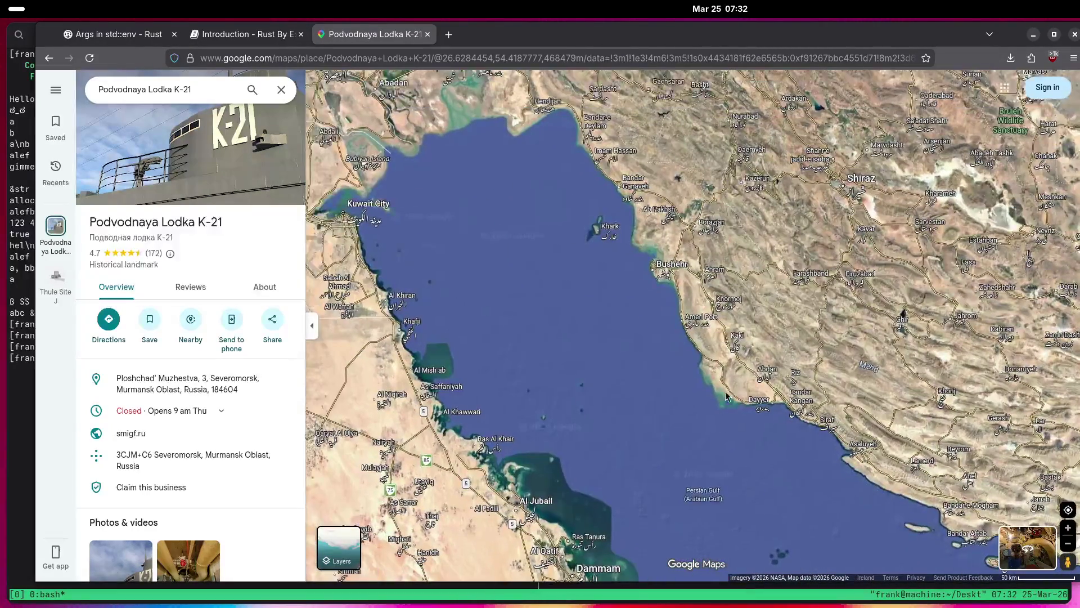
scroll(647, 279, up, 2)
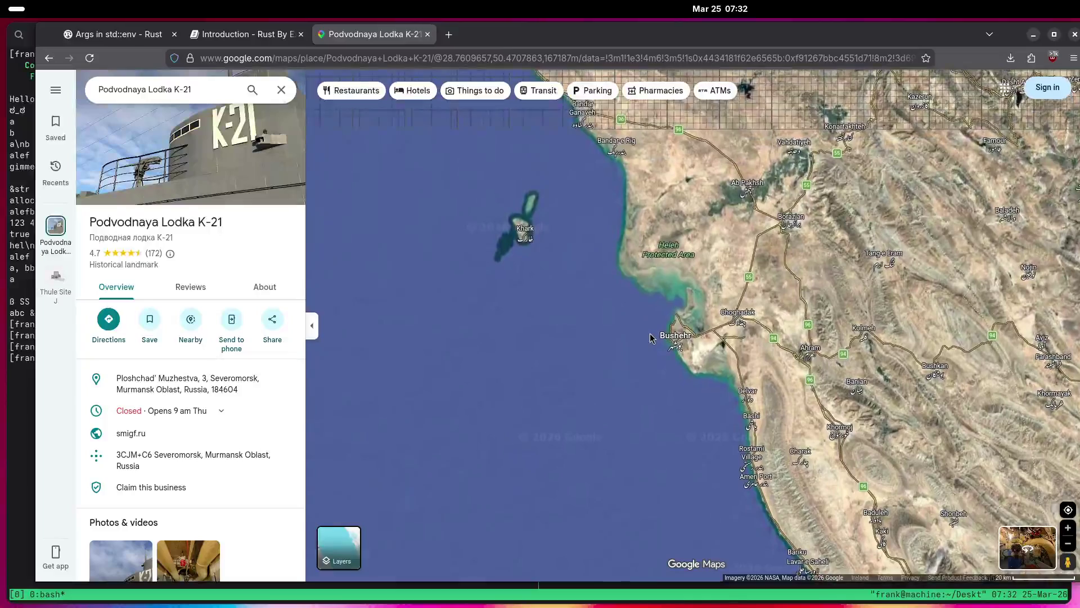
key(Up)
key(Left)
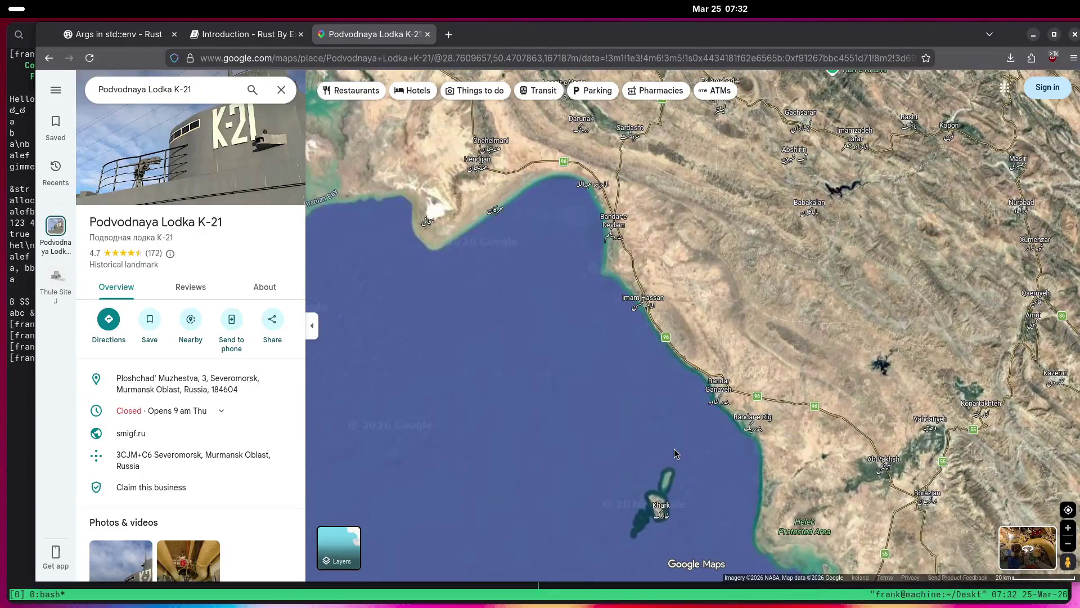
key(Down)
Zoom in on Bushehr and open the Bushehr Nuclear Power Plant place card.
scroll(661, 320, up, 4)
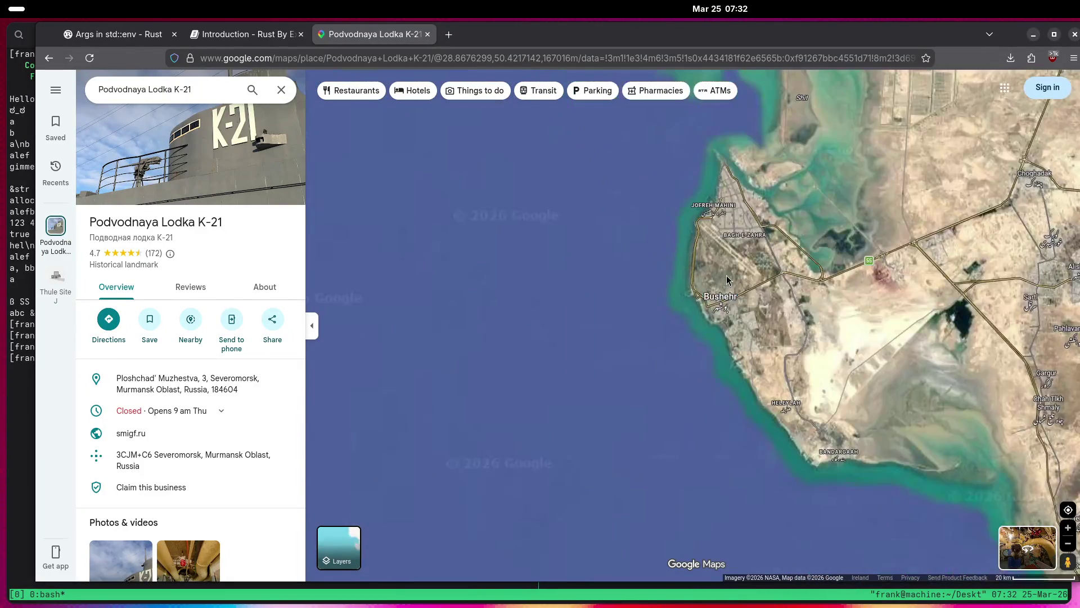
scroll(725, 287, up, 2)
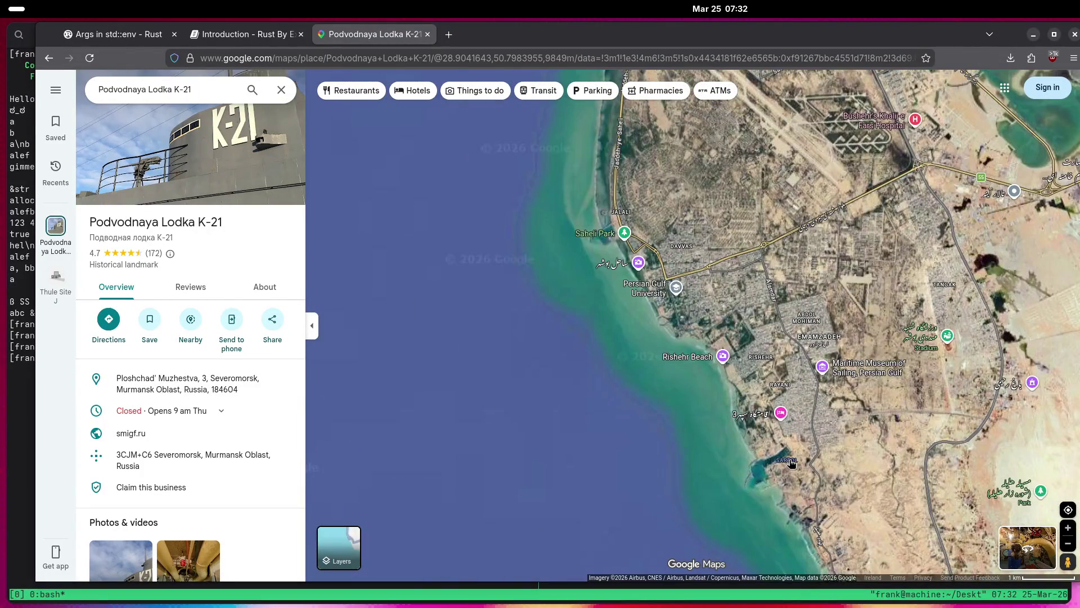
key(Down)
key(Right)
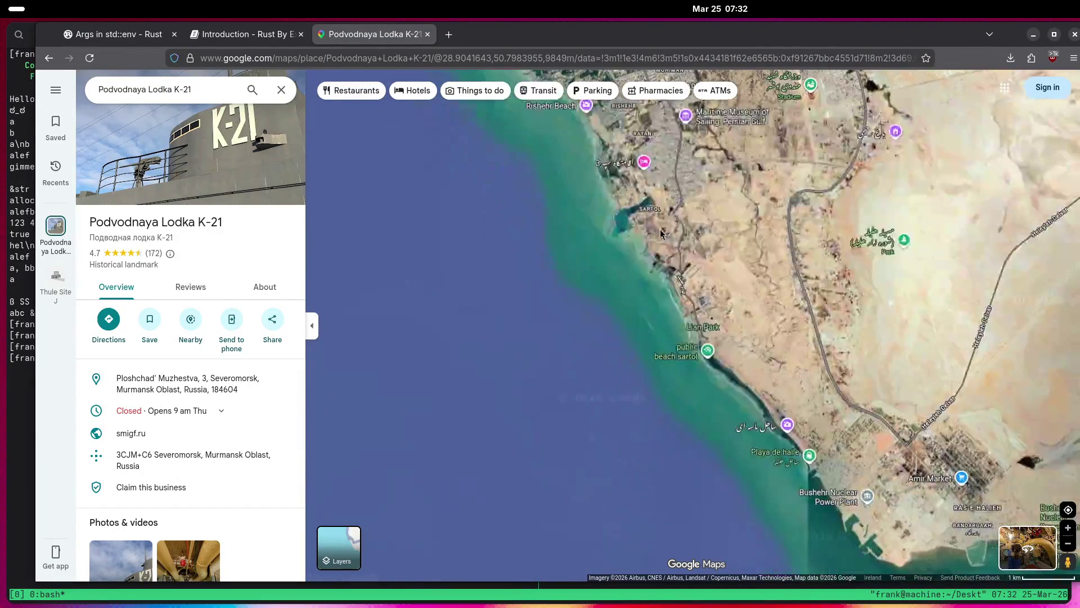
scroll(778, 332, up, 3)
click(784, 368)
Zoom out and pan past Cyprus and Lebanon to southern Europe and the Mediterranean.
drag(836, 394, 788, 344)
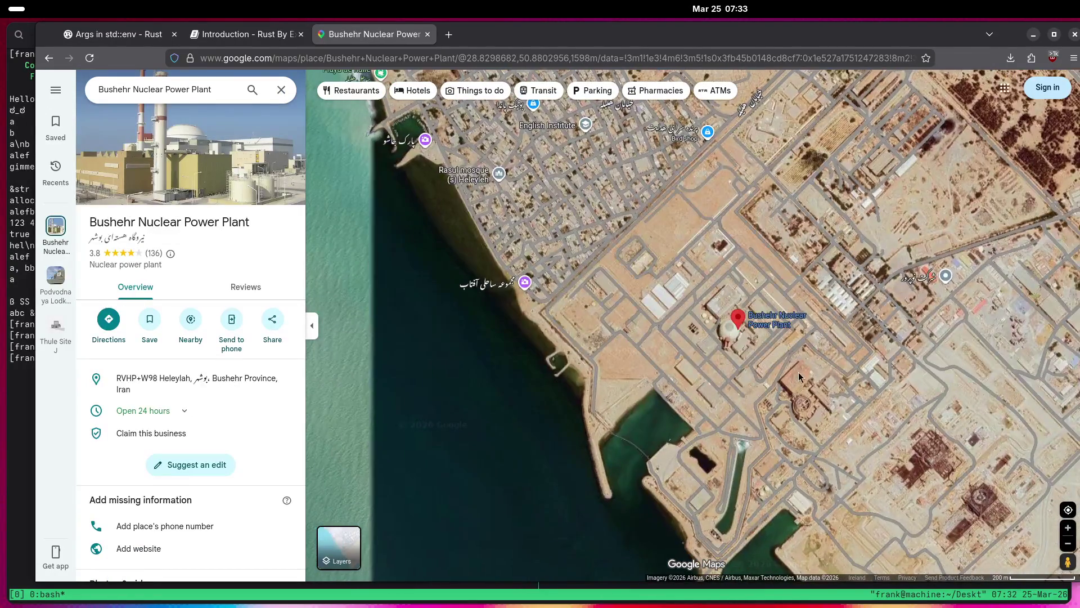
scroll(797, 377, up, 2)
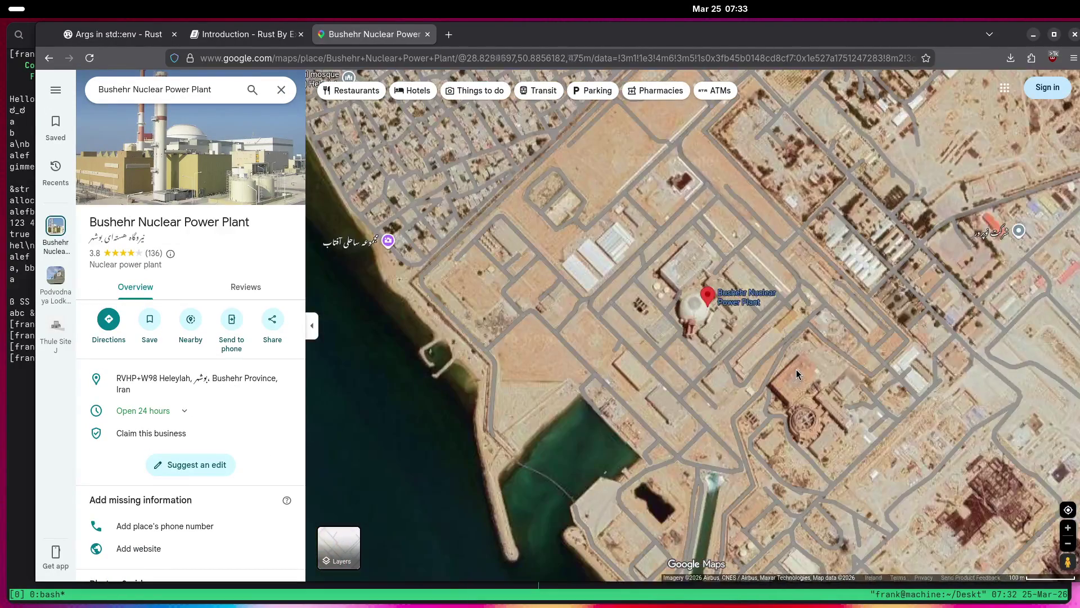
scroll(797, 374, down, 7)
scroll(782, 378, down, 5)
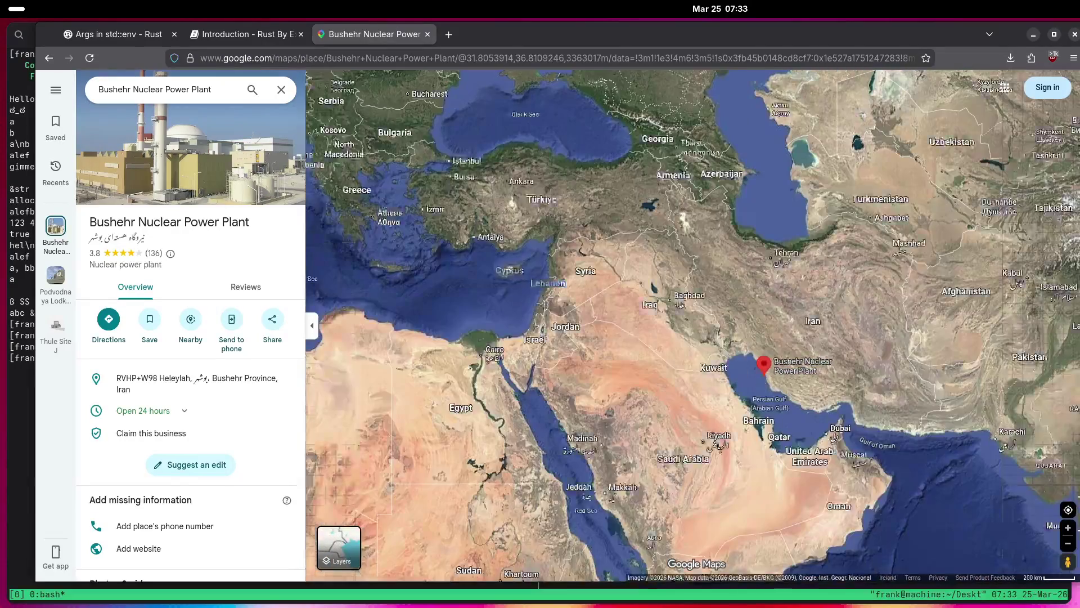
drag(550, 291, 582, 340)
scroll(551, 314, up, 2)
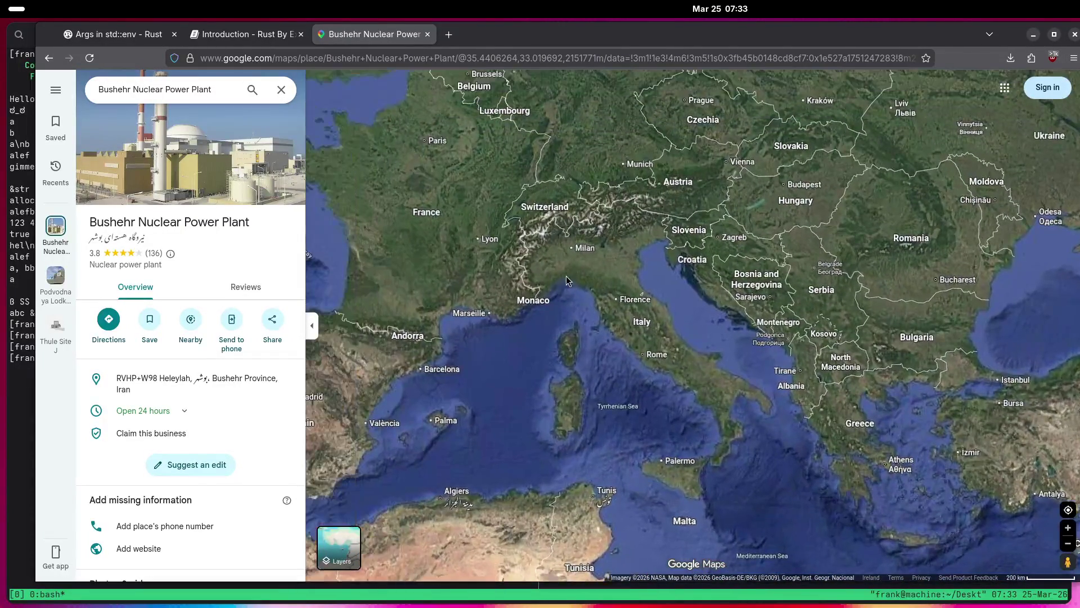
Zoom into Calais, move along the coast to Gravelines and open Gravelines Nuclear Power Station.
scroll(596, 281, up, 8)
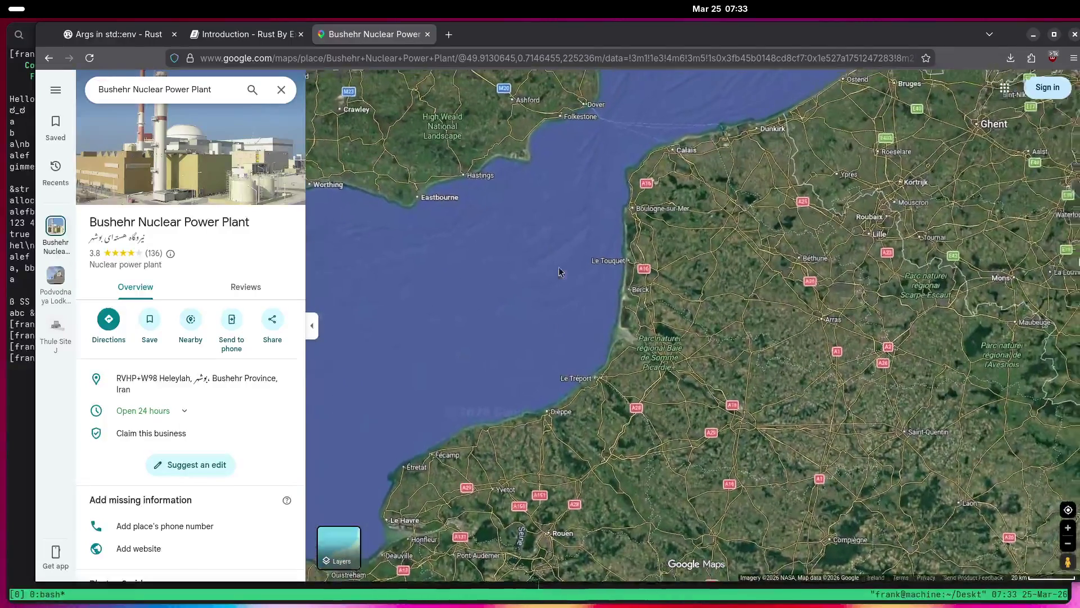
scroll(585, 306, up, 5)
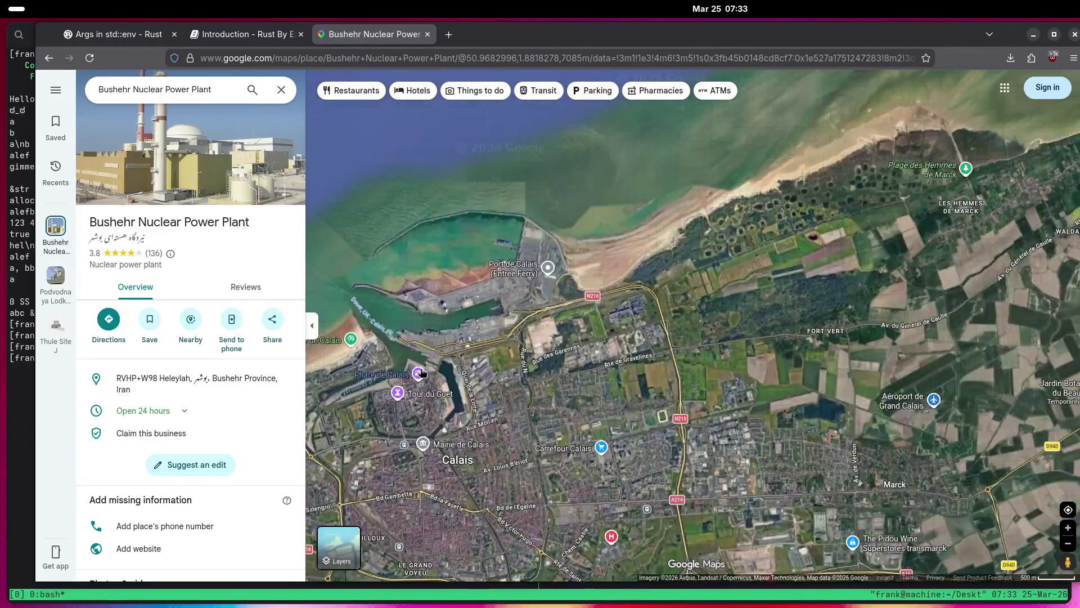
drag(422, 373, 745, 303)
scroll(746, 303, down, 5)
drag(844, 293, 717, 307)
scroll(717, 306, up, 5)
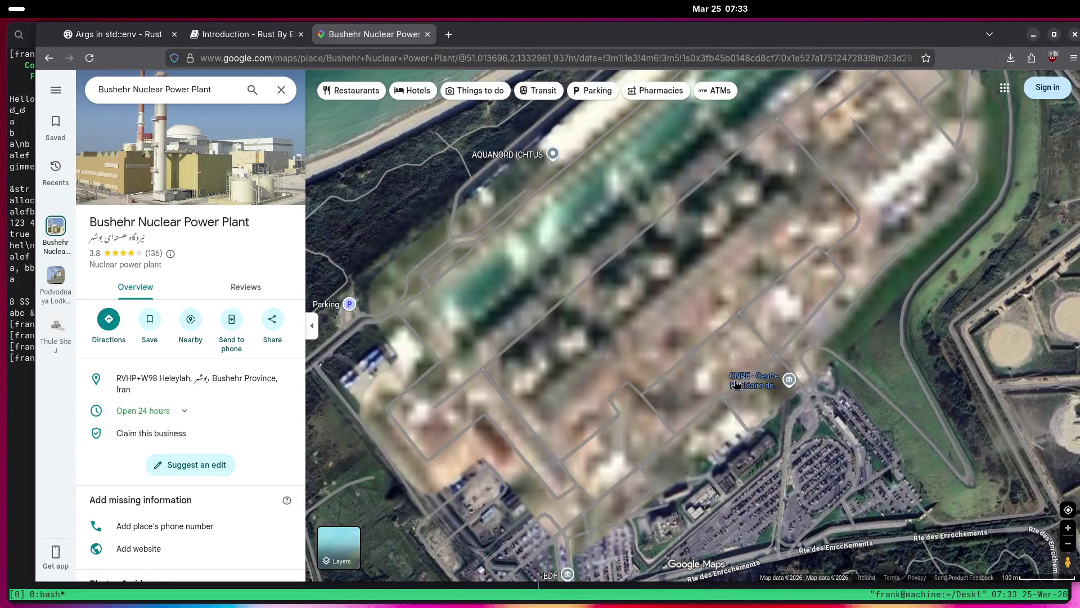
click(691, 398)
Open the OVHcloud Gravelines place card and select its name.
scroll(690, 394, down, 2)
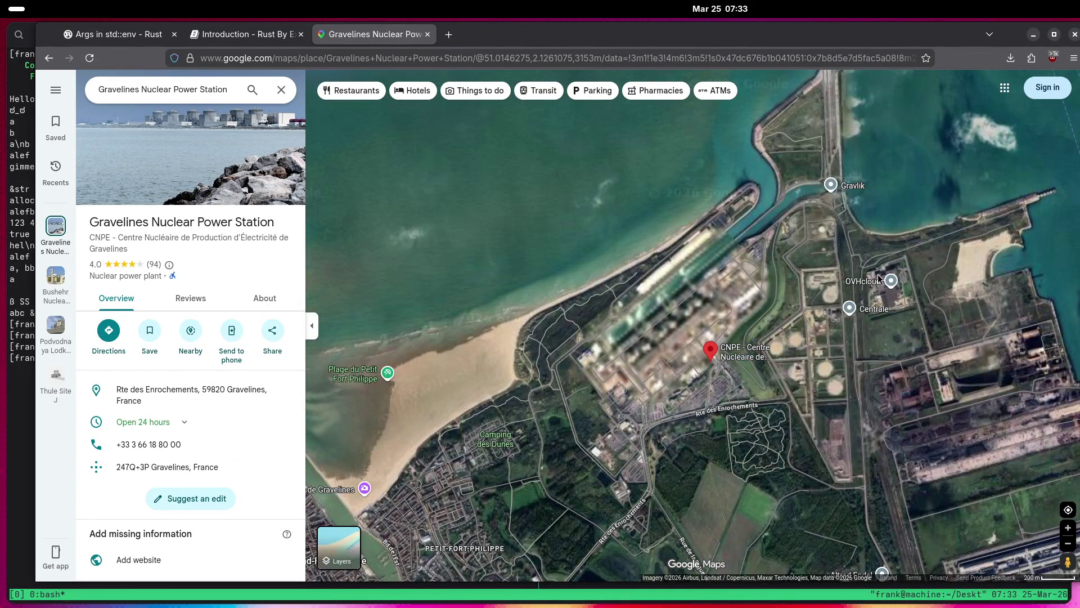
click(865, 286)
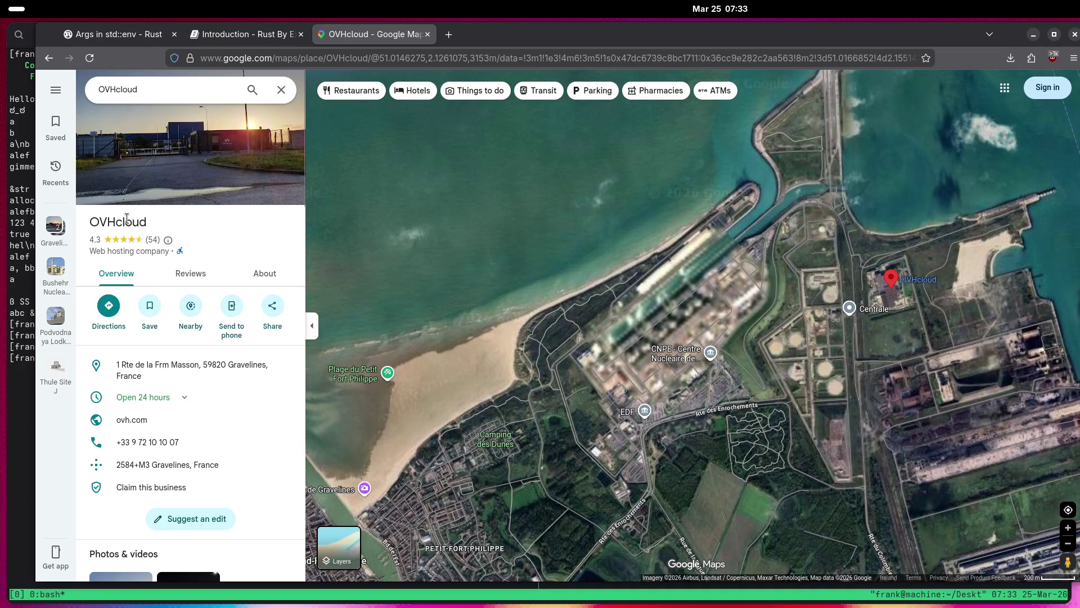
double_click(126, 220)
Zoom out and shift the view over western Germany around Frankfurt.
scroll(656, 327, down, 3)
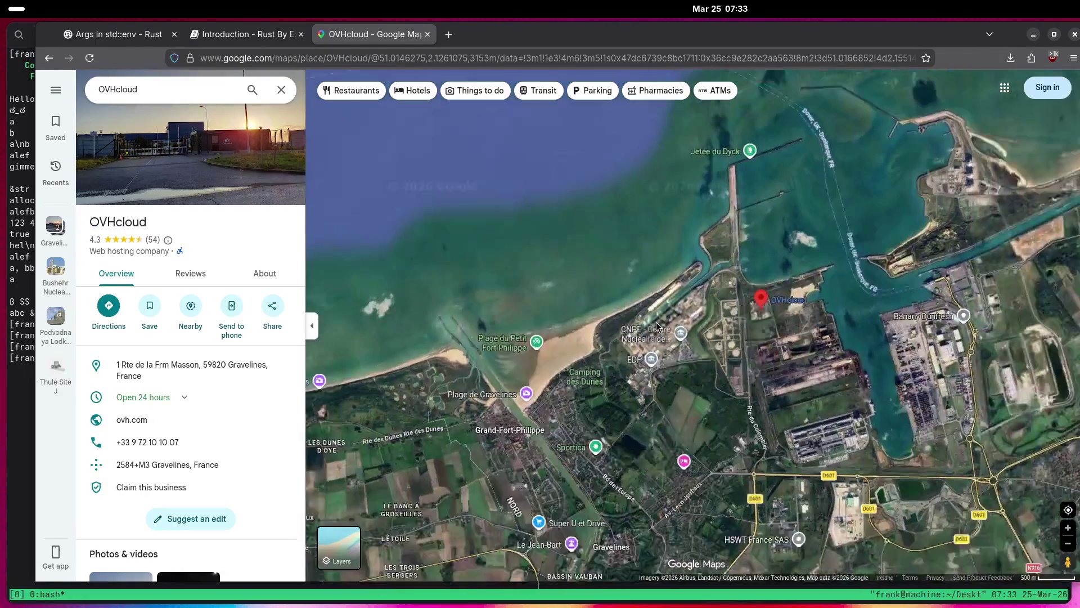
scroll(644, 334, down, 10)
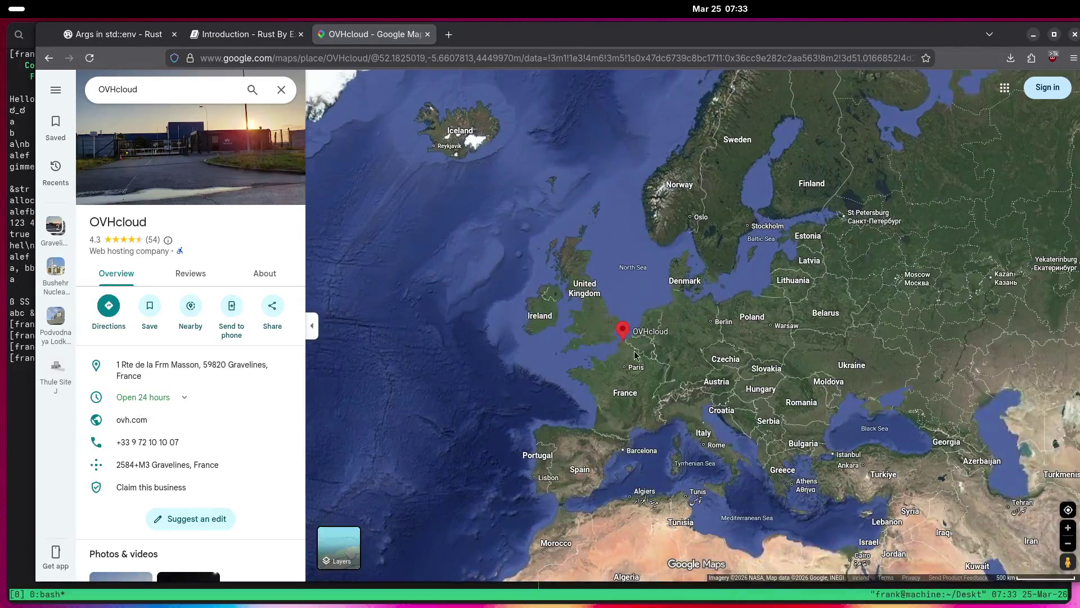
scroll(621, 354, up, 5)
drag(640, 481, 675, 408)
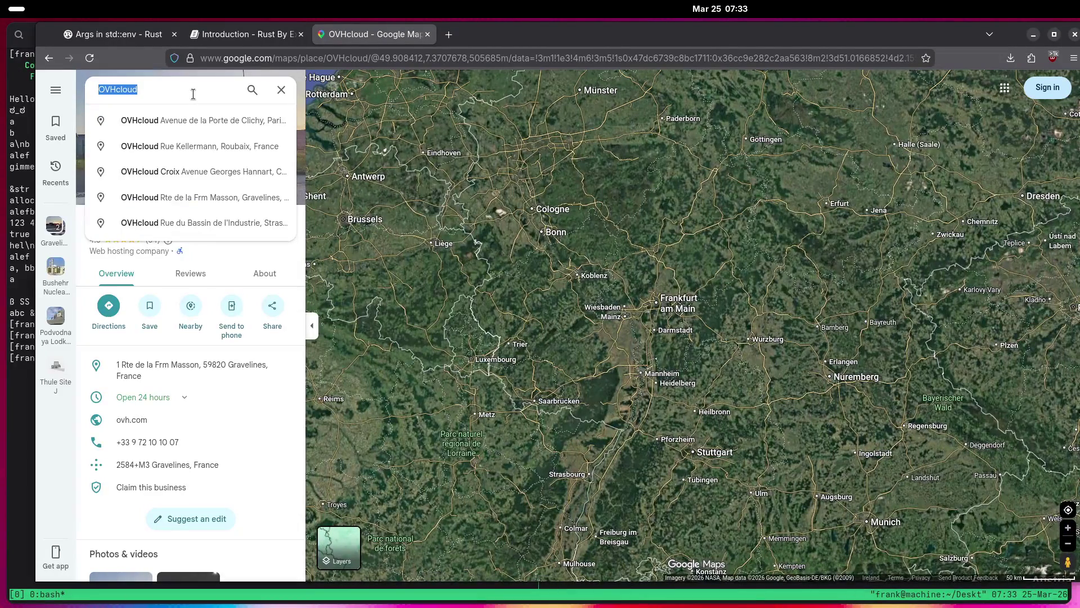
Search for Europapark, then close in on the Rheinhausen satellite-dish facility.
text(Europapark)
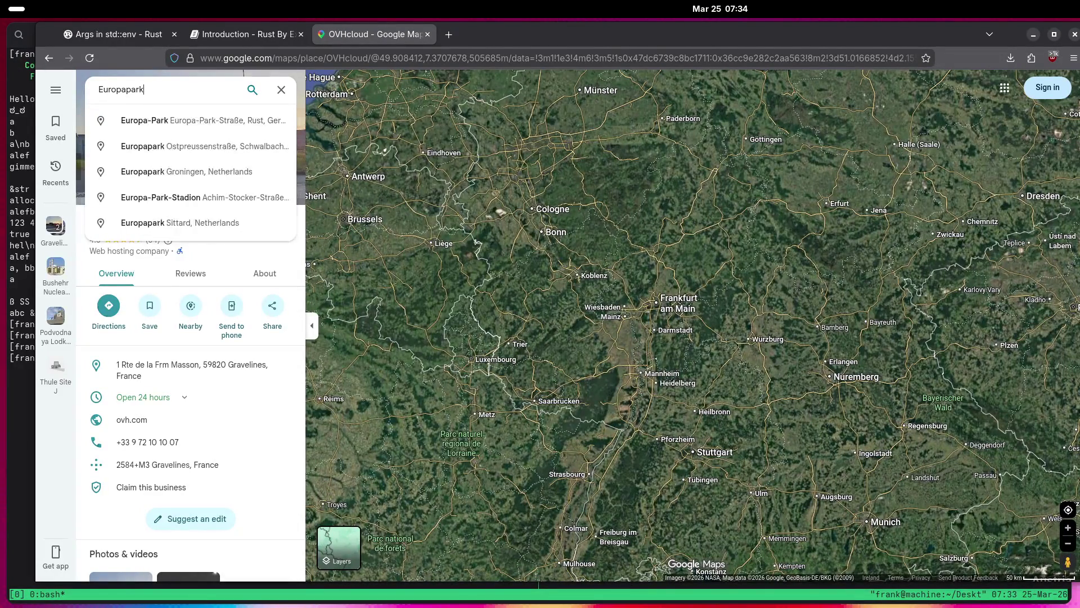
key(Return)
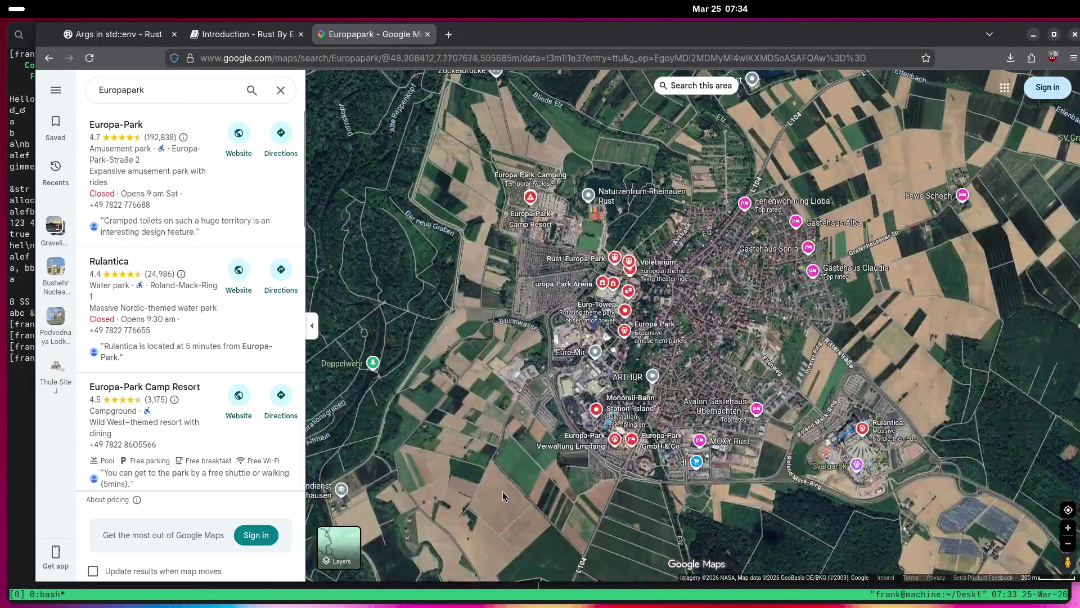
drag(441, 480, 646, 369)
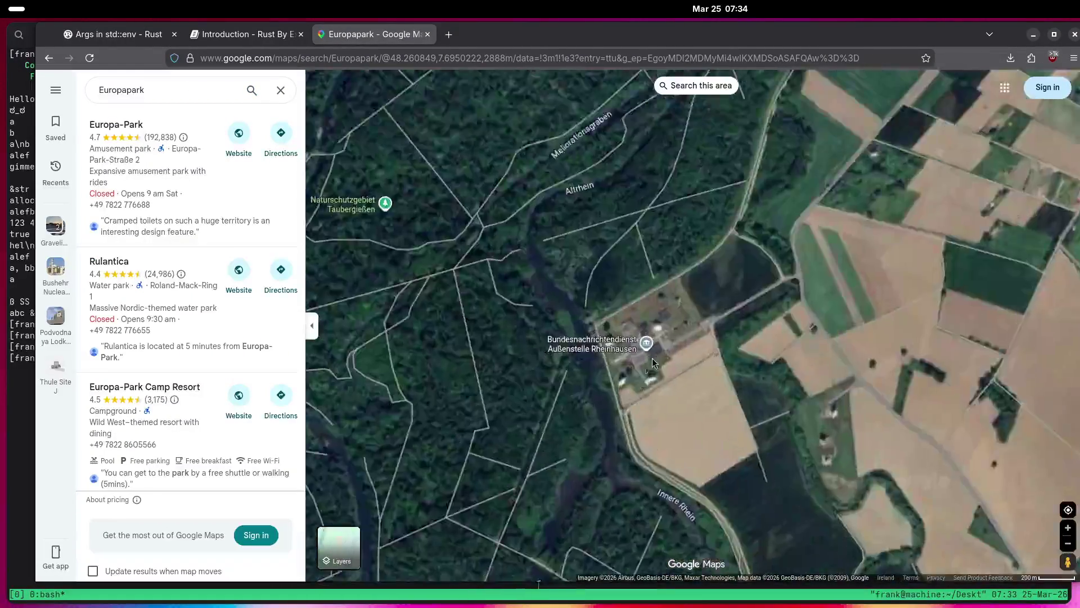
scroll(647, 369, up, 5)
drag(544, 291, 768, 297)
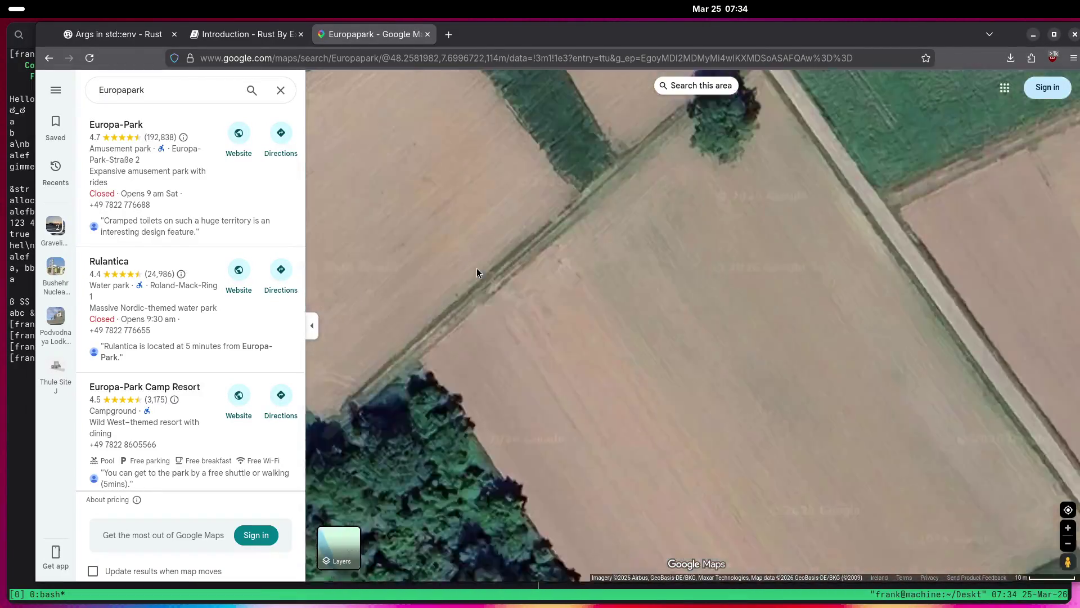
drag(475, 272, 682, 283)
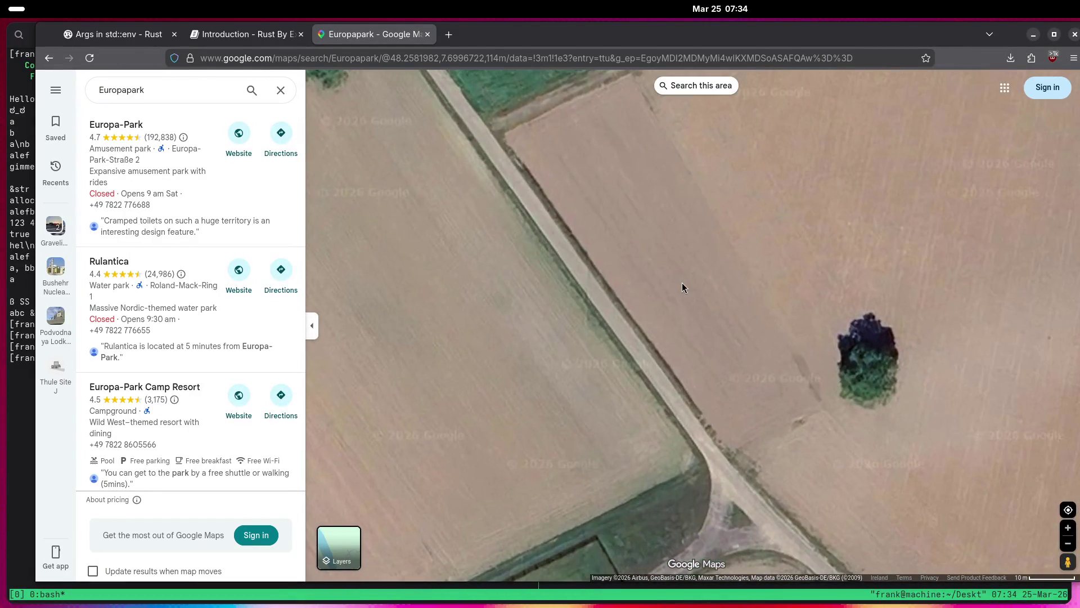
scroll(682, 283, down, 2)
mouse_move(537, 302)
mouse_down()
mouse_move(817, 291)
mouse_move(762, 365)
mouse_move(623, 271)
mouse_move(666, 309)
mouse_move(679, 347)
mouse_up()
Zoom out to a world view showing Africa and the Americas.
scroll(745, 282, down, 5)
scroll(626, 360, down, 5)
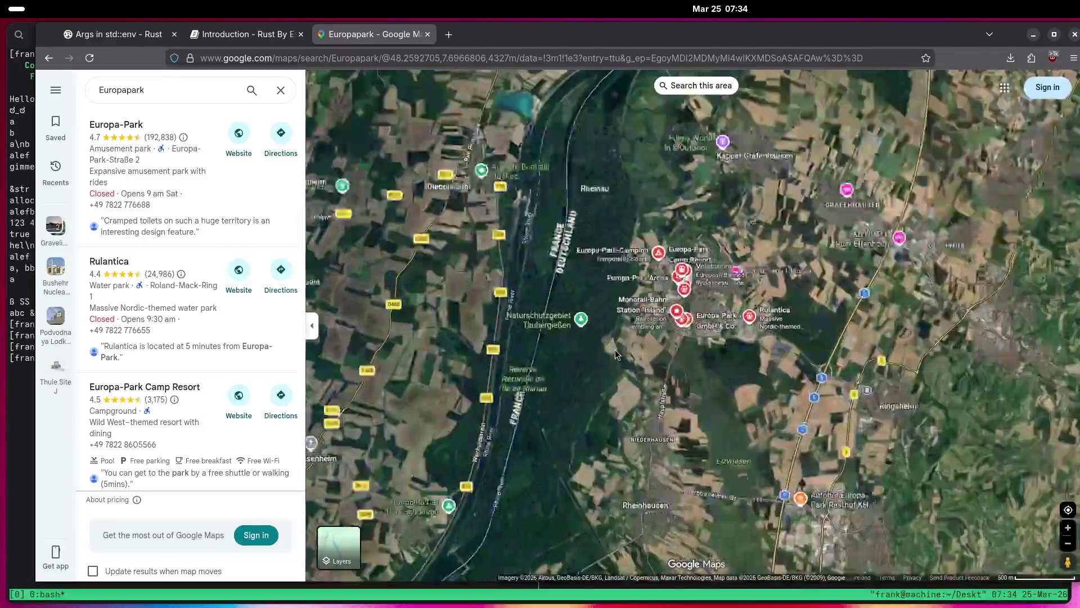
scroll(614, 353, up, 3)
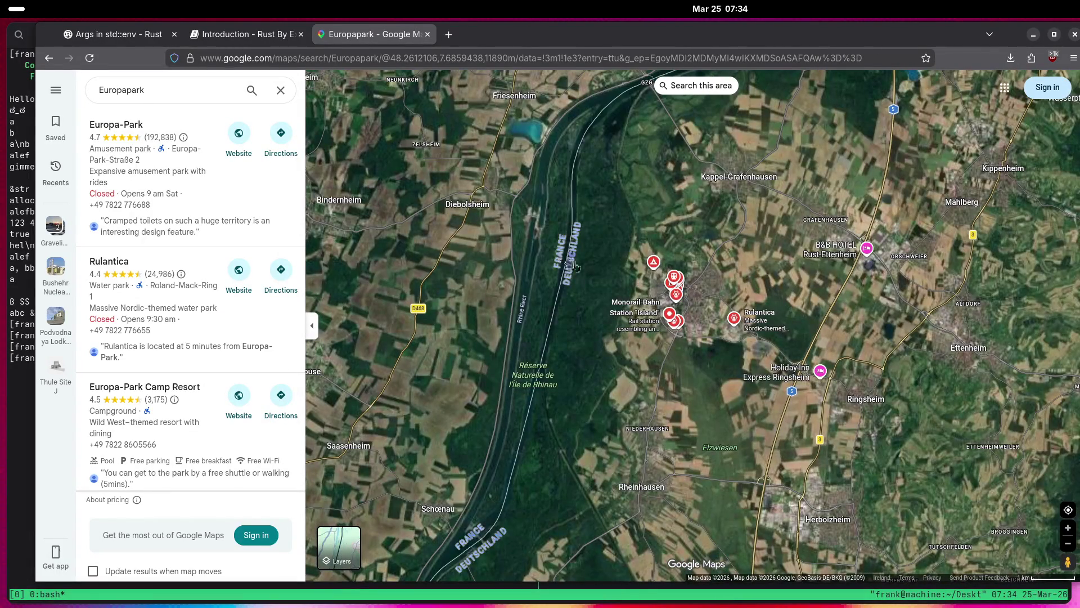
scroll(633, 363, down, 5)
scroll(639, 394, down, 10)
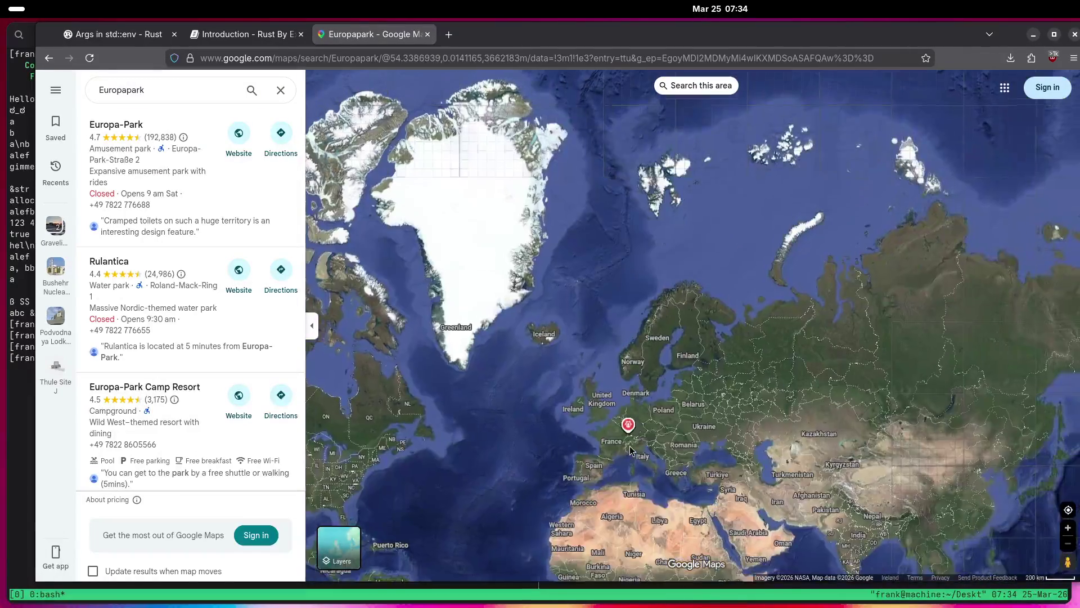
drag(557, 489, 607, 372)
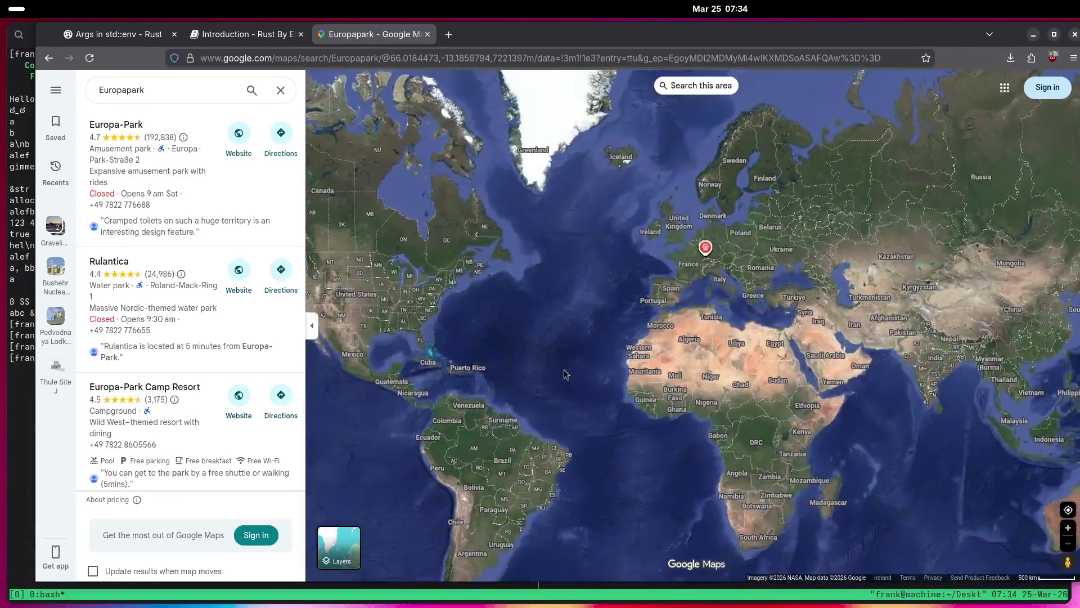
Clear the Europapark search and swing the world map to show Antarctica.
click(280, 92)
click(704, 407)
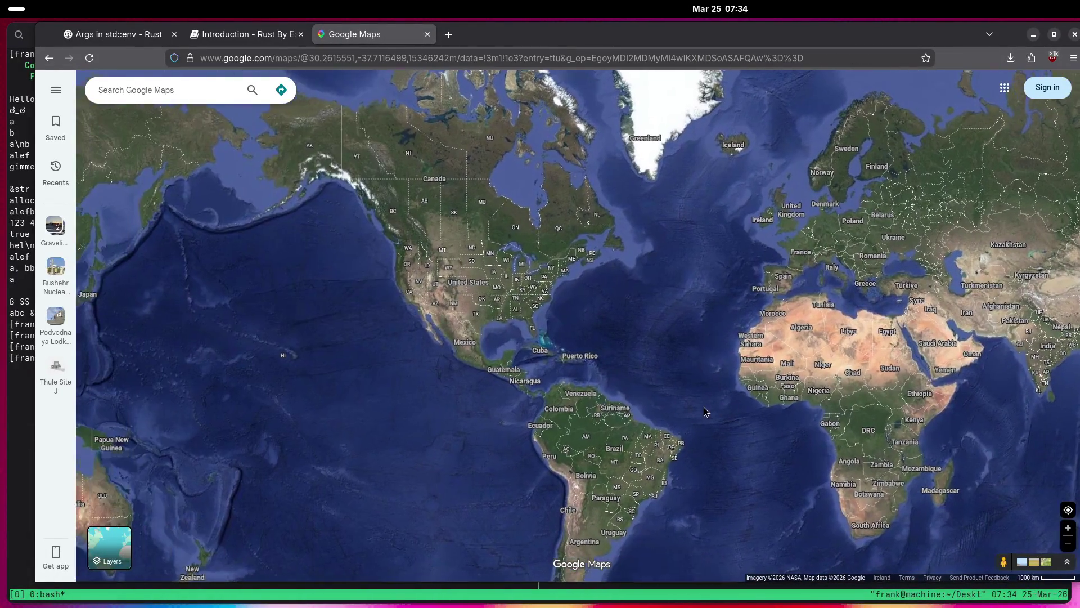
mouse_move(650, 443)
mouse_down()
mouse_move(672, 224)
mouse_move(615, 182)
mouse_up()
drag(670, 341, 583, 296)
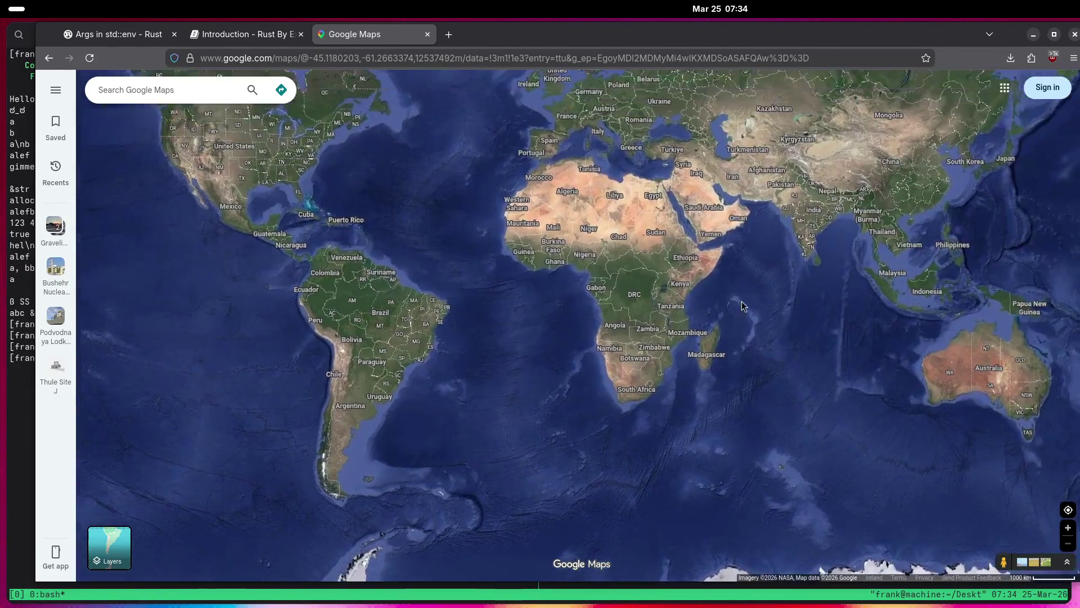
drag(622, 419, 734, 318)
mouse_move(538, 352)
mouse_down()
mouse_move(683, 326)
mouse_move(616, 329)
mouse_move(685, 346)
mouse_move(514, 337)
mouse_move(731, 342)
mouse_move(522, 330)
mouse_up()
Zoom into the South Orkney Islands, scan across them, and zoom back out.
scroll(495, 326, up, 3)
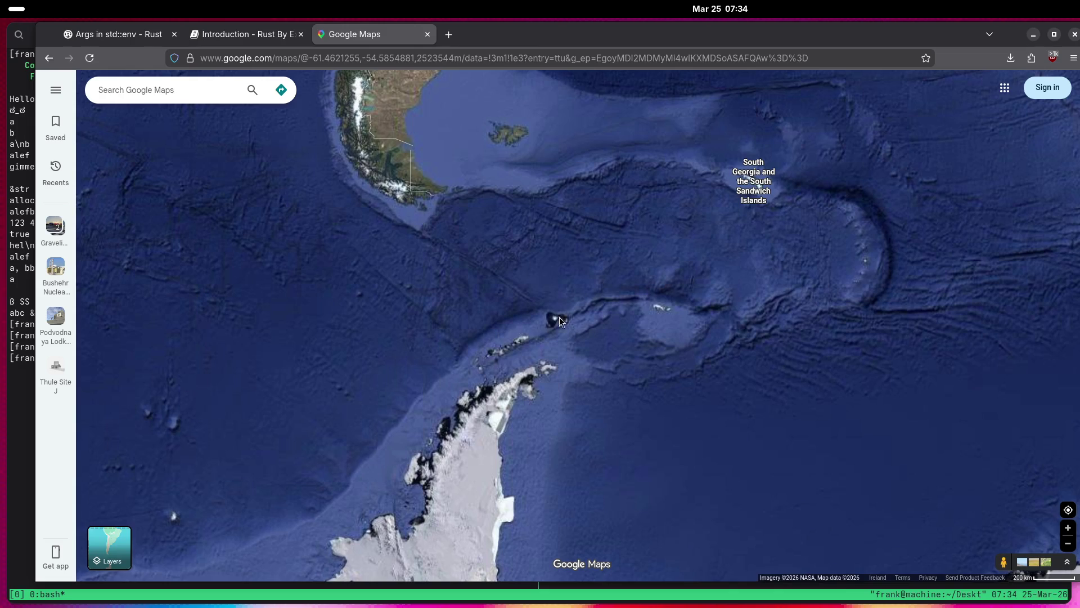
scroll(636, 321, up, 8)
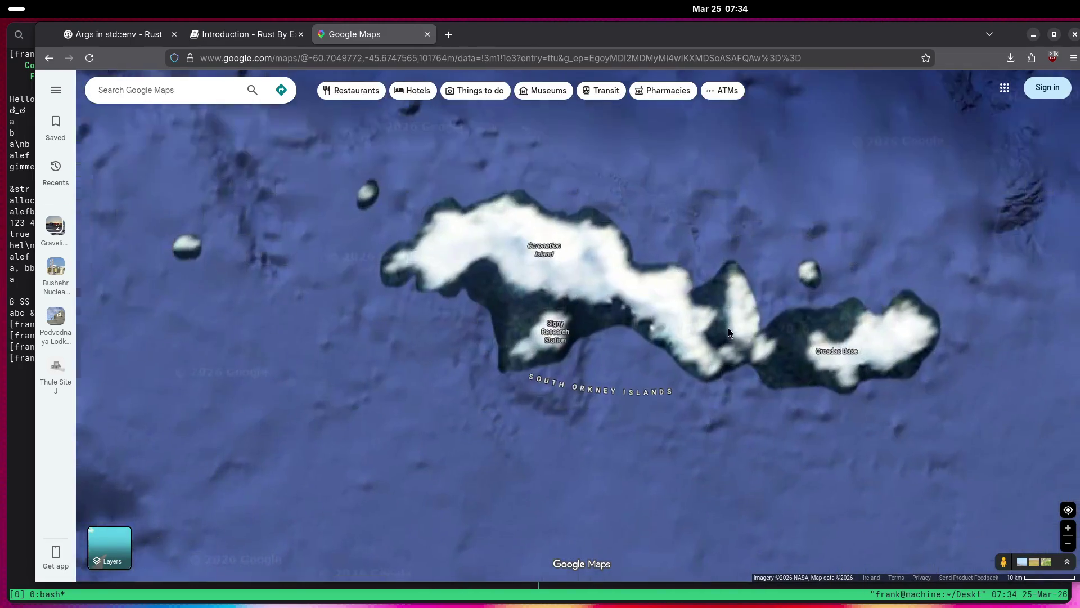
scroll(849, 363, up, 2)
drag(643, 334, 774, 354)
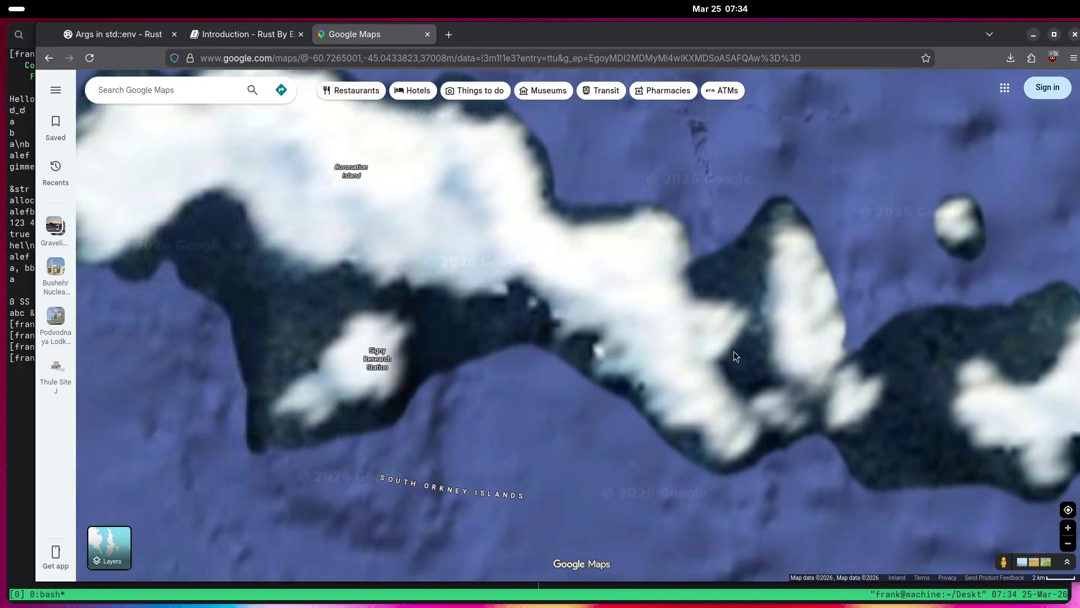
scroll(699, 386, down, 3)
scroll(578, 344, down, 3)
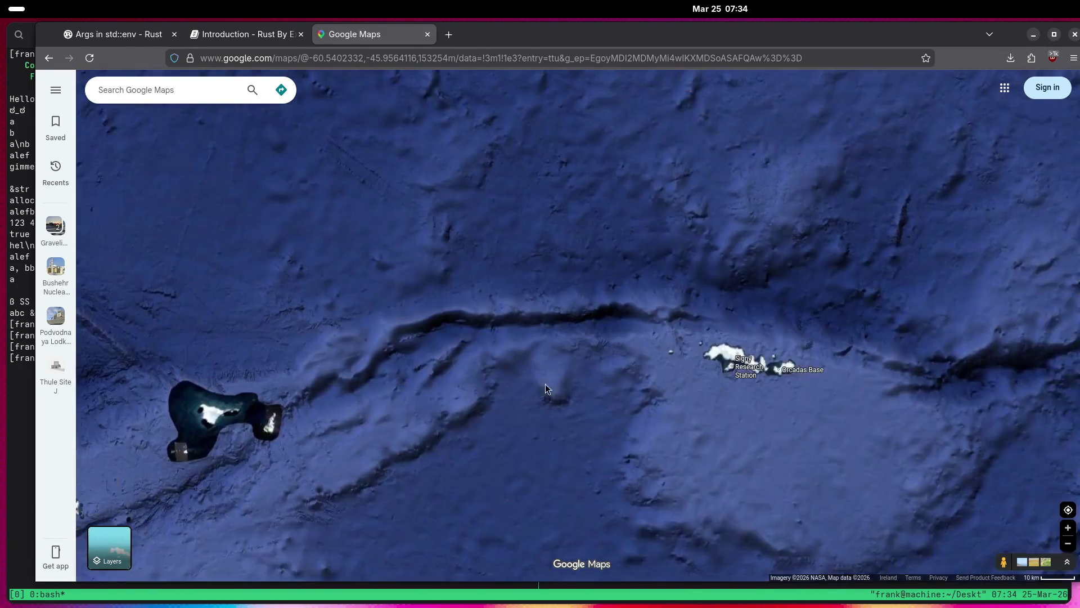
Frame Elephant Island and the South Shetlands, then follow the Antarctic coast toward East Antarctica.
drag(572, 376, 717, 365)
scroll(530, 440, up, 2)
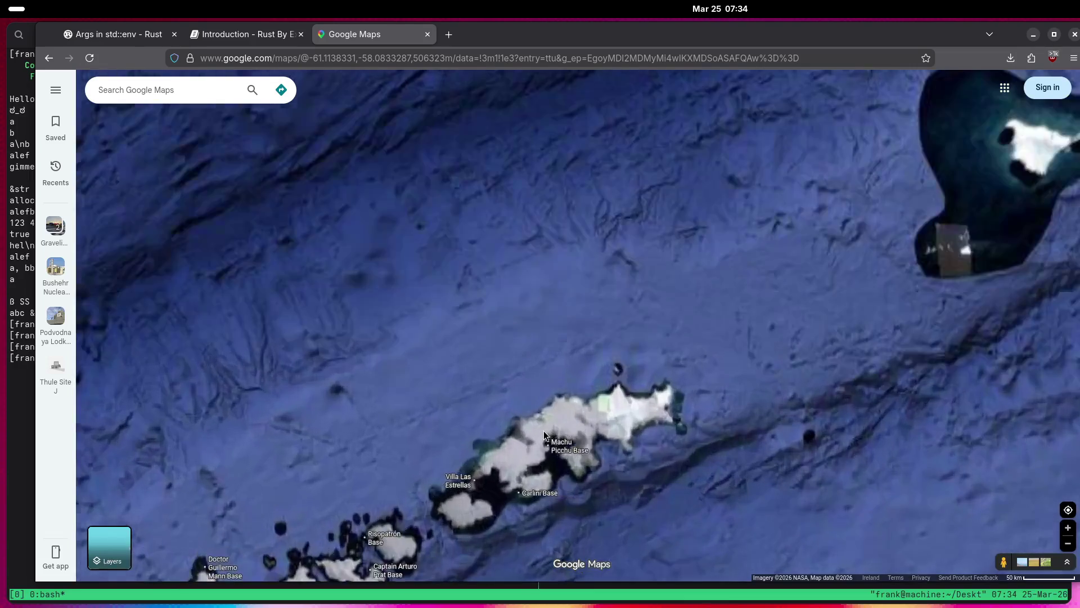
drag(542, 431, 642, 354)
drag(491, 460, 582, 396)
scroll(544, 403, down, 3)
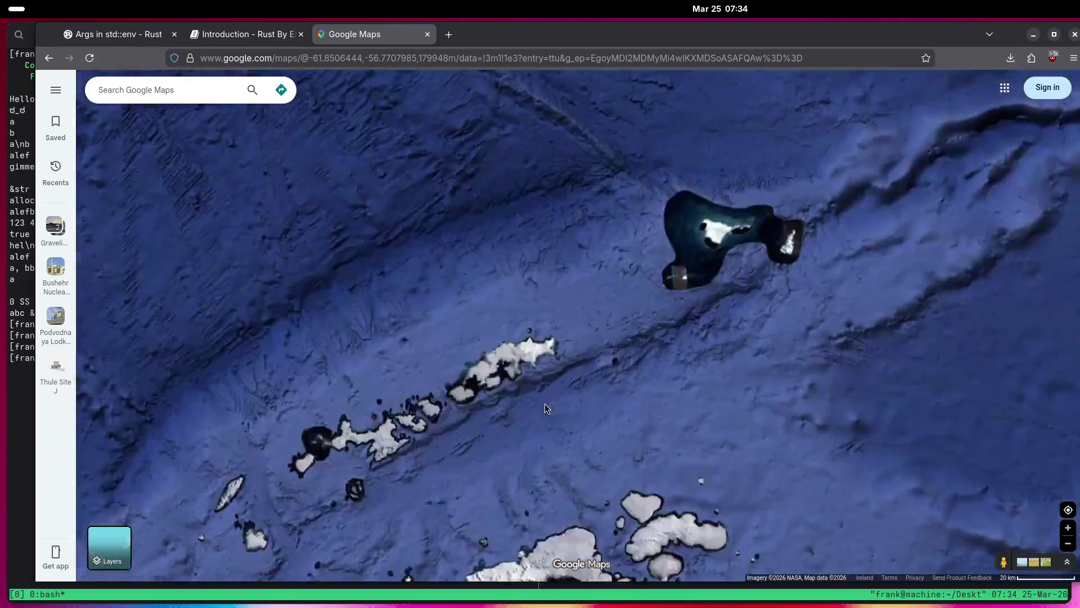
mouse_move(566, 442)
mouse_down()
mouse_move(710, 343)
mouse_move(769, 272)
mouse_move(623, 389)
mouse_up()
drag(552, 405, 709, 342)
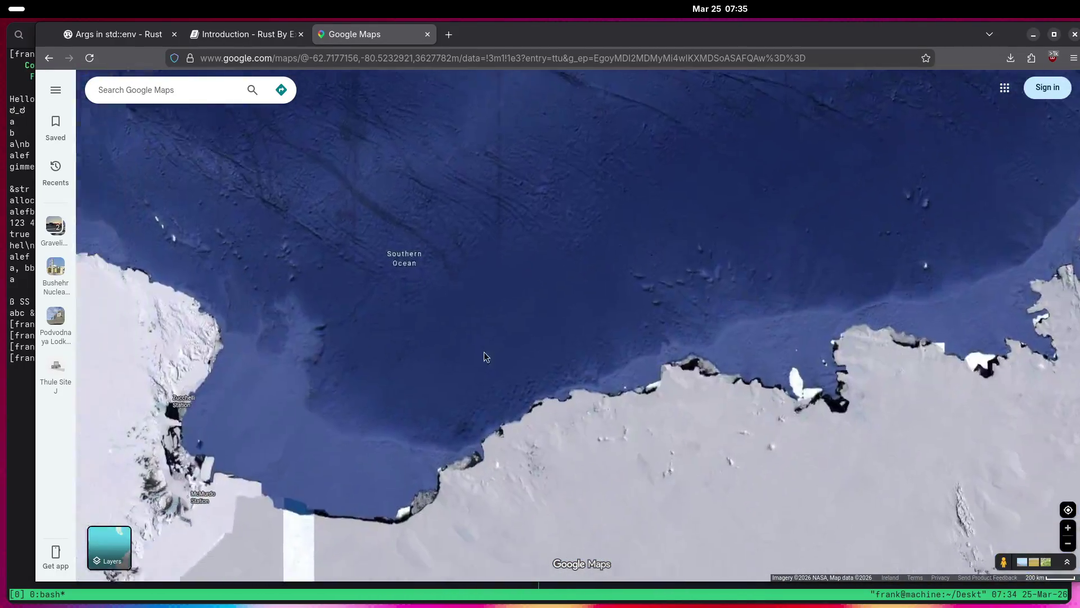
mouse_move(484, 352)
mouse_down()
mouse_move(600, 263)
mouse_move(585, 382)
mouse_up()
Pan north from Antarctica past Australia and New Guinea to the western Pacific.
drag(563, 214, 511, 338)
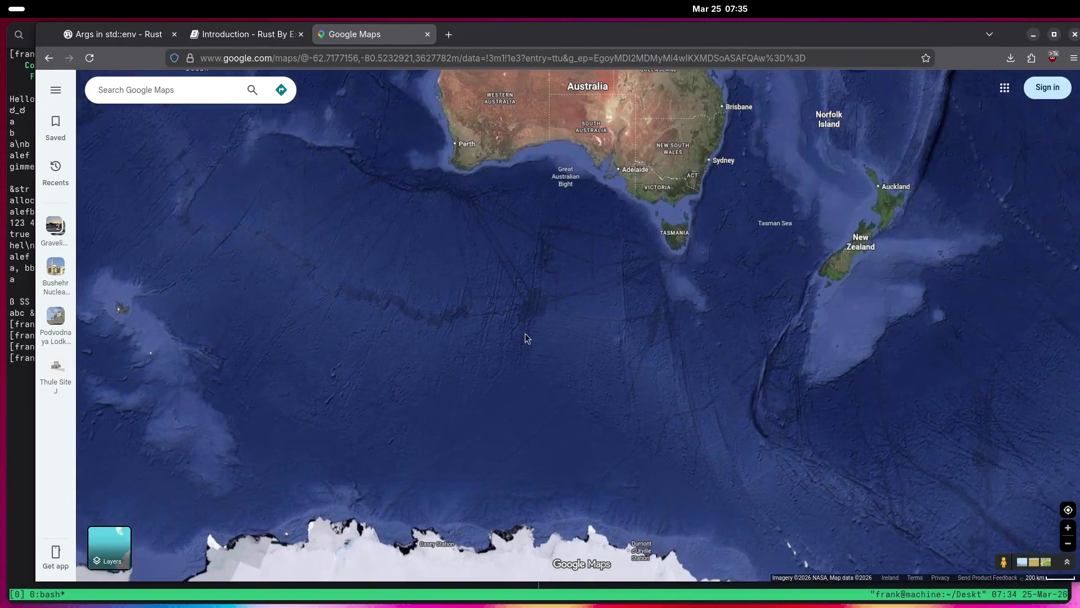
drag(578, 297, 520, 370)
mouse_move(700, 218)
mouse_down()
mouse_move(606, 409)
mouse_move(612, 392)
mouse_move(586, 333)
mouse_move(669, 300)
mouse_move(602, 352)
mouse_move(767, 333)
mouse_up()
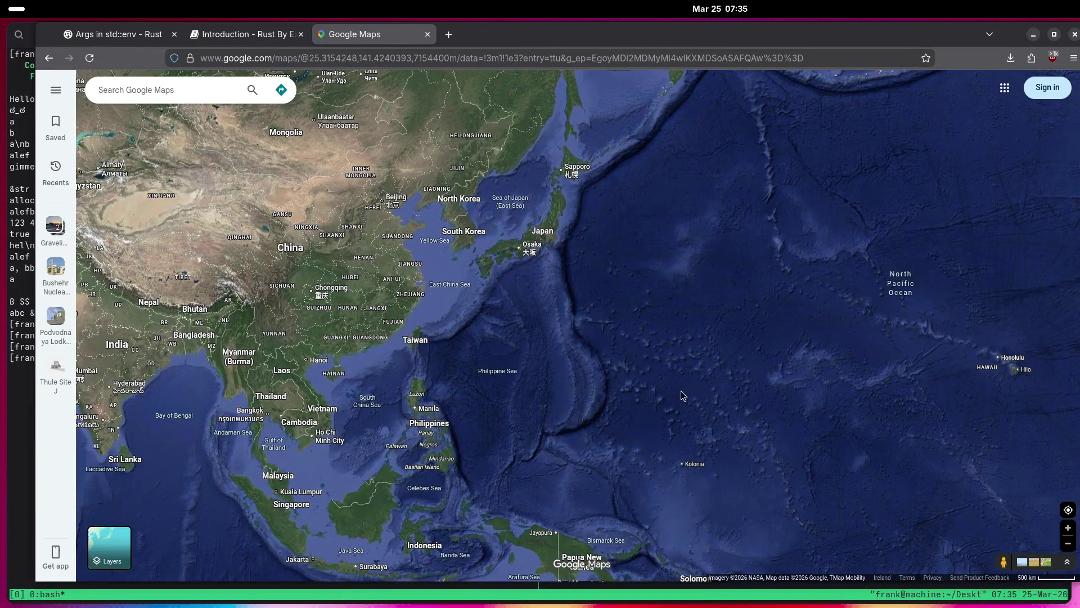
mouse_move(691, 412)
mouse_down()
mouse_move(589, 282)
mouse_move(566, 297)
mouse_move(535, 363)
mouse_up()
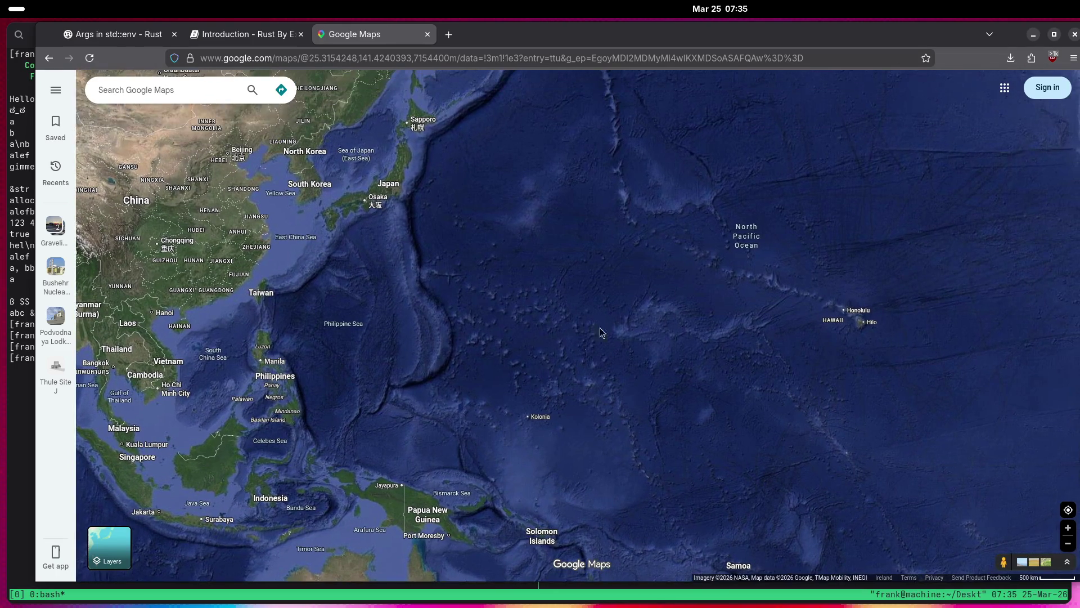
Zoom into Guam and the Mariana Islands for a close look.
scroll(576, 372, up, 2)
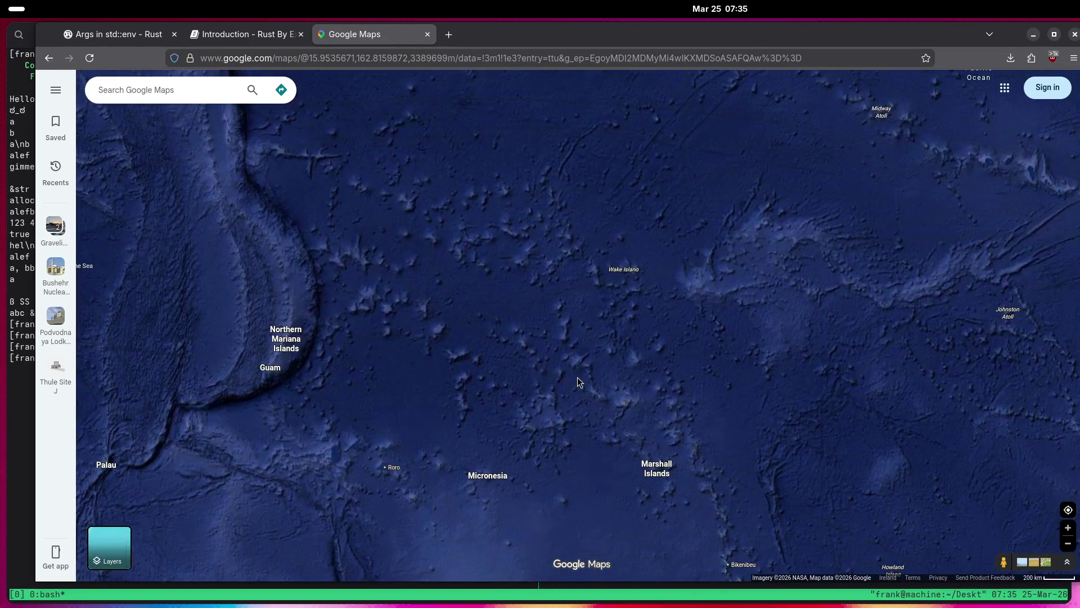
drag(428, 383, 508, 374)
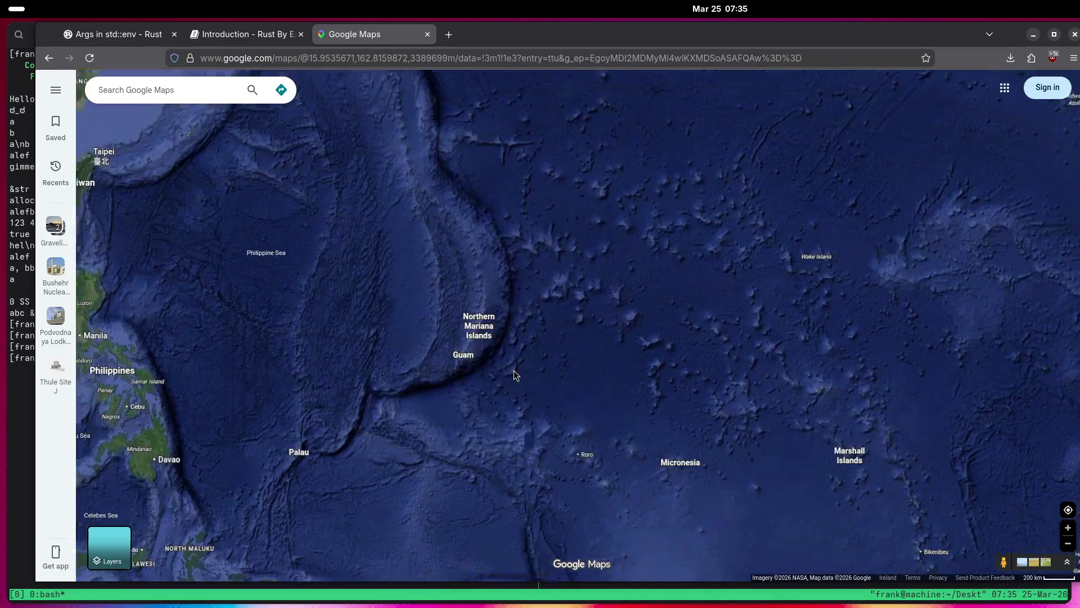
scroll(447, 372, up, 4)
scroll(529, 311, up, 6)
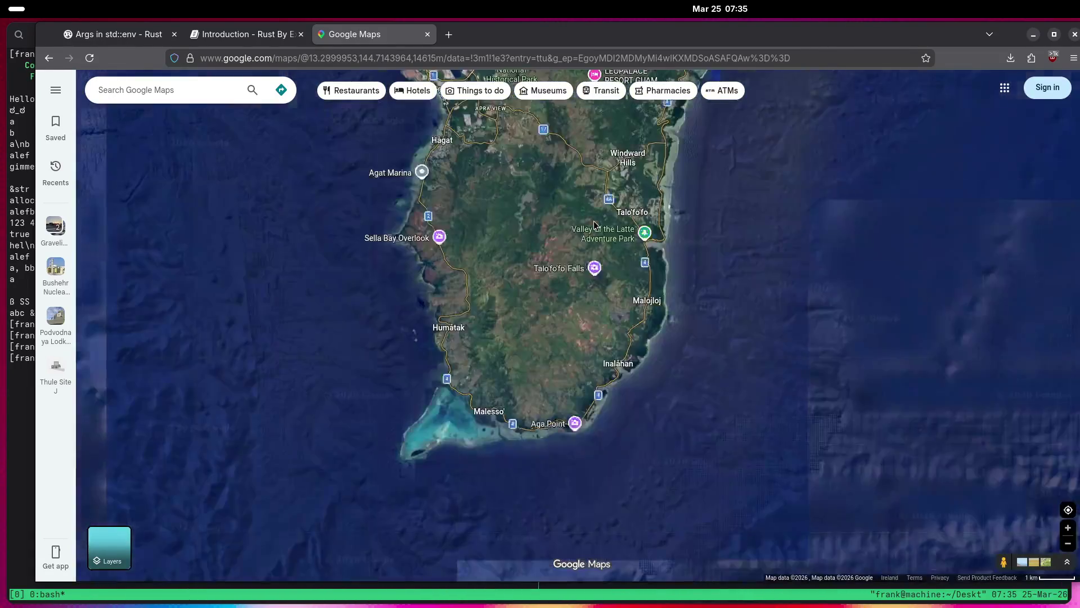
mouse_move(594, 224)
mouse_down()
mouse_move(544, 363)
mouse_move(508, 396)
mouse_up()
Zoom back out to Europe, Africa and western Asia.
scroll(508, 396, down, 3)
scroll(499, 387, down, 10)
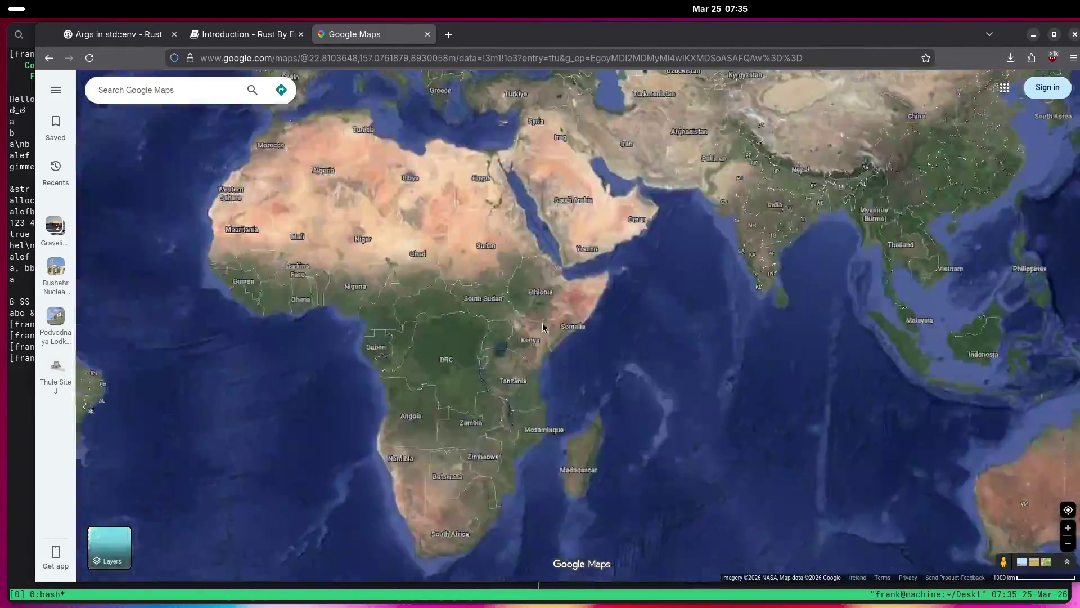
drag(543, 327, 617, 467)
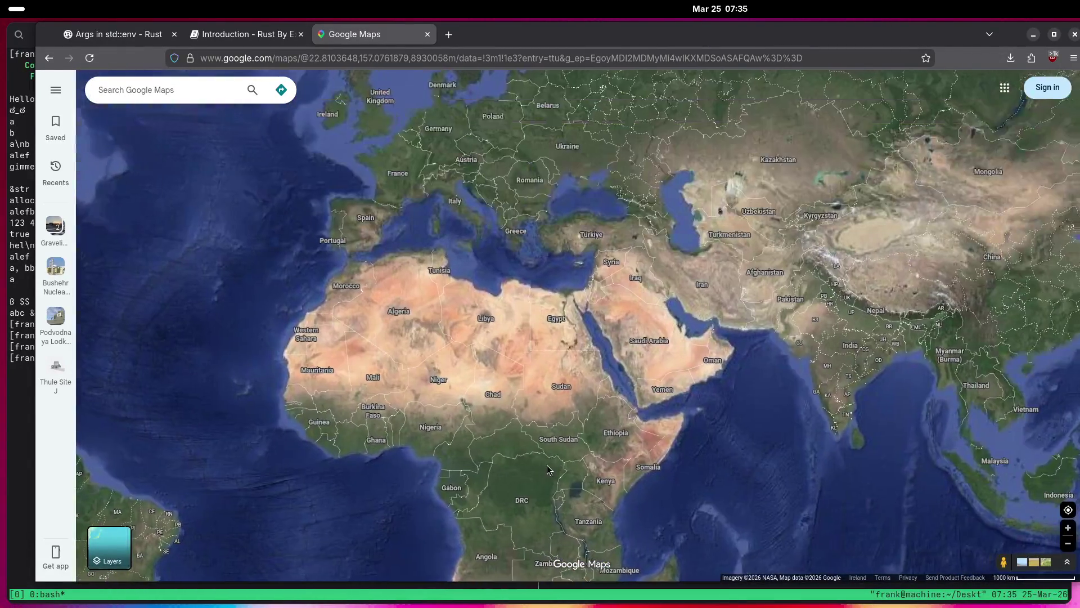
Zoom into Djibouti and move along its coast.
scroll(644, 420, up, 5)
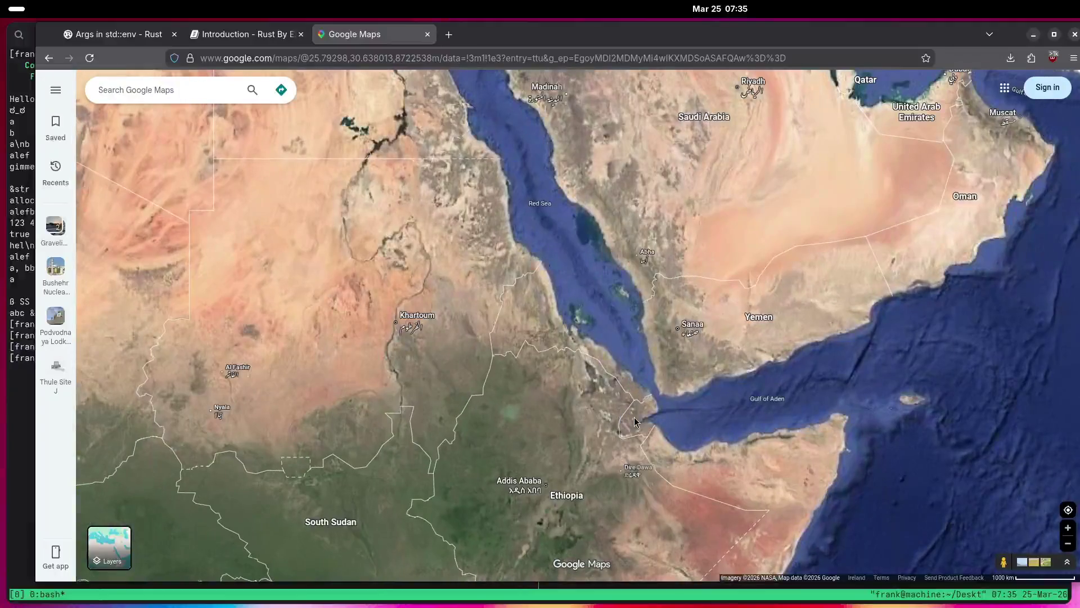
scroll(623, 416, up, 5)
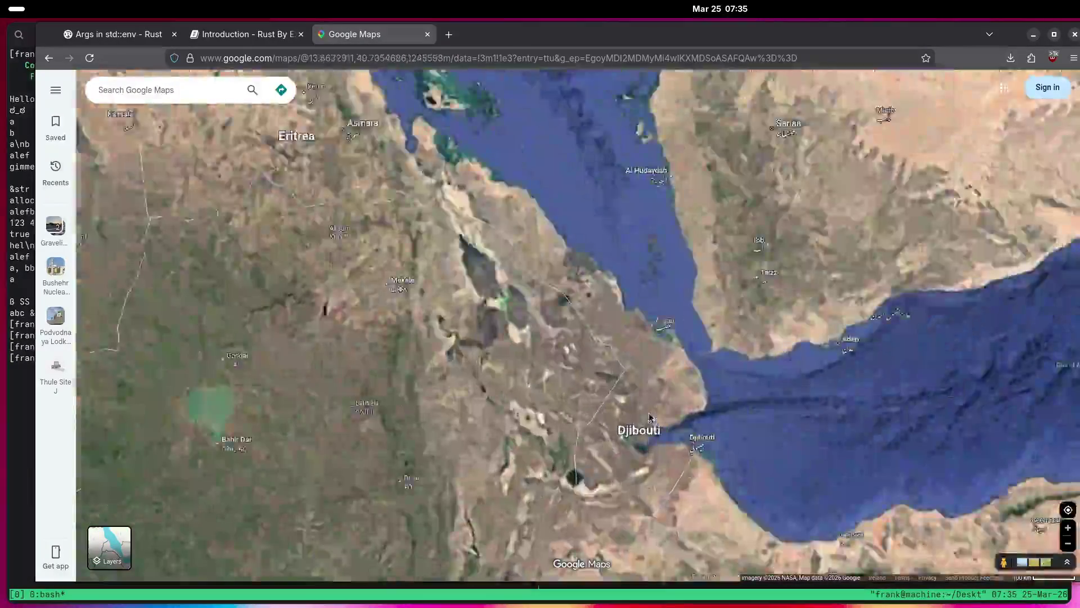
scroll(660, 435, up, 3)
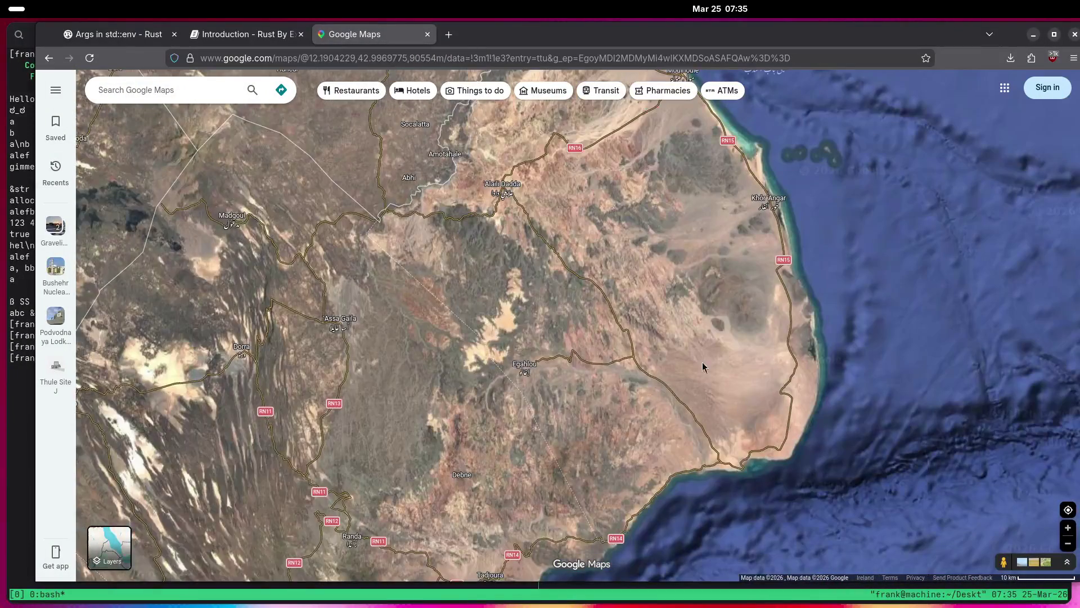
drag(711, 379, 585, 376)
scroll(585, 376, down, 5)
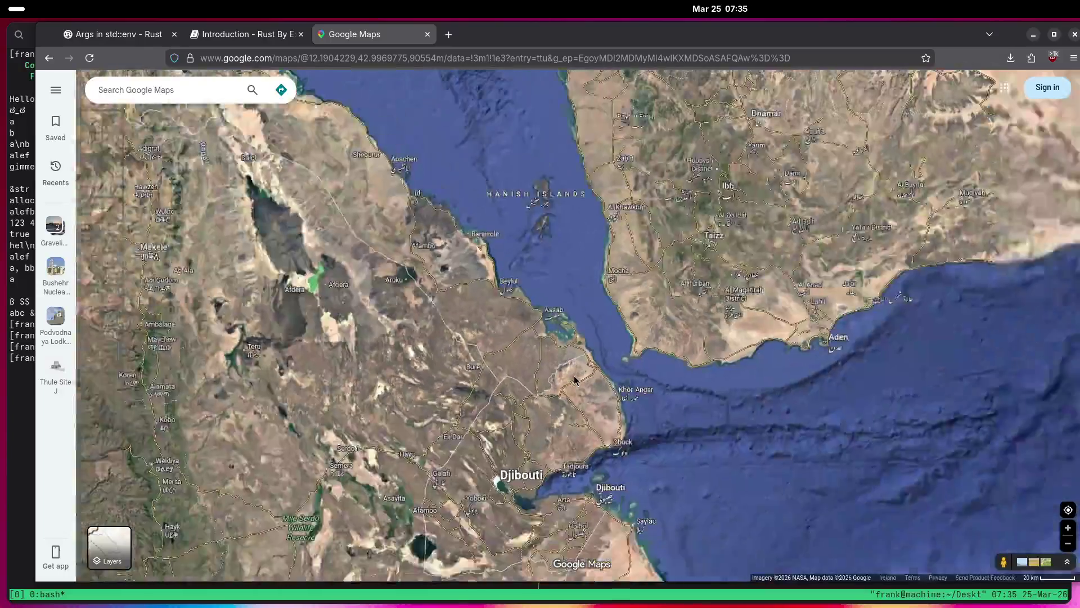
scroll(571, 396, down, 3)
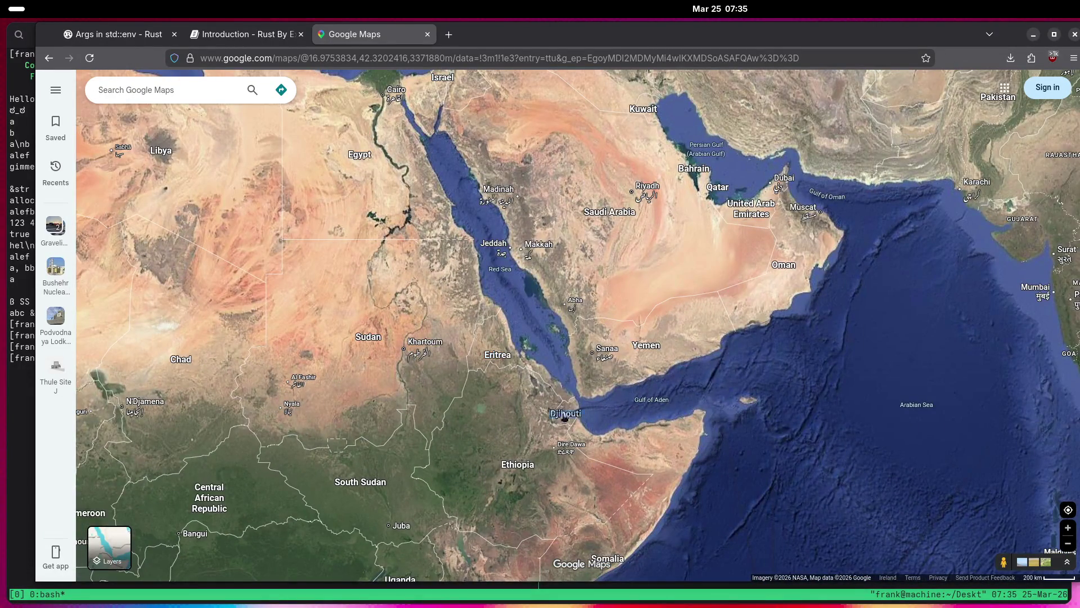
scroll(564, 417, up, 5)
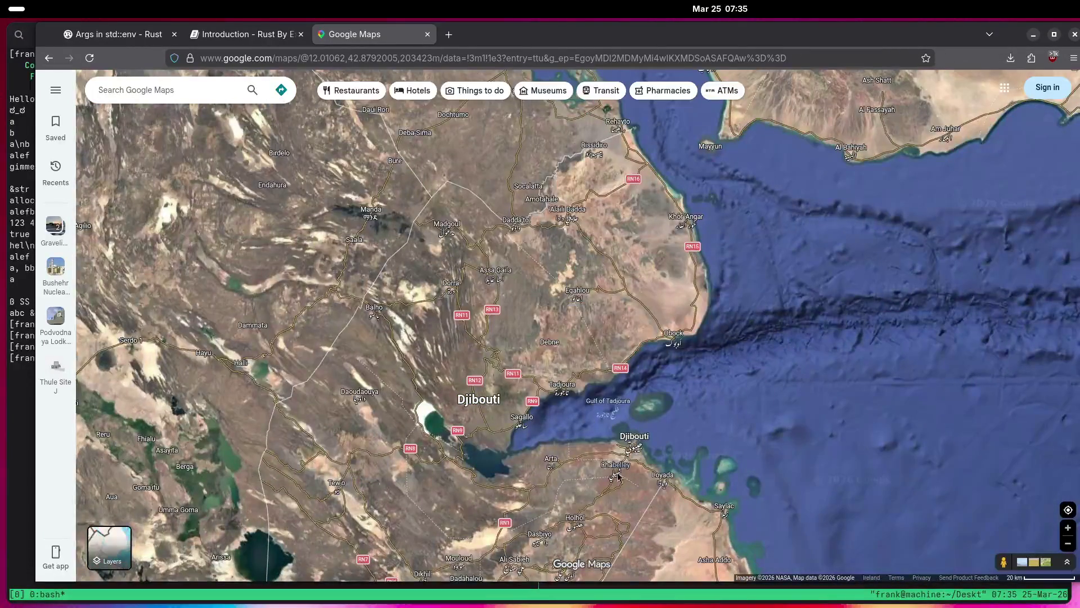
scroll(592, 474, down, 3)
Zoom into Camp Lemonnier's apron, centre the large cargo plane and start a measurement at its wingtip.
scroll(621, 356, up, 3)
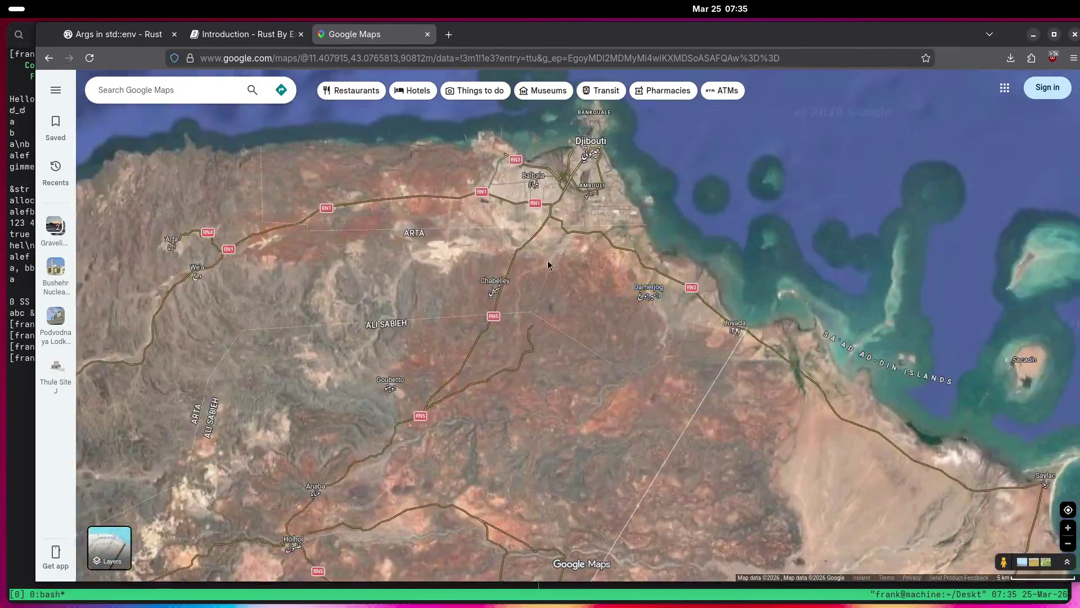
scroll(567, 269, up, 5)
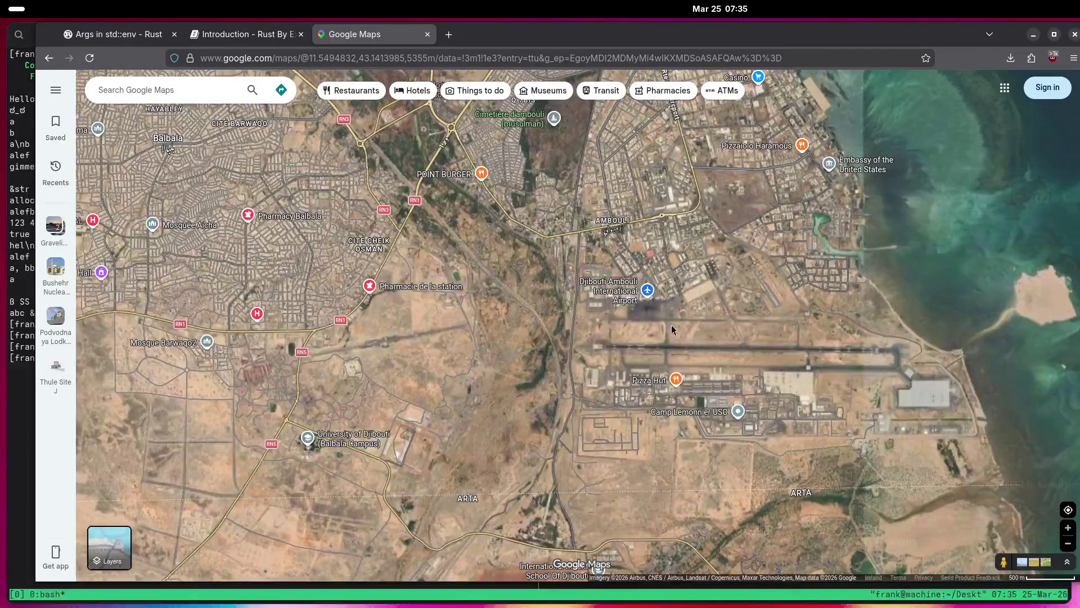
scroll(669, 336, up, 4)
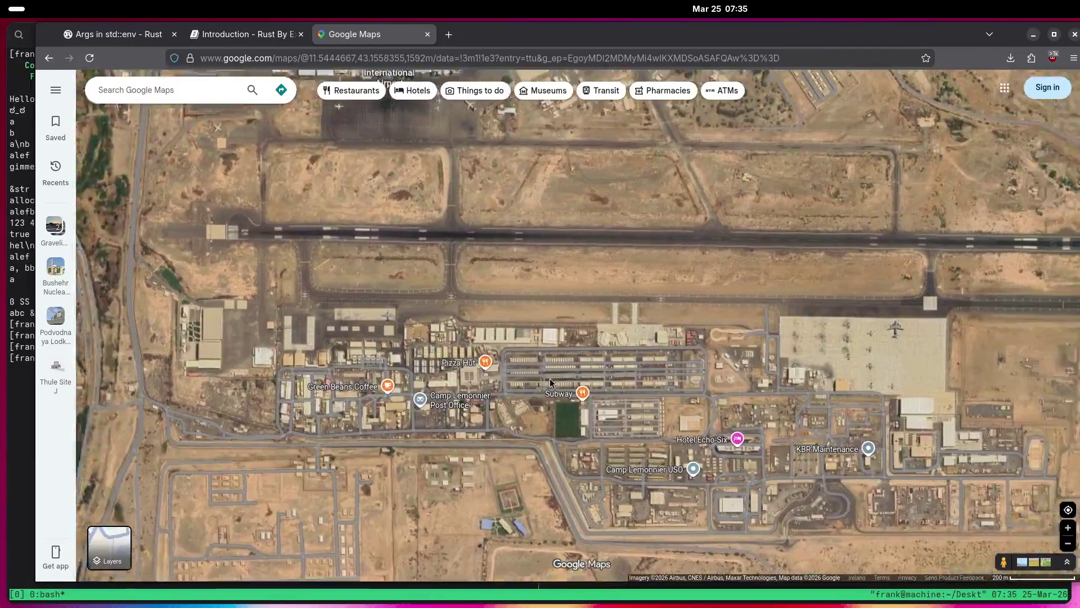
scroll(501, 377, up, 3)
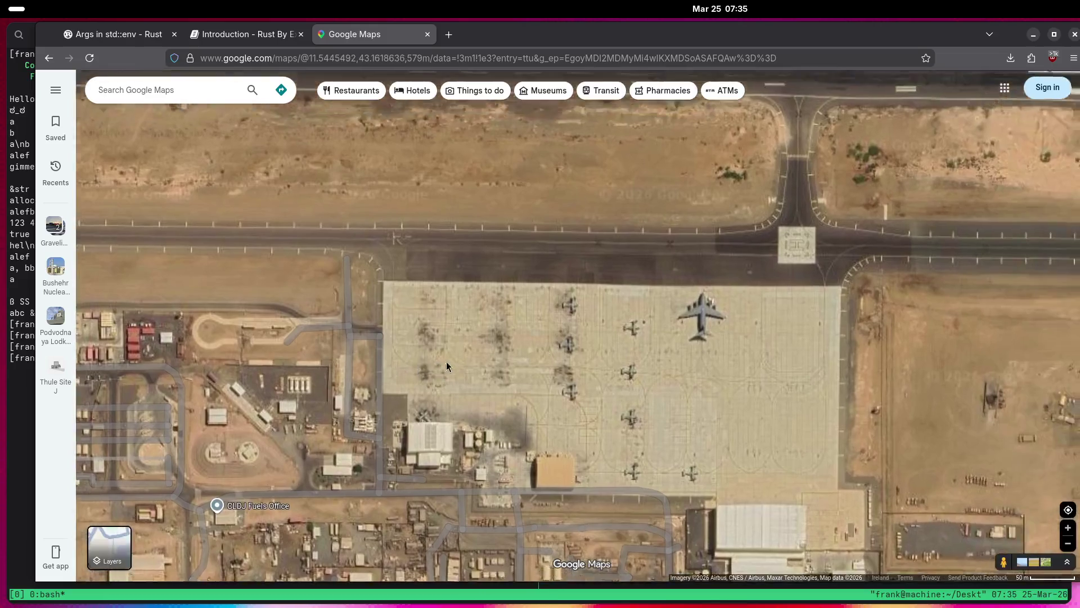
scroll(725, 303, up, 3)
scroll(602, 366, up, 2)
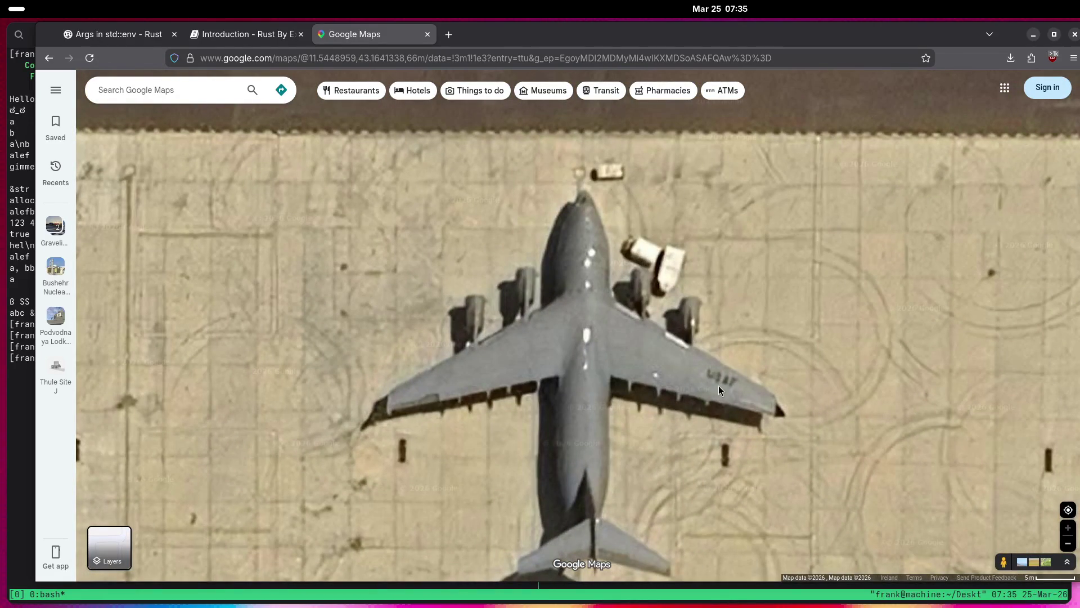
scroll(709, 376, down, 4)
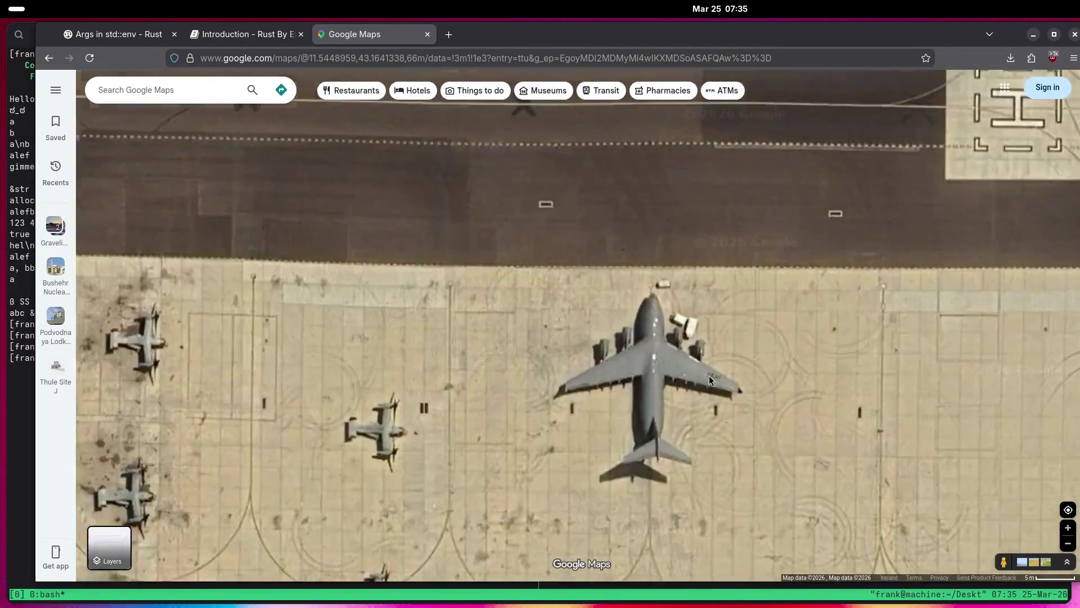
mouse_move(788, 352)
mouse_down()
mouse_move(830, 237)
mouse_move(568, 201)
mouse_up()
mouse_move(365, 174)
mouse_down()
mouse_move(389, 203)
mouse_move(498, 243)
mouse_up()
right_click(562, 285)
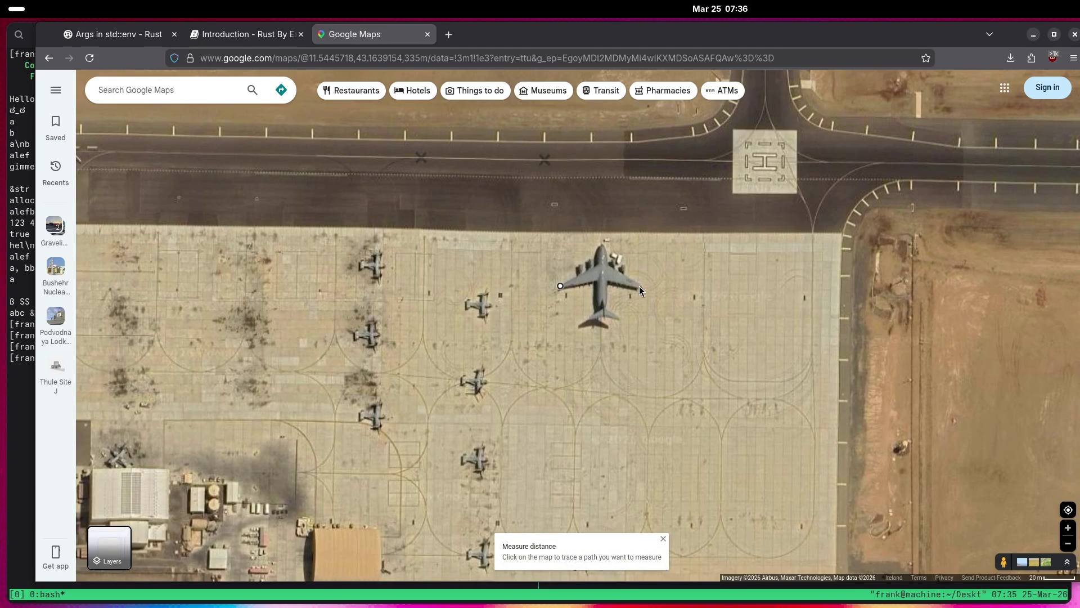
Finish the wingspan measurement at the right wingtip and look over the parked transport planes.
click(639, 285)
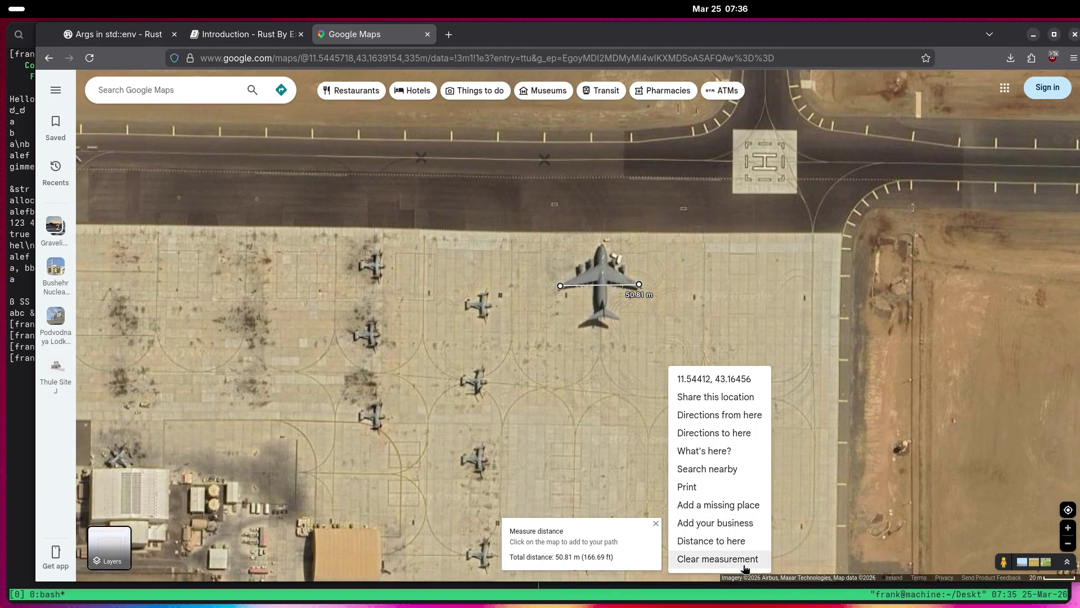
drag(887, 428, 505, 389)
scroll(704, 362, down, 3)
drag(703, 362, 612, 431)
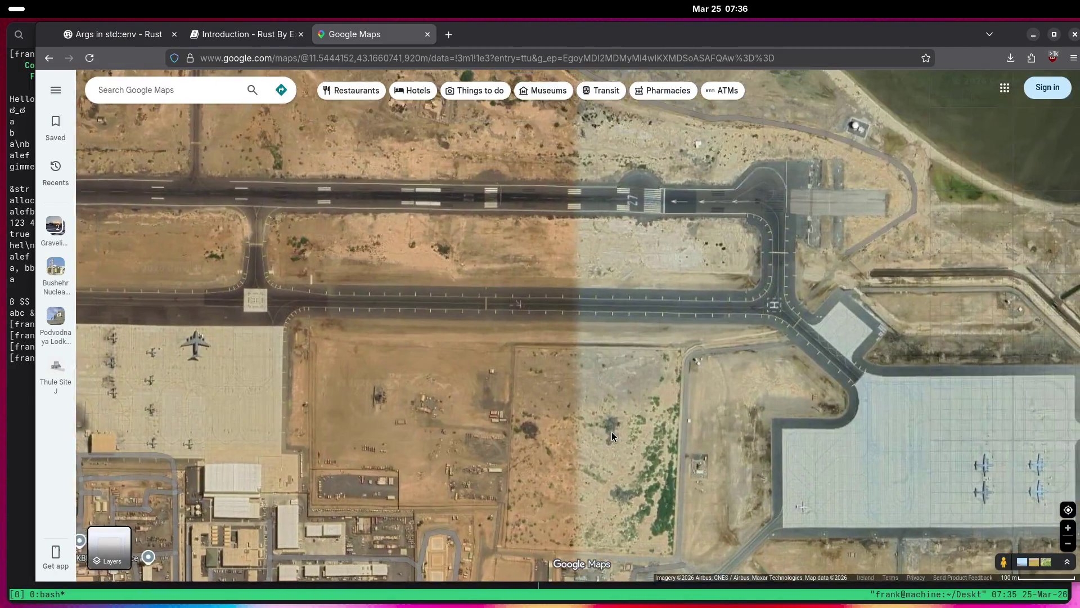
scroll(770, 430, up, 6)
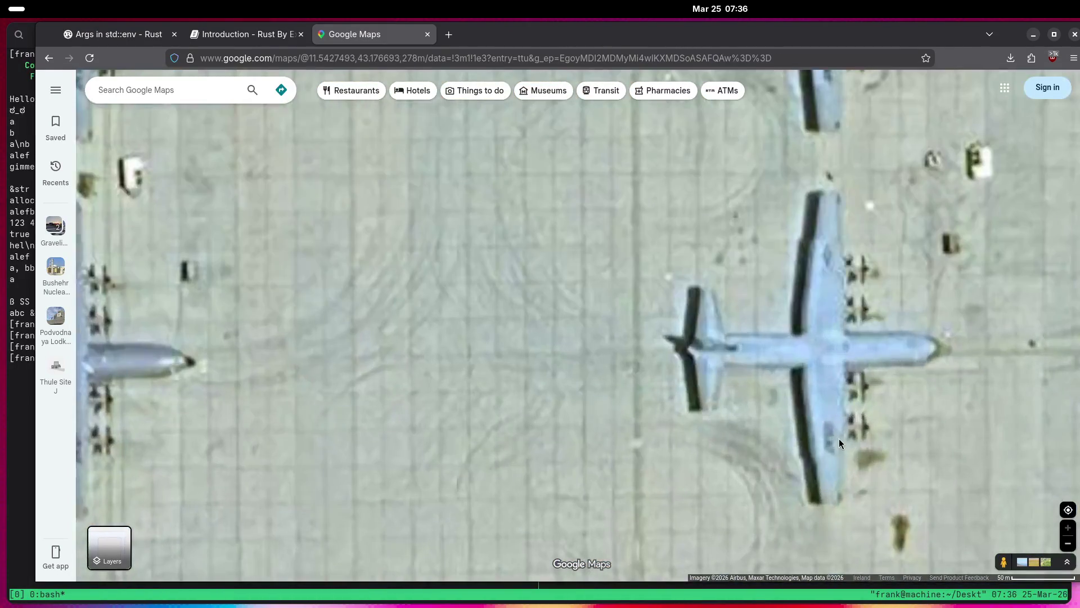
mouse_move(615, 410)
mouse_down()
mouse_move(819, 404)
mouse_move(802, 439)
mouse_move(444, 348)
mouse_move(614, 132)
mouse_move(844, 208)
mouse_up()
Widen the view to the whole base, its runway and Djibouti-Ambouli International Airport.
scroll(479, 353, down, 5)
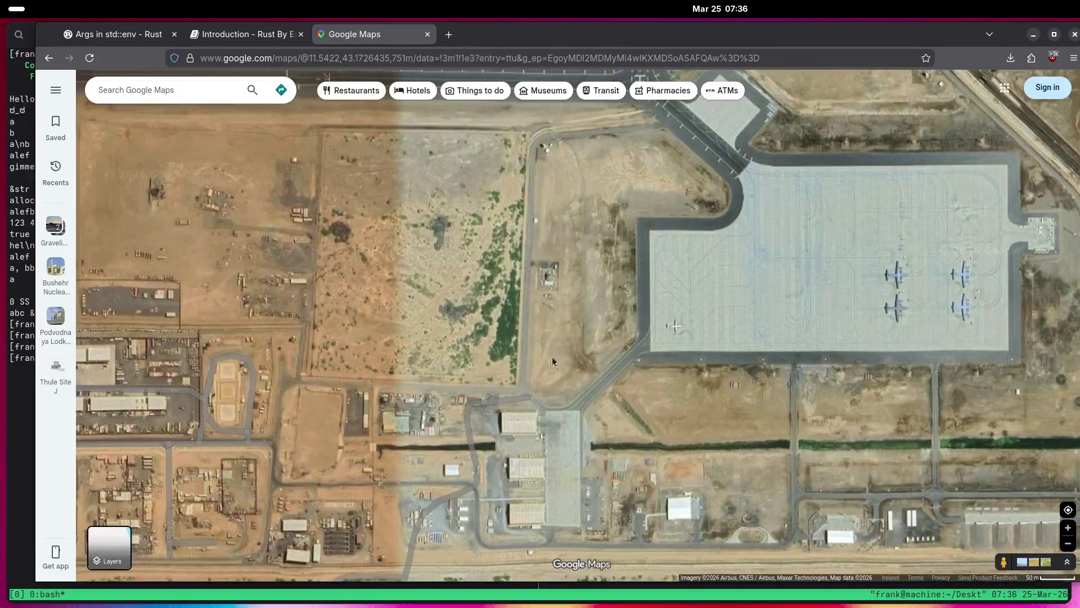
drag(237, 168, 506, 247)
drag(294, 223, 525, 321)
scroll(540, 338, down, 2)
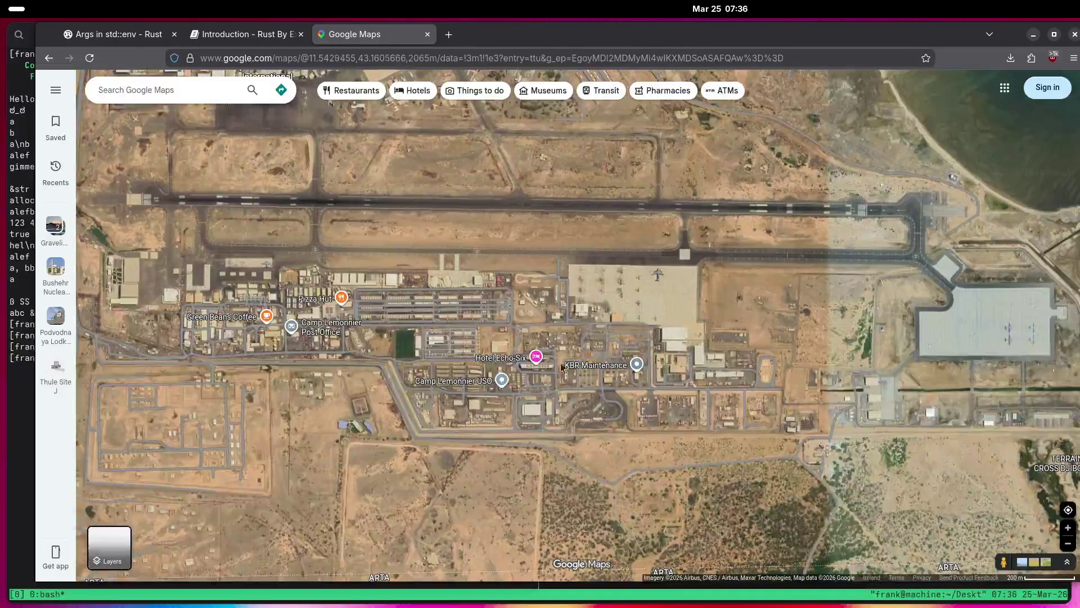
drag(427, 351, 524, 332)
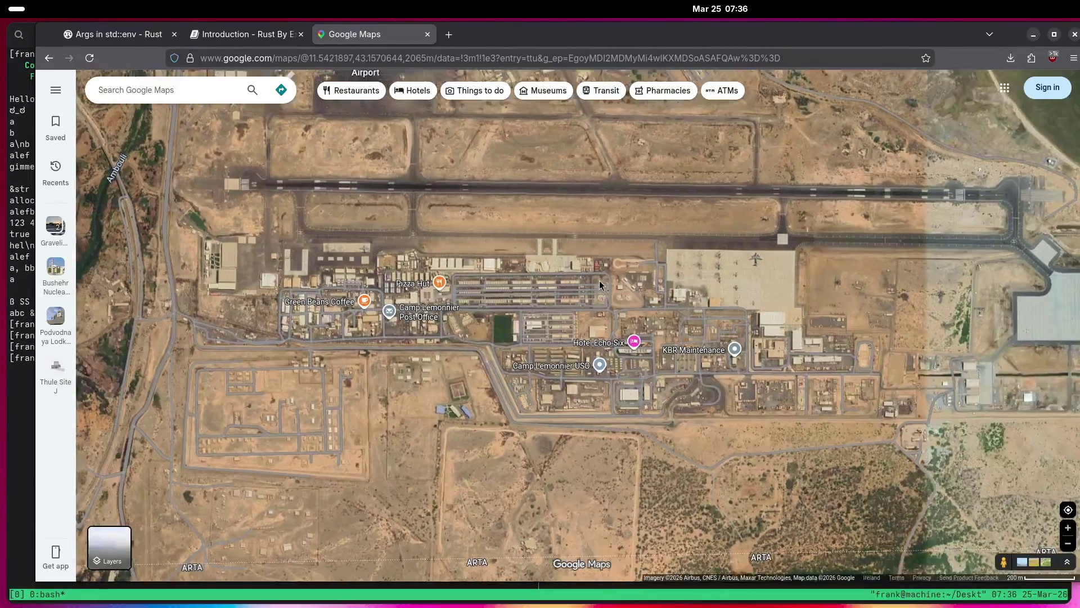
drag(600, 280, 594, 333)
drag(566, 269, 558, 330)
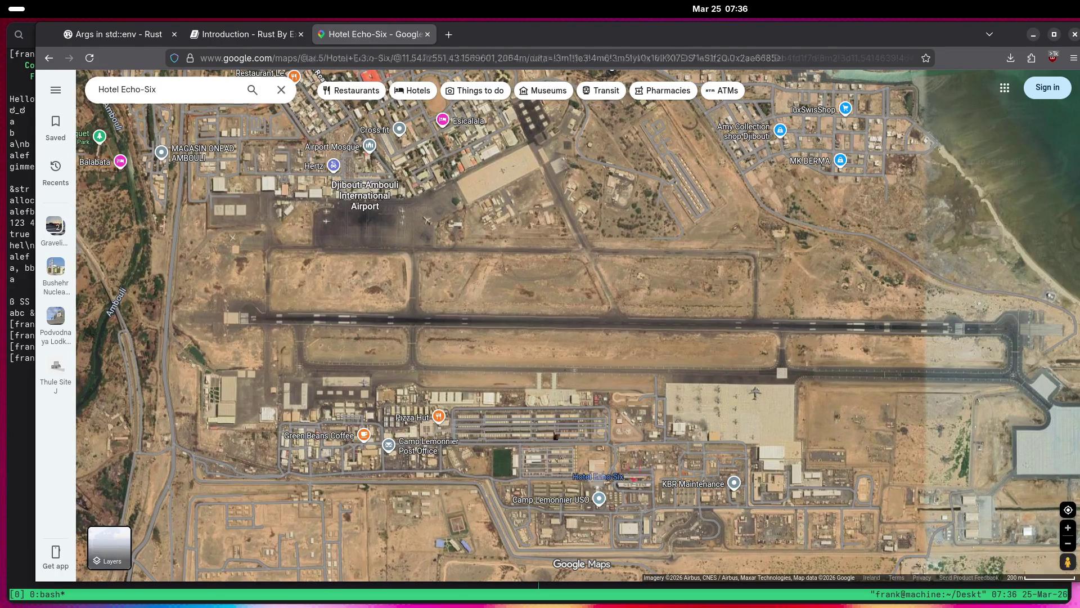
Open Hotel Echo-Six's details and zoom out over the region.
click(598, 476)
scroll(556, 394, down, 5)
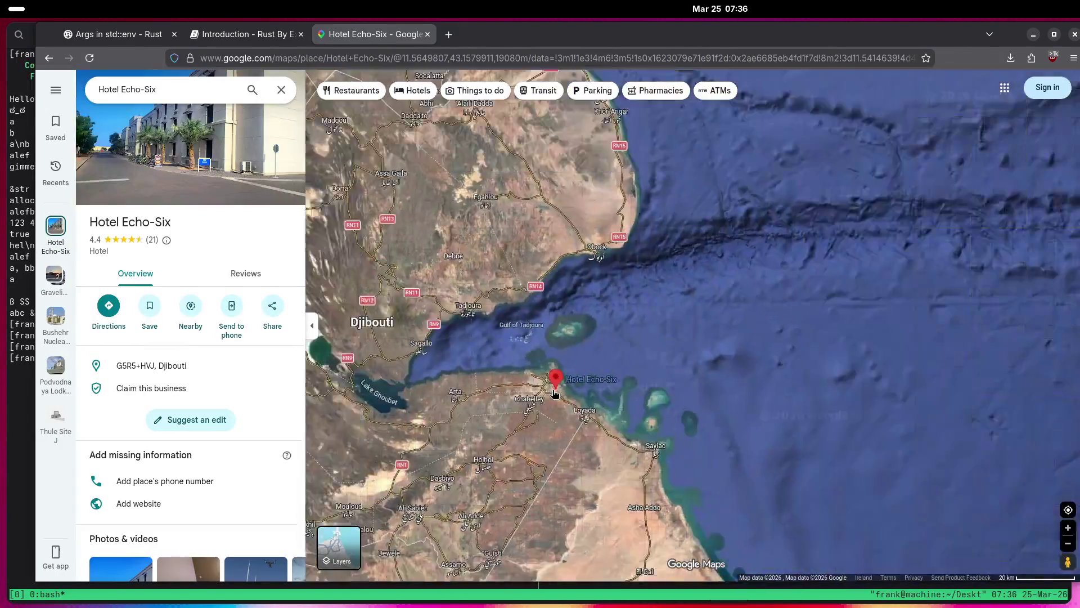
scroll(555, 393, down, 10)
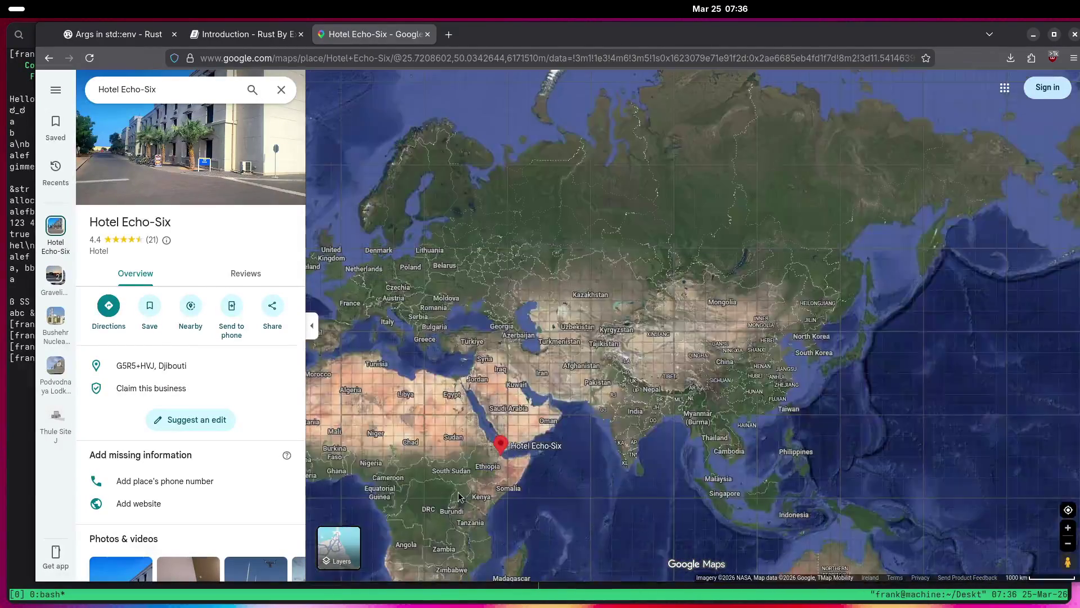
mouse_move(459, 497)
mouse_down()
mouse_move(671, 437)
mouse_move(790, 245)
mouse_move(777, 185)
mouse_move(626, 446)
mouse_up()
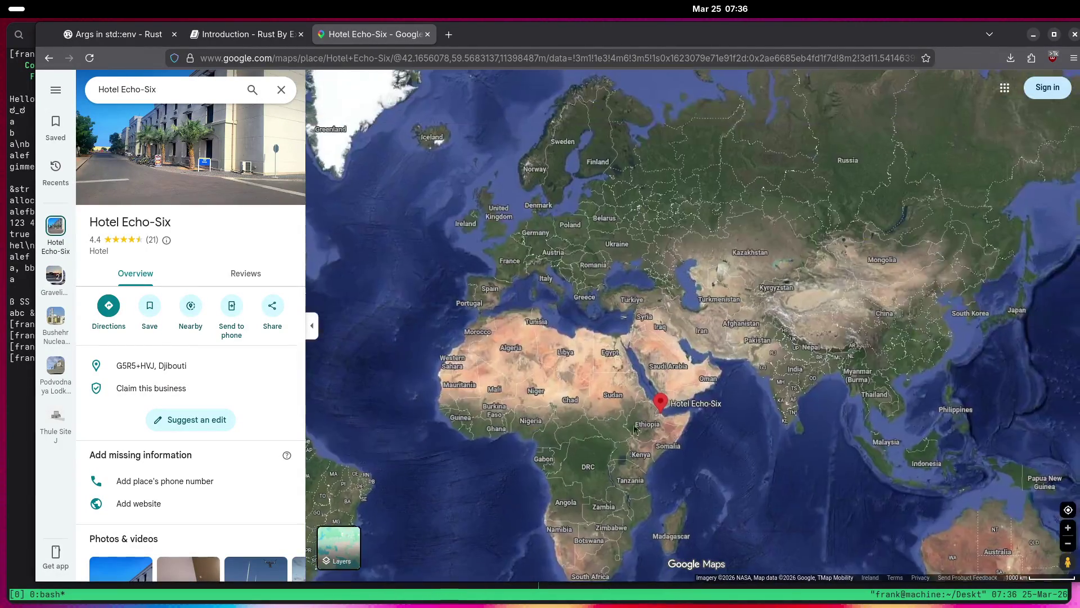
scroll(626, 446, up, 6)
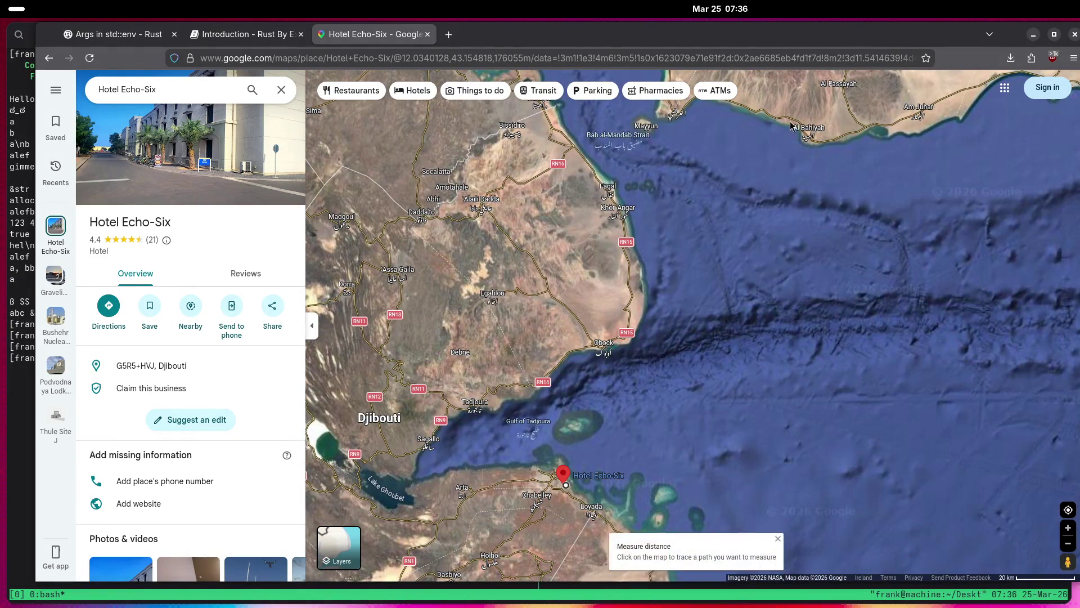
Measure 145.81 km from Hotel Echo-Six across the Bab-el-Mandeb to Yemen, then clear it.
mouse_move(569, 275)
mouse_down()
mouse_move(585, 280)
mouse_move(619, 341)
mouse_up()
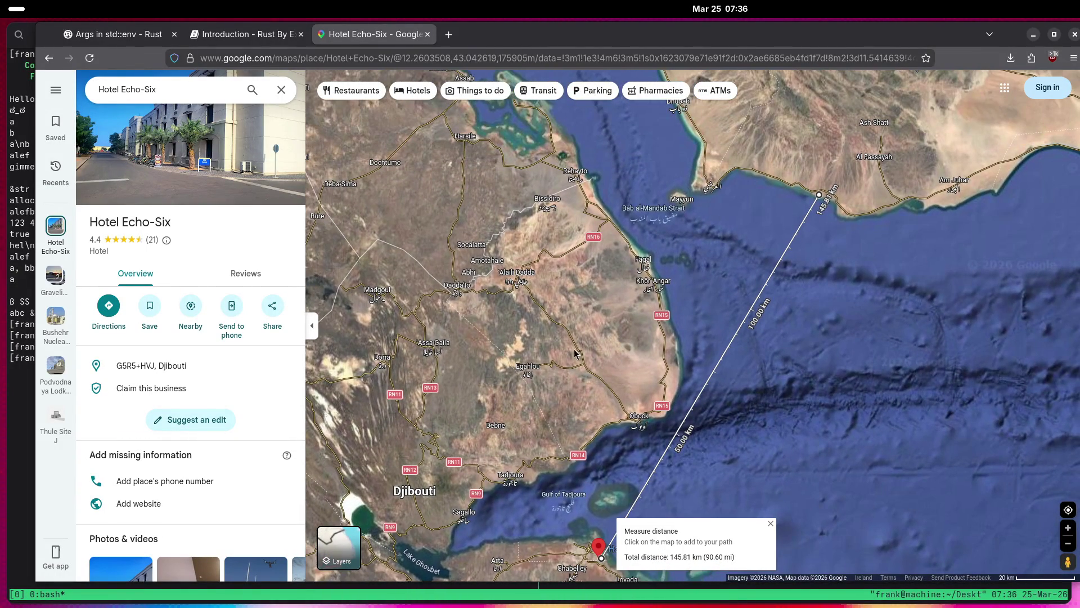
scroll(572, 349, down, 2)
drag(544, 329, 541, 279)
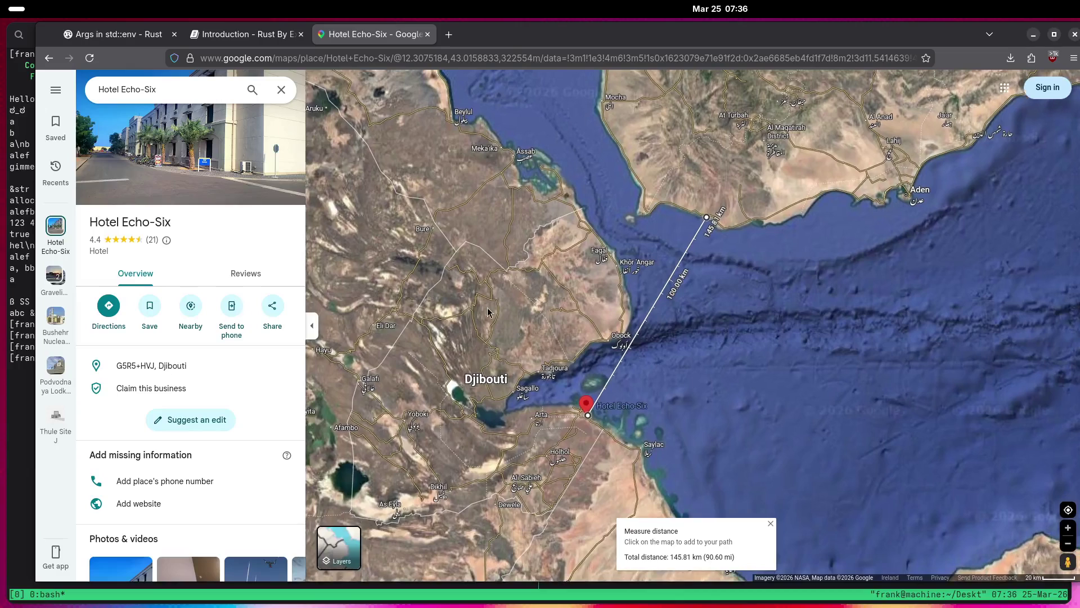
drag(449, 245, 535, 212)
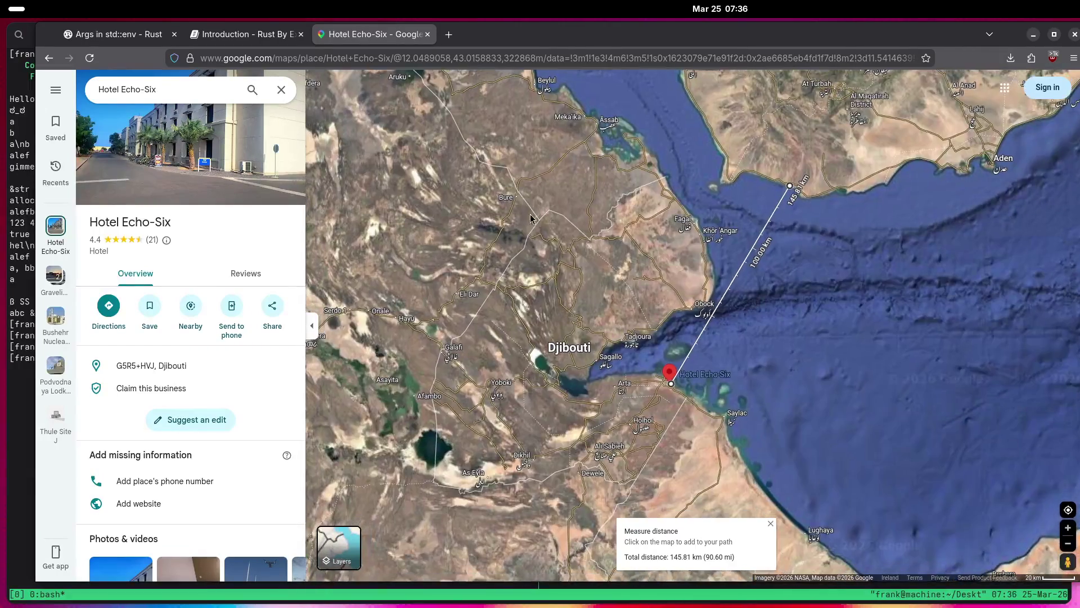
scroll(523, 323, down, 3)
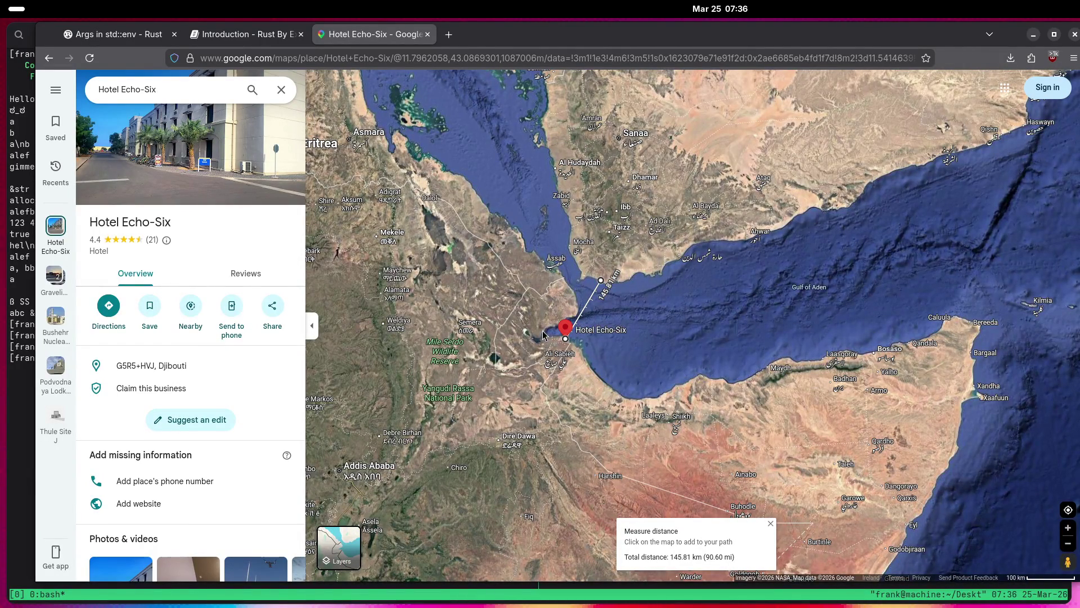
click(585, 541)
scroll(543, 327, up, 5)
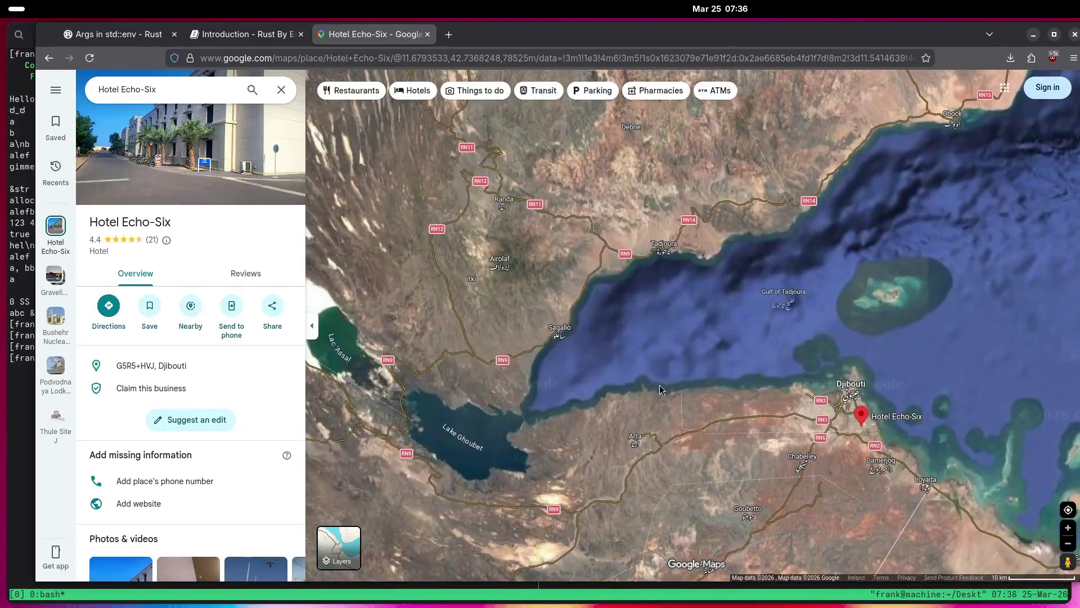
Zoom into Doraleh port and open the Base chinoise Djibouti landmark card.
mouse_move(661, 389)
mouse_down()
mouse_move(673, 360)
mouse_move(650, 259)
mouse_move(620, 259)
mouse_up()
scroll(783, 315, up, 5)
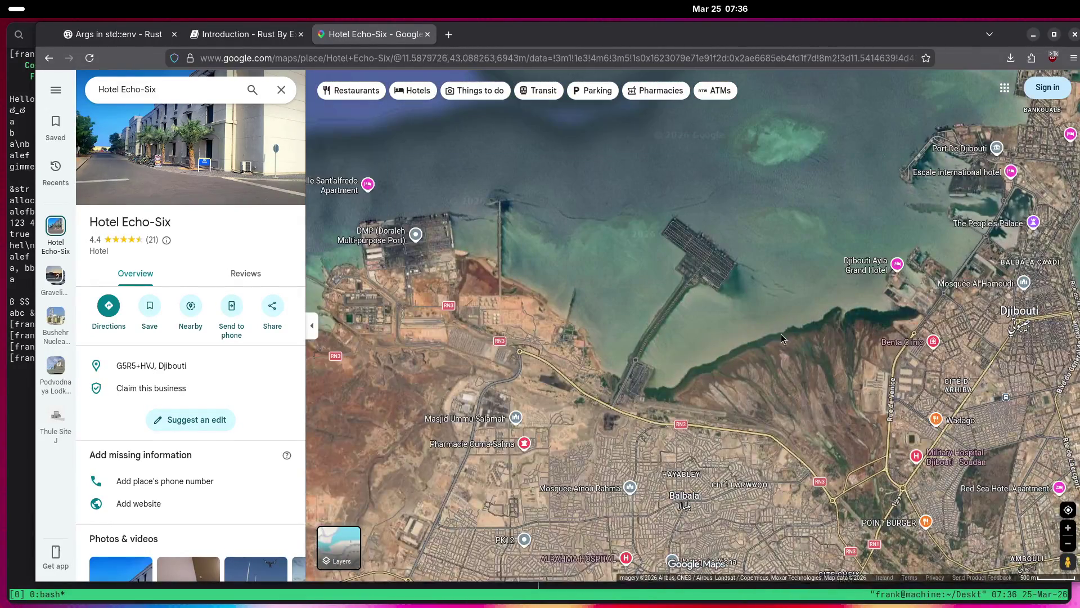
key(Left)
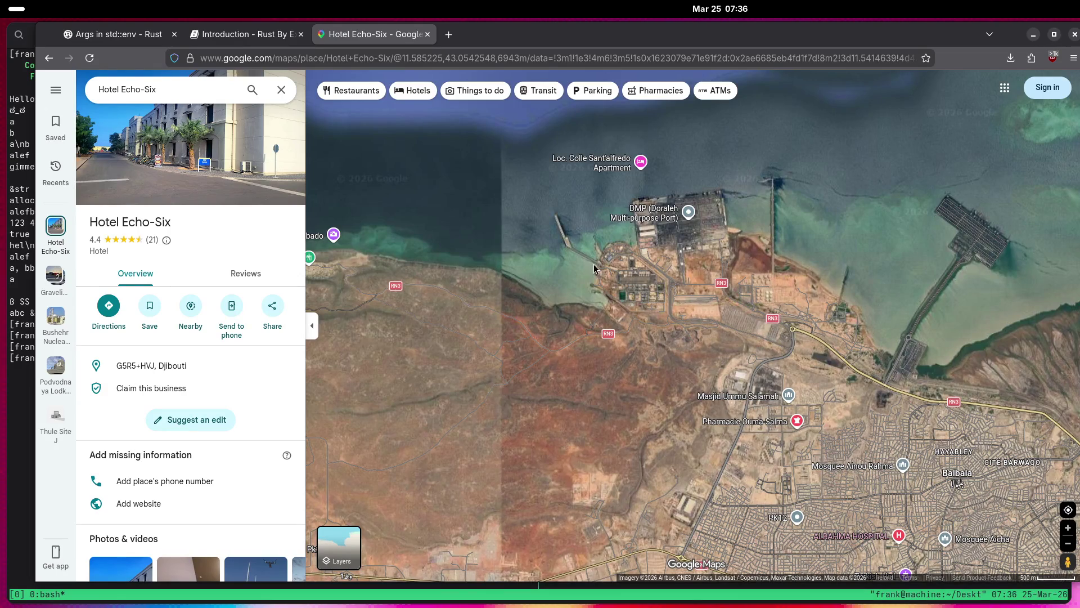
scroll(595, 268, up, 2)
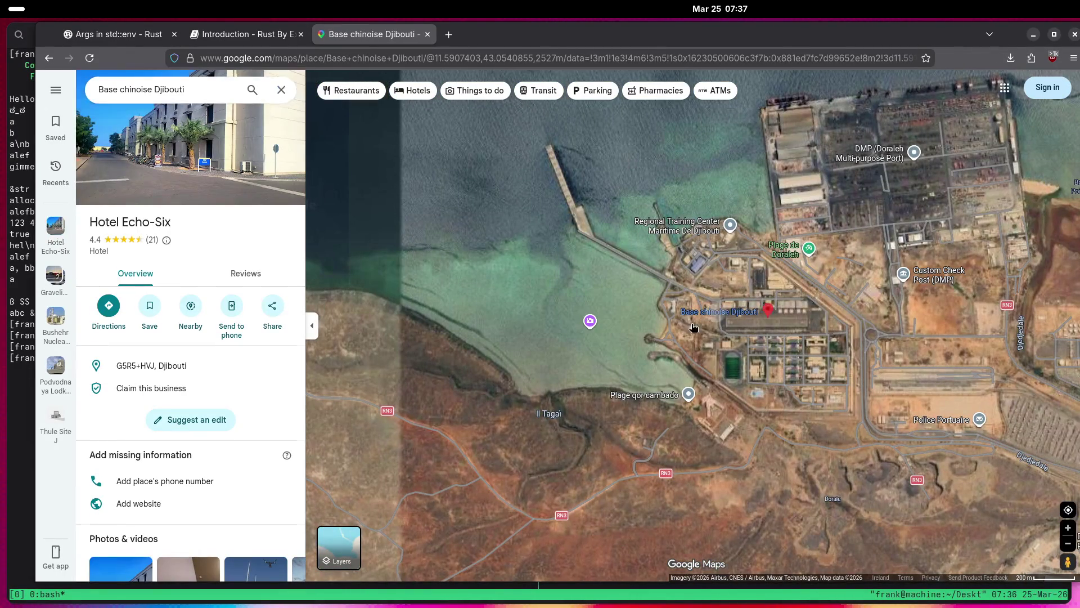
click(693, 325)
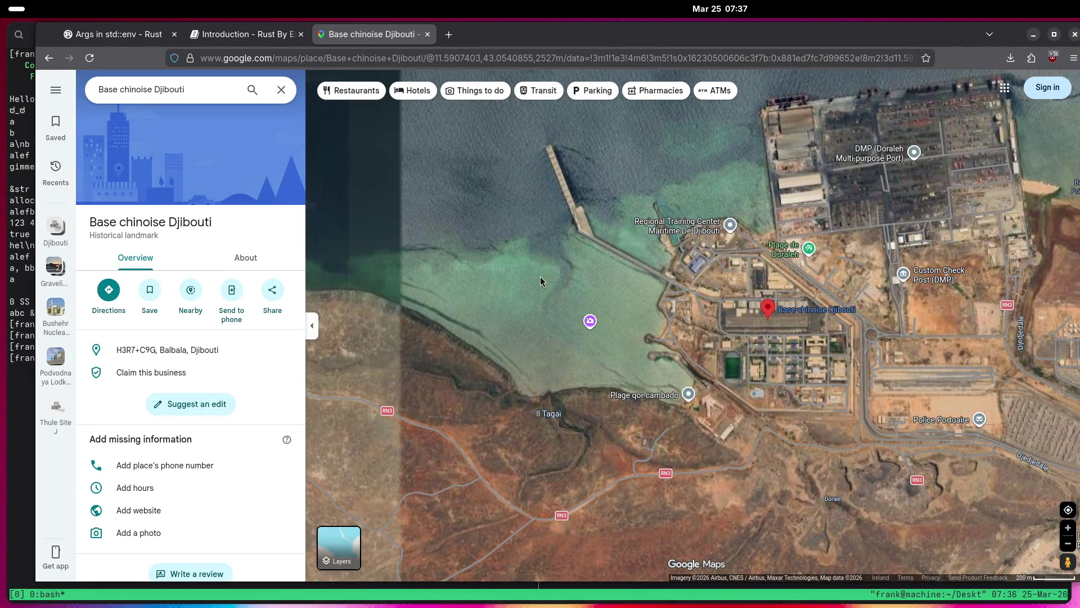
Zoom in and out to inspect the base's helipads, hangars and barracks.
scroll(776, 340, up, 5)
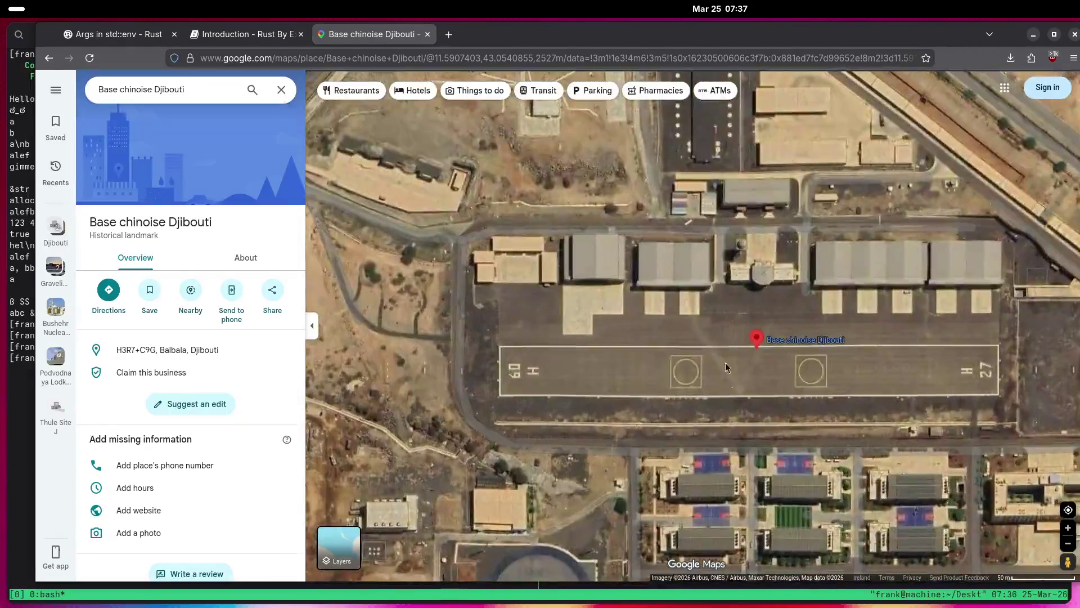
scroll(694, 385, down, 3)
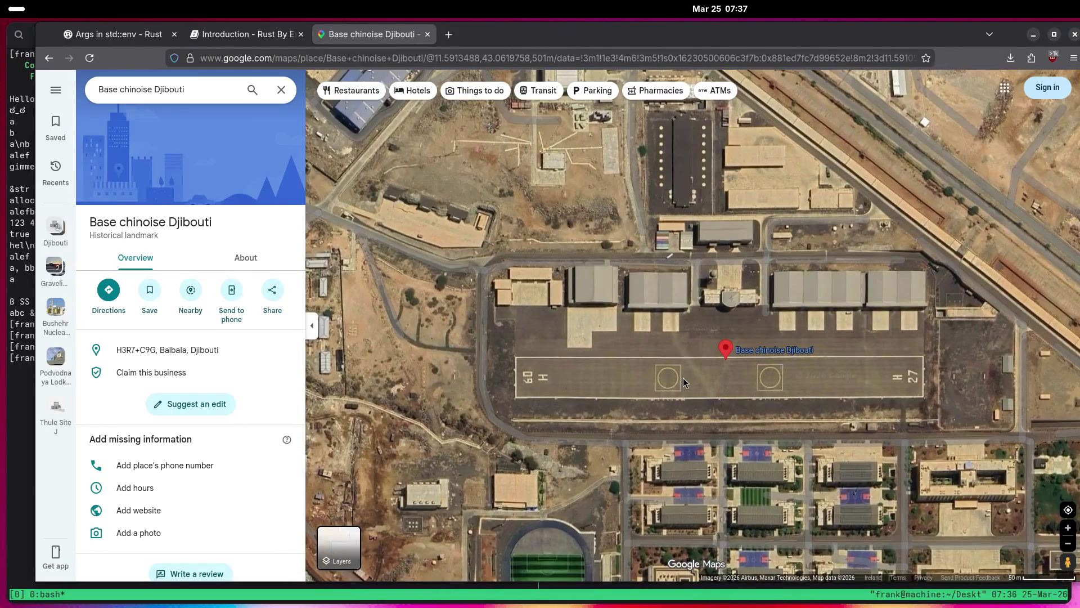
scroll(682, 379, down, 2)
scroll(683, 422, up, 2)
scroll(683, 421, up, 5)
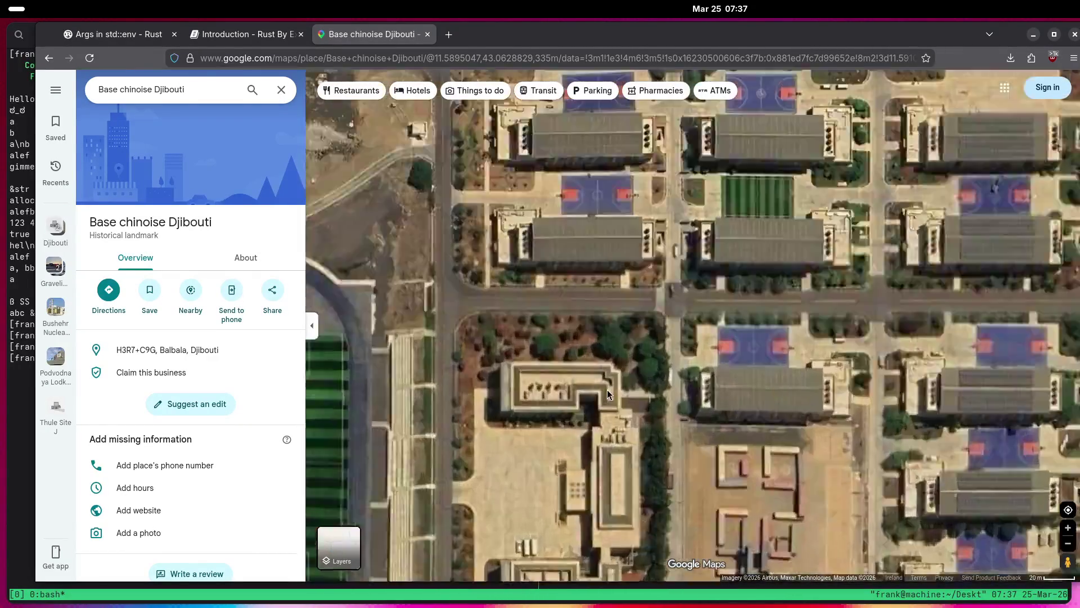
key(Up)
key(Up)
key(Up)
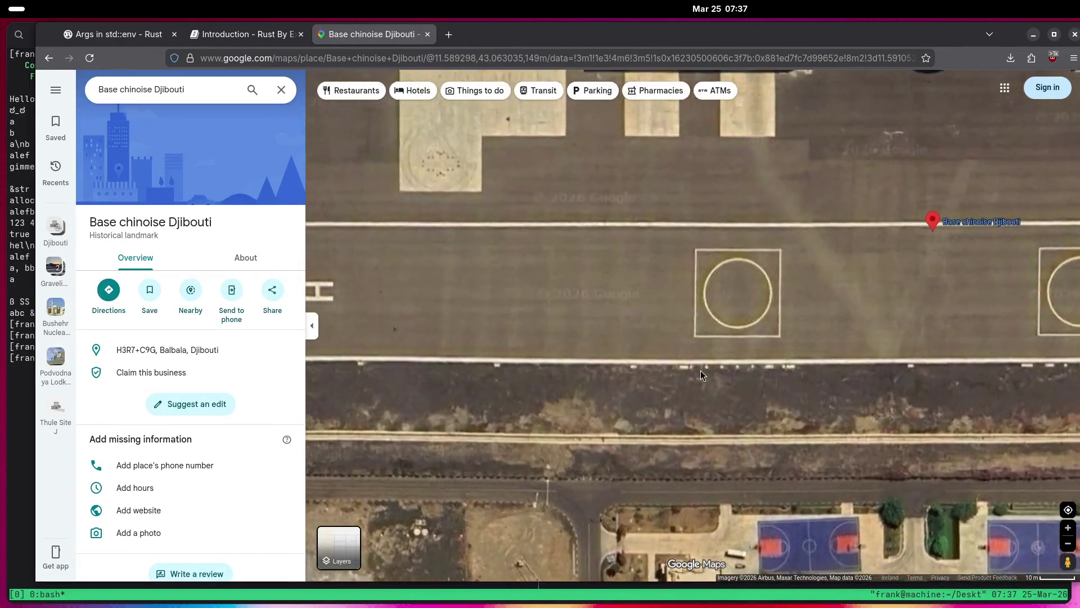
scroll(514, 336, down, 3)
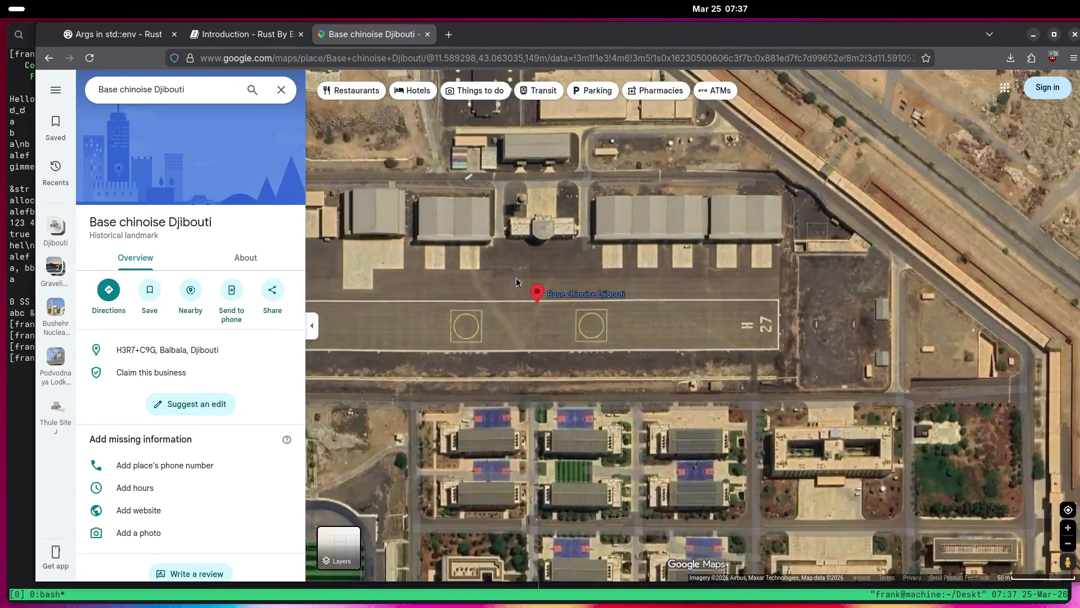
scroll(502, 356, down, 1)
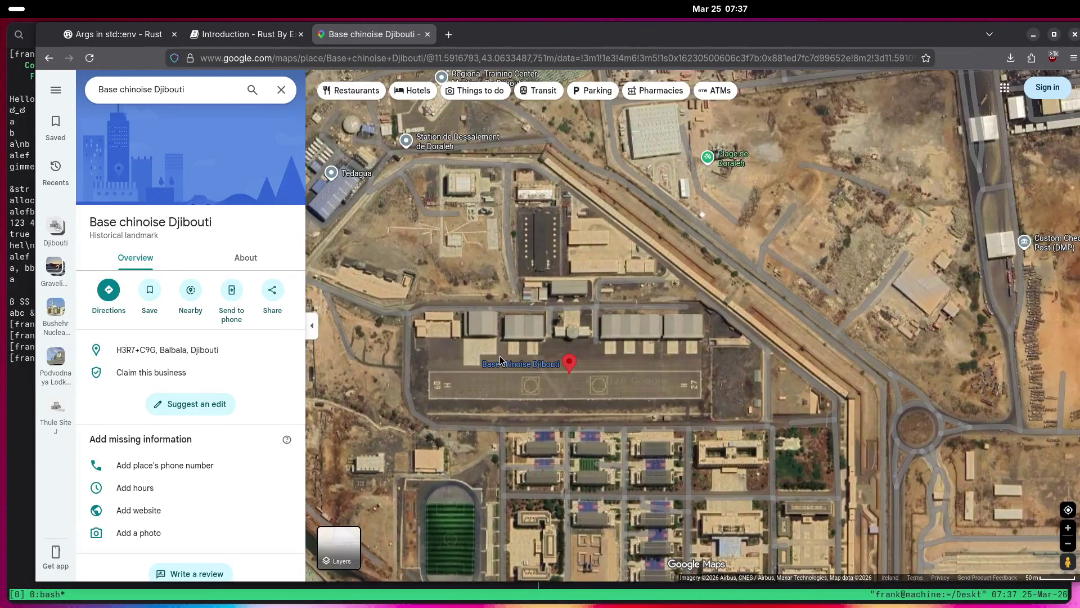
scroll(500, 360, down, 2)
Zoom out from Djibouti to show more of the Red Sea coastline.
drag(468, 309, 589, 320)
scroll(602, 398, down, 2)
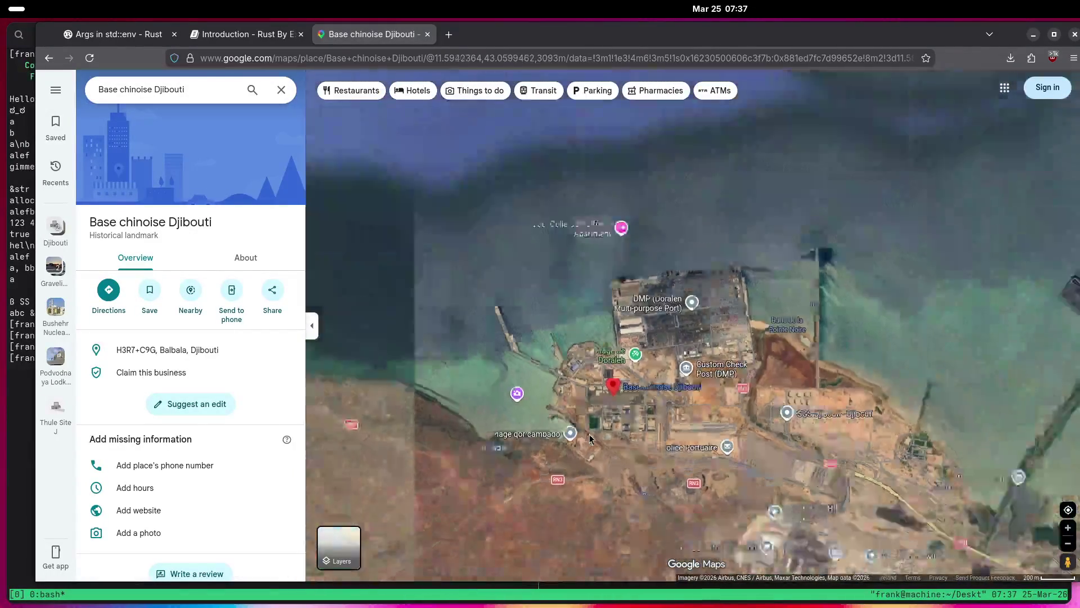
scroll(582, 434, down, 8)
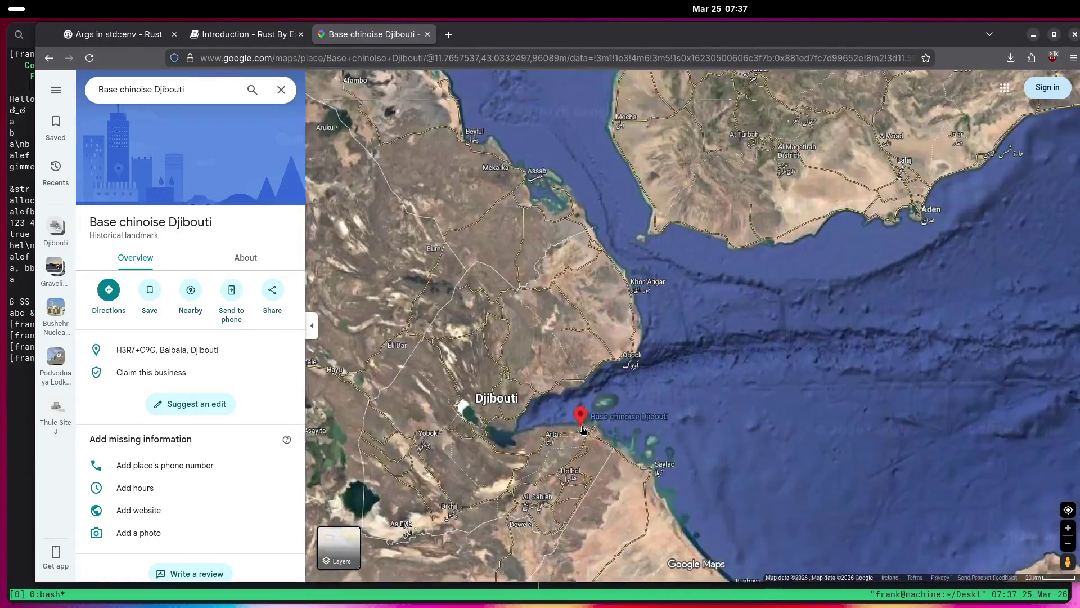
scroll(579, 430, down, 5)
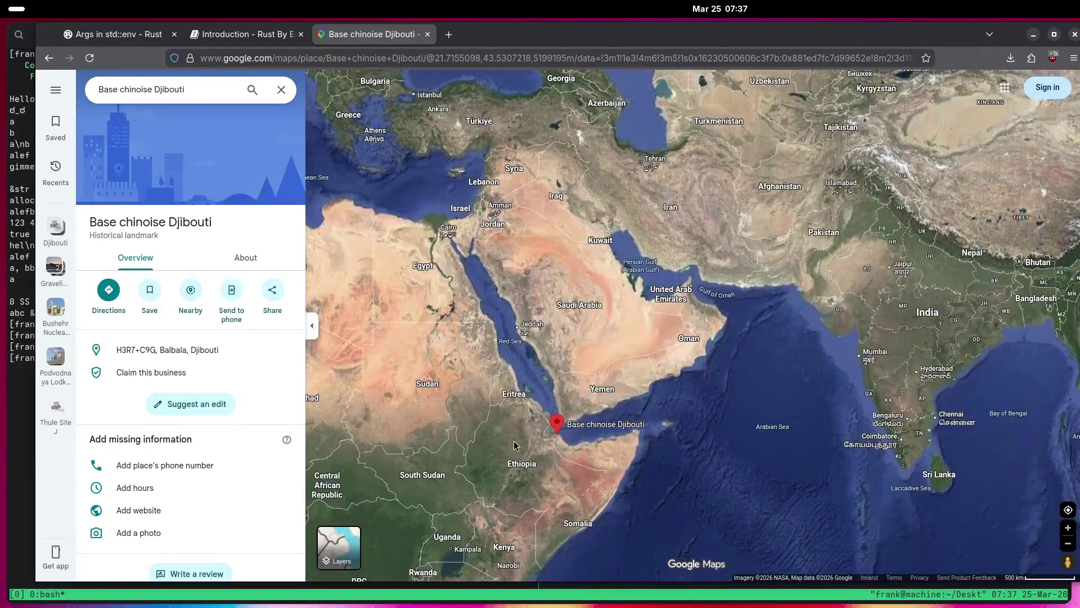
Move north to the Suez Canal at Port Tawfik and start measuring from its western bank.
drag(493, 302, 579, 391)
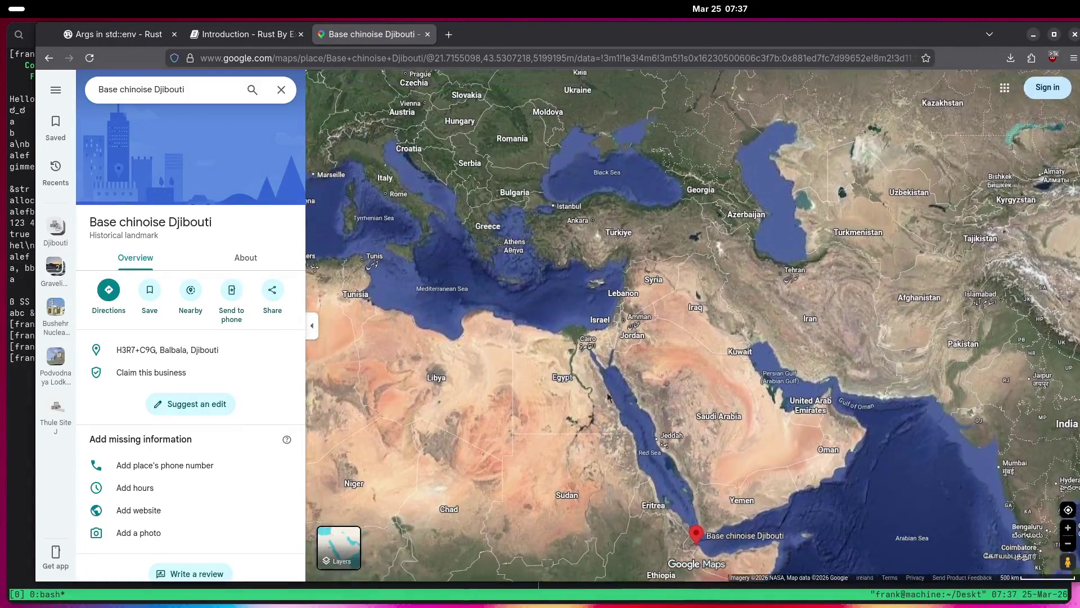
scroll(715, 334, up, 5)
scroll(714, 335, up, 6)
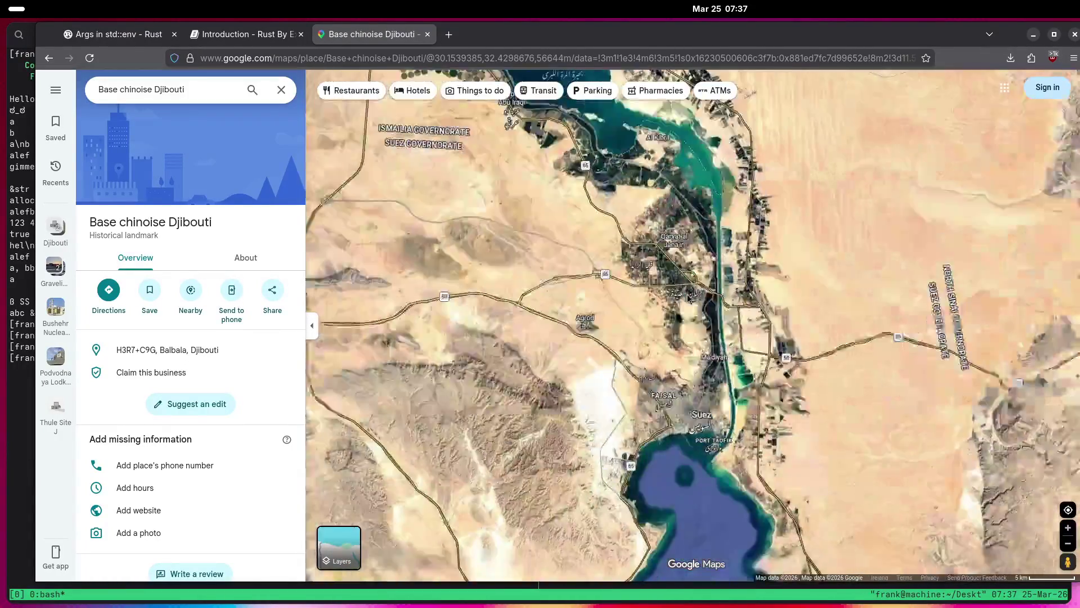
scroll(690, 336, up, 3)
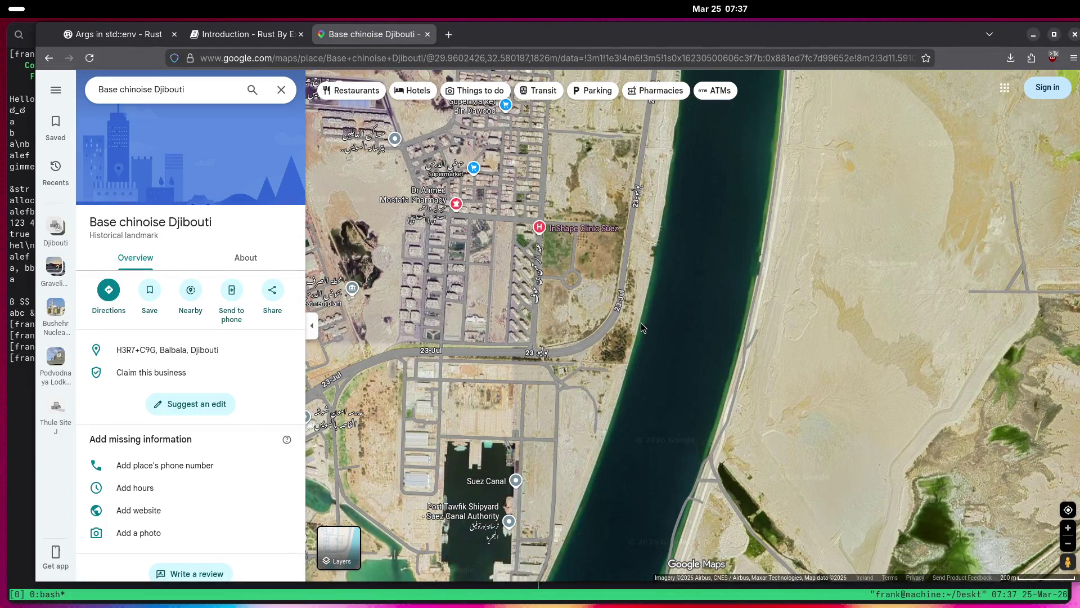
right_click(641, 323)
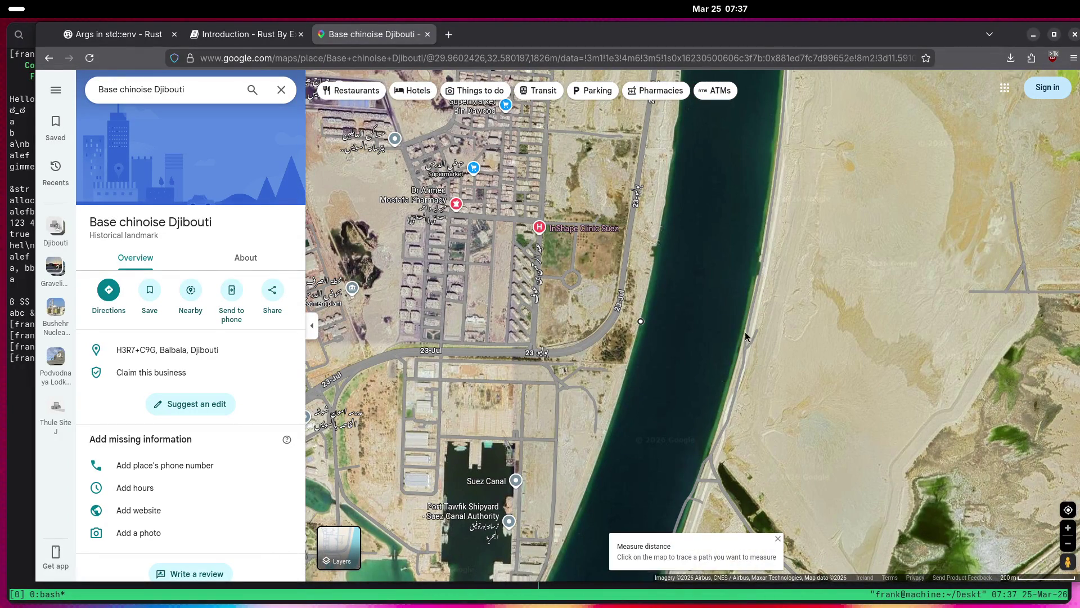
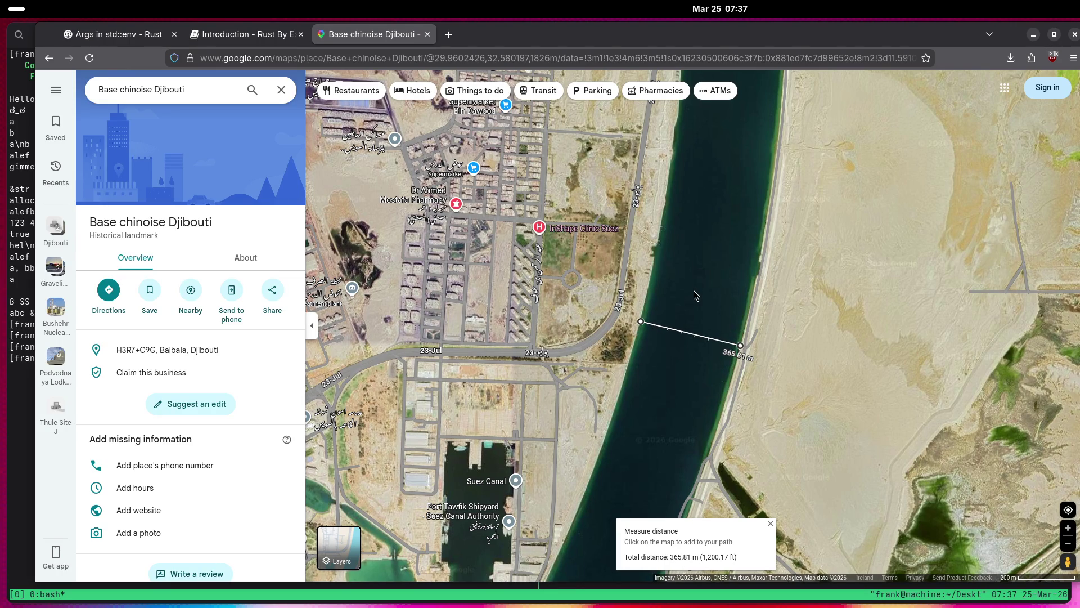
Zoom in over Suez and place the second measure point across the canal (296.29 m).
scroll(698, 292, down, 5)
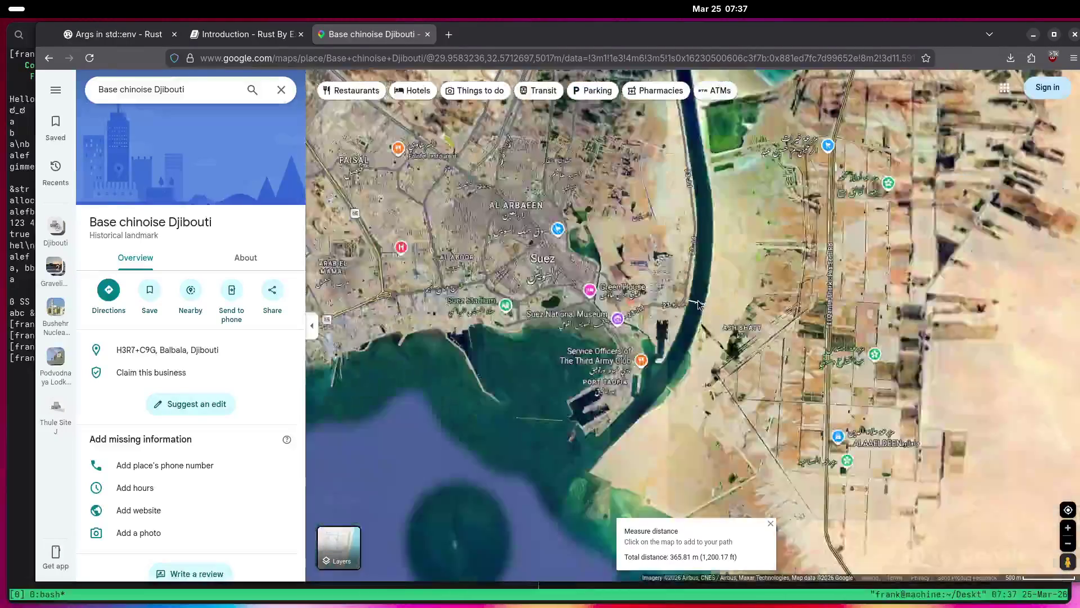
key(Up)
key(Up)
key(Up)
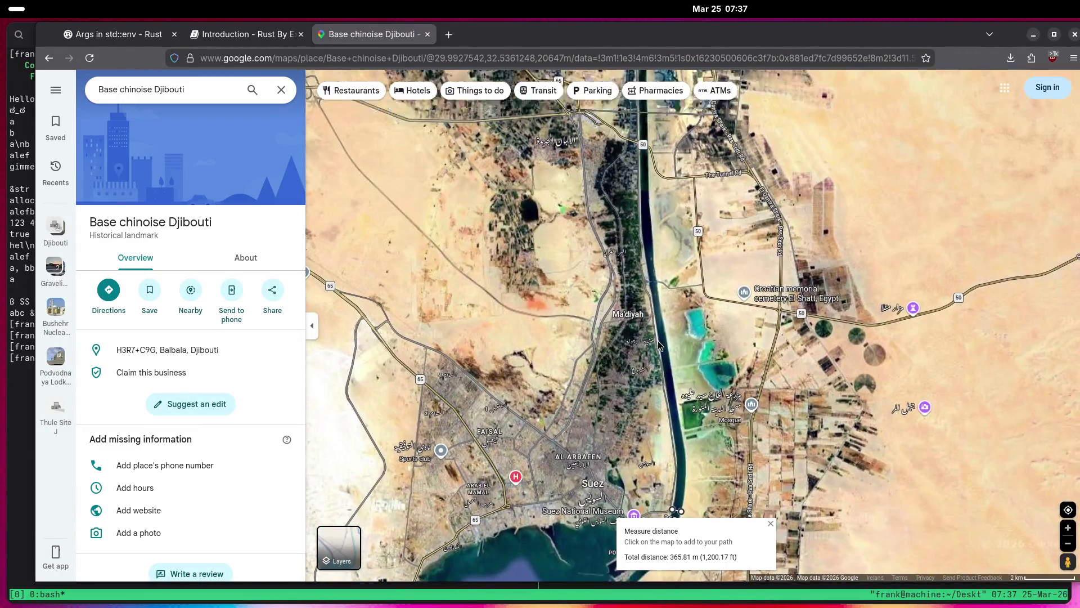
scroll(649, 291, up, 5)
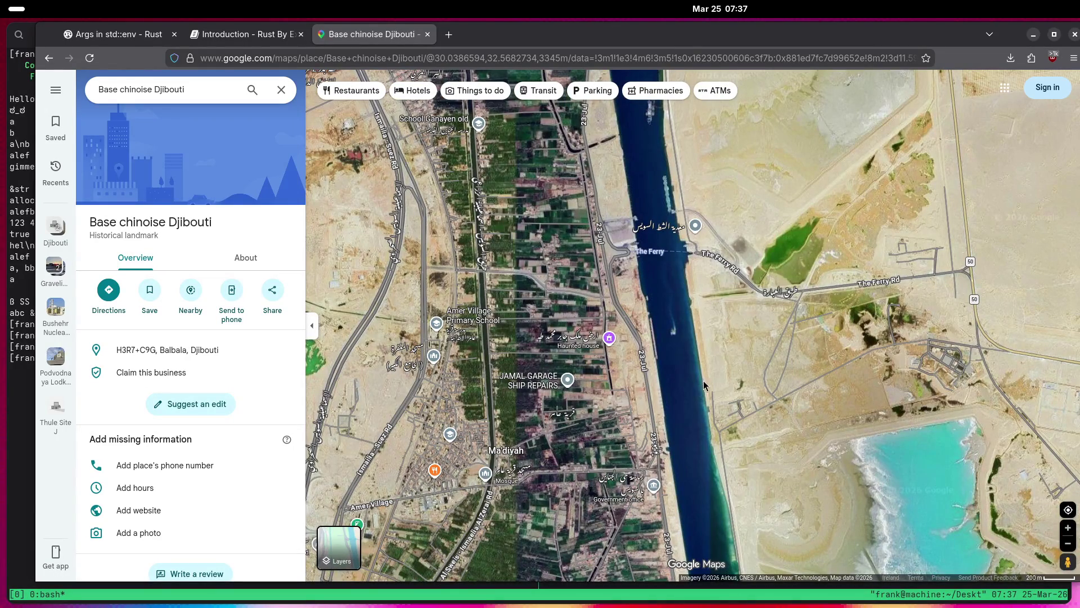
click(659, 386)
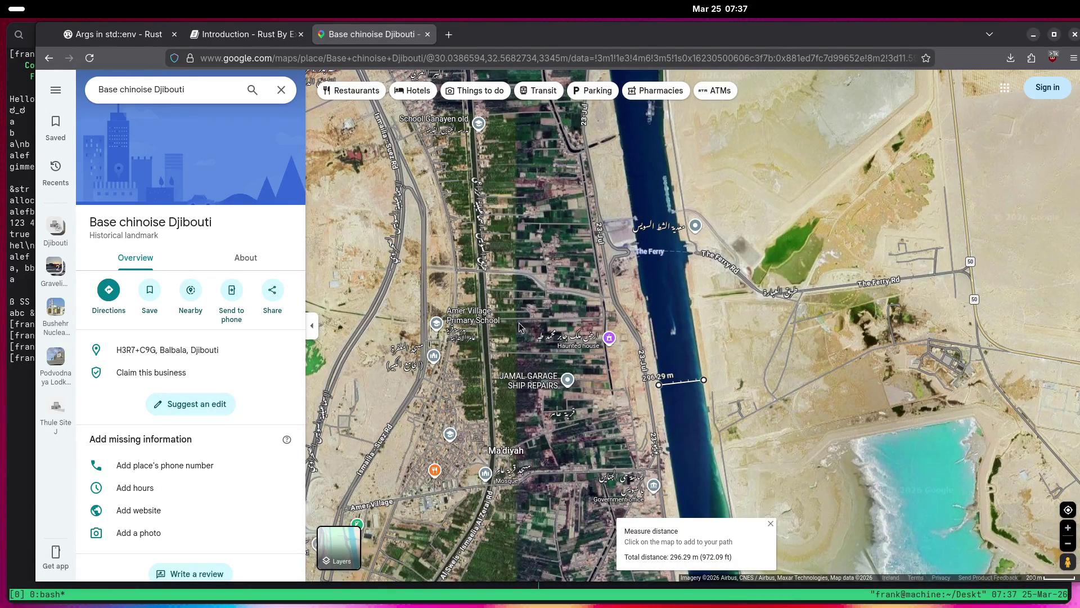
Follow the canal north past the Great Bitter Lake and Serapeum to Ismailia and Timsah Lake.
scroll(518, 324, down, 3)
scroll(511, 387, up, 1)
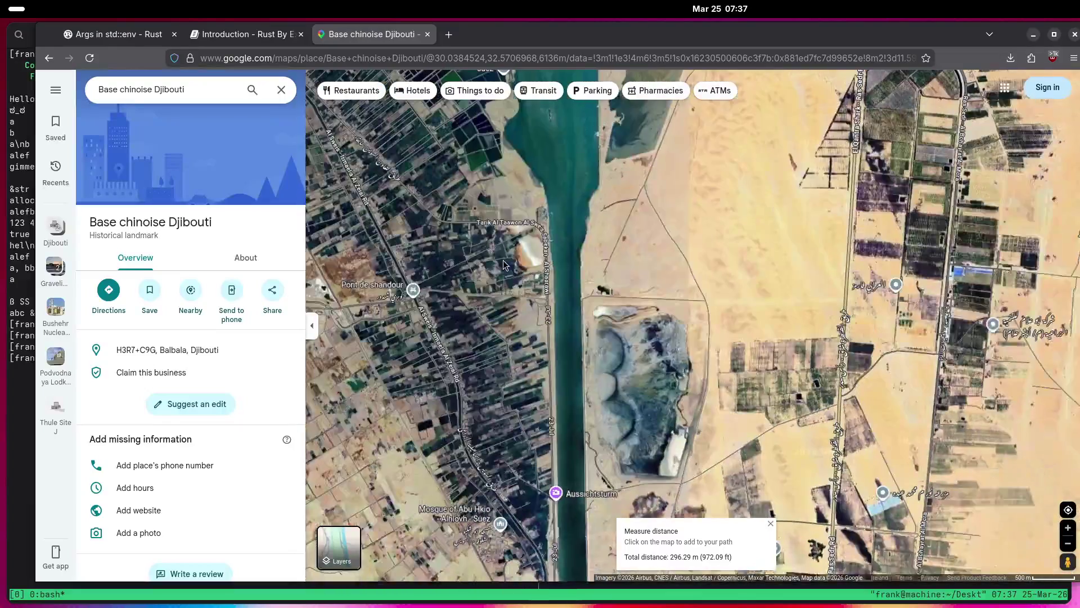
drag(503, 260, 508, 400)
scroll(482, 339, down, 5)
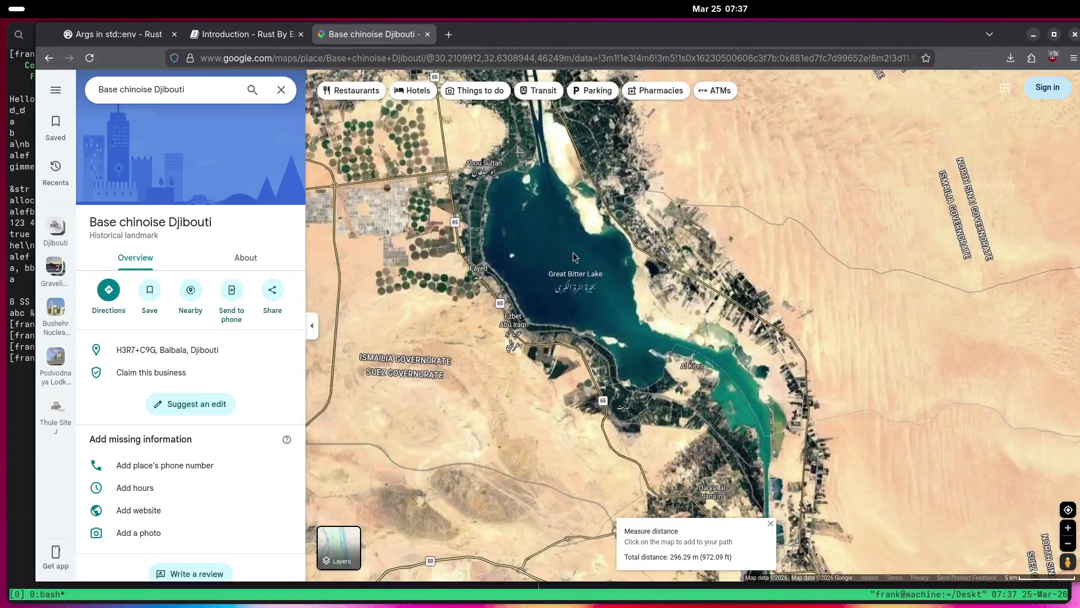
scroll(618, 349, up, 5)
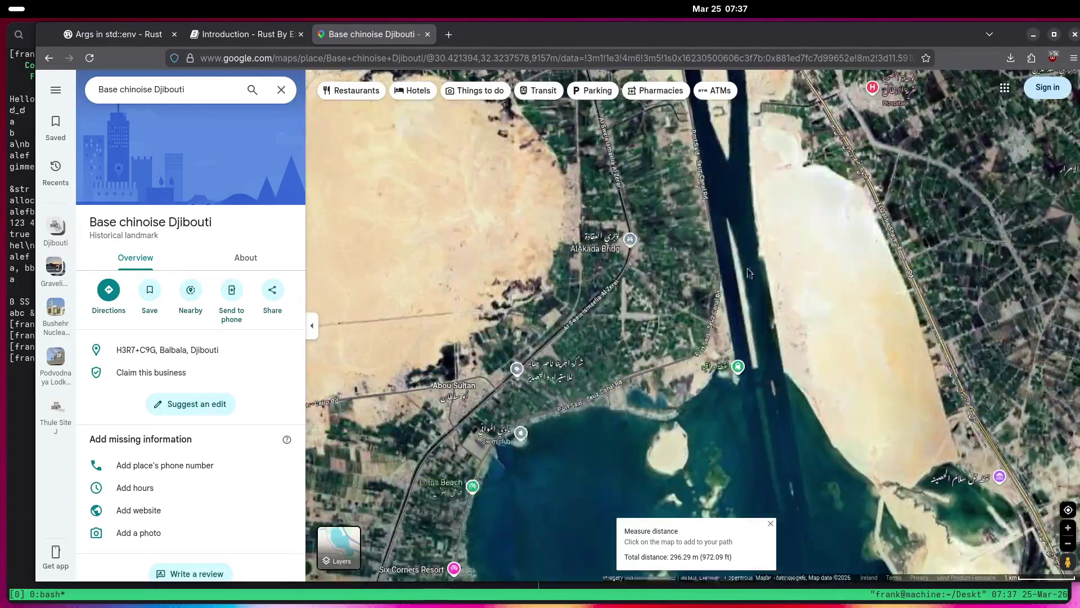
drag(749, 258, 702, 364)
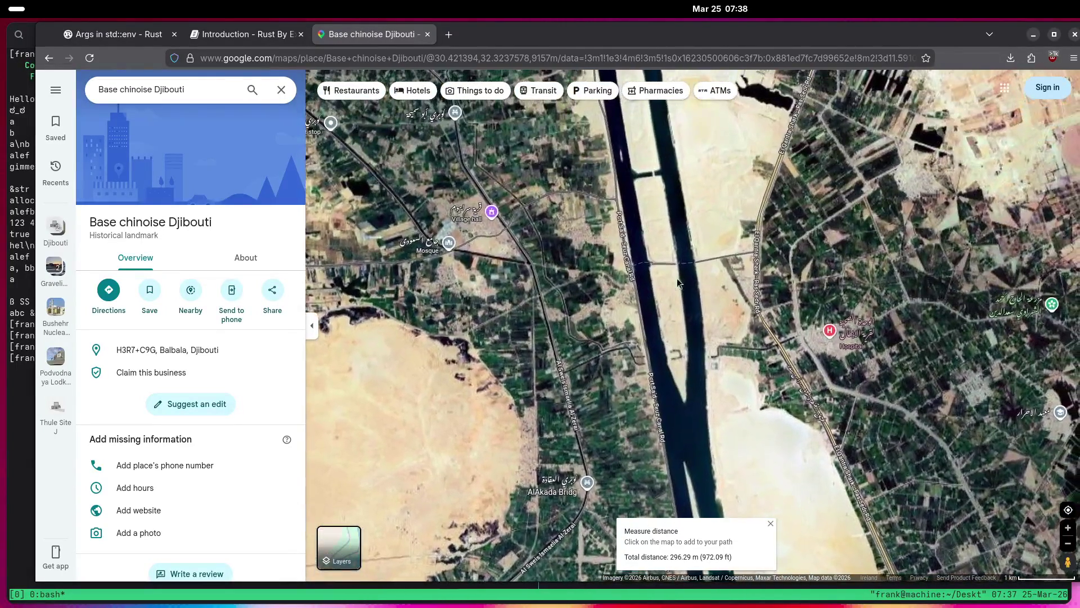
drag(677, 278, 664, 410)
drag(635, 343, 633, 390)
mouse_move(579, 282)
mouse_down()
mouse_move(573, 333)
mouse_move(619, 393)
mouse_up()
Continue tracing the canal north past Al Firdan and El Qantara toward the Nile Delta.
drag(664, 225, 676, 348)
mouse_move(692, 168)
mouse_down()
mouse_move(701, 243)
mouse_move(678, 285)
mouse_move(663, 393)
mouse_up()
mouse_move(647, 254)
mouse_down()
mouse_move(636, 382)
mouse_move(609, 389)
mouse_move(632, 422)
mouse_up()
drag(624, 270, 634, 428)
drag(630, 293, 633, 440)
drag(618, 225, 619, 332)
scroll(619, 337, down, 10)
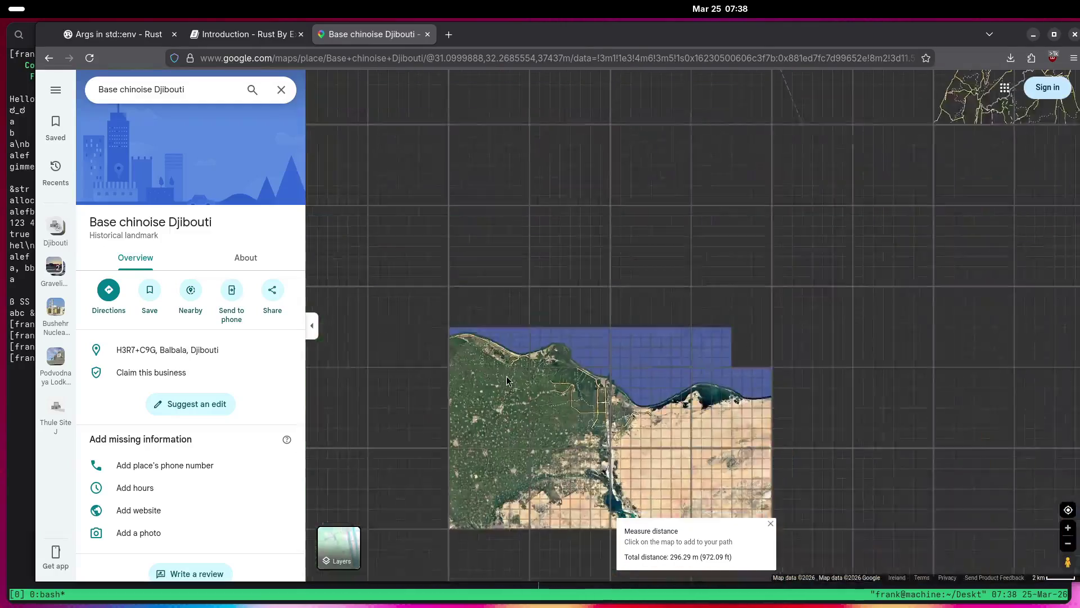
right_click(506, 376)
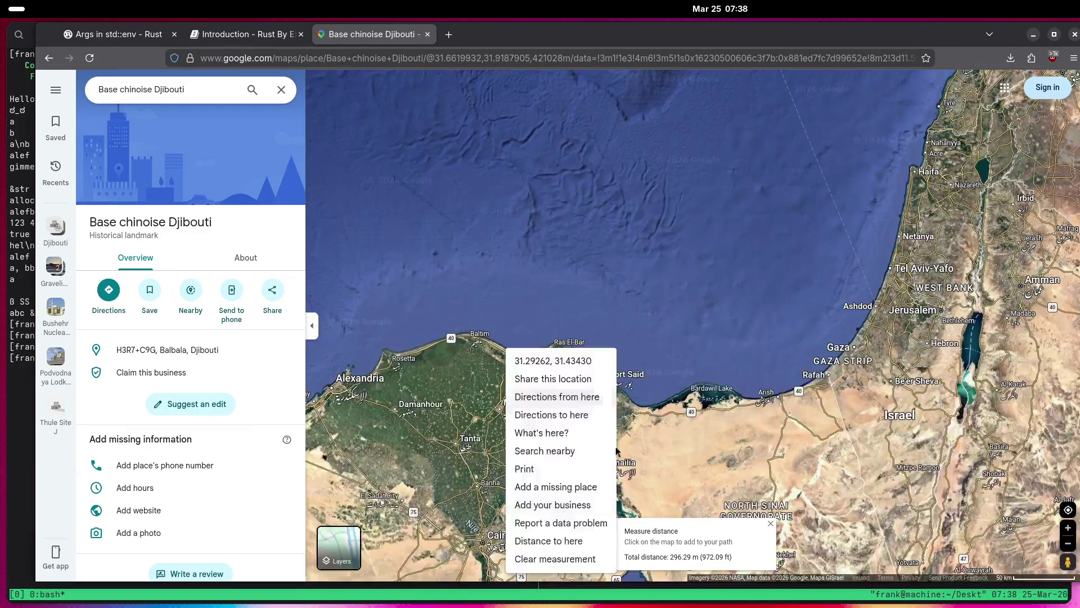
Clear the distance measurement and pan west across the Sahara to Africa's Atlantic coast.
click(582, 558)
drag(506, 394, 628, 282)
drag(394, 394, 742, 237)
mouse_move(337, 393)
mouse_down()
mouse_move(522, 311)
mouse_move(663, 420)
mouse_up()
scroll(714, 269, down, 2)
mouse_move(576, 315)
mouse_down()
mouse_move(717, 337)
mouse_move(659, 332)
mouse_up()
Zoom in on Mauritania and centre the ringed Richat Structure.
scroll(629, 363, up, 2)
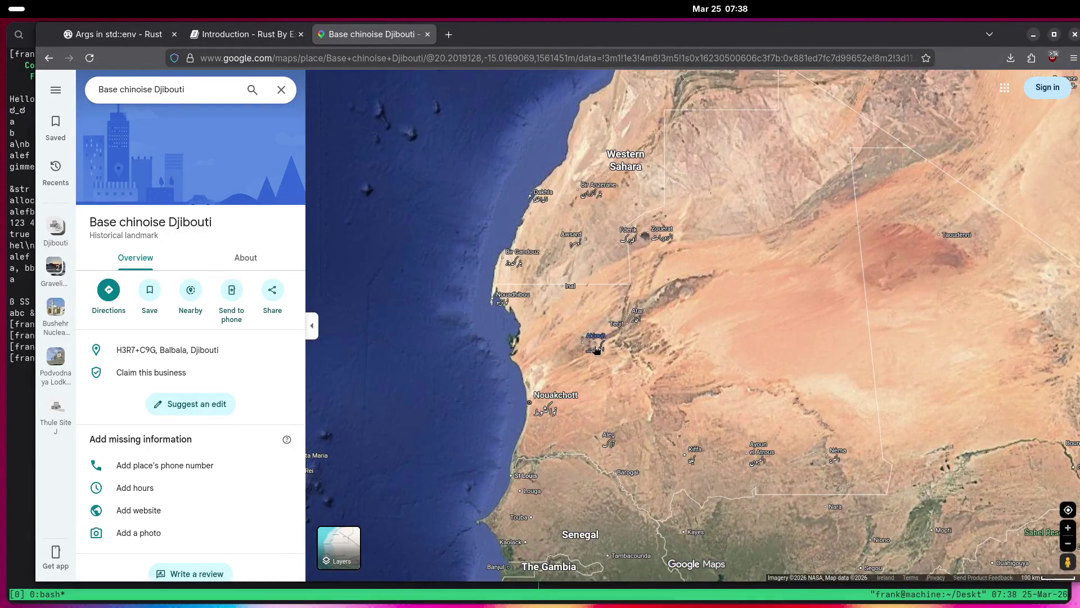
scroll(659, 271, up, 6)
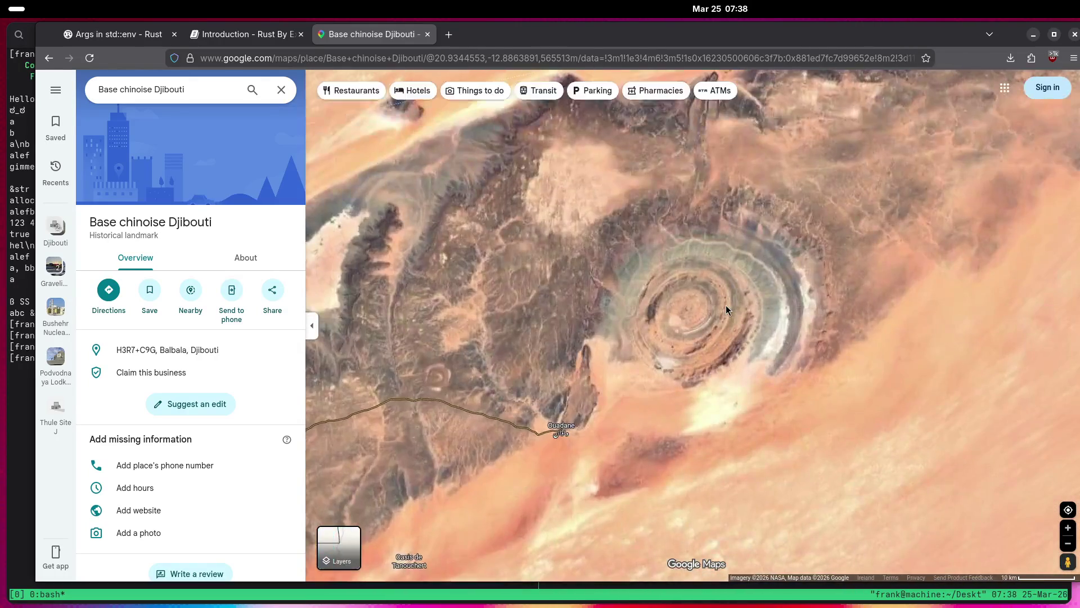
scroll(726, 305, up, 2)
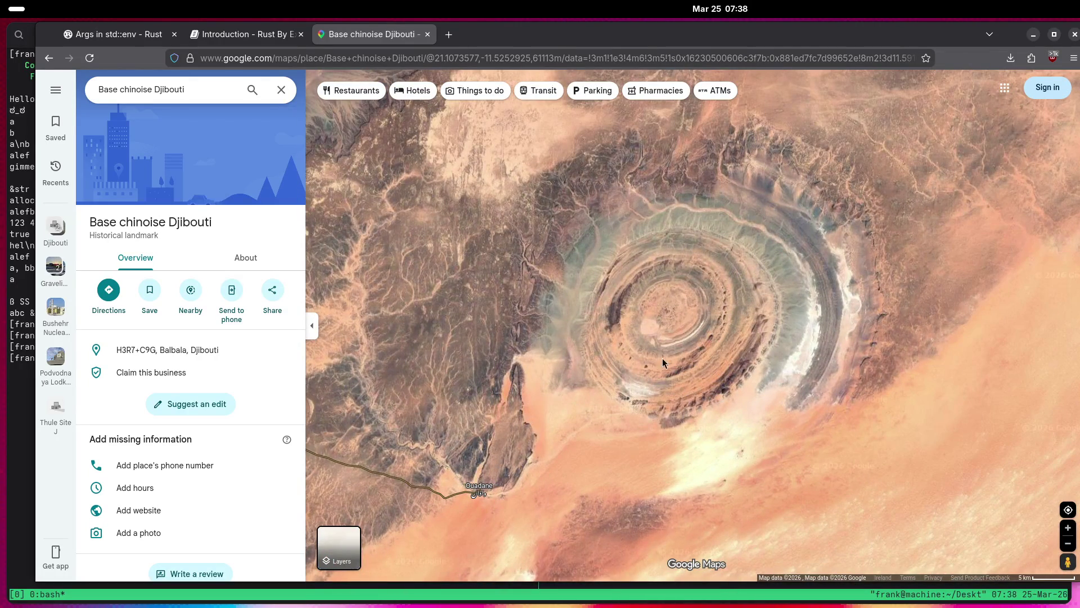
scroll(652, 349, up, 3)
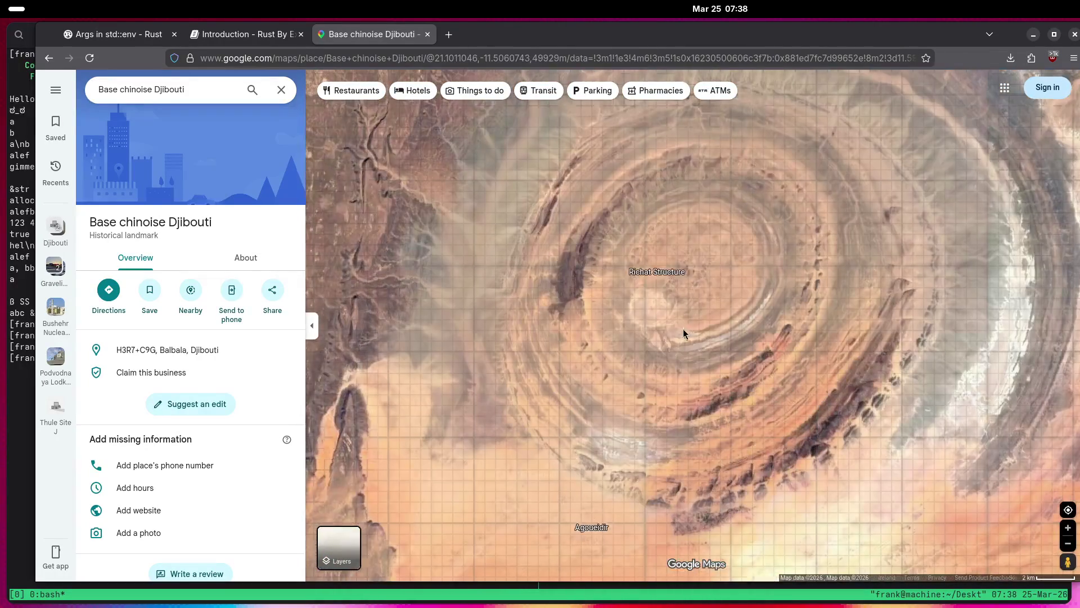
drag(735, 298, 647, 390)
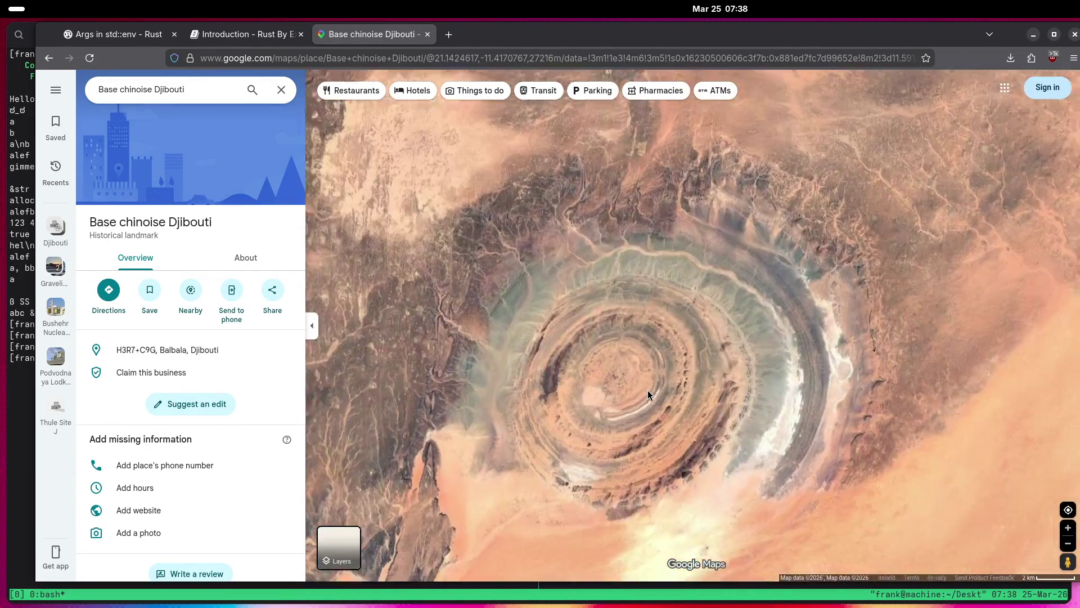
scroll(644, 389, down, 1)
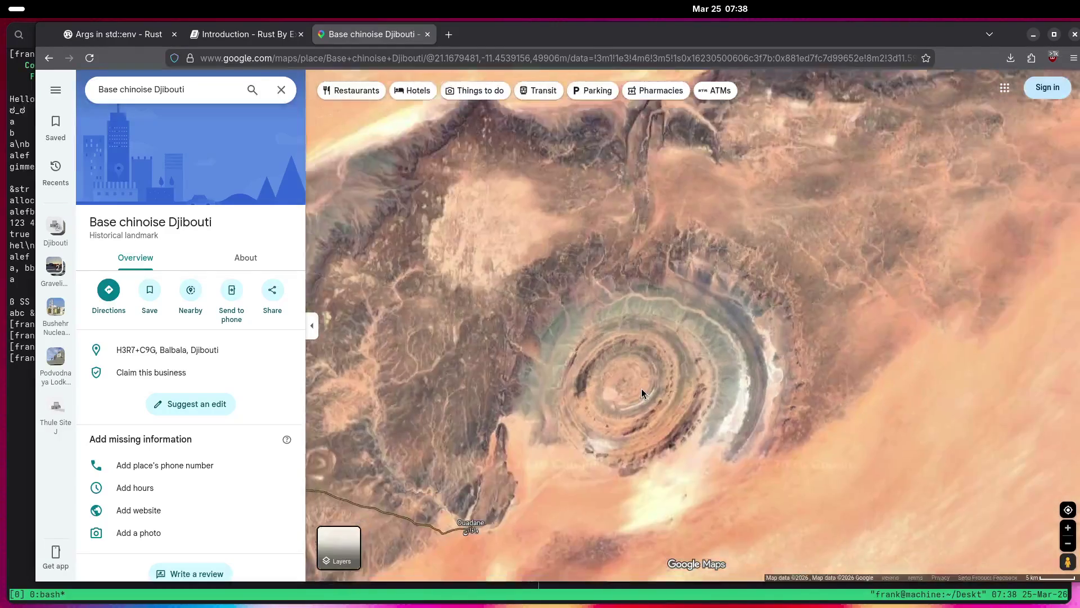
scroll(613, 380, up, 3)
Show the Richat Structure's place details, then zoom out to bring South America into view.
click(596, 371)
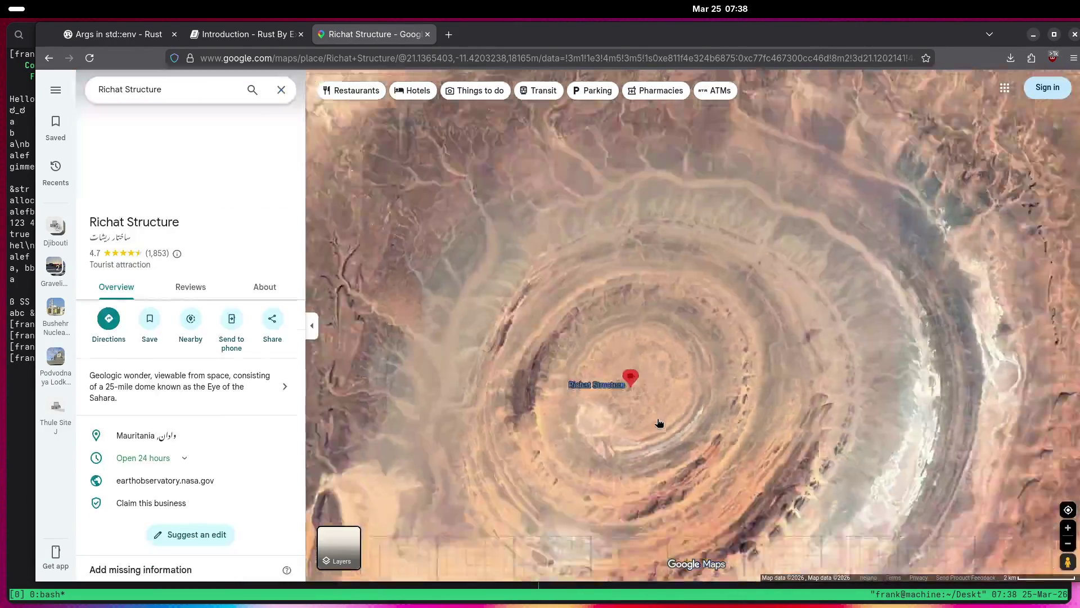
scroll(647, 422, down, 5)
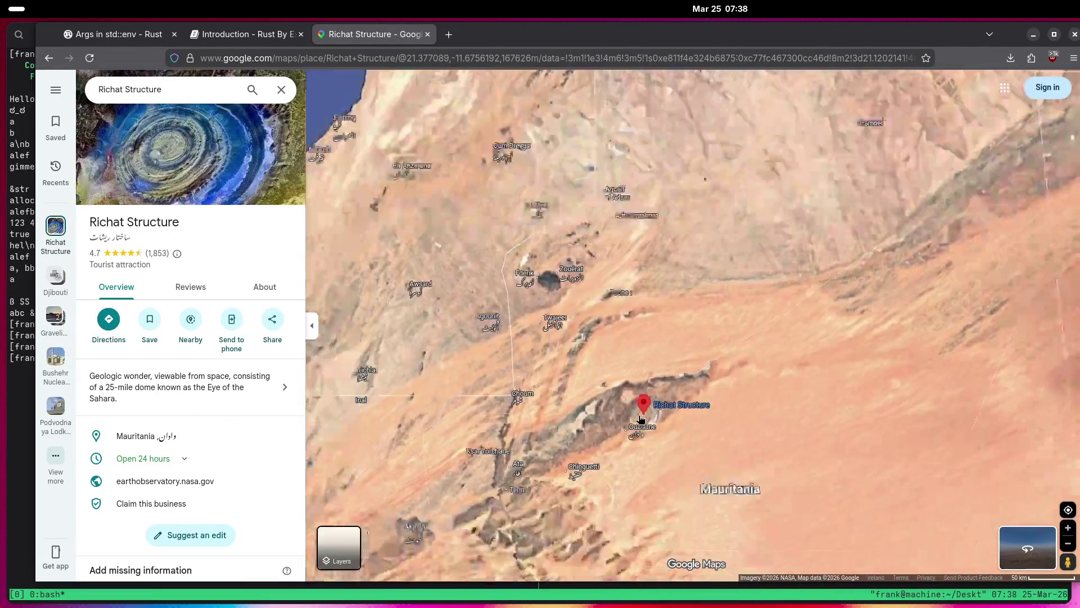
scroll(606, 438, down, 5)
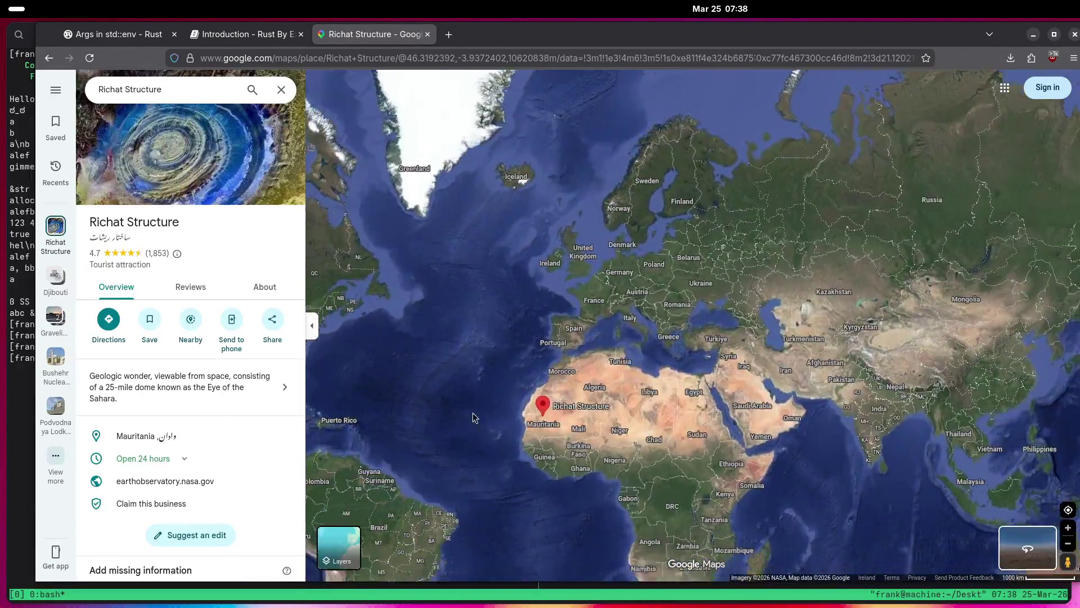
drag(472, 417, 480, 343)
scroll(506, 446, down, 1)
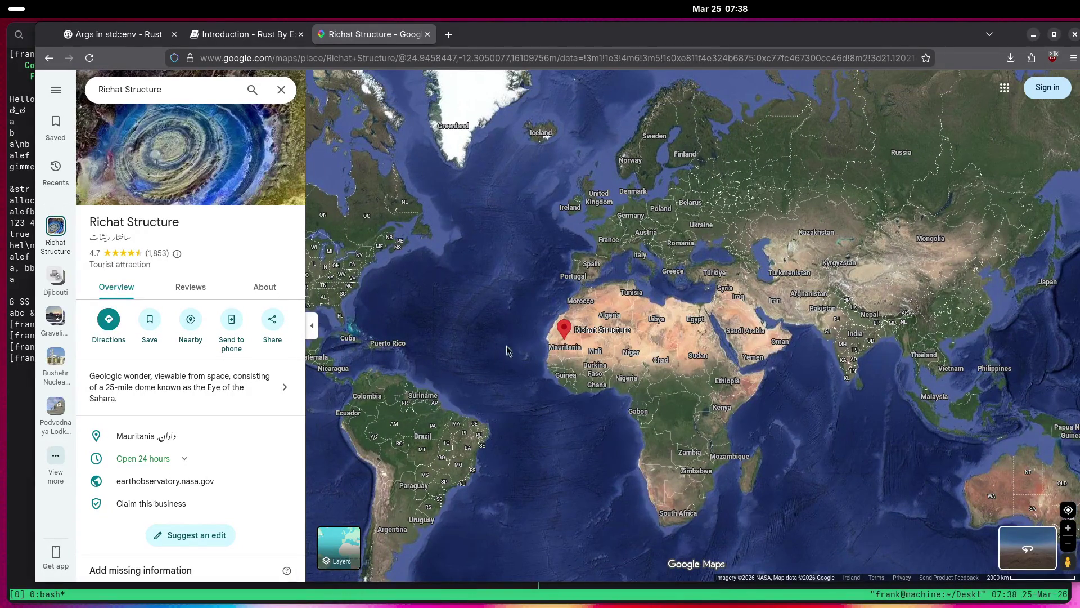
Pan the world map toward the South Pacific and Antarctica, then re-centre South America.
drag(495, 355, 674, 240)
mouse_move(622, 217)
mouse_down()
mouse_move(677, 274)
mouse_move(737, 221)
mouse_up()
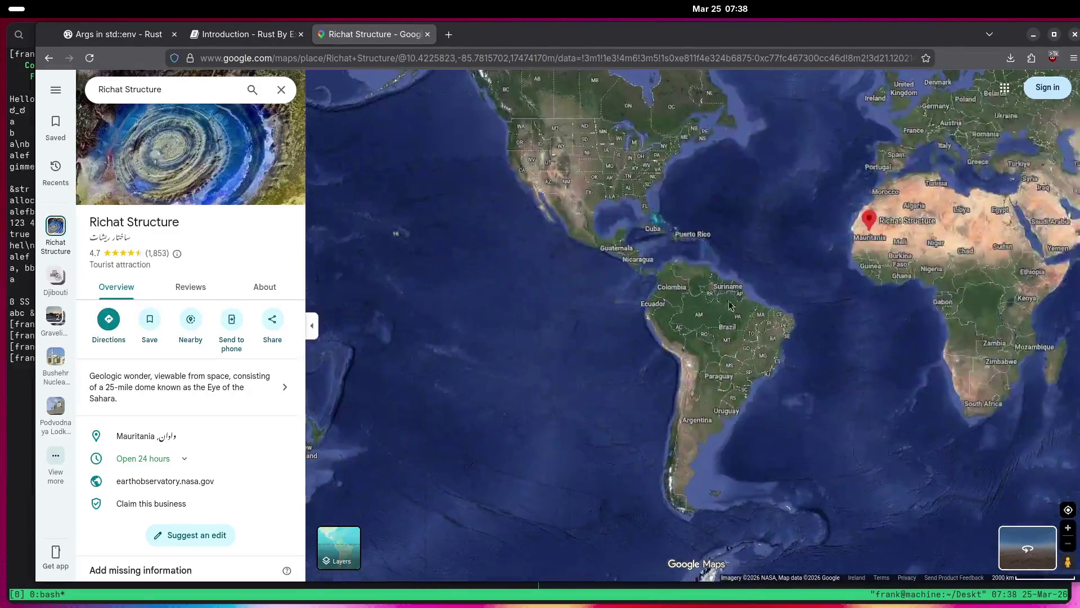
mouse_move(596, 339)
mouse_down()
mouse_move(639, 169)
mouse_move(579, 308)
mouse_up()
mouse_move(536, 363)
mouse_down()
mouse_move(620, 278)
mouse_move(589, 401)
mouse_up()
scroll(696, 413, up, 5)
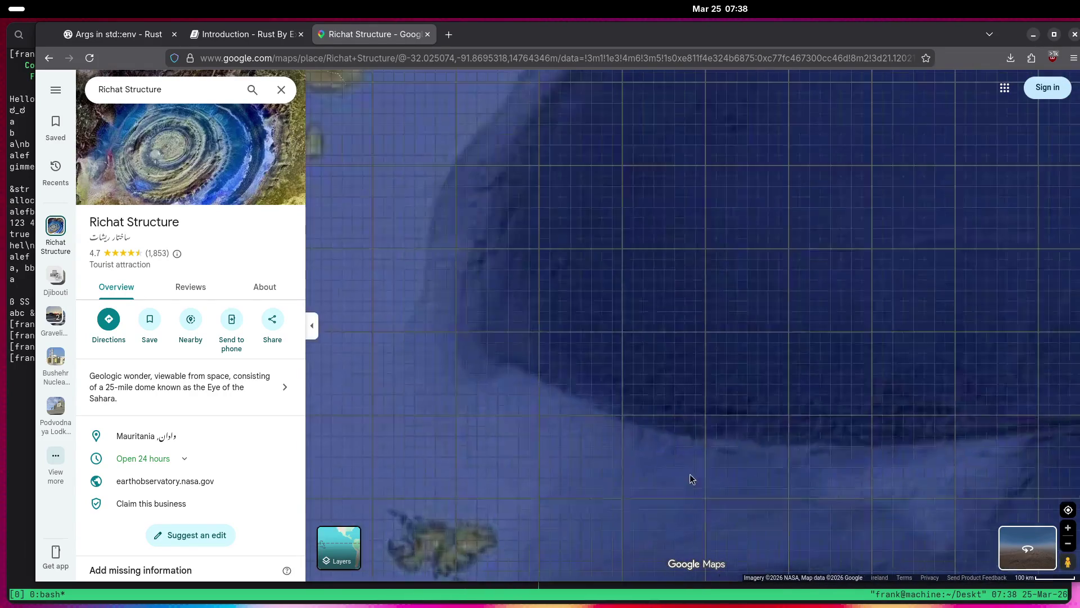
Zoom in on the Falkland Islands and then on South Georgia.
mouse_move(661, 494)
mouse_down()
mouse_move(767, 222)
mouse_move(885, 263)
mouse_up()
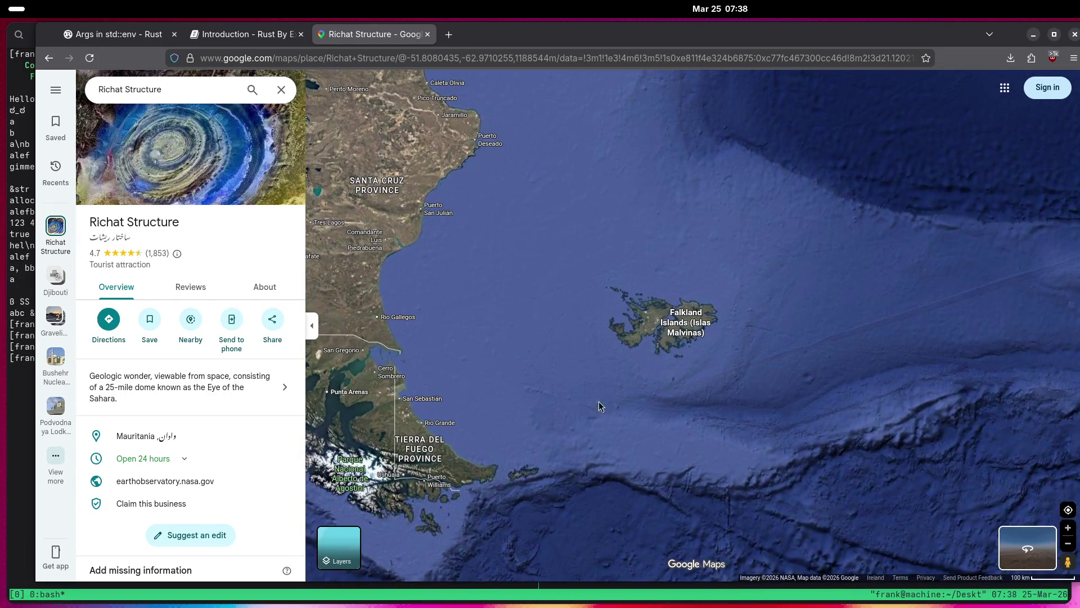
scroll(522, 480, up, 2)
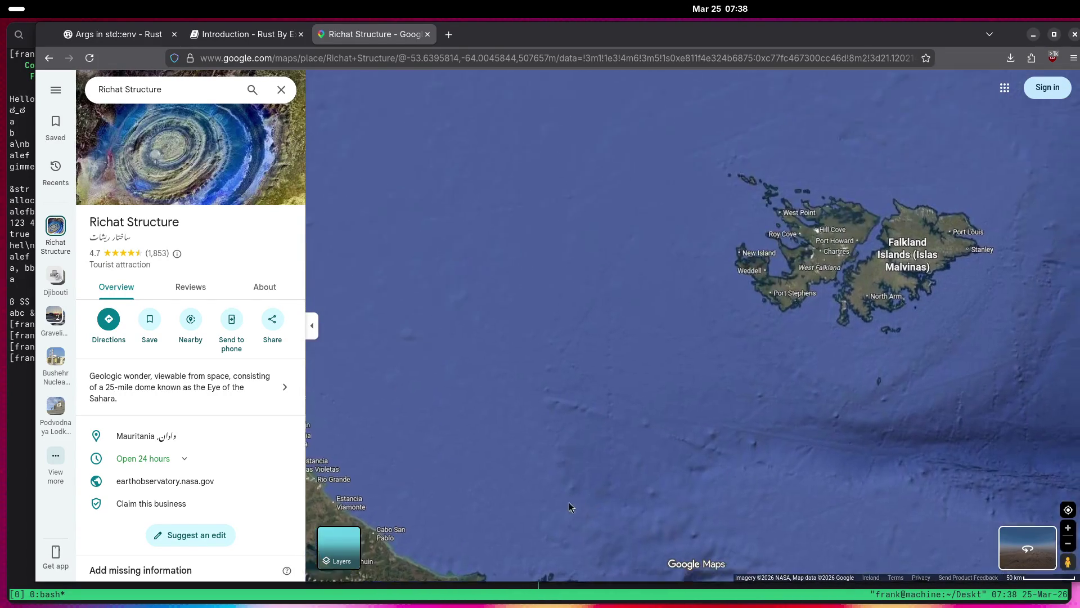
scroll(755, 451, up, 10)
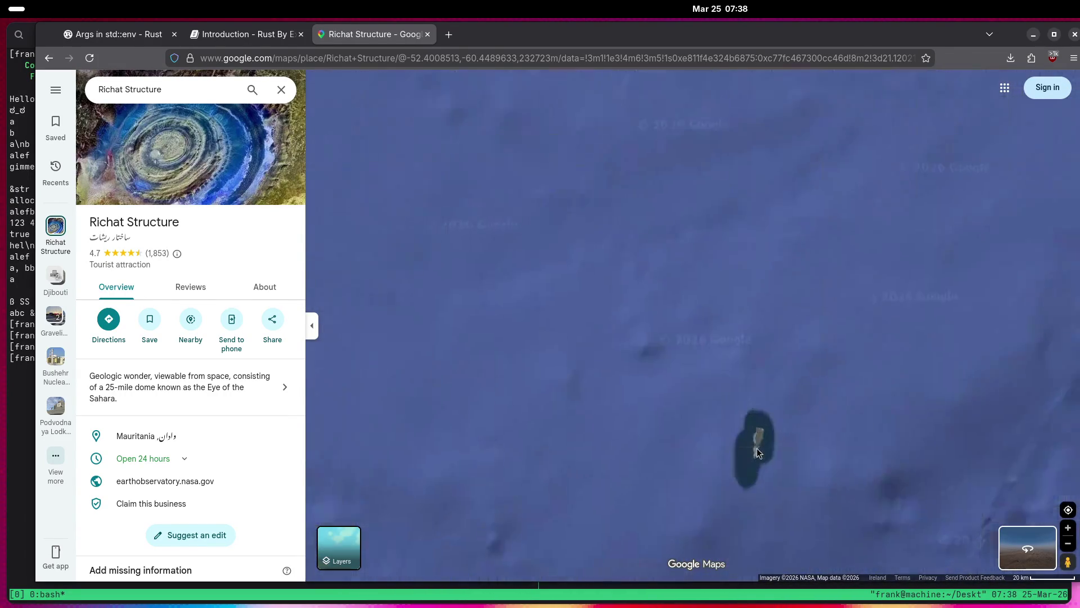
scroll(748, 447, down, 10)
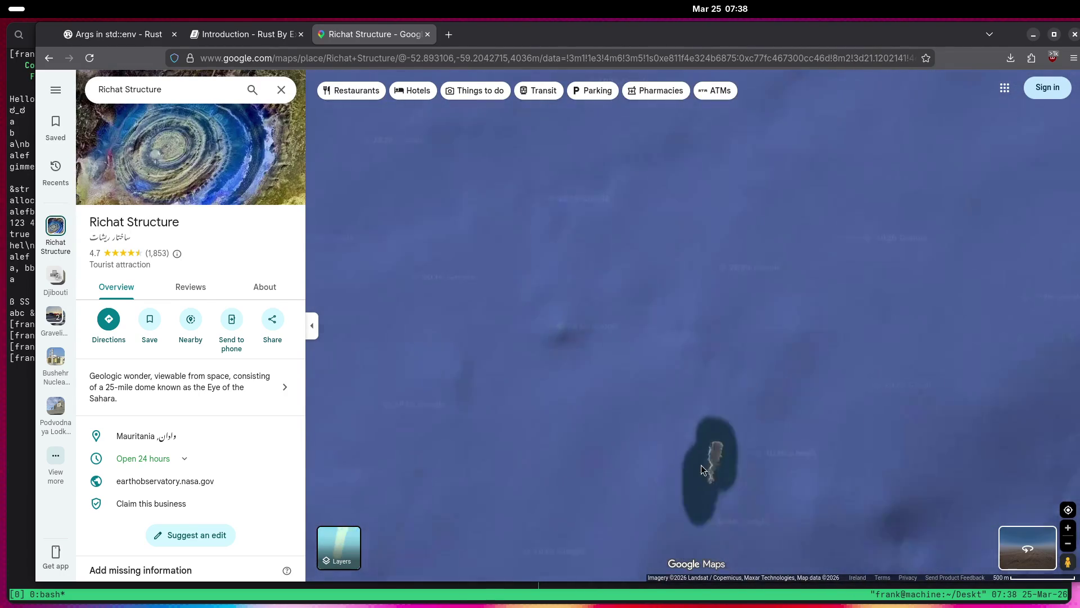
scroll(698, 469, down, 2)
scroll(696, 470, up, 5)
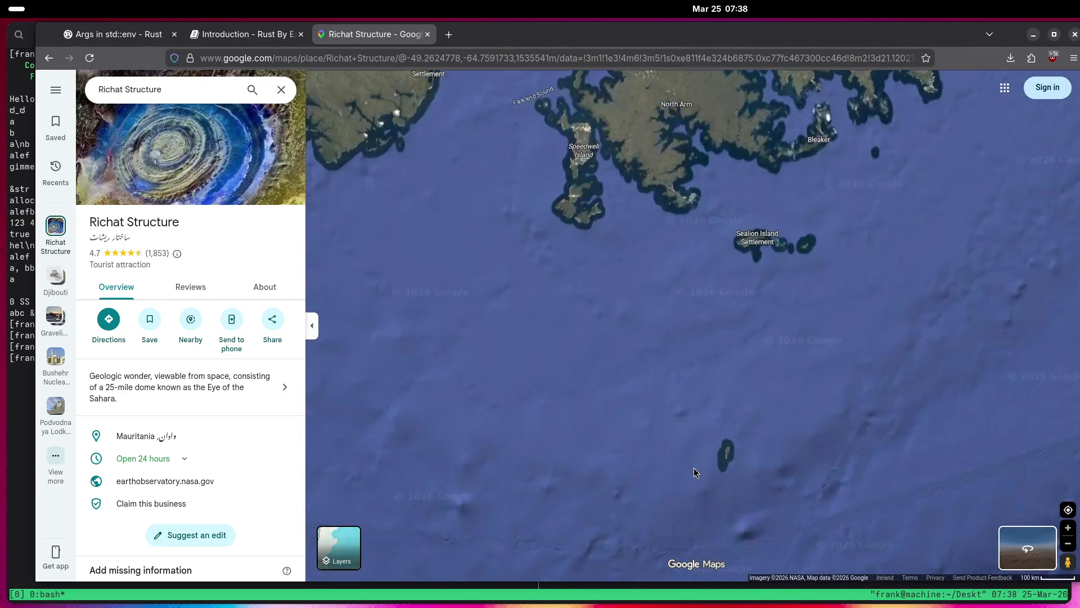
scroll(694, 468, down, 7)
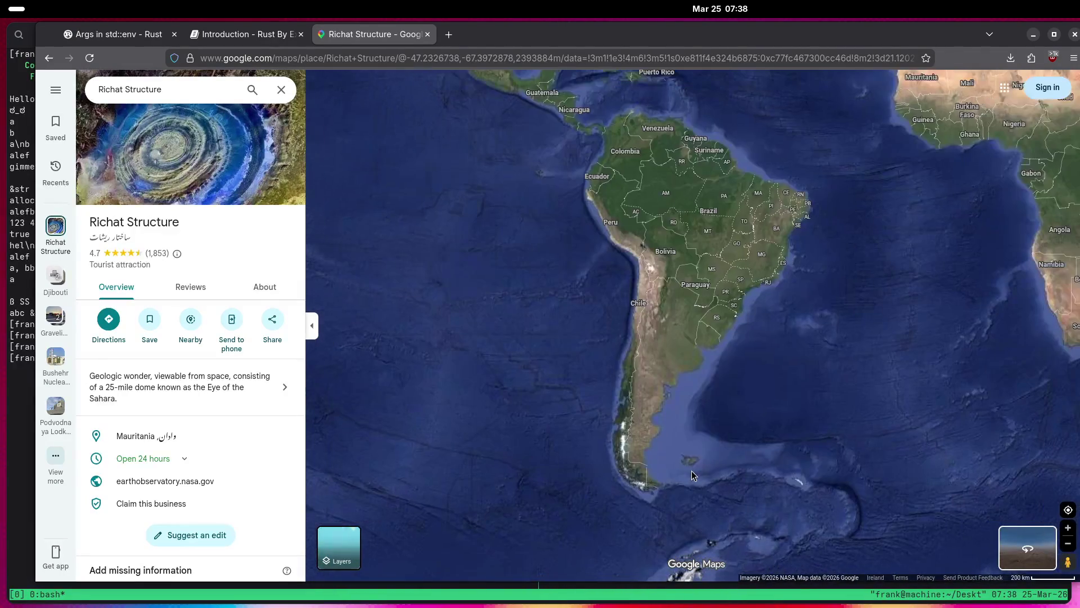
scroll(692, 444, up, 5)
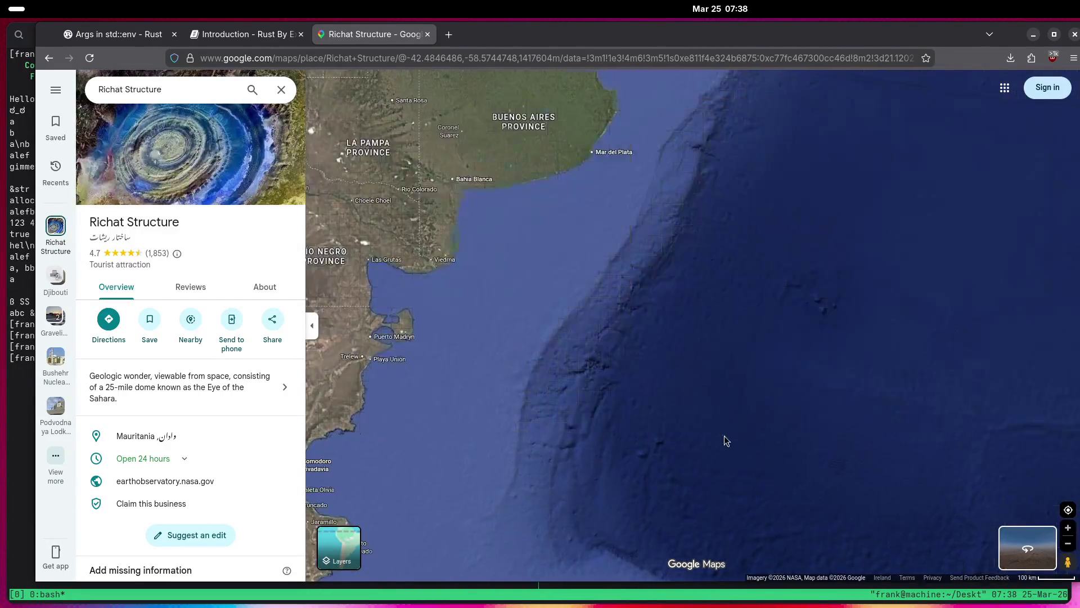
scroll(890, 399, up, 5)
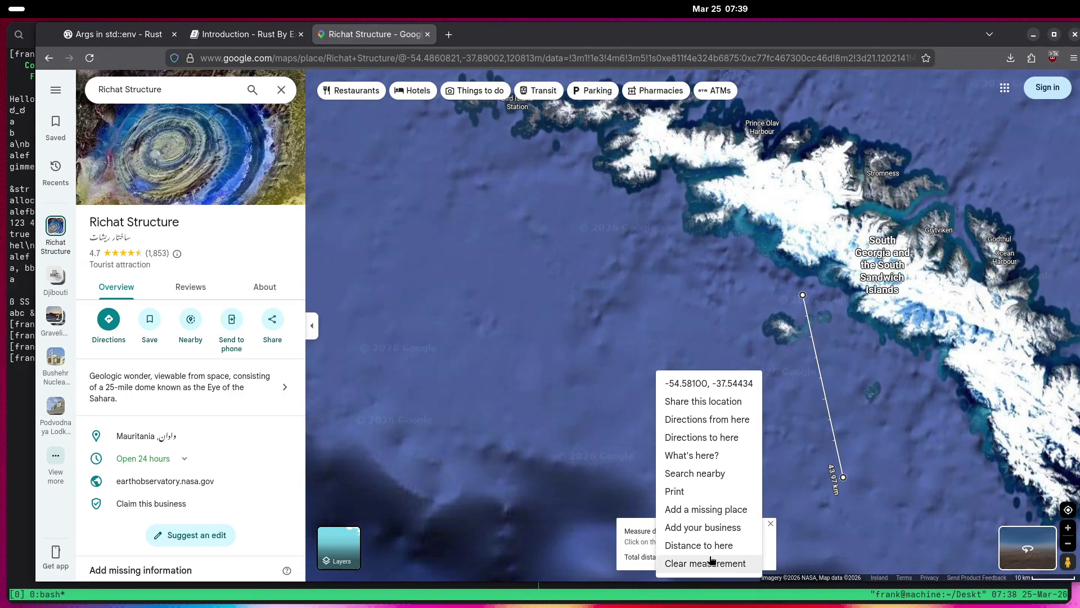
Clear the distance measurement and frame Husvik and Stromness on South Georgia.
click(712, 562)
scroll(885, 407, up, 5)
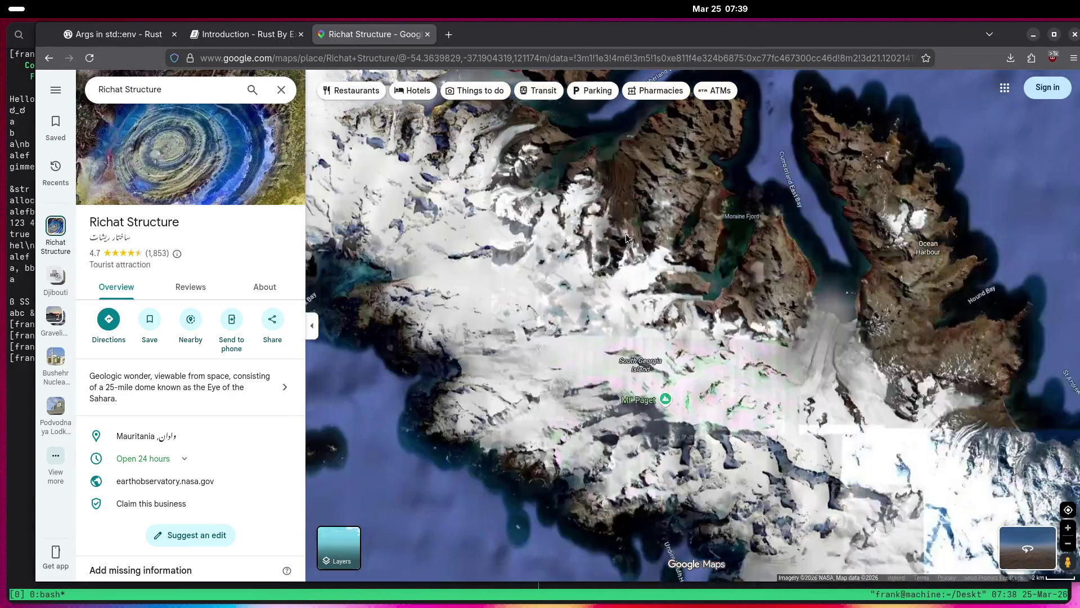
drag(626, 238, 721, 494)
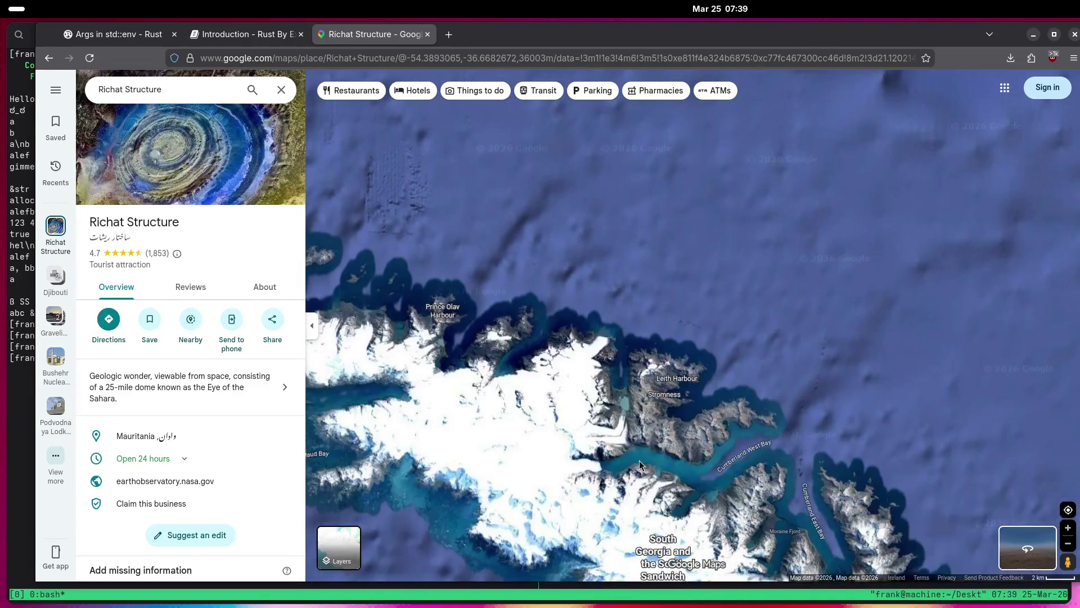
mouse_move(511, 384)
mouse_down()
mouse_move(563, 371)
mouse_move(472, 270)
mouse_move(299, 147)
mouse_move(428, 206)
mouse_up()
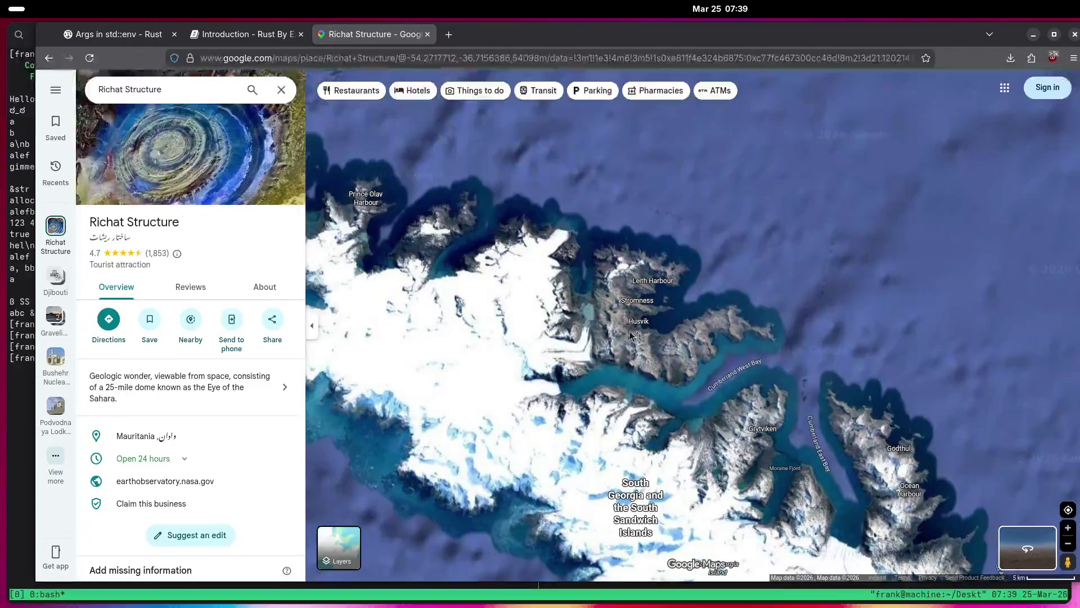
Zoom in on Husvik and Stromness, then out to the north coast at 5 km scale.
scroll(636, 321, up, 4)
scroll(674, 293, up, 5)
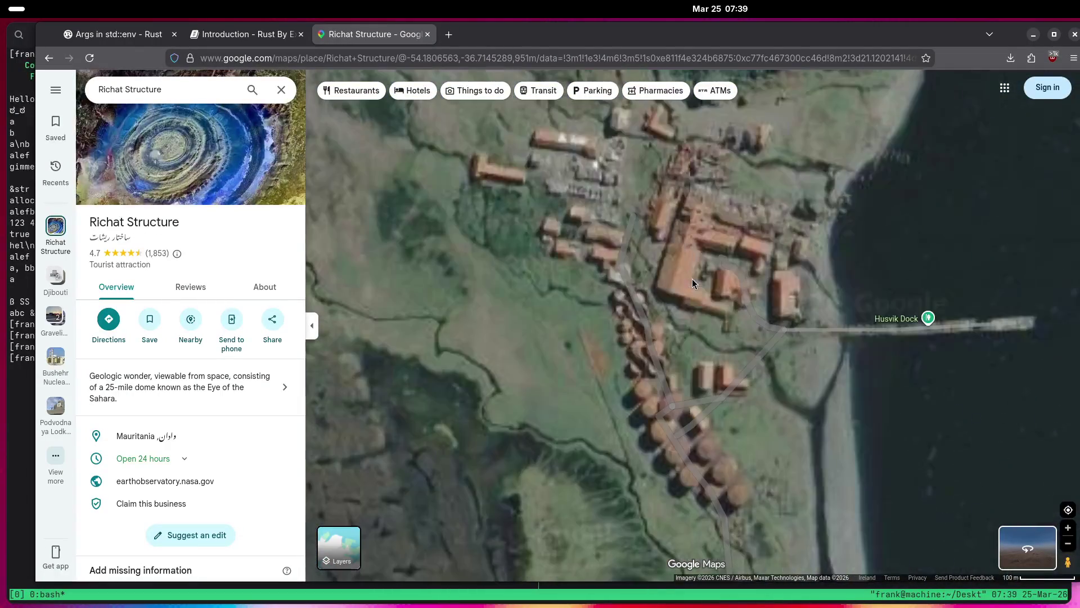
scroll(721, 395, down, 6)
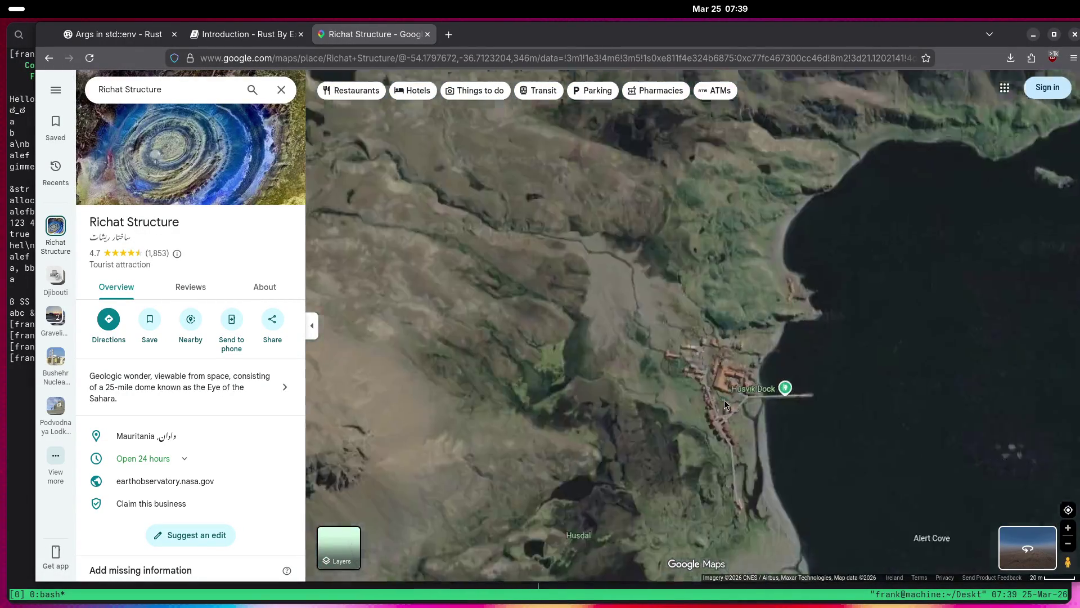
scroll(722, 333, up, 5)
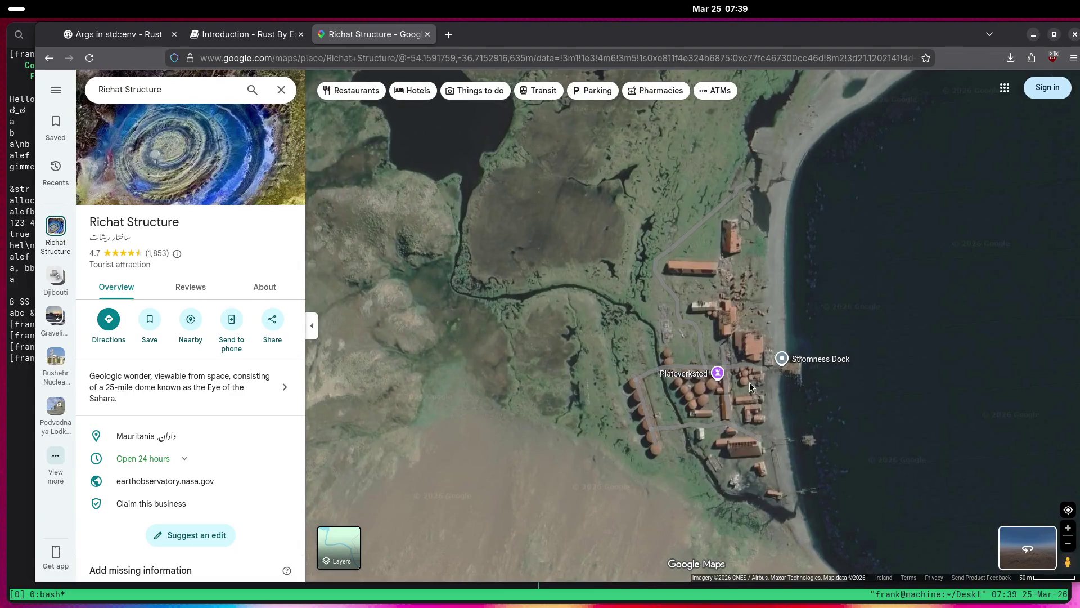
scroll(731, 406, down, 3)
scroll(856, 408, up, 2)
scroll(788, 419, down, 3)
scroll(781, 423, down, 5)
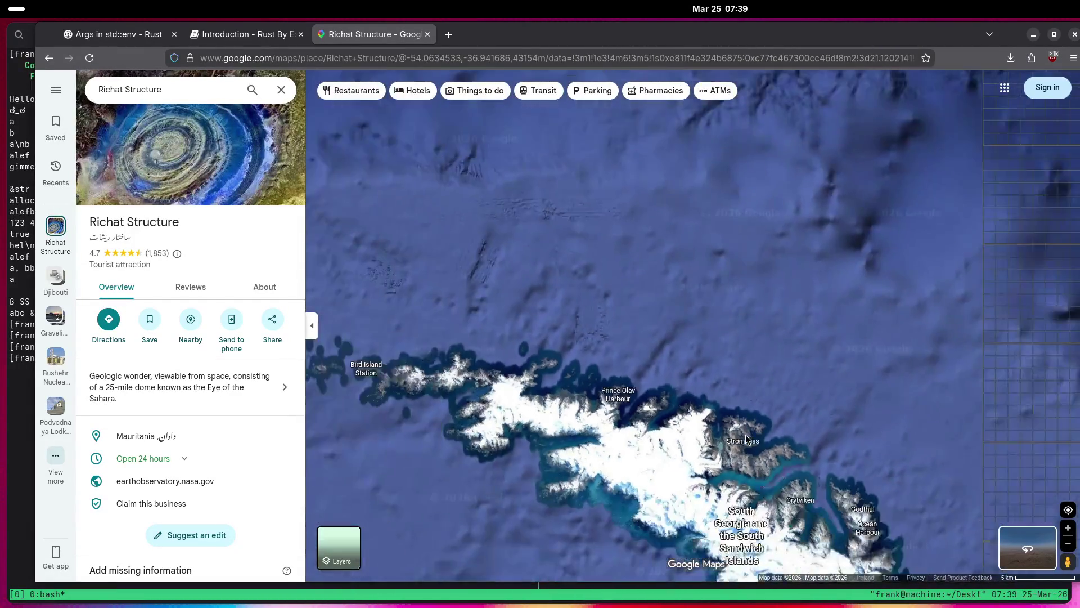
Zoom out from South Georgia and centre the South Sandwich Islands arc.
scroll(745, 434, down, 3)
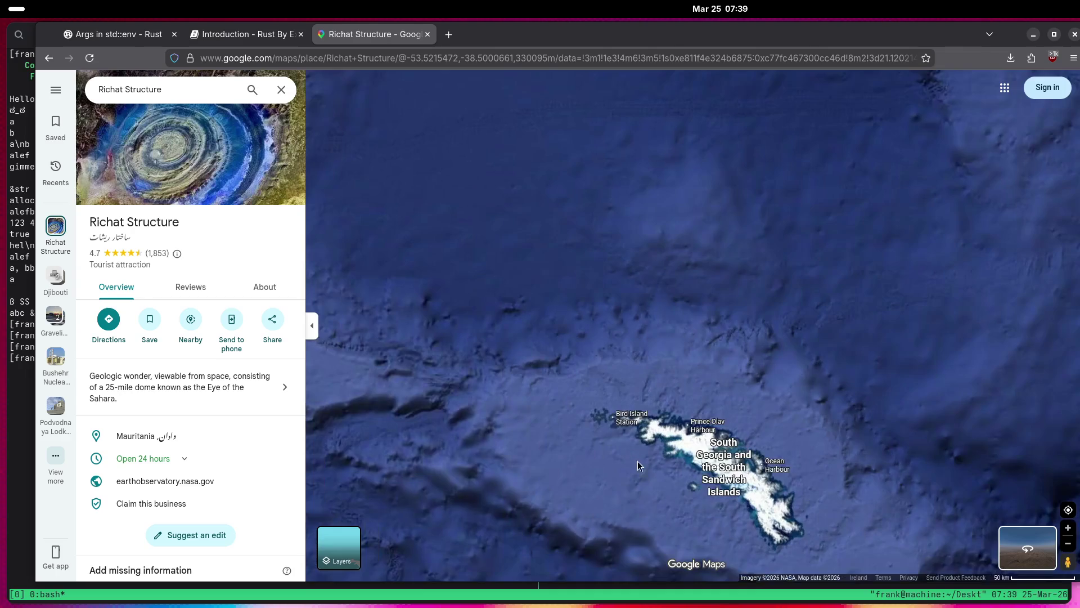
drag(636, 461, 619, 304)
scroll(670, 303, down, 4)
drag(620, 345, 585, 284)
Zoom in and out repeatedly across the South Sandwich Islands.
scroll(908, 436, up, 3)
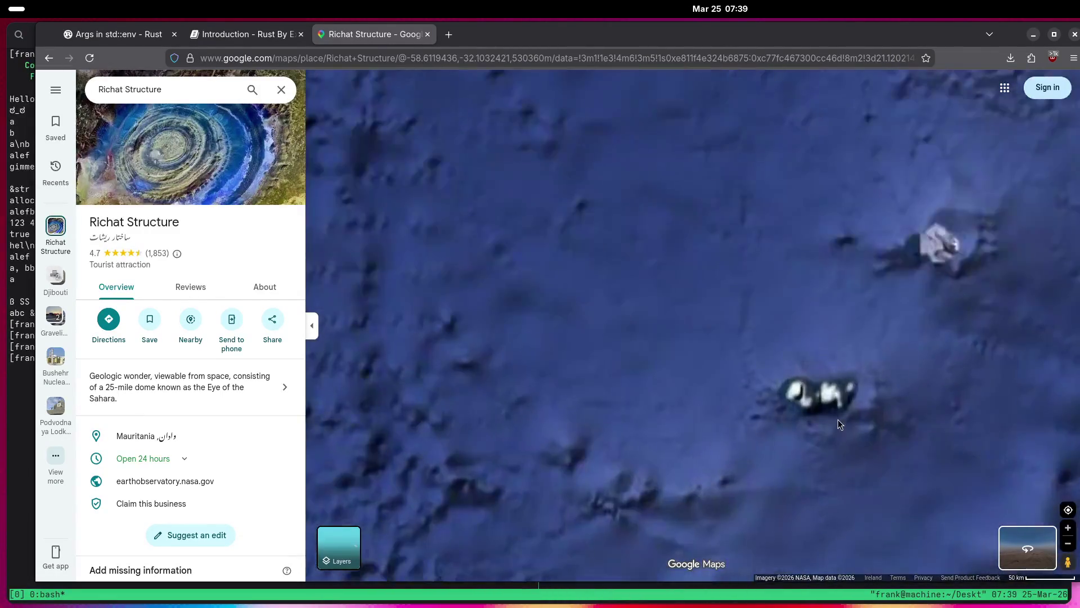
scroll(838, 423, up, 5)
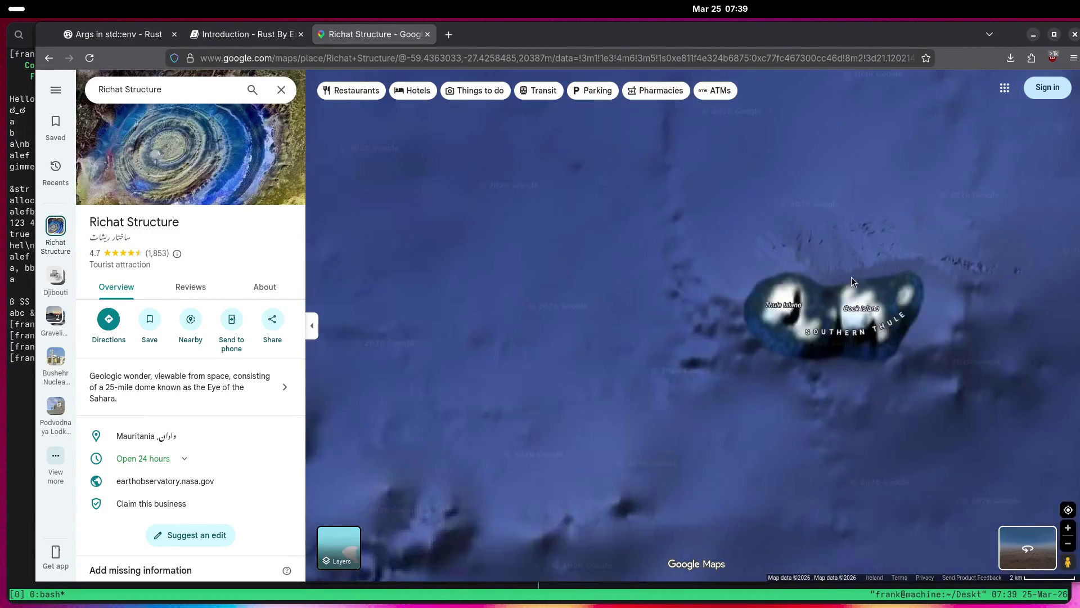
scroll(845, 290, down, 2)
scroll(750, 351, up, 2)
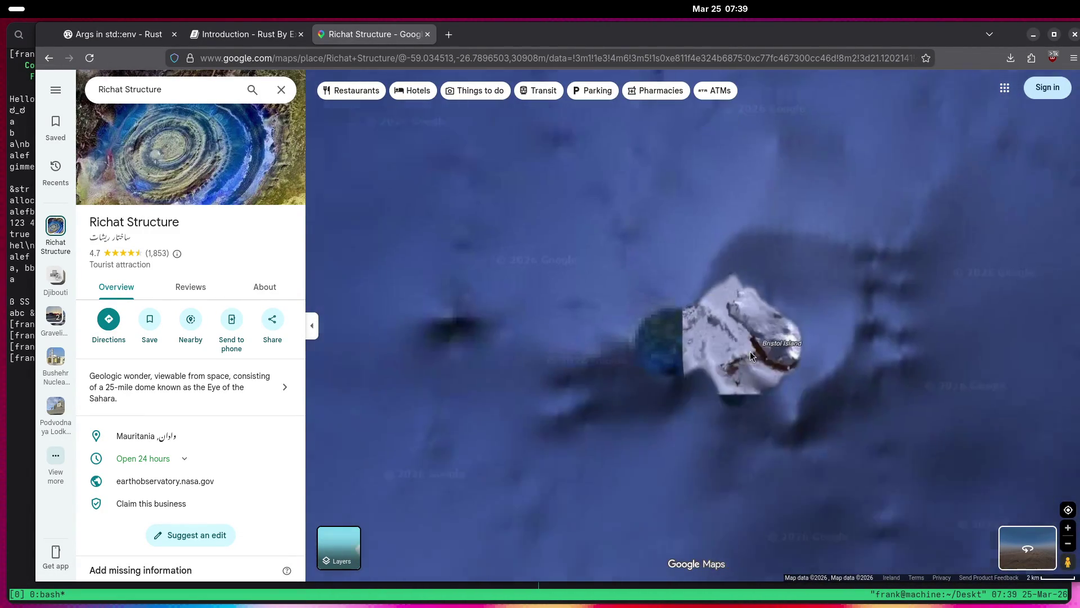
scroll(751, 351, down, 2)
scroll(713, 316, up, 2)
scroll(713, 316, down, 2)
scroll(549, 458, up, 2)
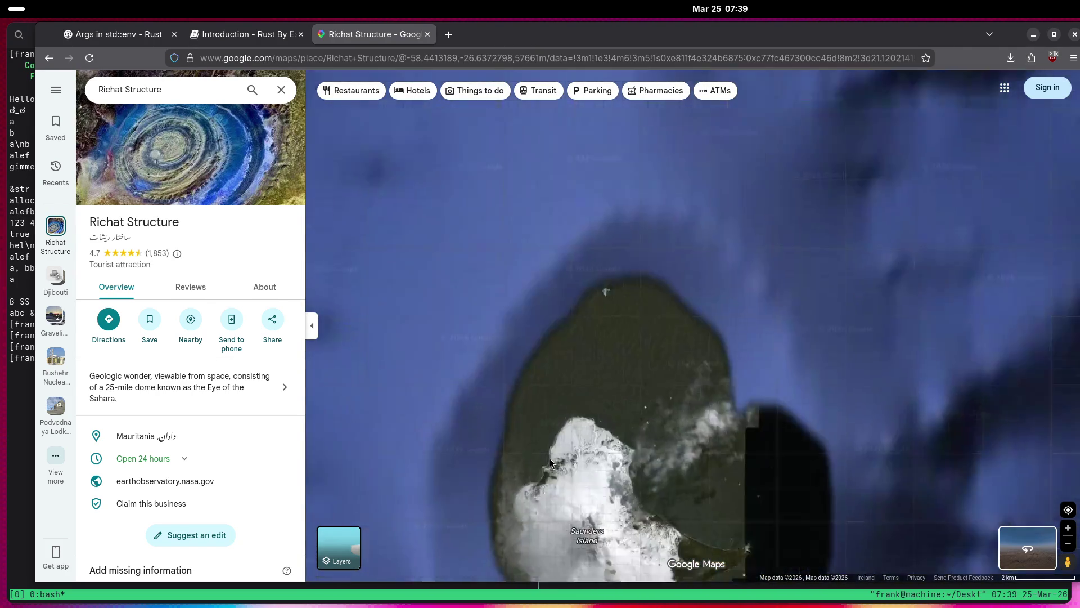
scroll(549, 458, down, 2)
scroll(528, 357, up, 4)
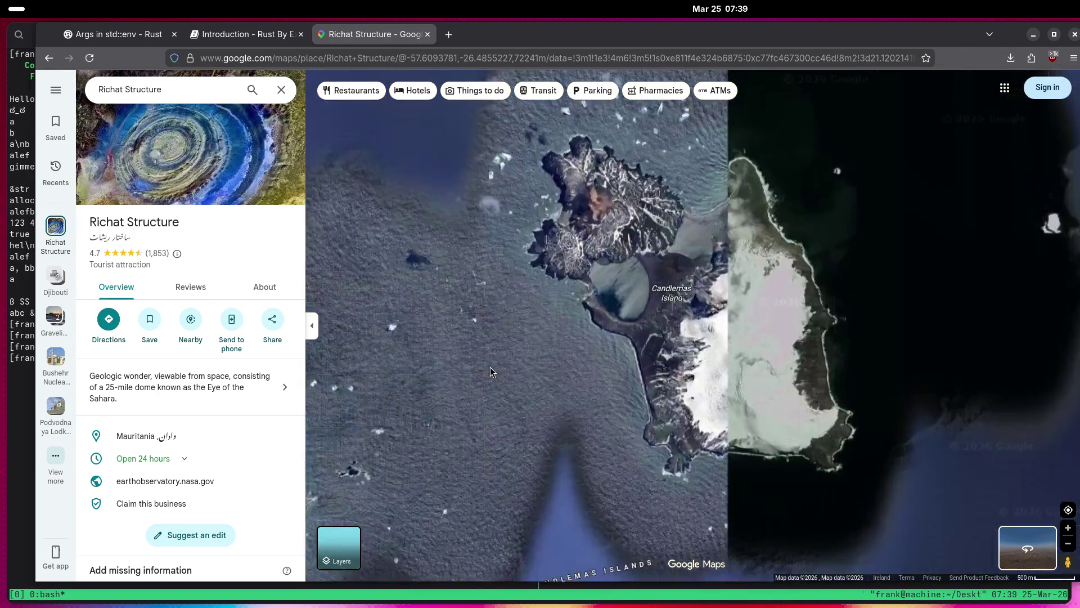
scroll(490, 370, up, 1)
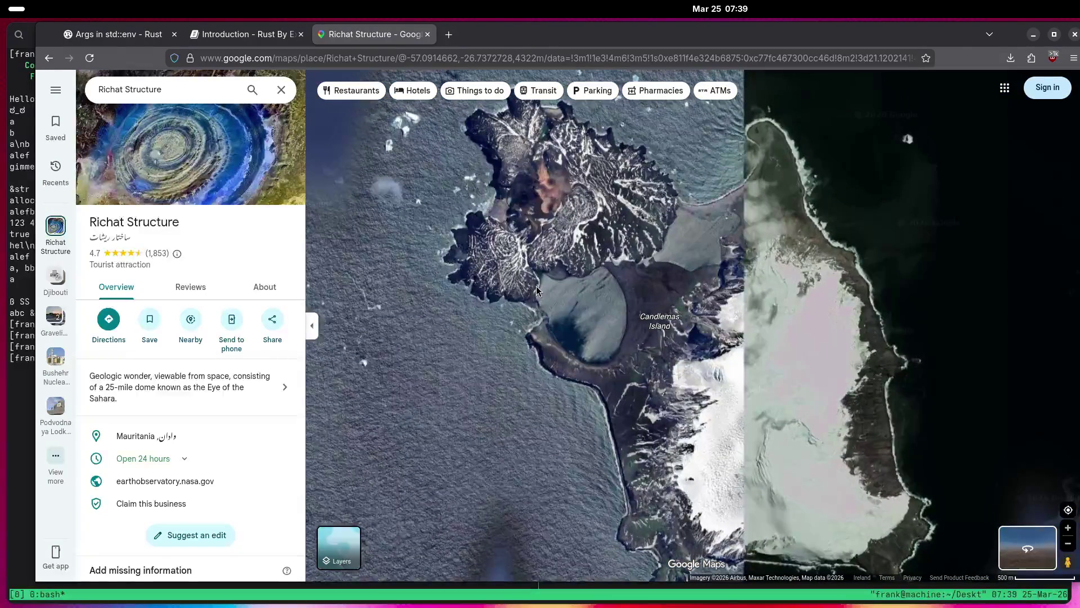
scroll(531, 289, down, 3)
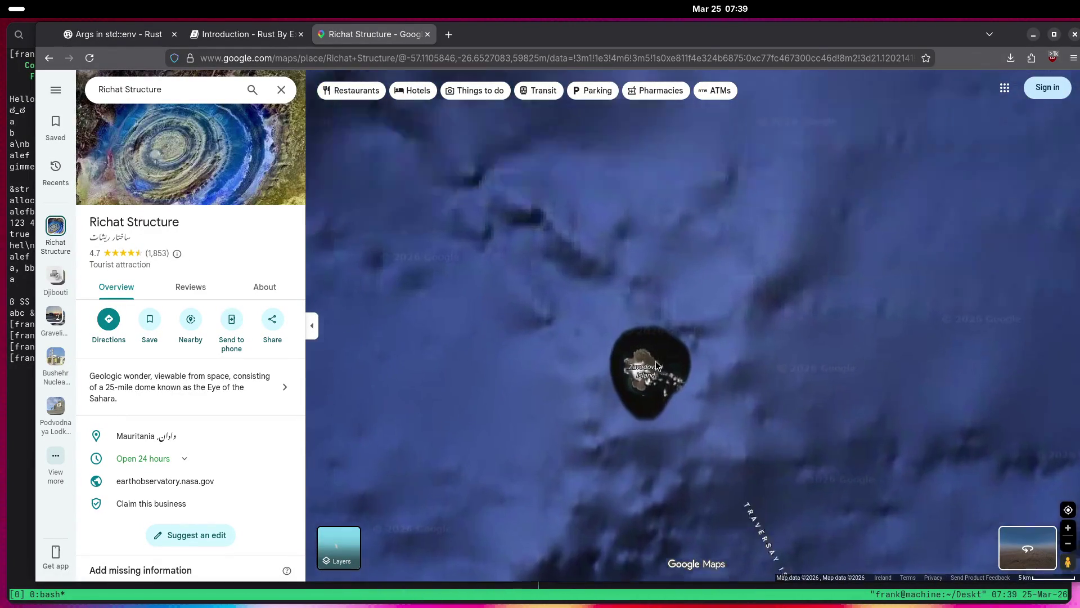
scroll(629, 391, up, 3)
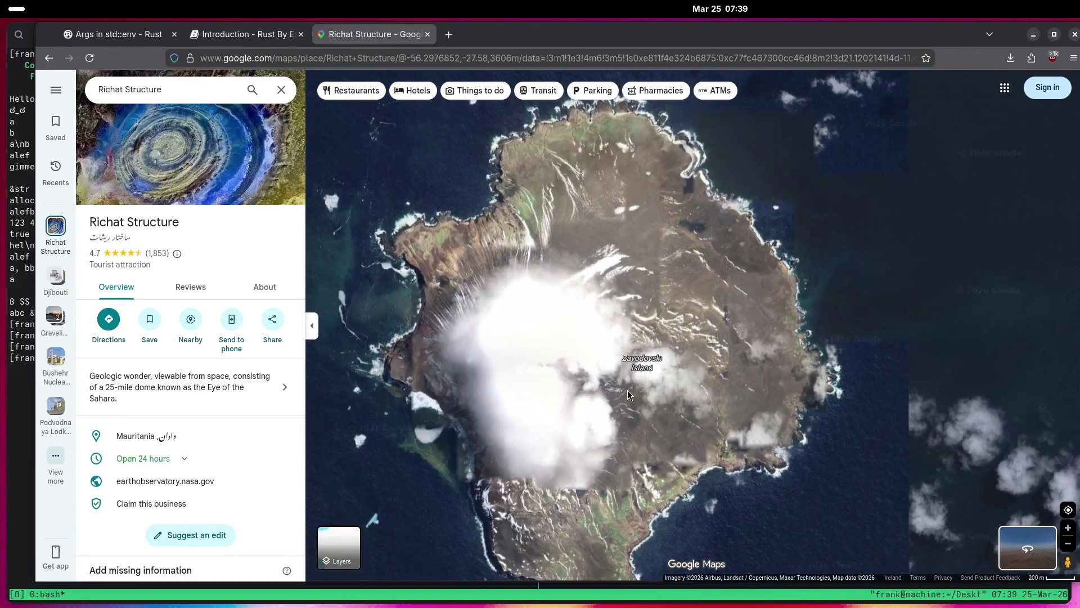
scroll(626, 390, down, 5)
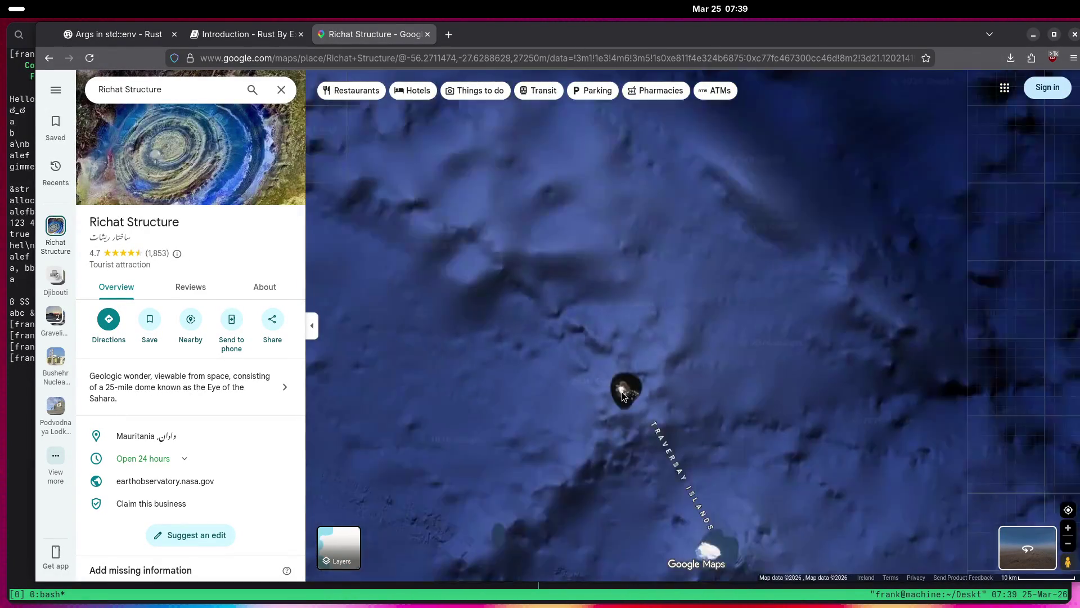
scroll(602, 306, down, 3)
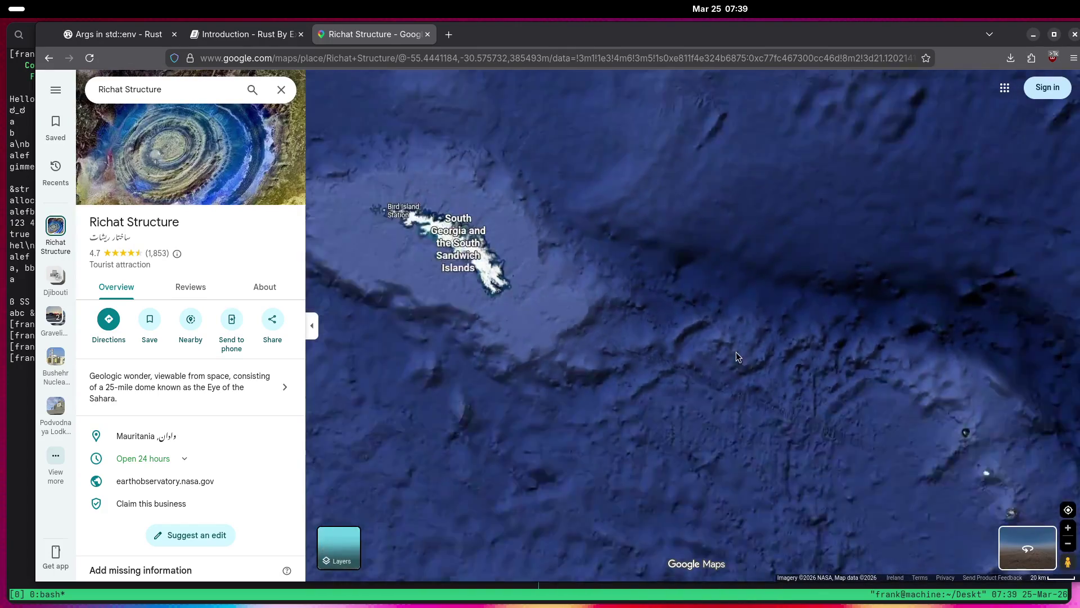
scroll(606, 312, up, 4)
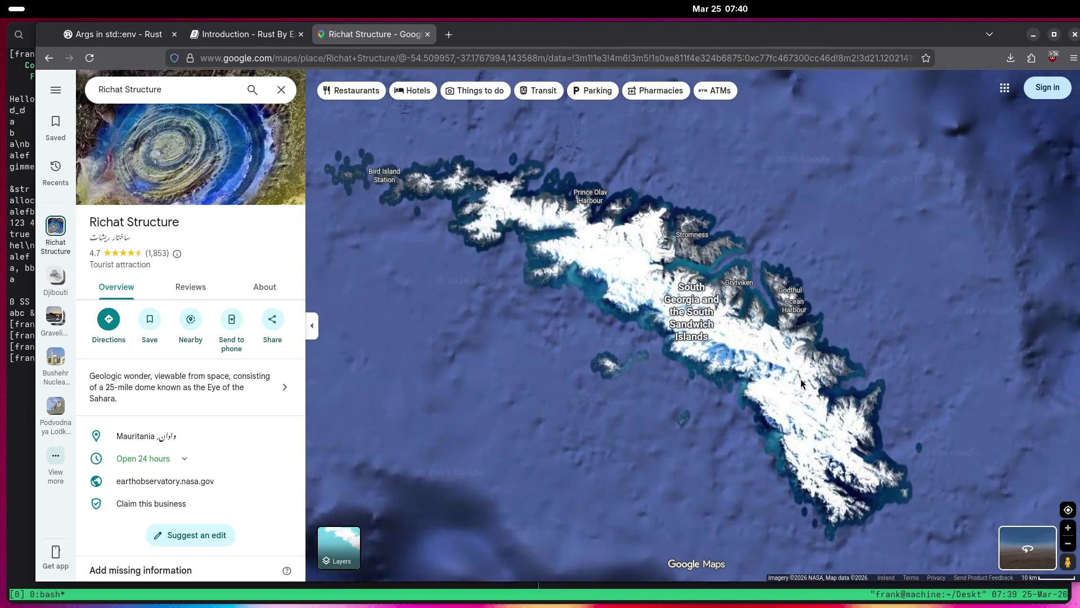
scroll(805, 391, down, 3)
scroll(800, 394, up, 2)
scroll(794, 405, down, 4)
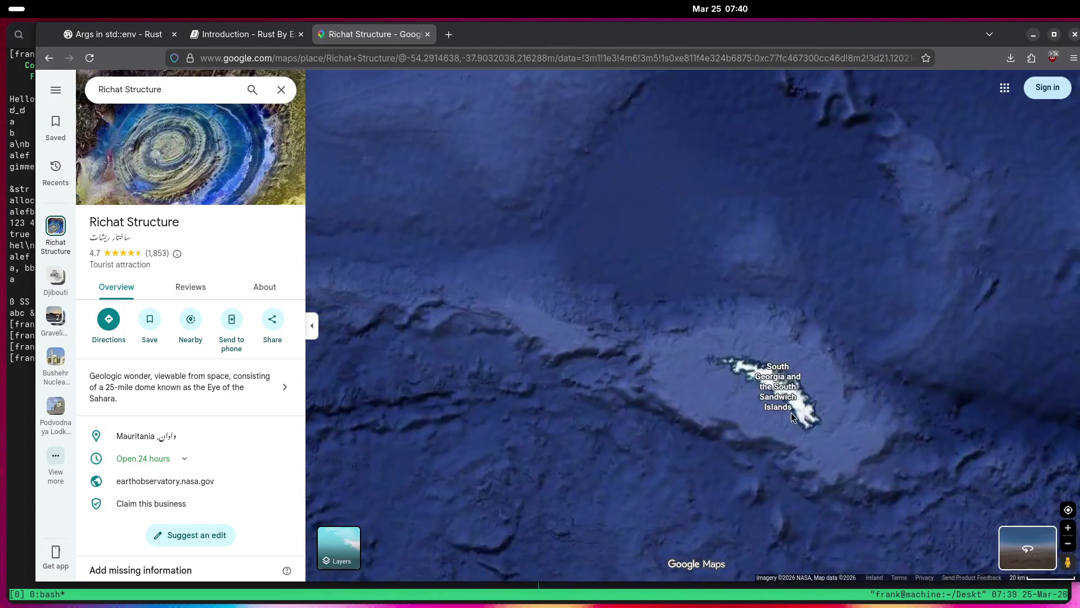
Visit Isla de los Estados off Tierra del Fuego, then pan east into the open South Atlantic.
drag(622, 380, 744, 387)
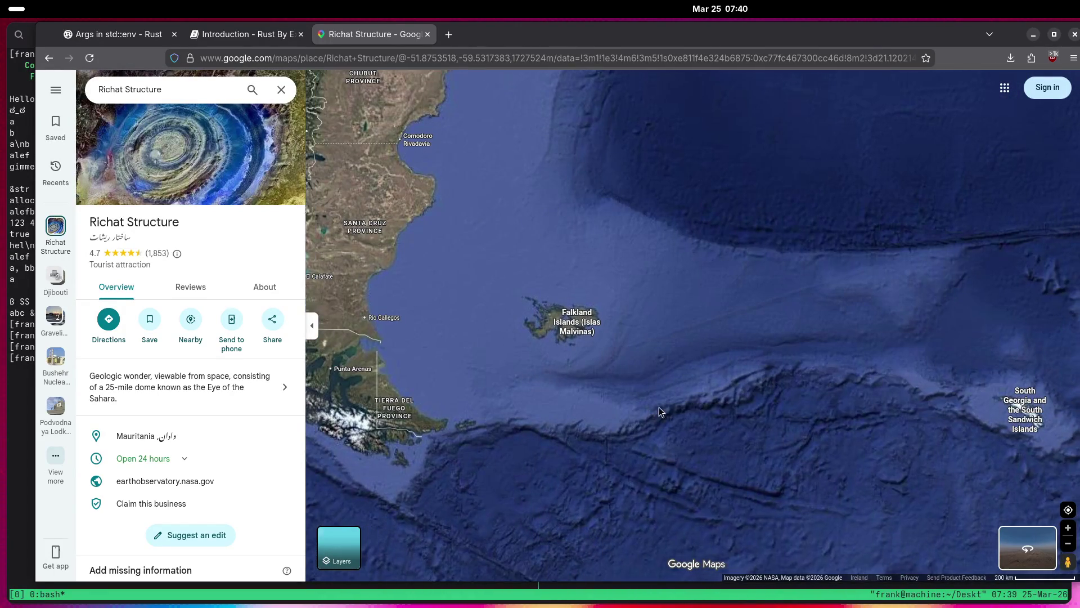
drag(650, 406, 733, 403)
scroll(551, 424, up, 5)
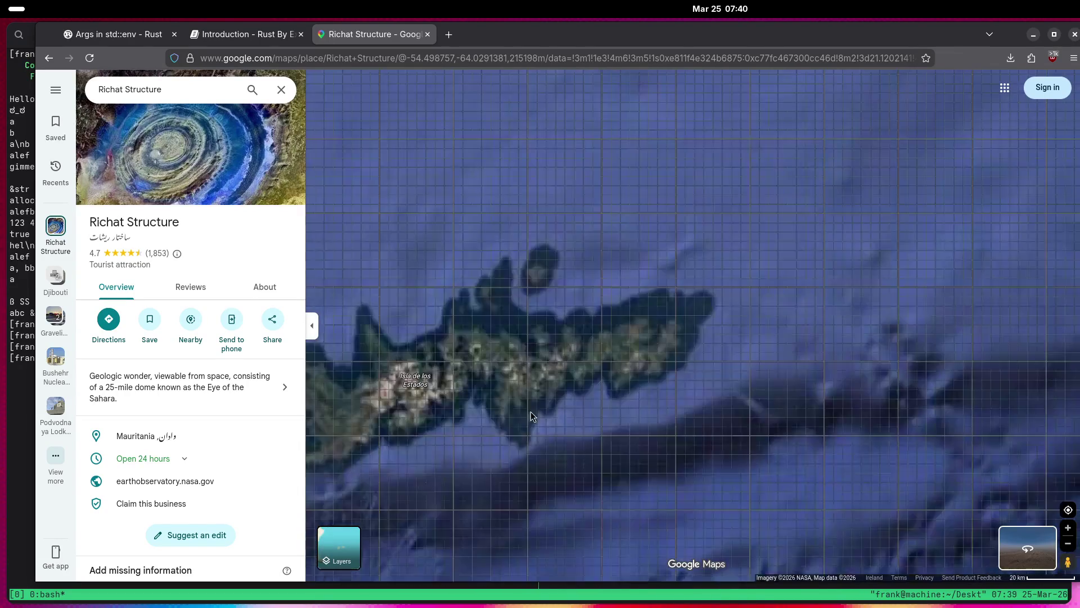
scroll(480, 403, down, 5)
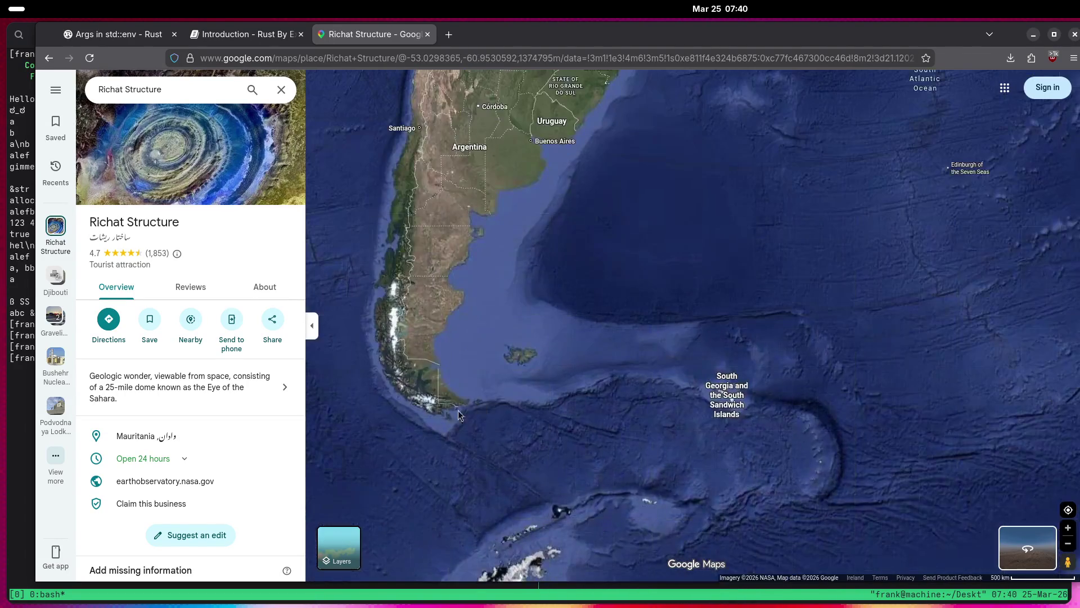
mouse_move(820, 454)
mouse_down()
mouse_move(714, 447)
mouse_move(610, 403)
mouse_up()
scroll(725, 455, up, 6)
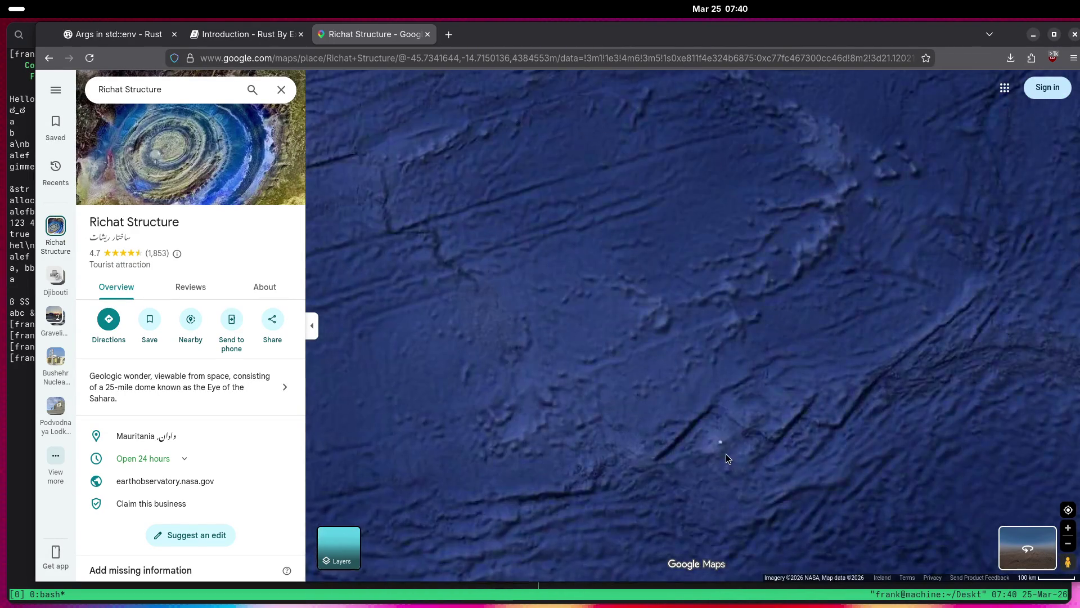
Zoom in and out over Tristan da Cunha in the South Atlantic.
scroll(728, 429, up, 4)
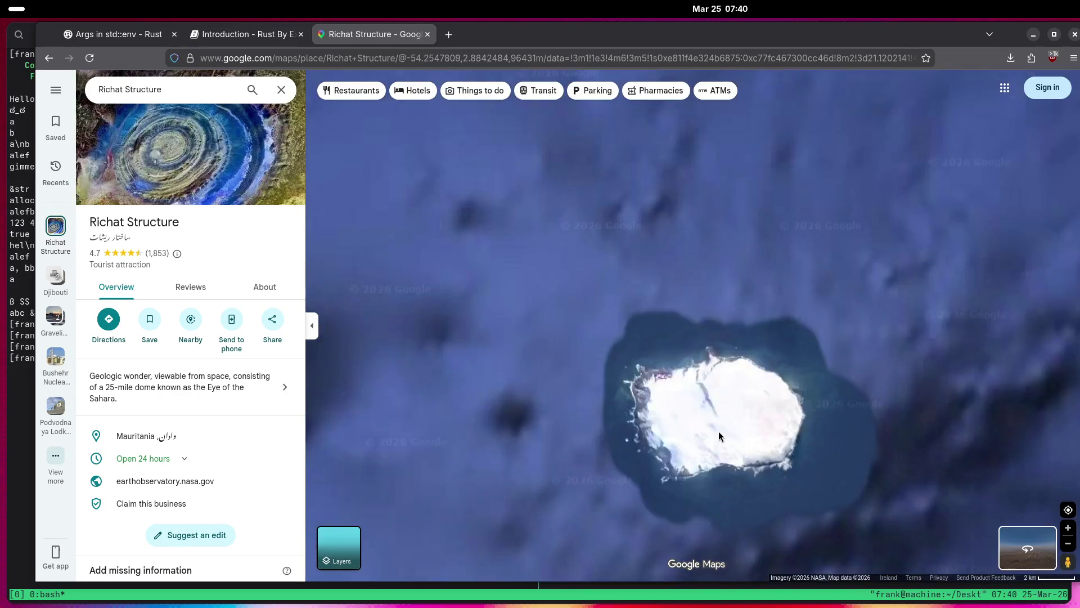
scroll(700, 434, down, 6)
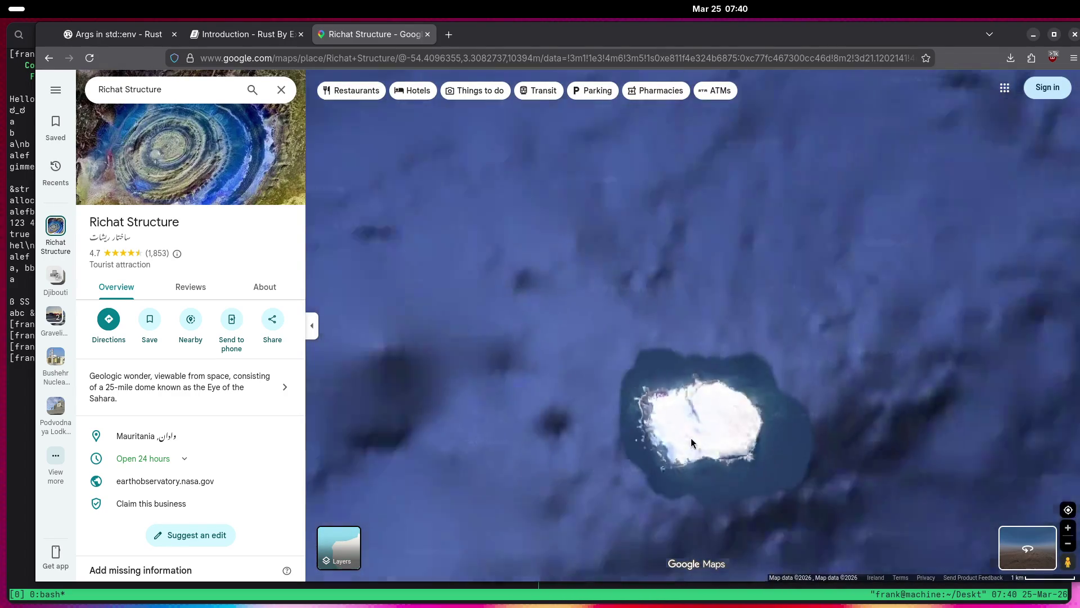
scroll(687, 439, down, 2)
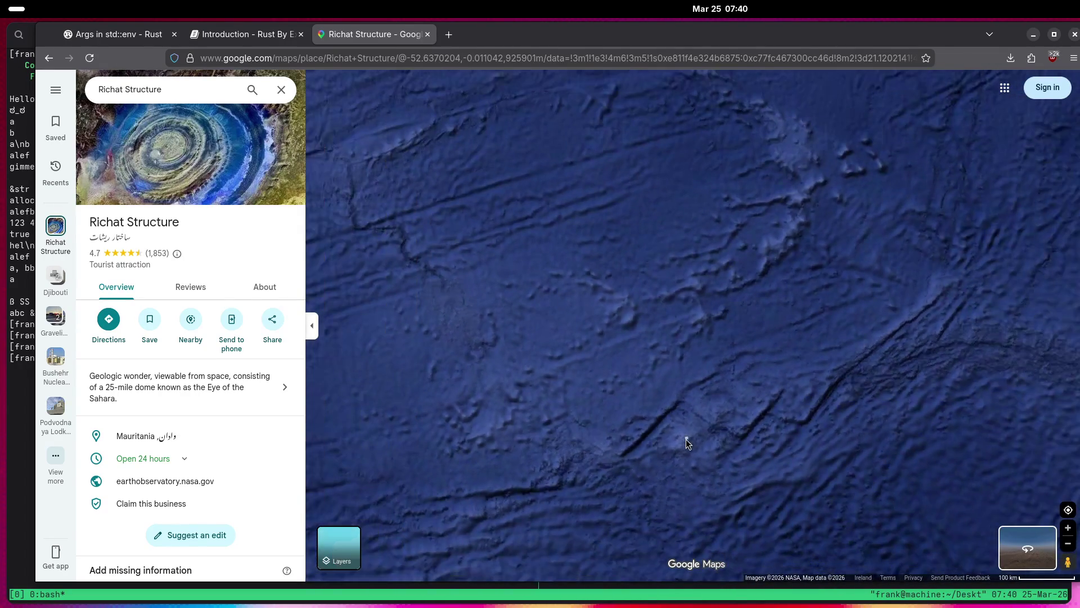
scroll(683, 440, up, 2)
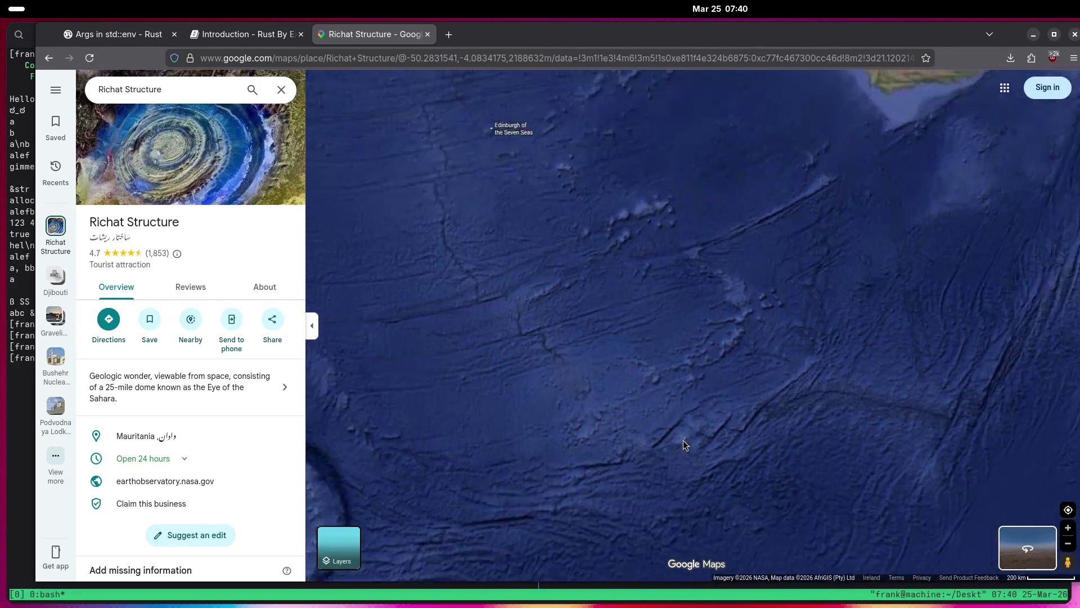
scroll(754, 398, up, 1)
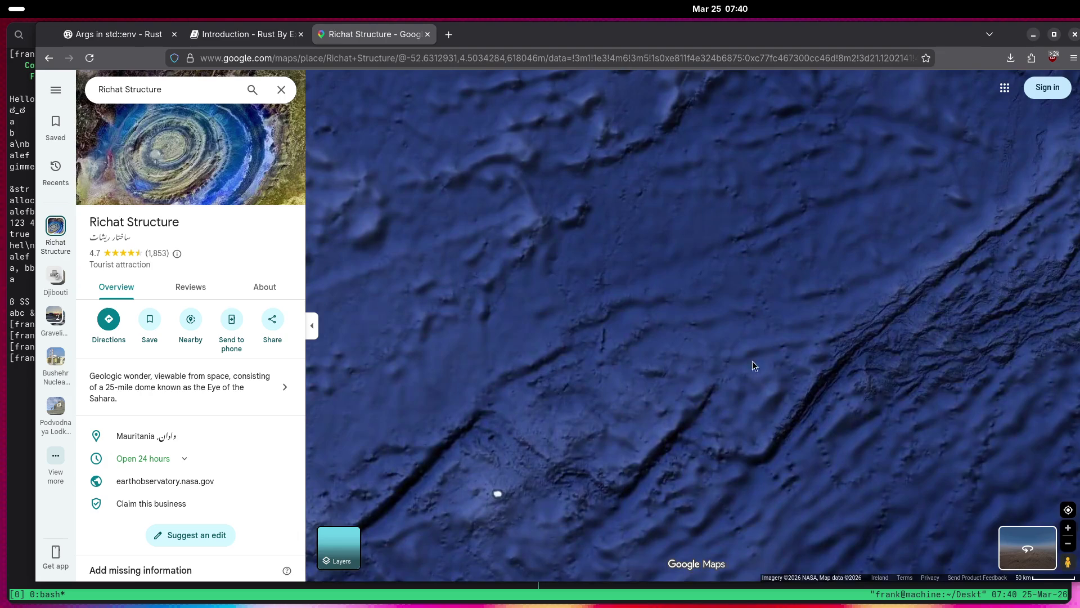
scroll(725, 343, up, 1)
scroll(798, 370, up, 2)
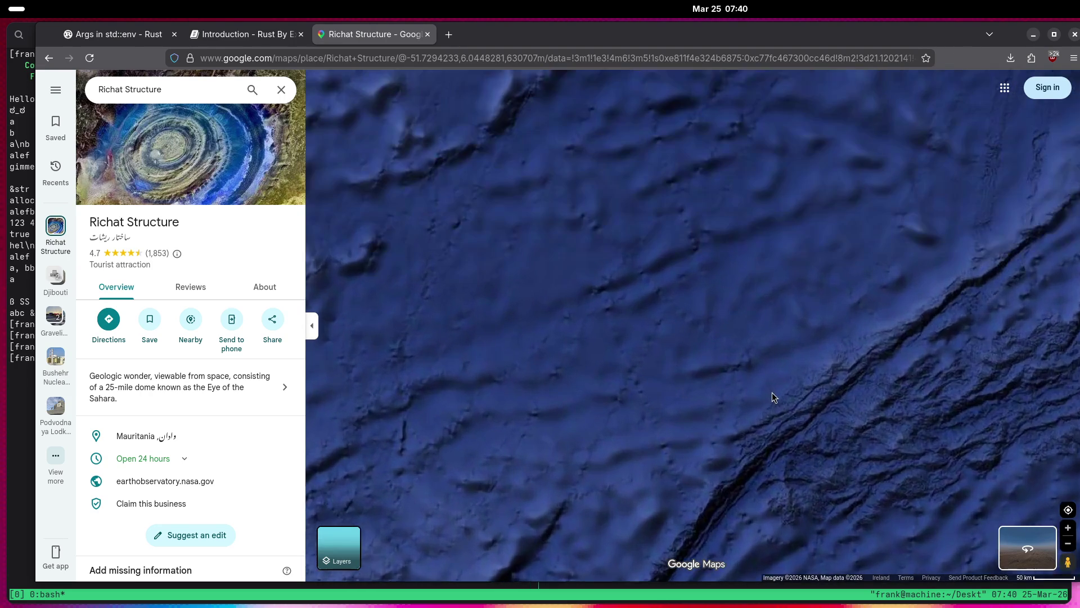
scroll(675, 415, down, 3)
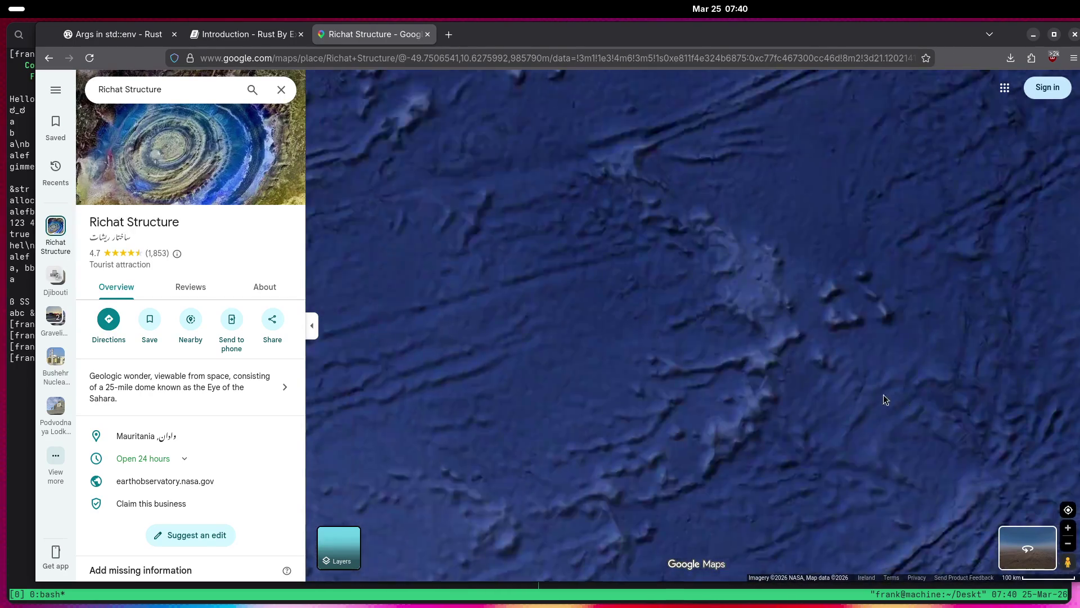
Centre Edinburgh of the Seven Seas and zoom in close on the village.
mouse_move(831, 405)
mouse_down()
mouse_move(769, 464)
mouse_move(733, 419)
mouse_move(822, 394)
mouse_move(656, 292)
mouse_up()
scroll(656, 292, down, 3)
mouse_move(752, 342)
mouse_down()
mouse_move(804, 407)
mouse_move(970, 491)
mouse_up()
scroll(849, 461, up, 2)
scroll(824, 406, up, 6)
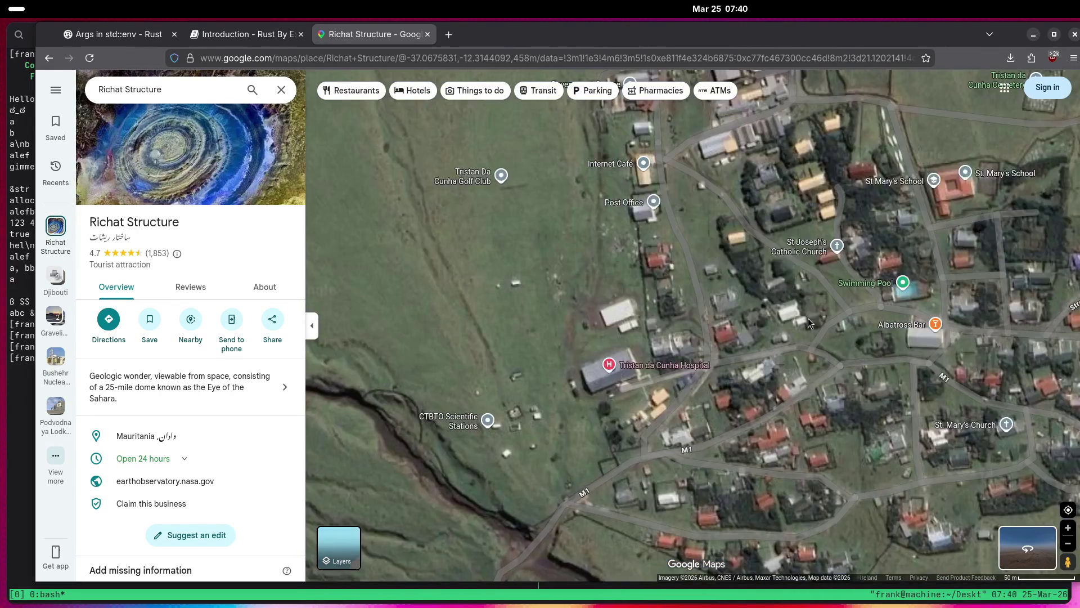
scroll(641, 408, up, 2)
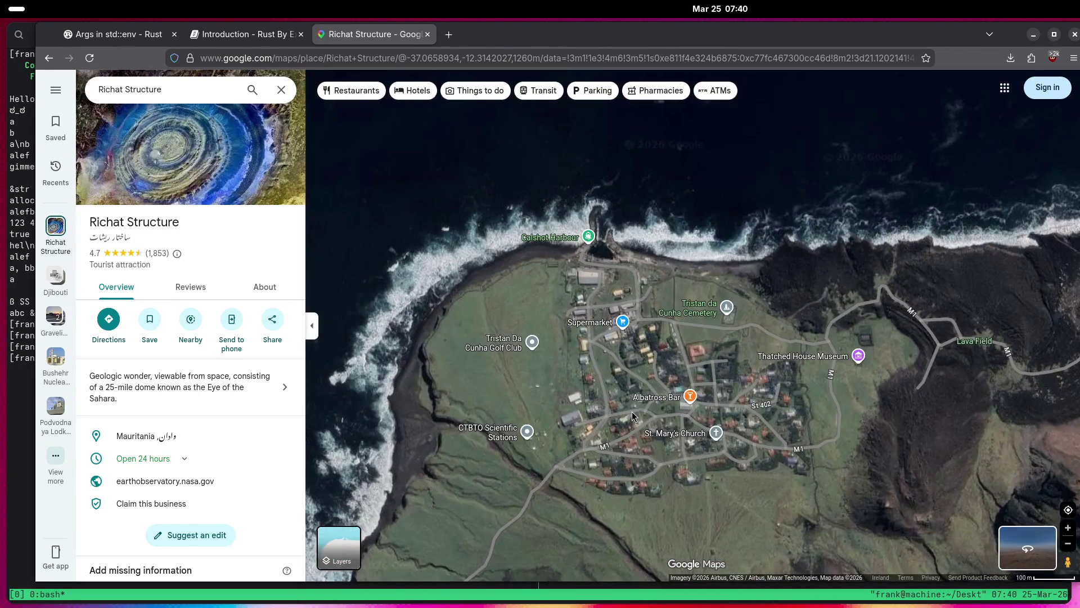
Zoom back out to the seafloor and pan east toward the Namibian coast.
scroll(632, 417, down, 7)
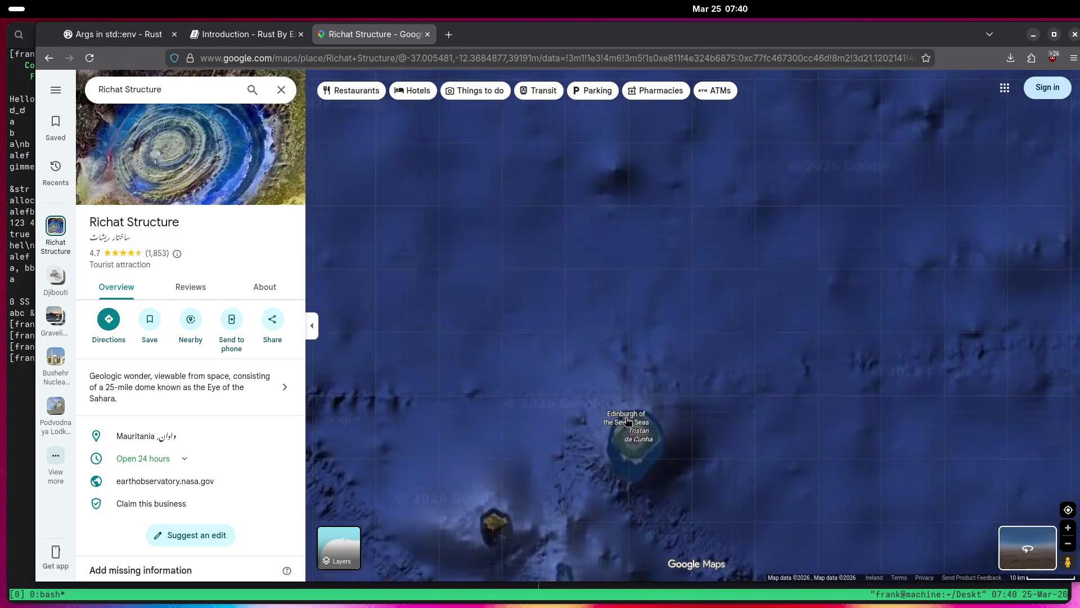
scroll(626, 422, down, 5)
scroll(616, 431, down, 2)
drag(817, 350, 594, 431)
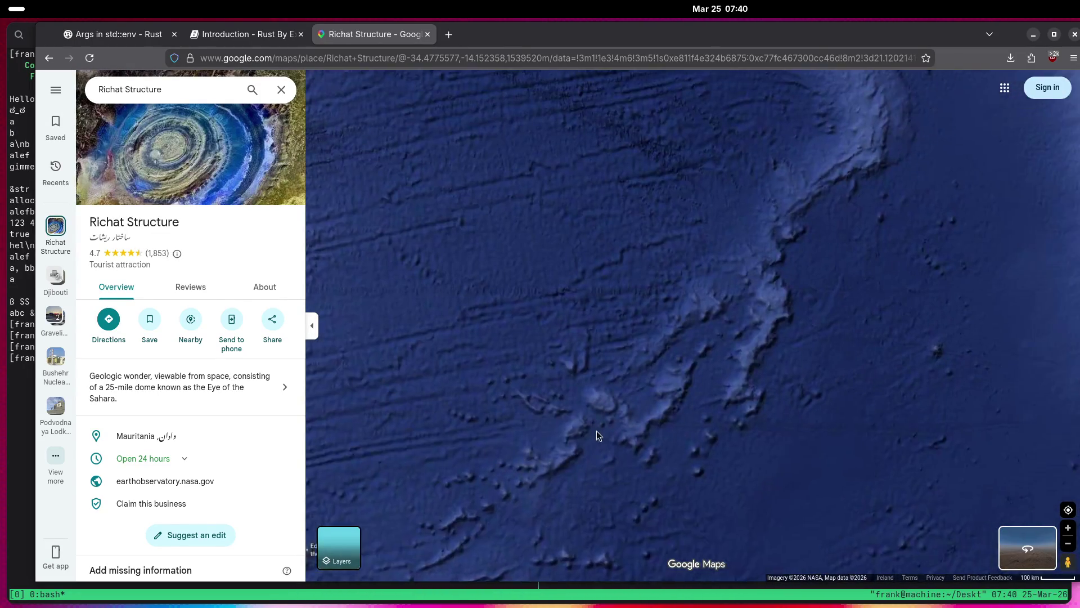
Pan across the seafloor imagery to bring the South American coast into view.
scroll(693, 376, up, 2)
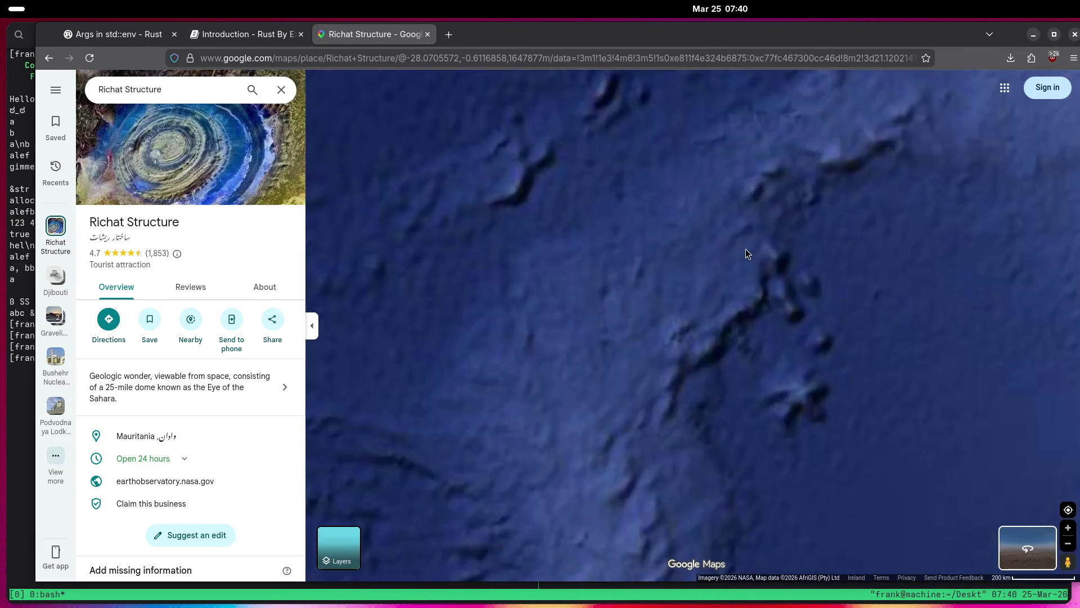
scroll(778, 177, up, 2)
mouse_move(626, 405)
mouse_down()
mouse_move(740, 272)
mouse_move(610, 366)
mouse_move(678, 231)
mouse_move(826, 255)
mouse_move(839, 312)
mouse_up()
scroll(650, 379, down, 2)
mouse_move(643, 386)
mouse_down()
mouse_move(759, 429)
mouse_move(852, 264)
mouse_up()
scroll(723, 407, up, 5)
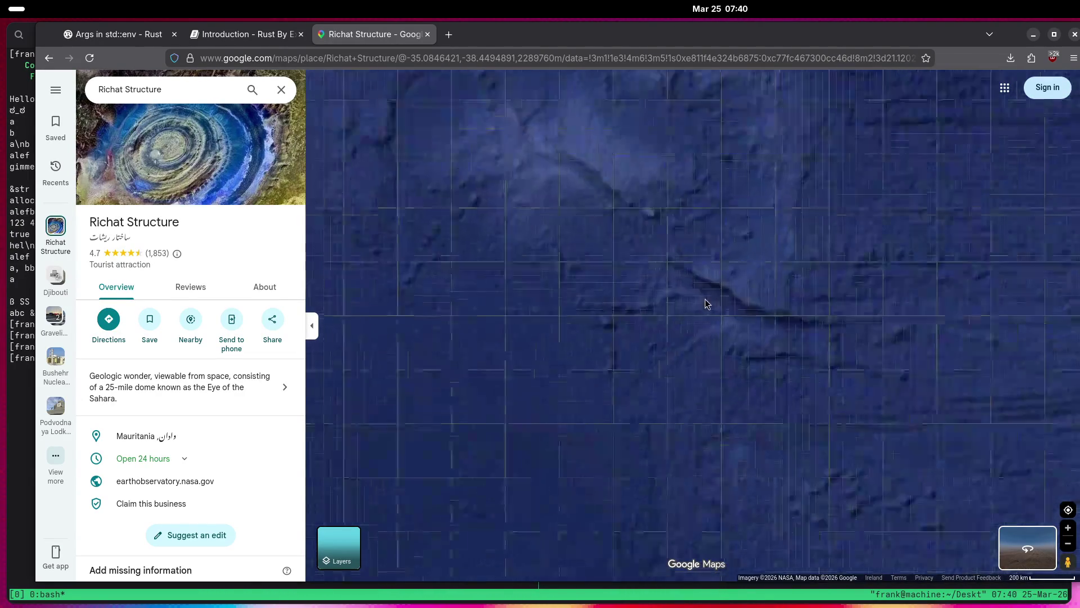
scroll(707, 400, down, 5)
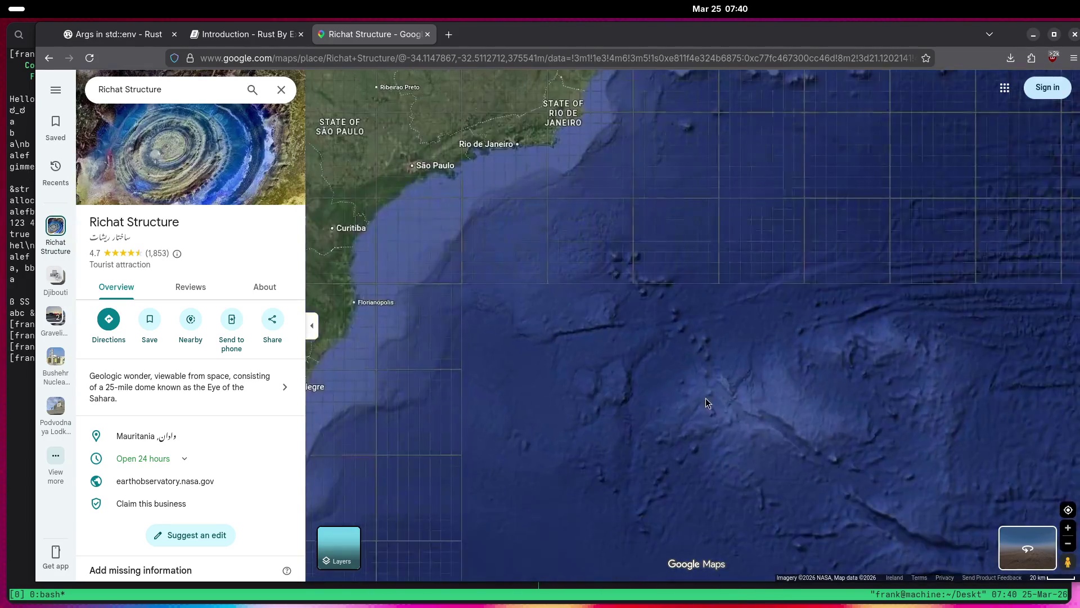
scroll(746, 297, up, 5)
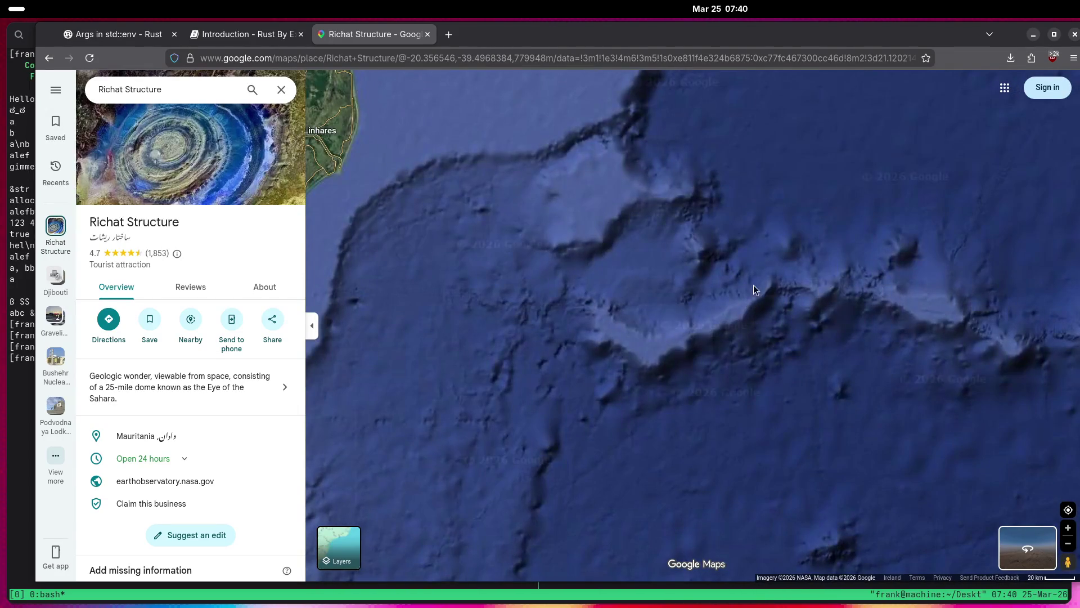
Pan across the offshore undersea ridges and north along the Brazilian coast.
mouse_move(795, 298)
mouse_down()
mouse_move(760, 238)
mouse_move(682, 288)
mouse_up()
scroll(766, 285, up, 2)
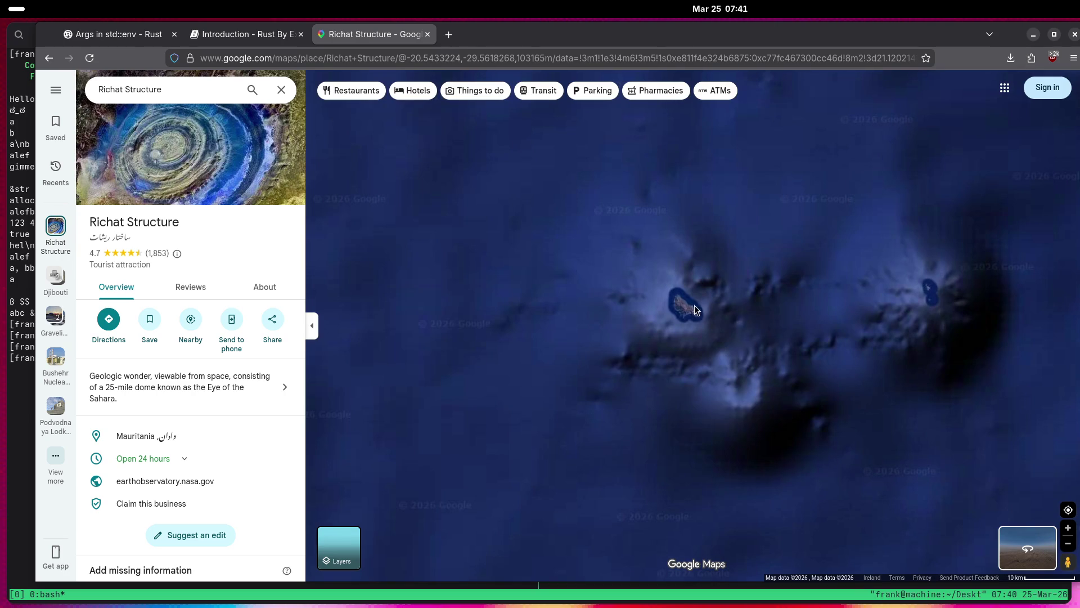
scroll(668, 313, down, 5)
drag(915, 376, 893, 454)
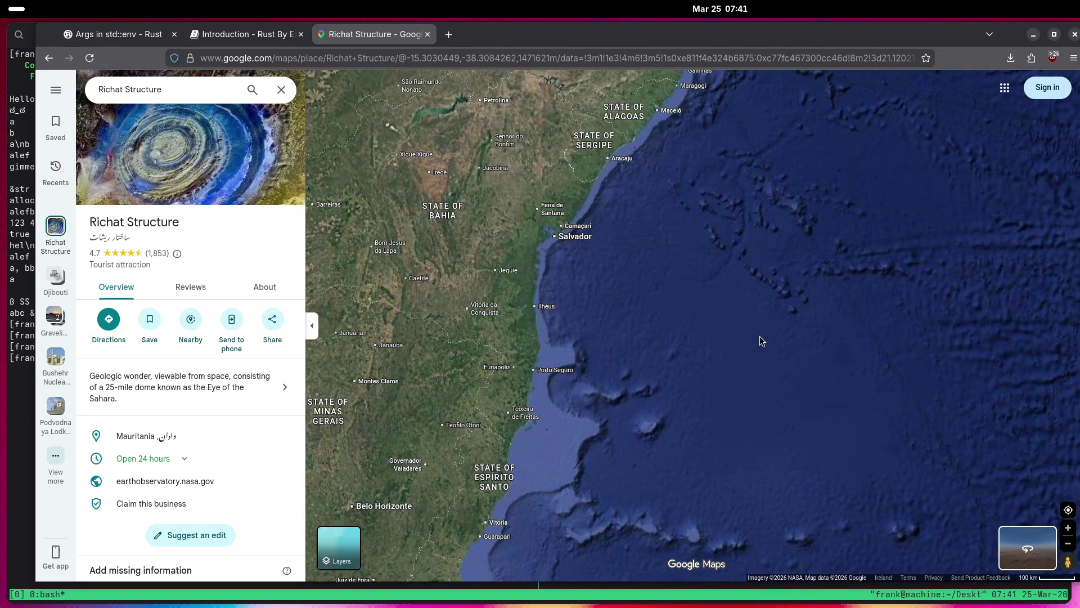
scroll(757, 356, up, 3)
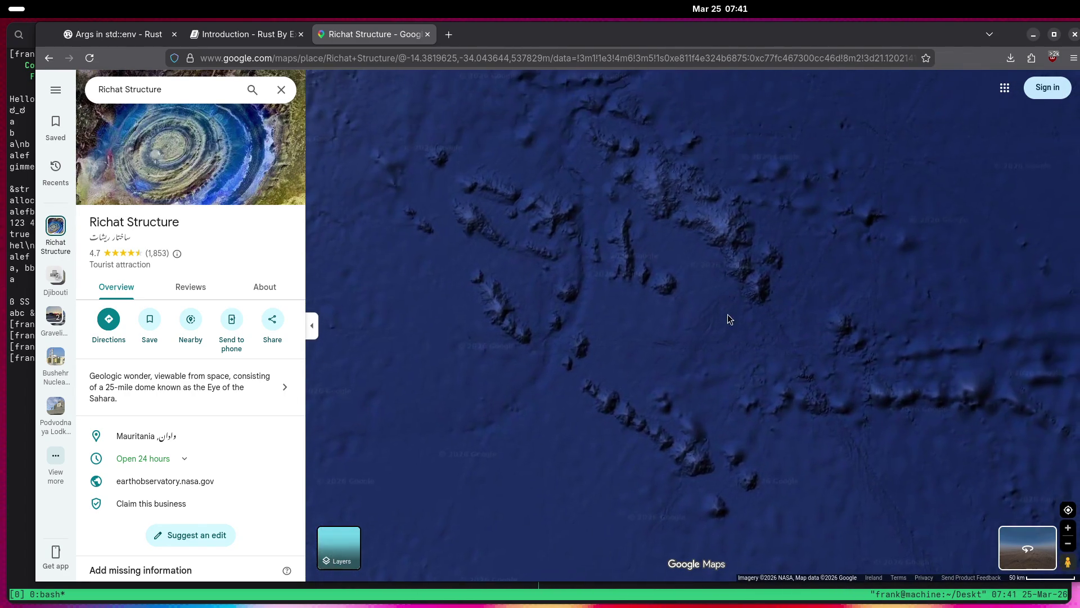
scroll(711, 320, down, 2)
Zoom in on Fernando de Noronha, then zoom out and pan north to Cabo Verde.
drag(647, 313, 662, 450)
scroll(606, 408, up, 2)
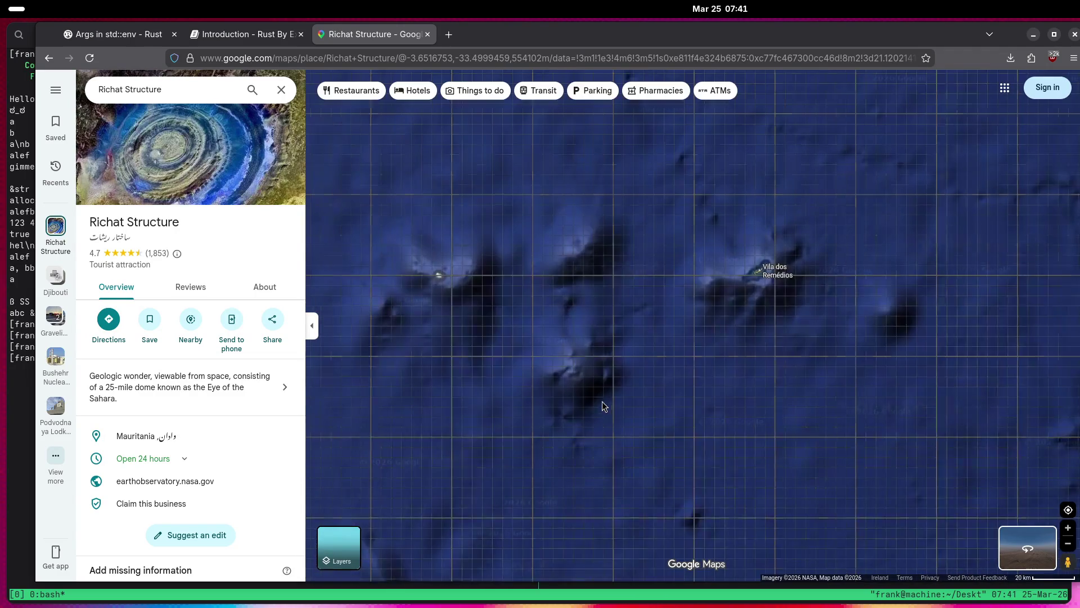
scroll(757, 285, up, 2)
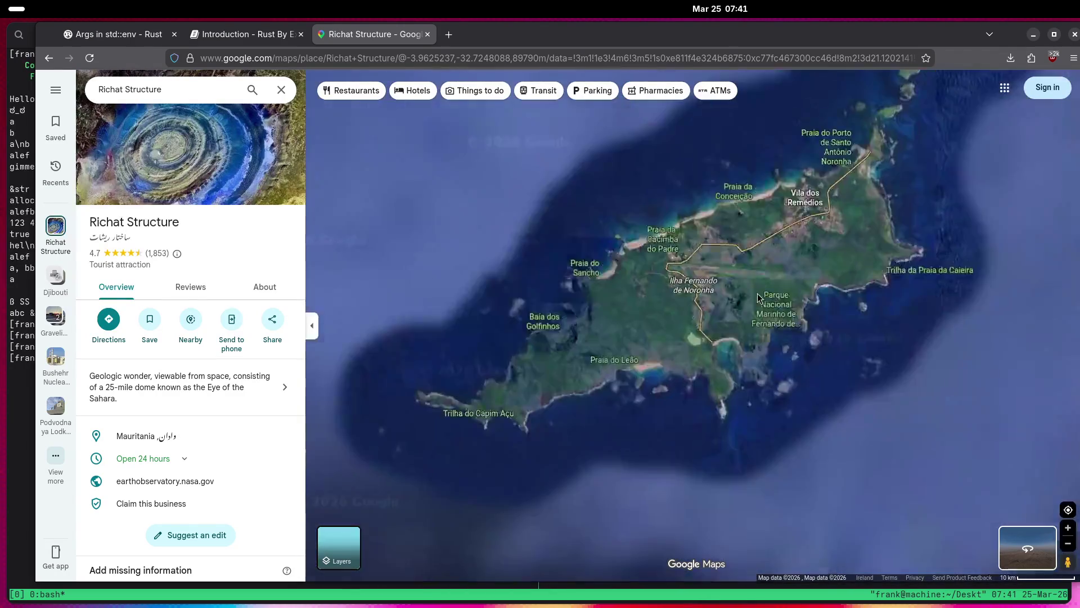
scroll(757, 298, down, 6)
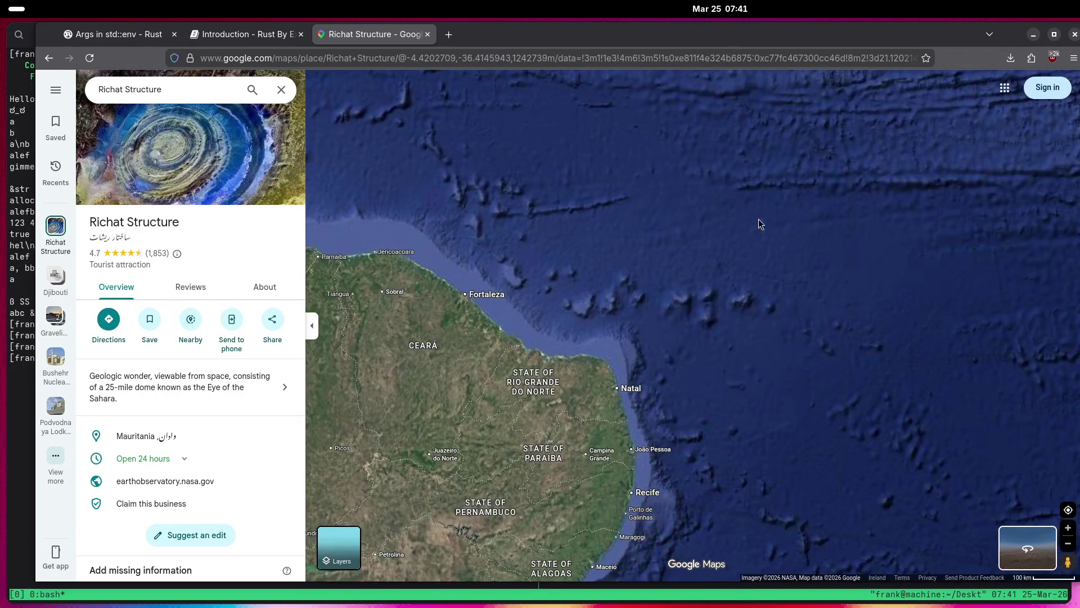
scroll(724, 319, down, 5)
mouse_move(770, 305)
mouse_down()
mouse_move(741, 350)
mouse_move(731, 431)
mouse_up()
scroll(731, 431, up, 2)
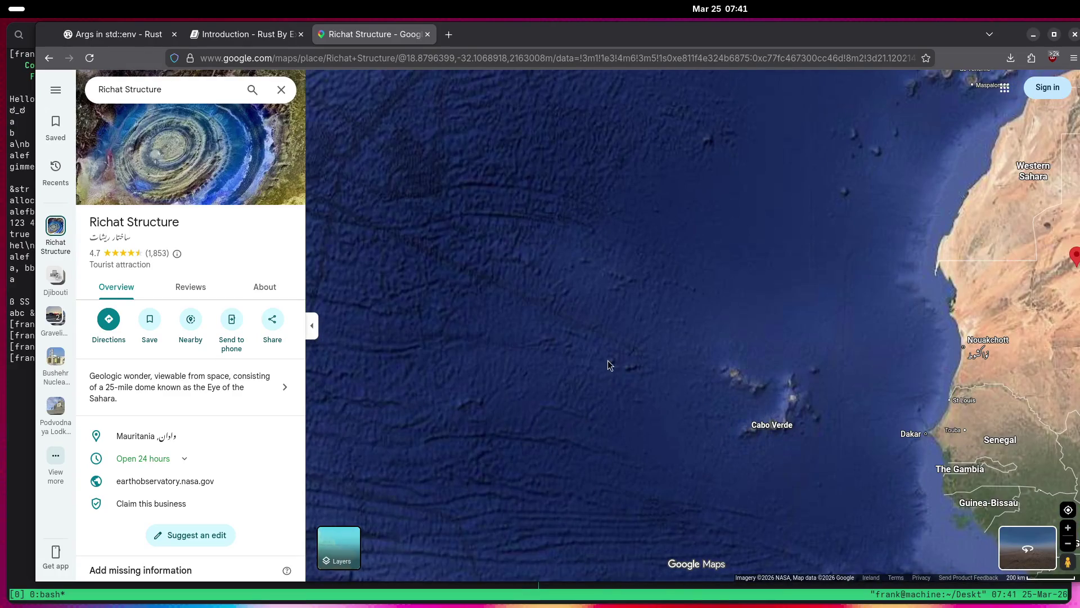
Centre Cabo Verde, then pan north past the Canary Islands and zoom into the Azores.
drag(608, 364, 747, 379)
scroll(844, 368, up, 2)
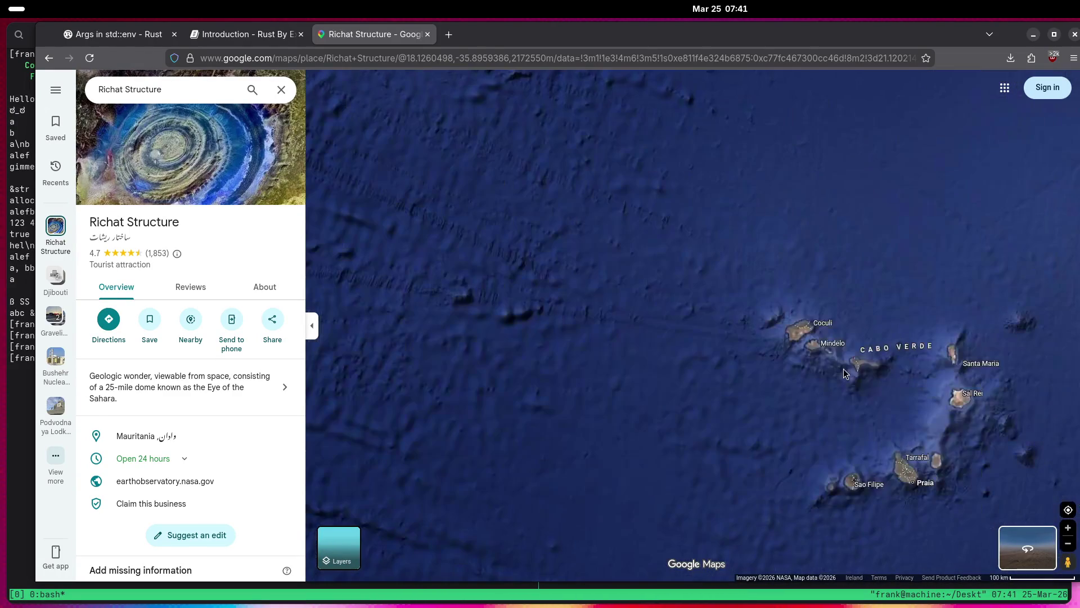
scroll(843, 369, down, 2)
drag(805, 253, 768, 436)
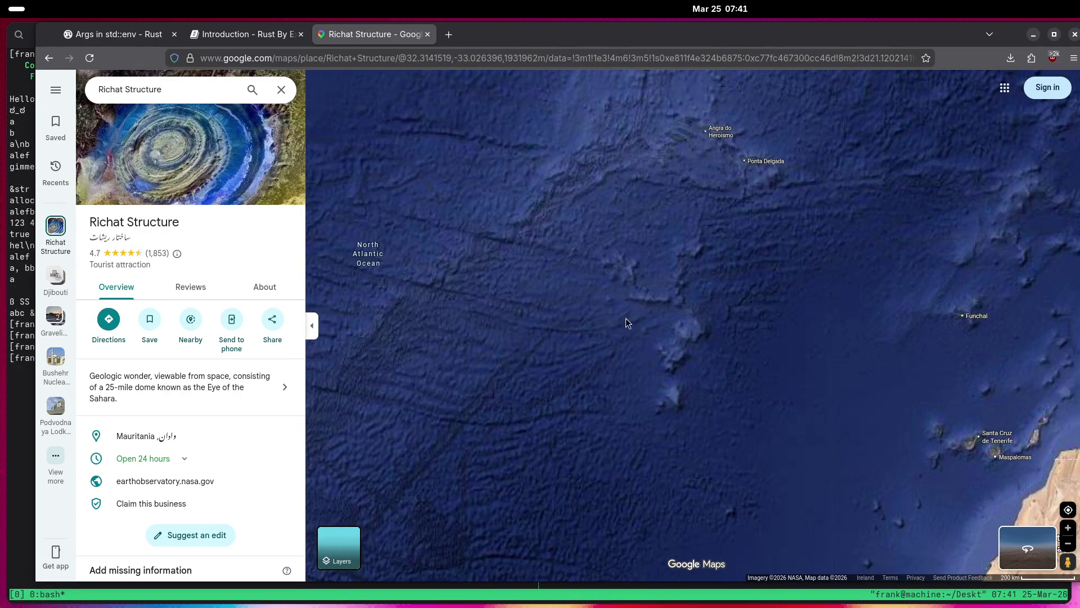
mouse_move(724, 295)
mouse_down()
mouse_move(587, 343)
mouse_move(587, 365)
mouse_up()
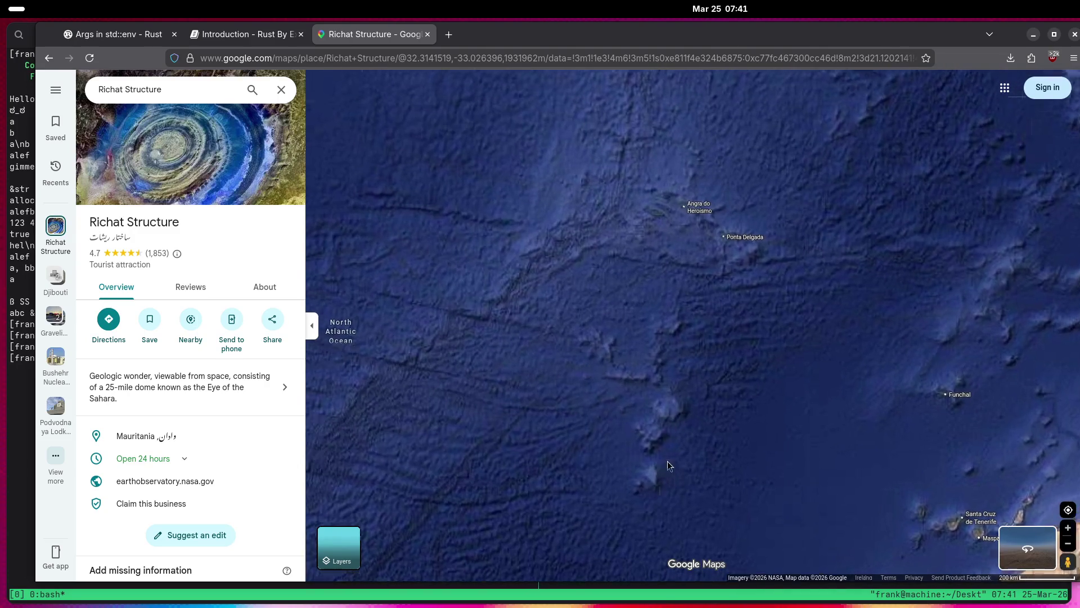
scroll(661, 469, up, 2)
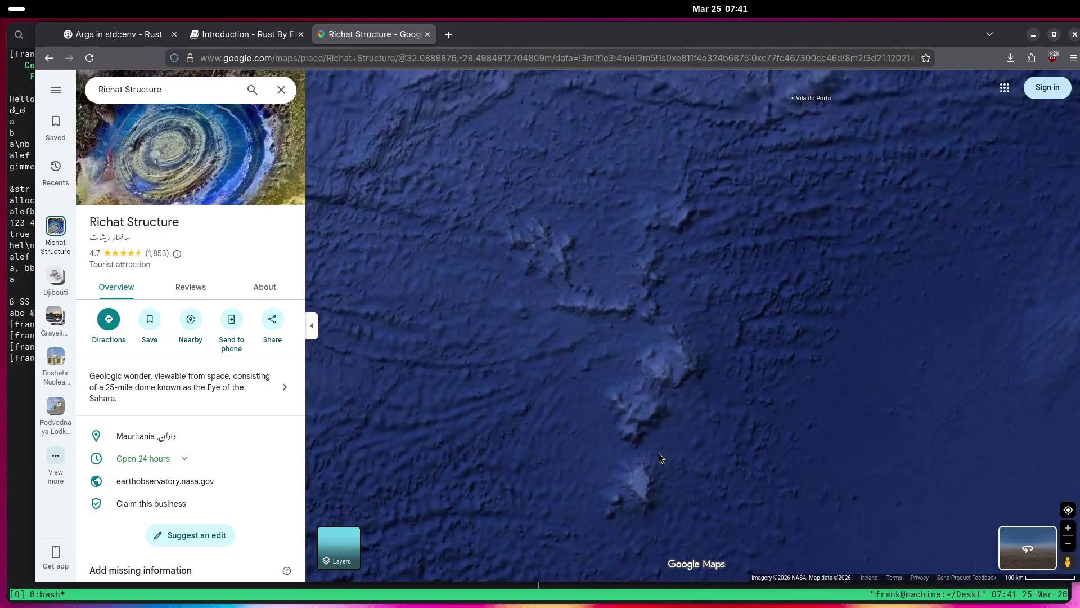
scroll(721, 339, up, 2)
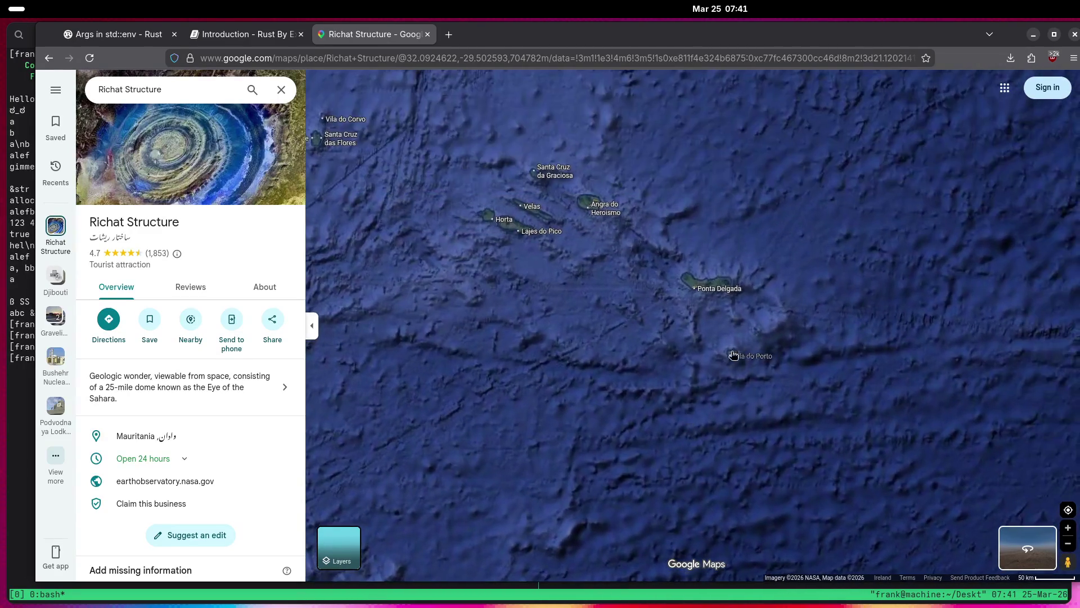
Zoom into the central Azores and Flores and Corvo, then pull back toward the open Atlantic.
drag(654, 310, 714, 404)
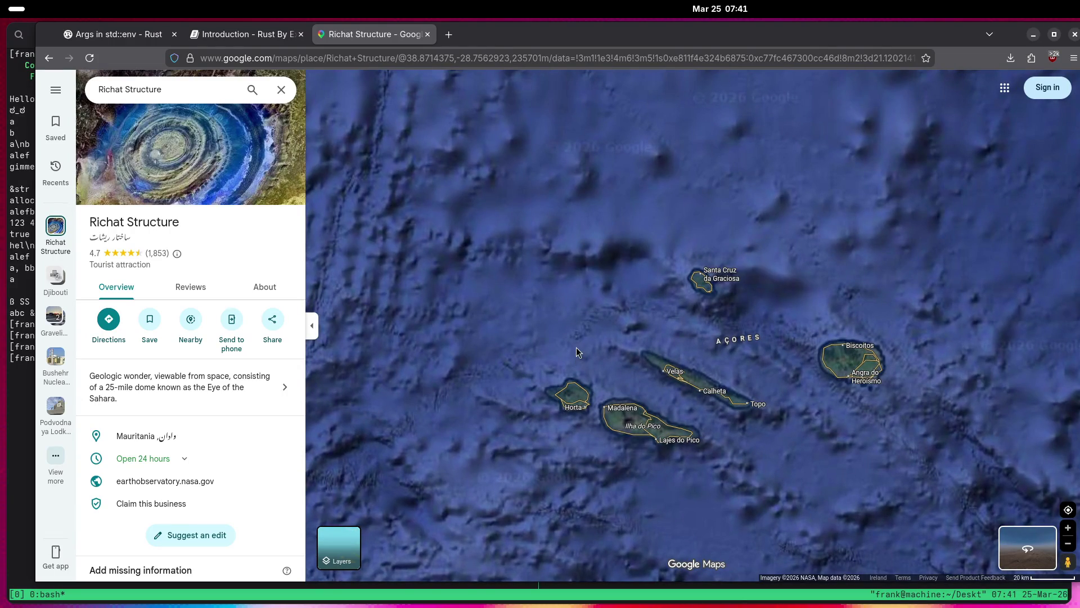
scroll(573, 344, down, 3)
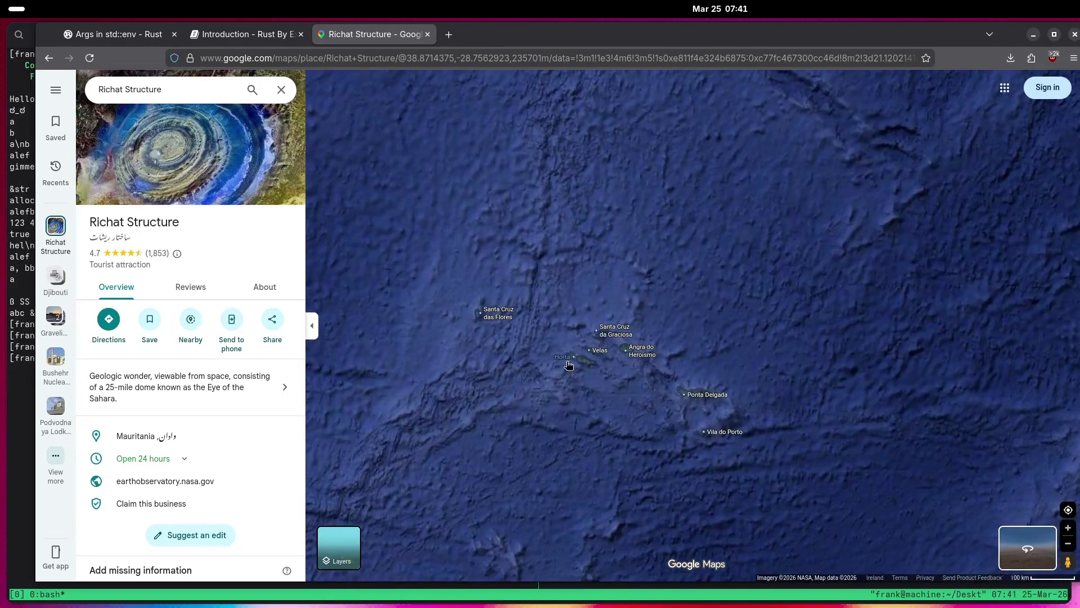
drag(554, 339, 692, 377)
scroll(640, 400, up, 5)
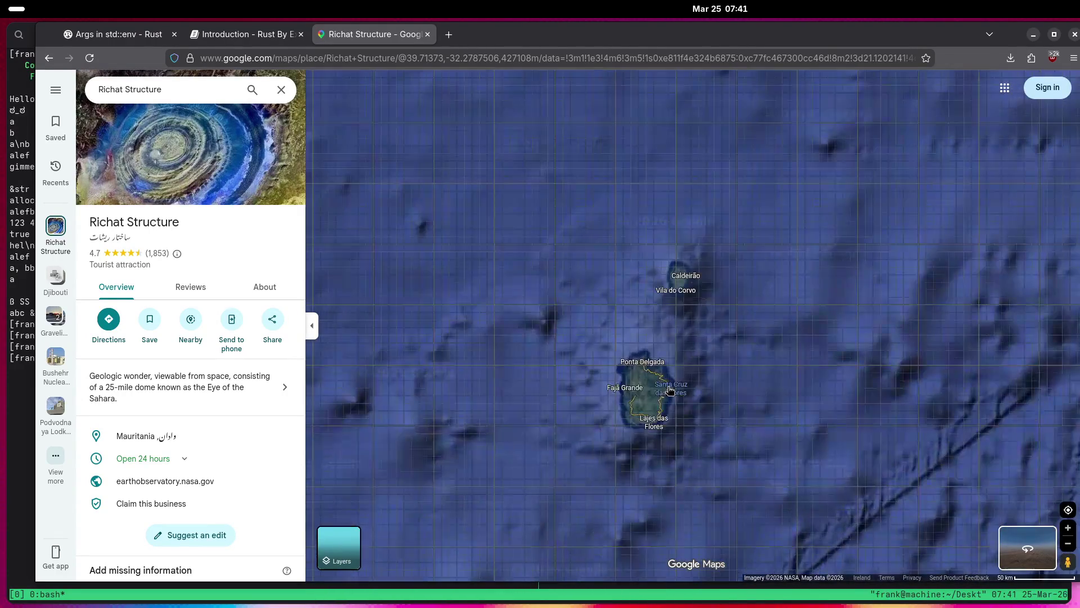
scroll(640, 400, up, 3)
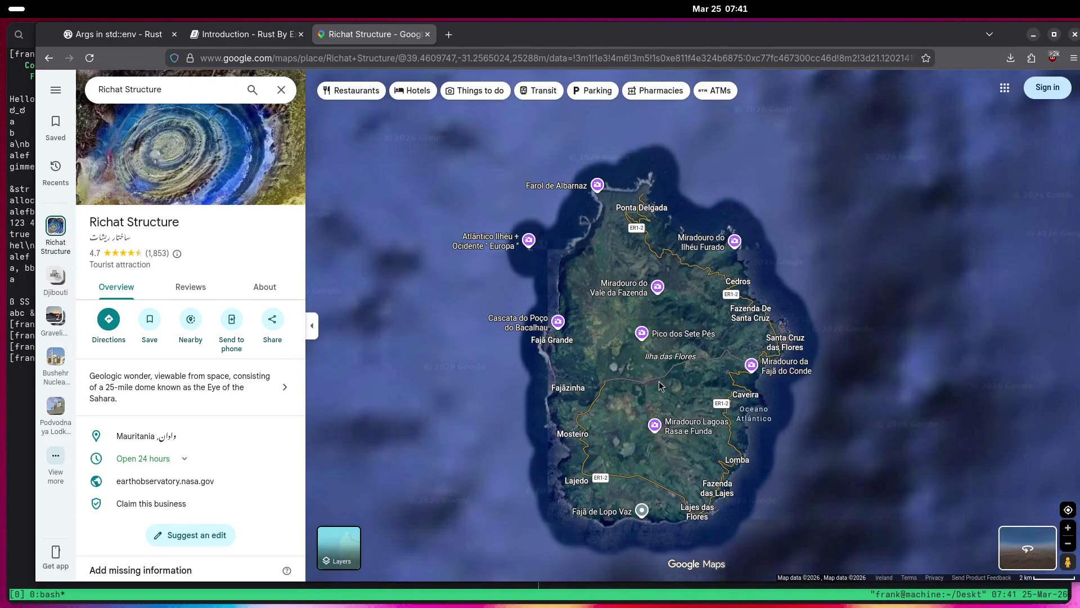
scroll(660, 382, down, 10)
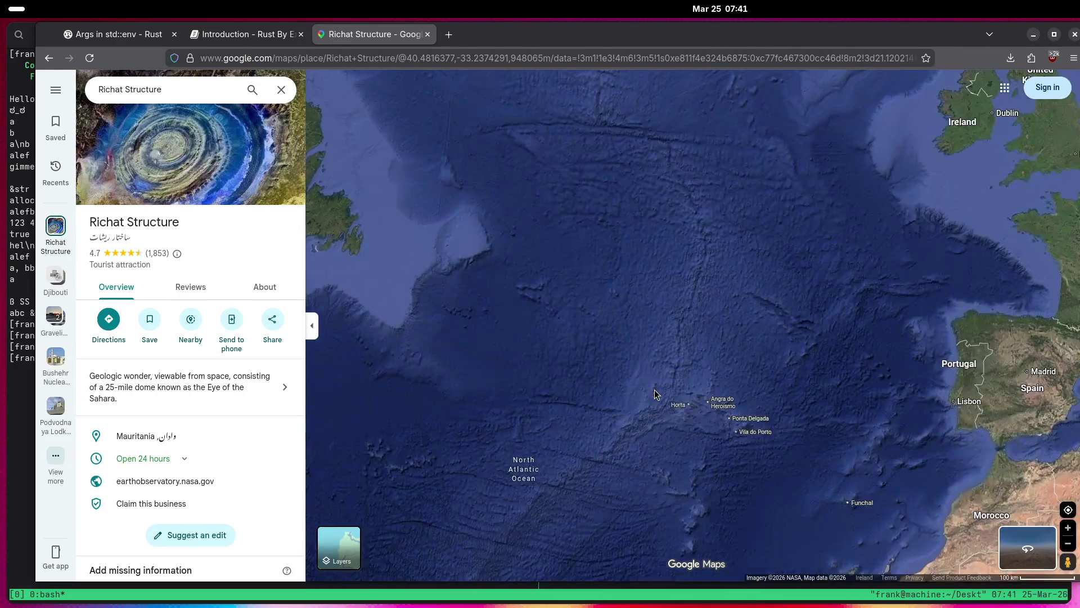
mouse_move(654, 389)
mouse_down()
mouse_move(780, 204)
mouse_move(819, 122)
mouse_move(1007, 146)
mouse_move(890, 298)
mouse_move(712, 219)
mouse_move(670, 245)
mouse_up()
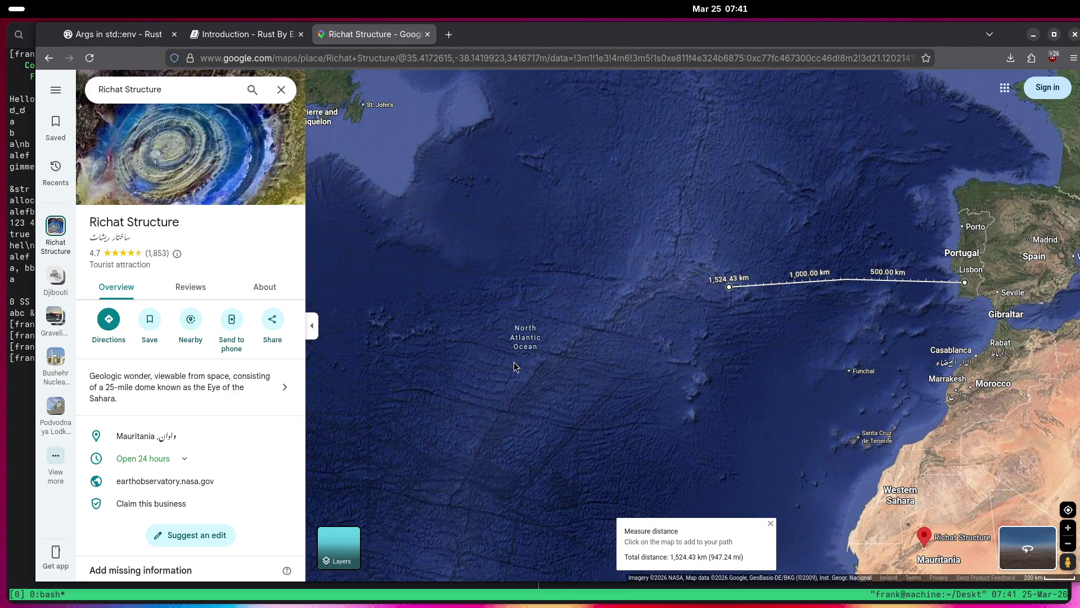
Zoom in and add another point to the measured transatlantic path.
scroll(515, 336, up, 1)
scroll(631, 247, up, 1)
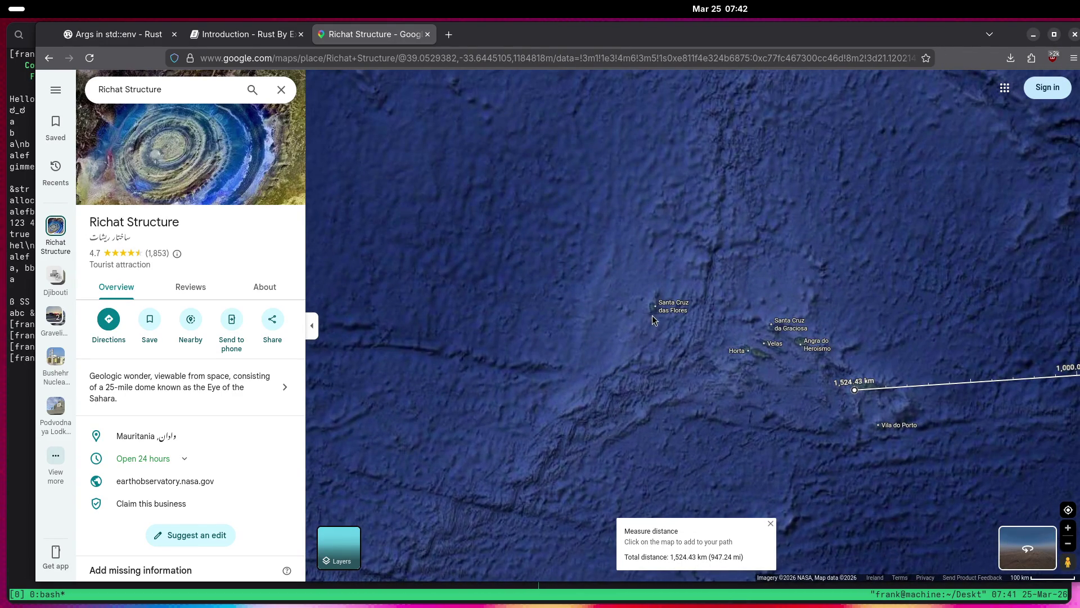
click(652, 307)
mouse_move(653, 307)
mouse_down()
mouse_move(708, 339)
mouse_move(787, 315)
mouse_move(766, 263)
mouse_move(788, 232)
mouse_up()
scroll(751, 335, down, 2)
scroll(746, 249, up, 1)
scroll(745, 246, up, 5)
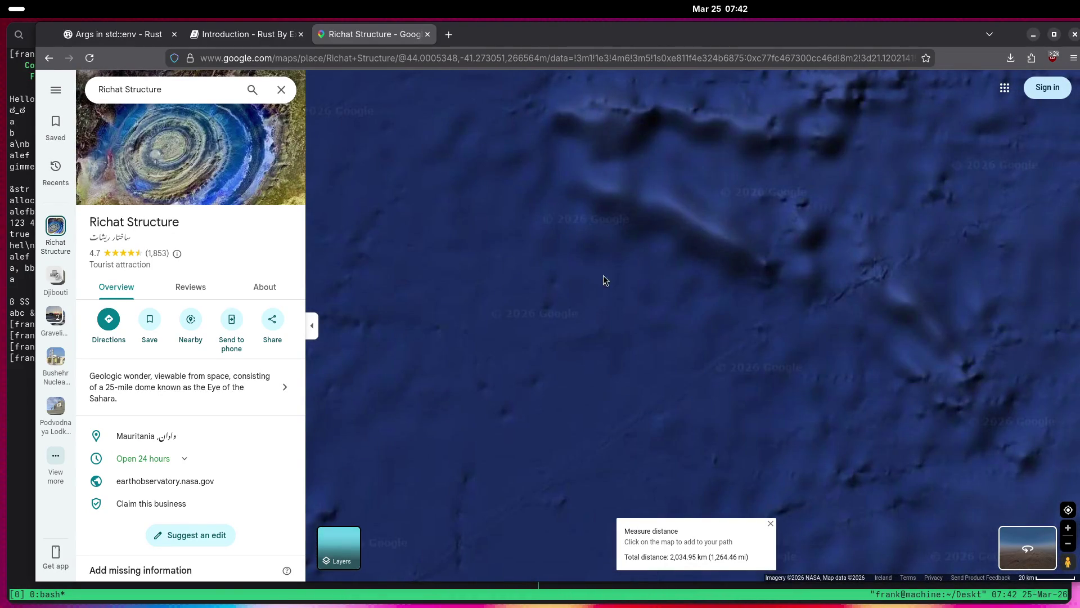
scroll(597, 268, down, 3)
Pan south-west across the ocean to New York, Bermuda and the US east coast.
mouse_move(694, 294)
mouse_down()
mouse_move(856, 292)
mouse_move(873, 186)
mouse_up()
mouse_move(679, 302)
mouse_down()
mouse_move(706, 234)
mouse_move(684, 244)
mouse_move(793, 291)
mouse_up()
scroll(705, 234, down, 2)
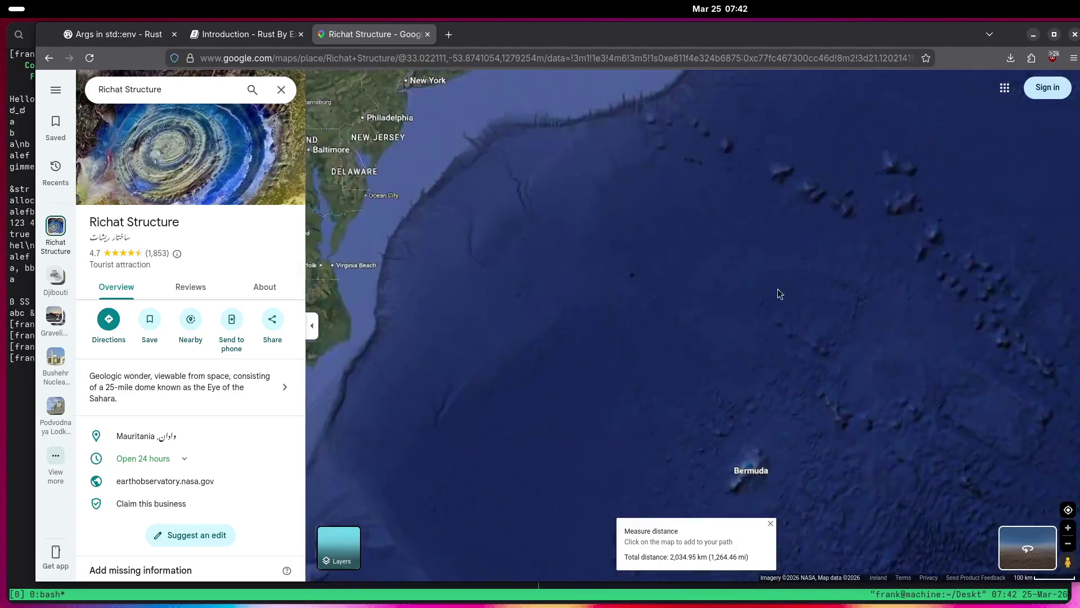
scroll(792, 291, down, 3)
scroll(767, 382, up, 7)
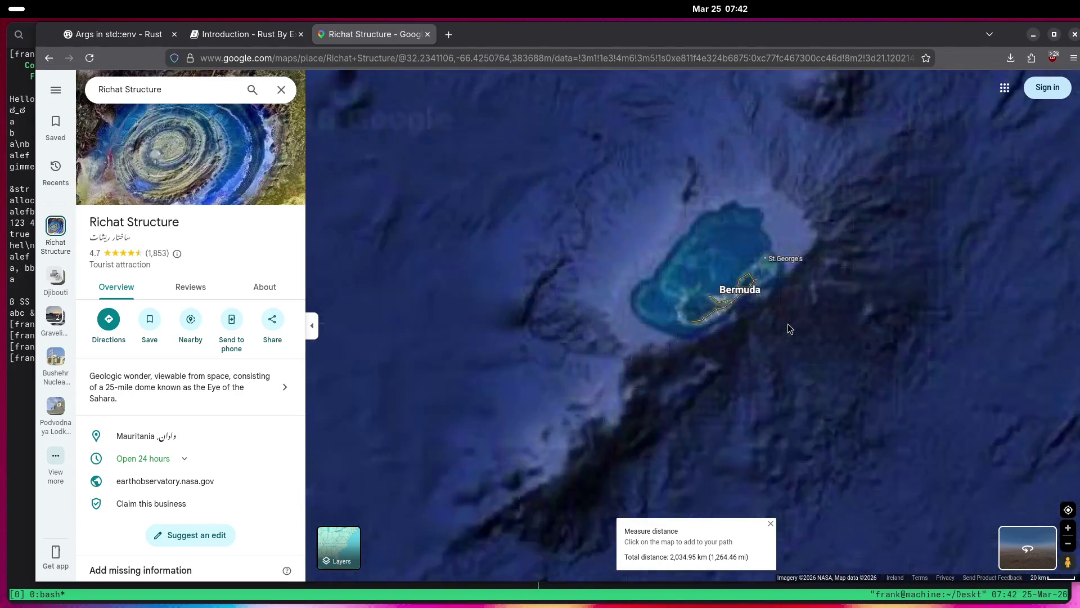
scroll(787, 323, up, 2)
scroll(798, 281, down, 6)
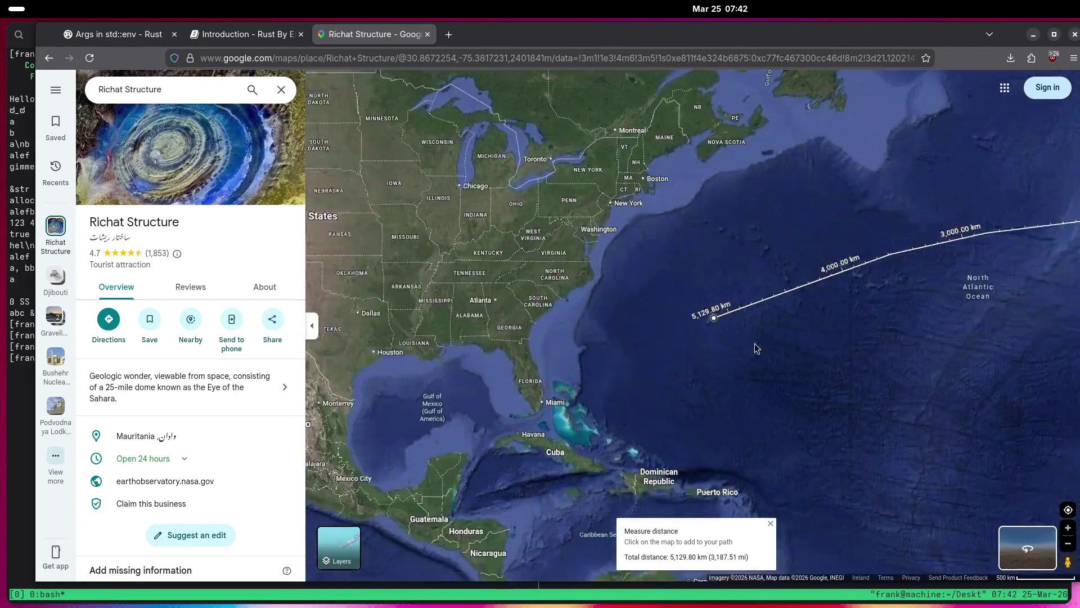
drag(754, 347, 676, 372)
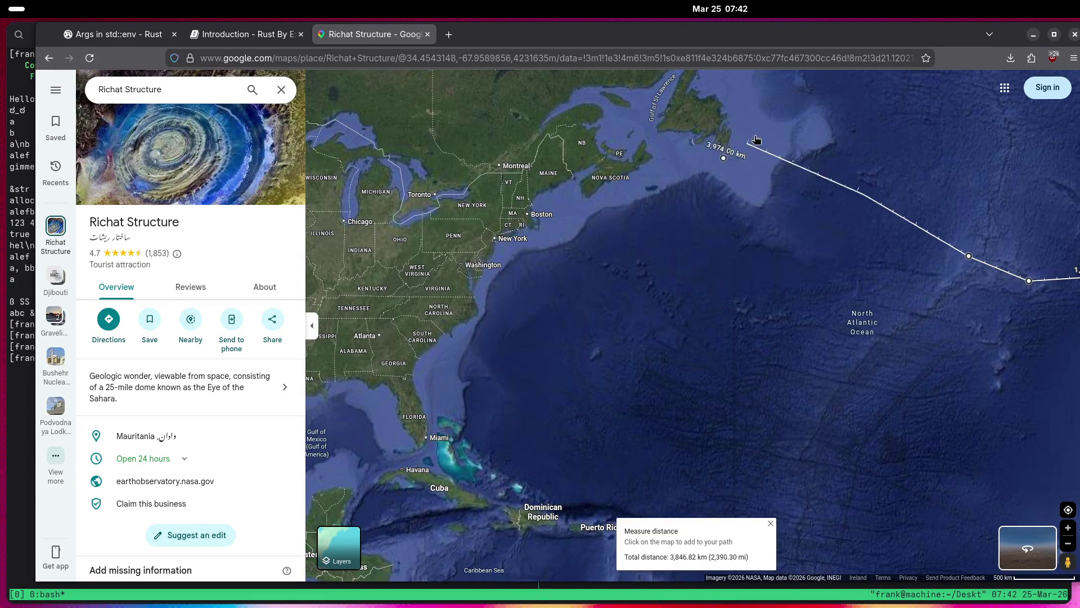
Pan east to the path's end near Lisbon and frame the whole path from North America.
mouse_move(730, 148)
mouse_down()
mouse_move(577, 204)
mouse_move(559, 244)
mouse_up()
scroll(710, 294, up, 3)
scroll(772, 272, up, 2)
scroll(773, 277, down, 2)
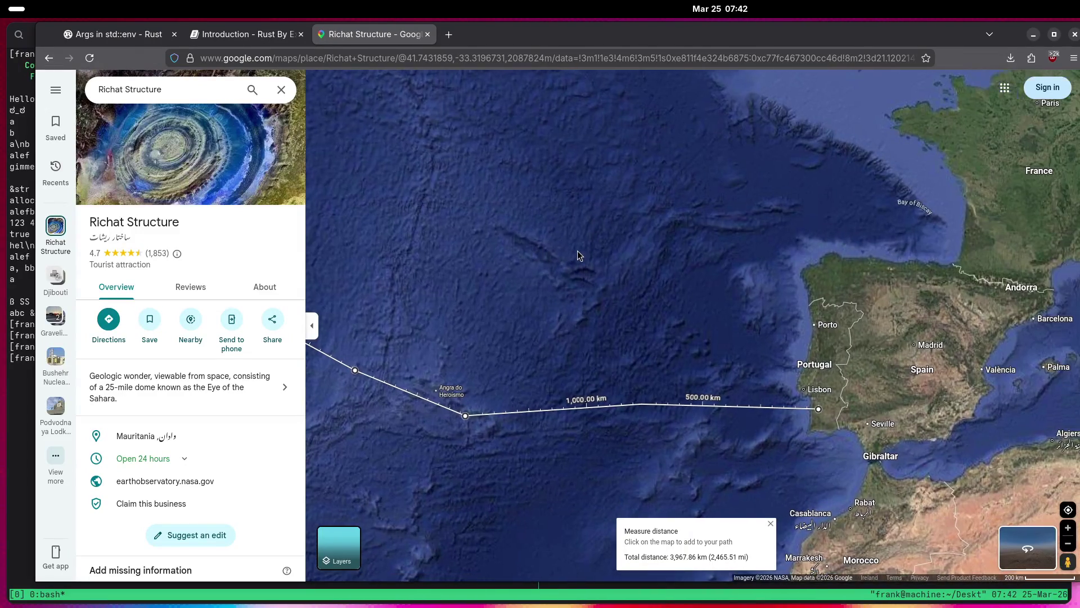
mouse_move(576, 251)
mouse_down()
mouse_move(565, 392)
mouse_move(674, 272)
mouse_move(887, 346)
mouse_move(975, 434)
mouse_move(861, 325)
mouse_move(779, 465)
mouse_move(781, 410)
mouse_move(733, 380)
mouse_up()
scroll(671, 450, down, 3)
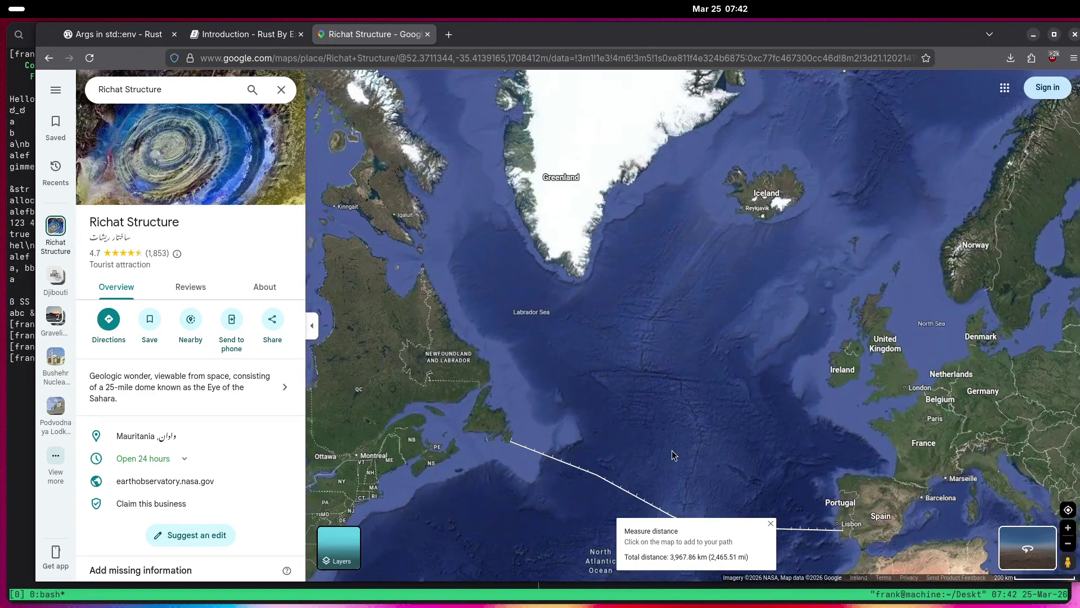
mouse_move(745, 229)
mouse_down()
mouse_move(879, 265)
mouse_move(713, 373)
mouse_move(716, 404)
mouse_move(674, 281)
mouse_up()
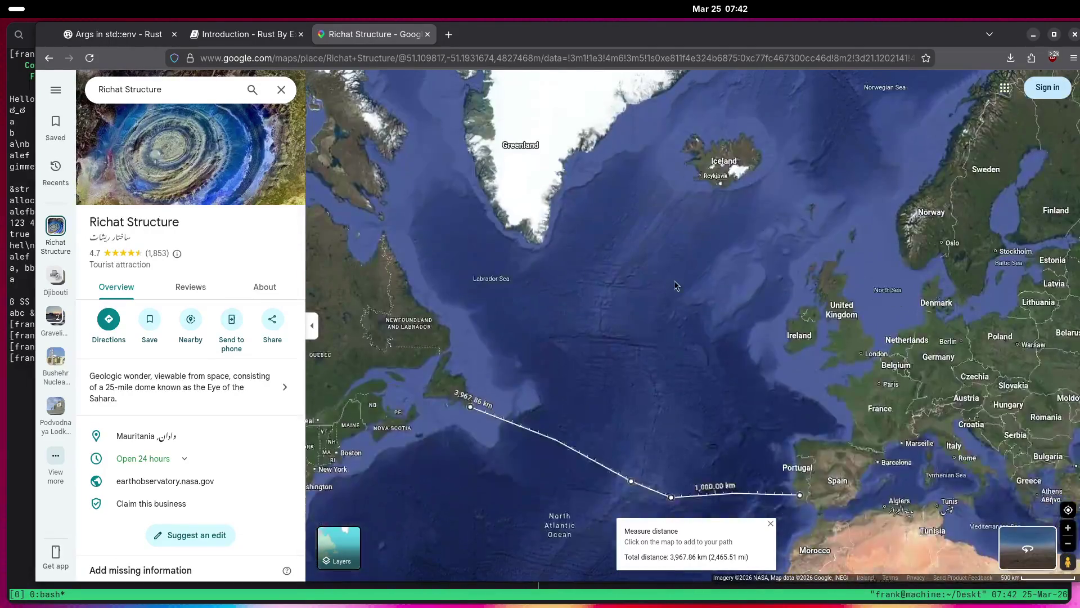
Clear the 3,967.86 km Nova Scotia-to-Lisbon measurement.
right_click(744, 270)
click(799, 418)
scroll(815, 270, up, 2)
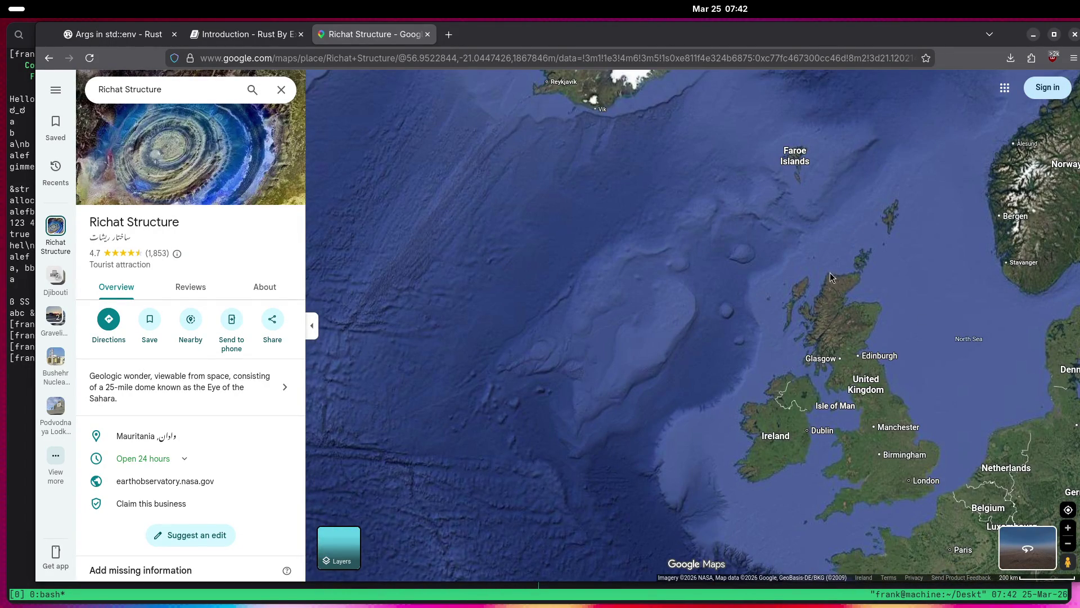
Start measuring distance from northern Scotland and add a point on North Rona.
right_click(828, 273)
click(855, 466)
scroll(806, 255, up, 2)
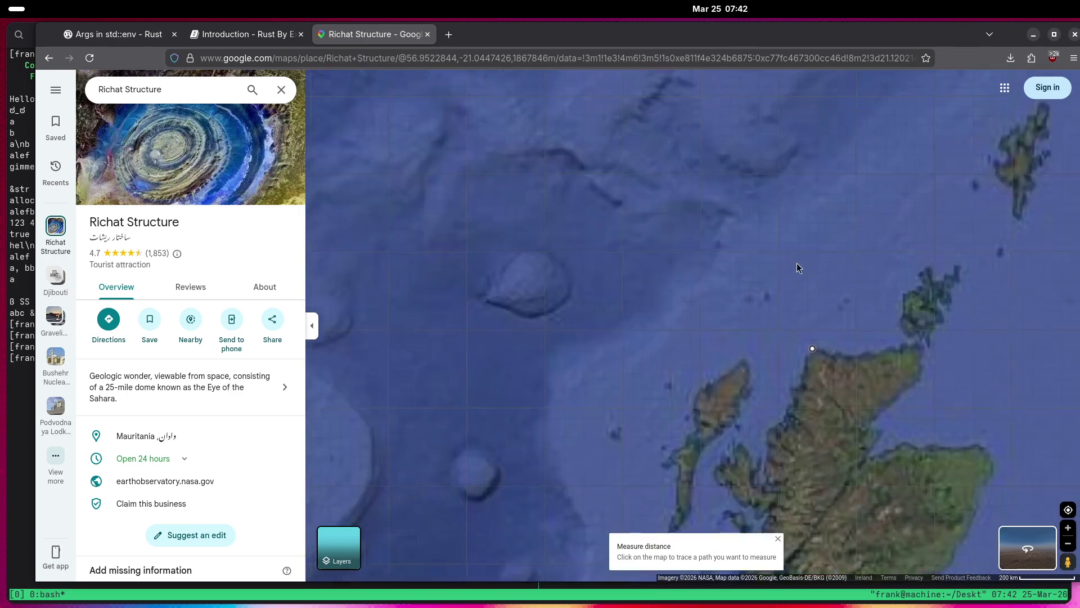
scroll(745, 332, up, 7)
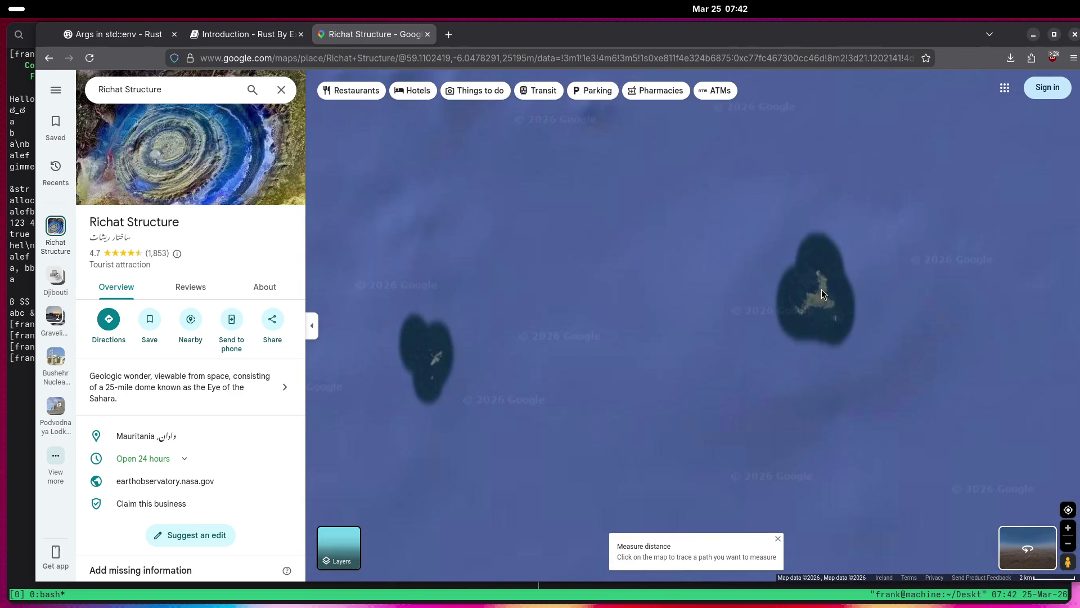
scroll(821, 292, up, 5)
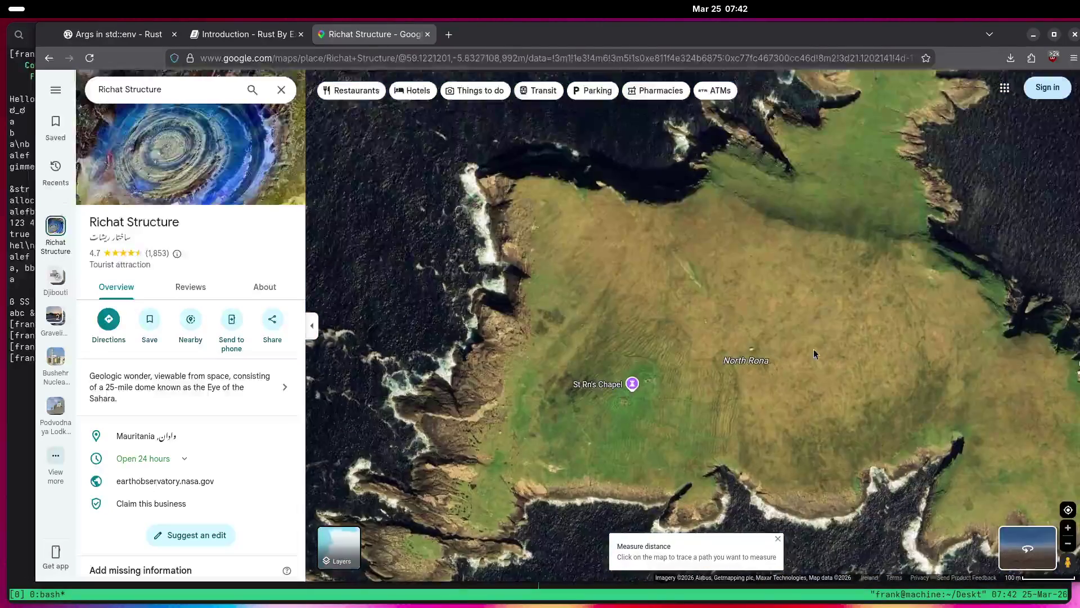
scroll(665, 248, down, 5)
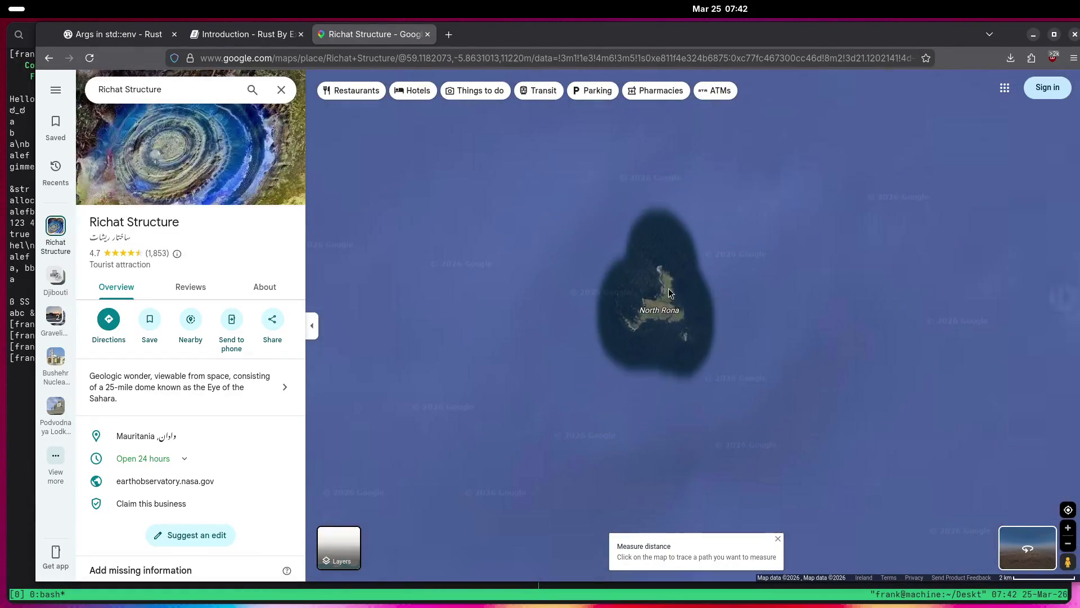
click(668, 294)
Extend the path with points at Vágur's southern tip and Sørvágur in the Faroe Islands.
scroll(667, 338, down, 5)
key(Up)
key(Up)
click(591, 194)
key(Up)
key(Up)
key(Left)
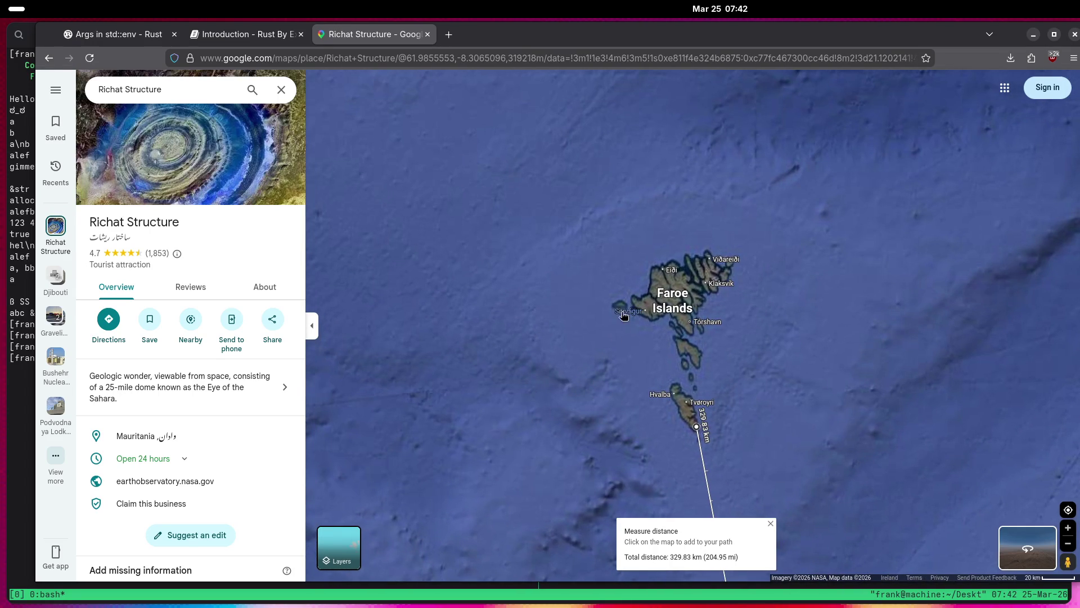
click(619, 308)
Pan west past Iceland and Greenland, then clear the Scotland-to-Iceland measurement.
scroll(437, 296, down, 3)
drag(437, 296, 642, 303)
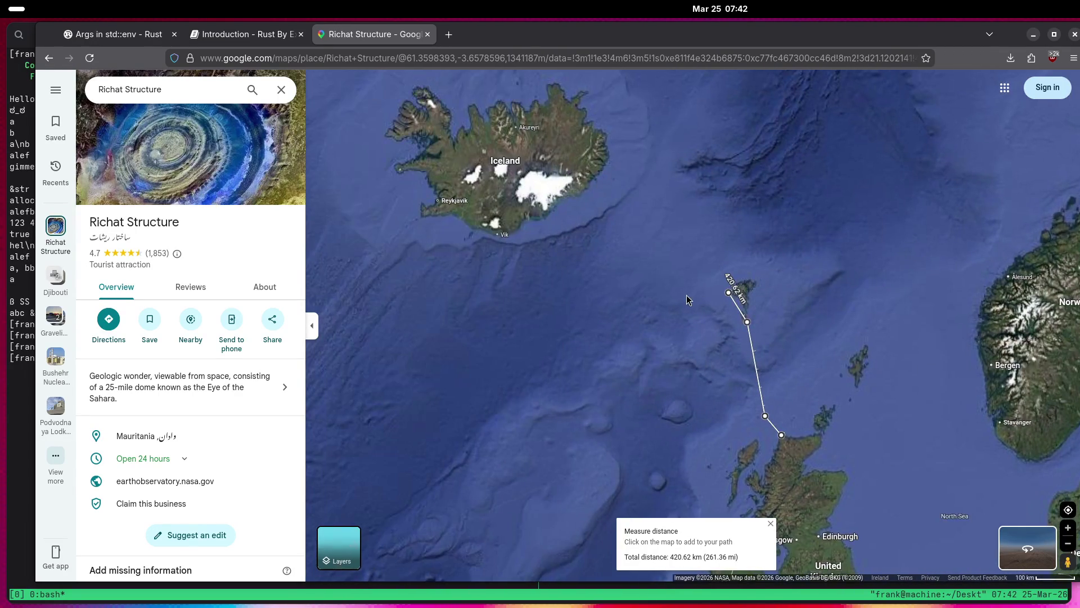
scroll(599, 308, down, 1)
key(Left)
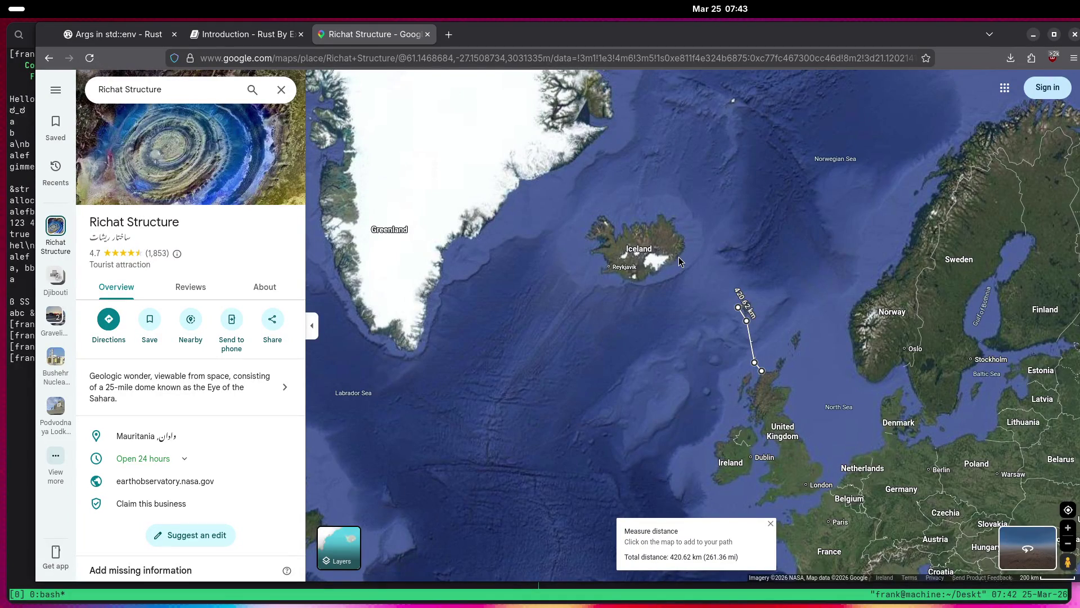
mouse_move(640, 291)
mouse_down()
mouse_move(830, 293)
mouse_move(810, 221)
mouse_move(783, 223)
mouse_move(714, 412)
mouse_move(730, 397)
mouse_move(725, 278)
mouse_up()
right_click(710, 281)
click(779, 434)
Pan south past the Richat Structure and start measuring from Brazil's northeast coast near Natal.
drag(789, 388, 629, 246)
scroll(629, 245, down, 2)
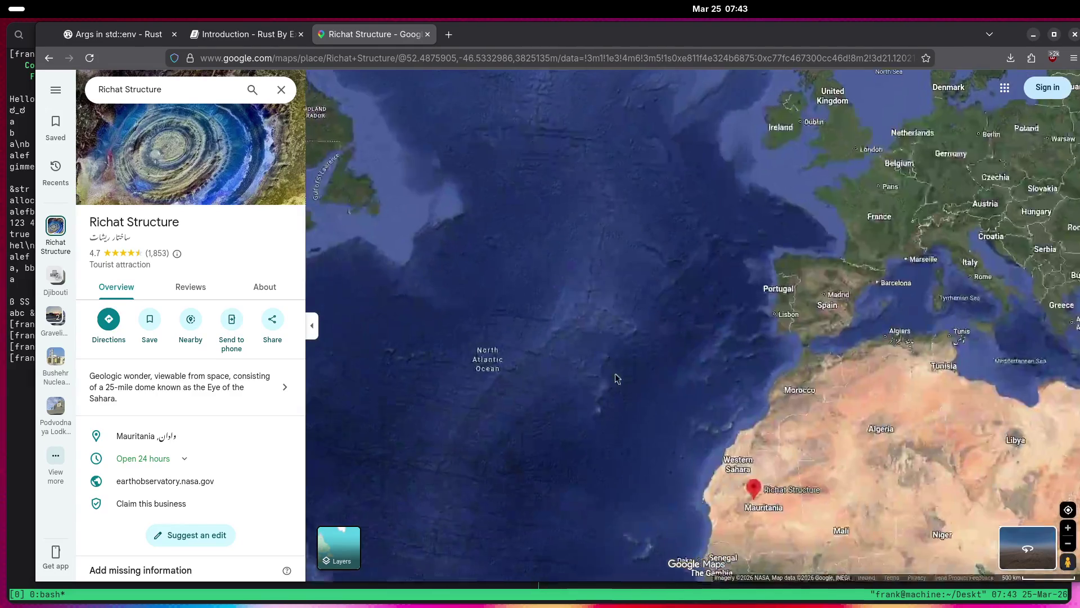
drag(608, 391, 744, 146)
drag(734, 196, 708, 165)
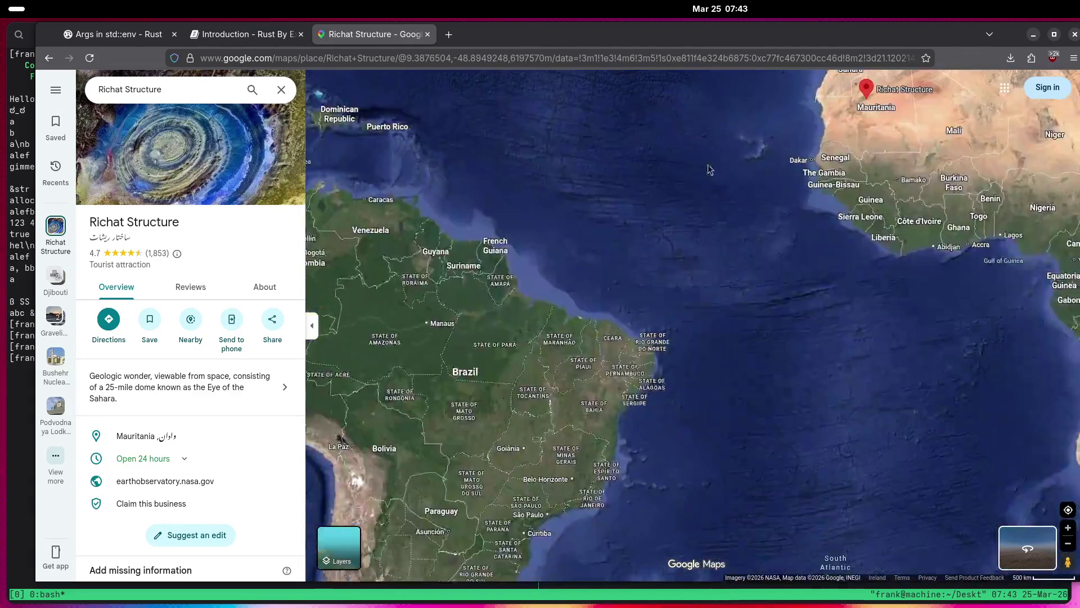
right_click(842, 202)
click(892, 340)
Zoom around the path and centre its African endpoint near the Guinea-Bissau coast.
mouse_move(646, 345)
scroll(583, 330, up, 6)
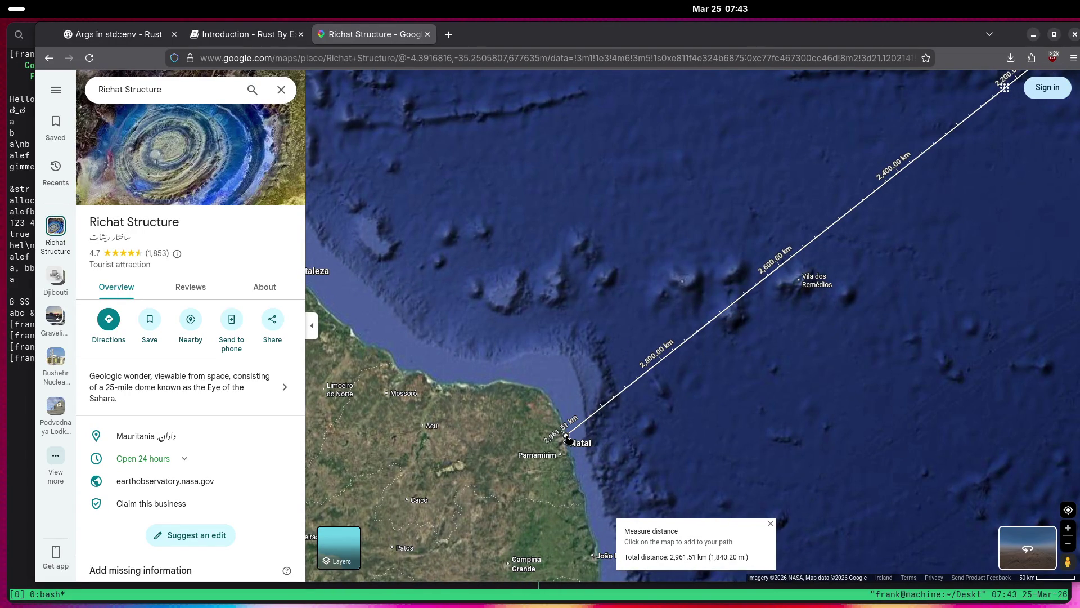
scroll(814, 256, up, 5)
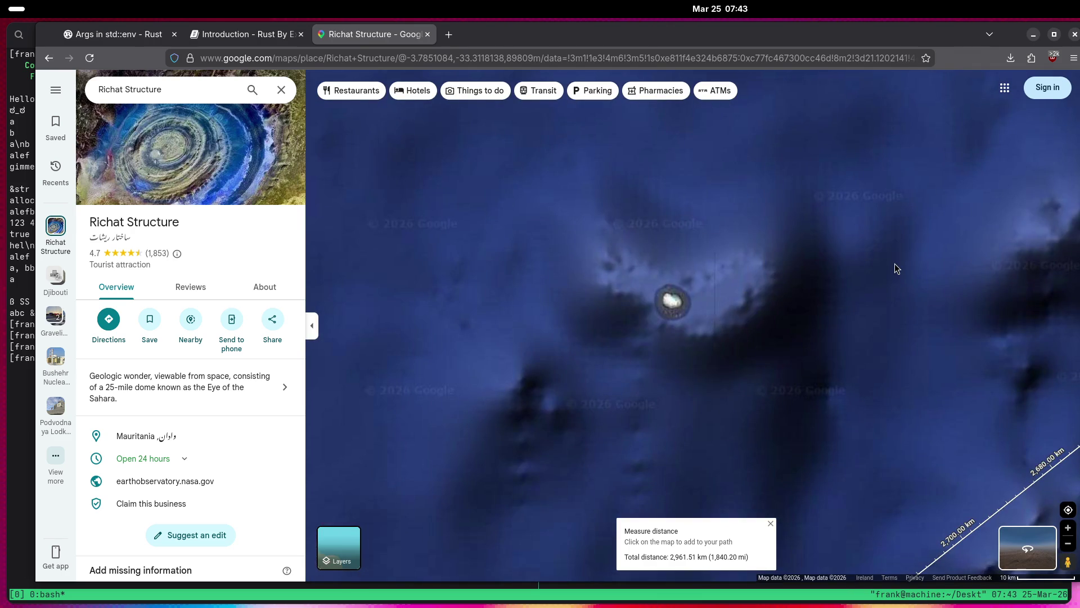
scroll(765, 297, up, 6)
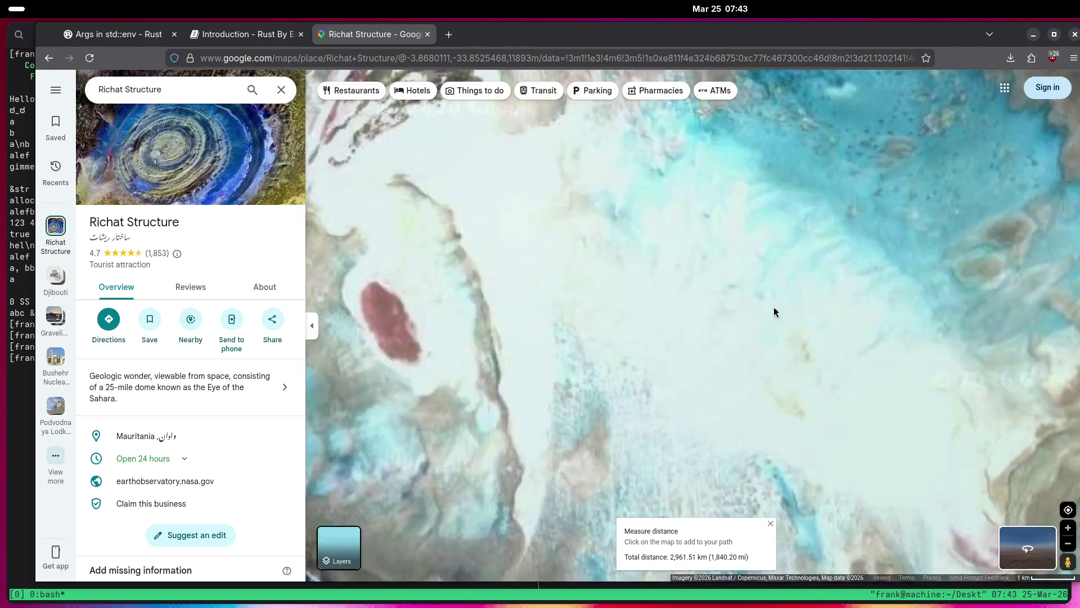
scroll(626, 245, down, 2)
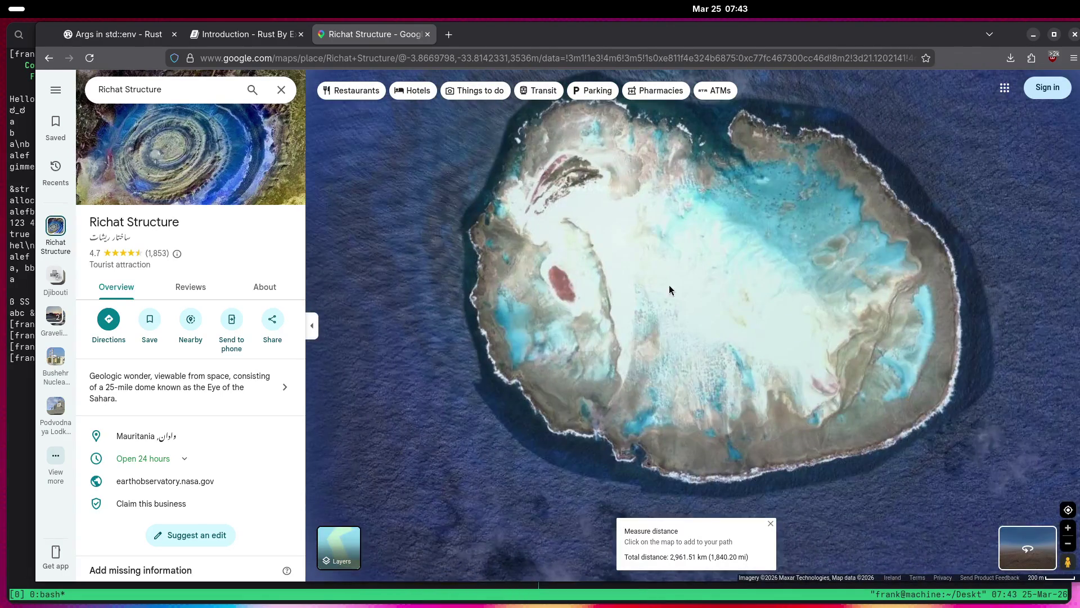
scroll(669, 299, down, 6)
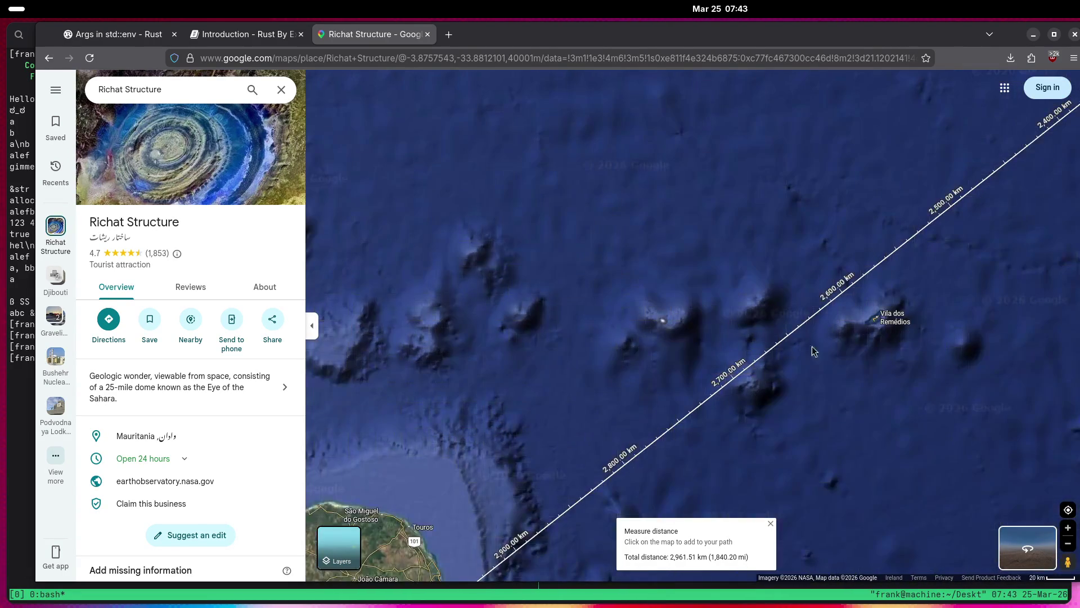
scroll(792, 355, up, 2)
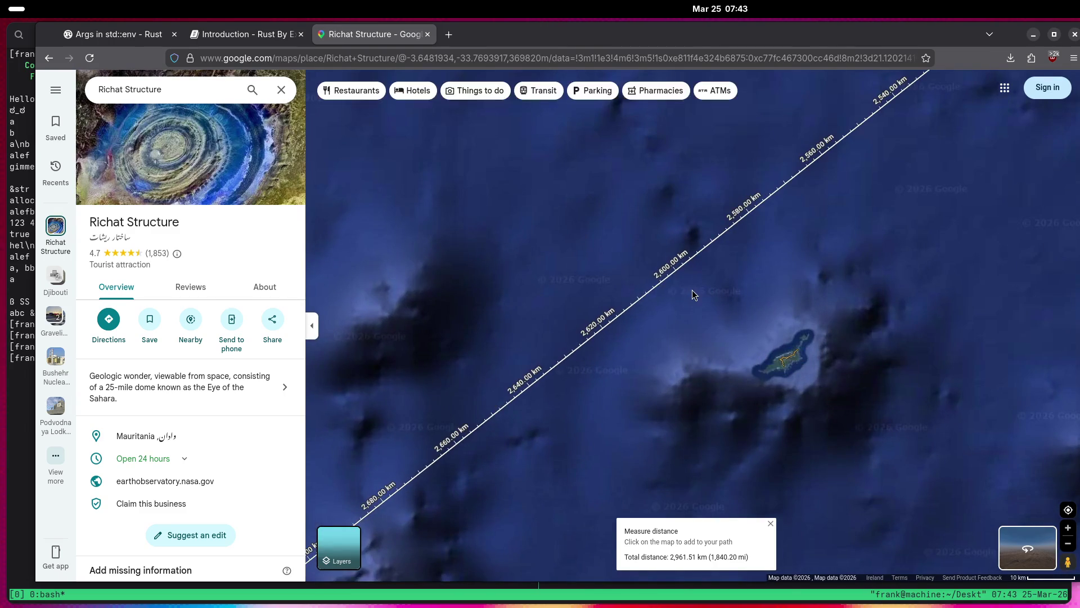
scroll(881, 336, down, 5)
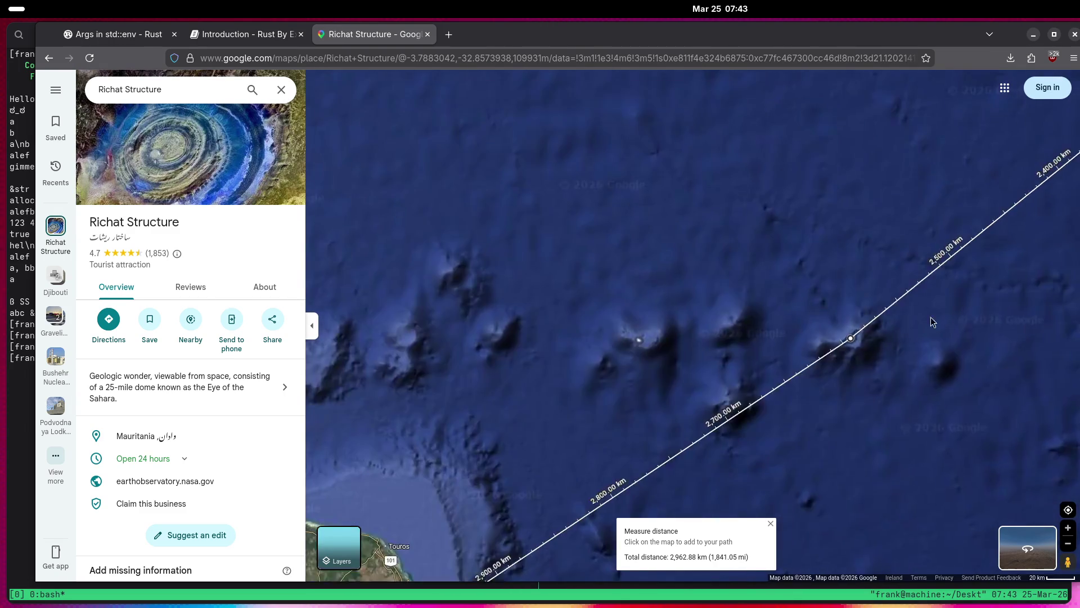
mouse_move(878, 326)
mouse_down()
mouse_move(788, 379)
mouse_move(760, 426)
mouse_up()
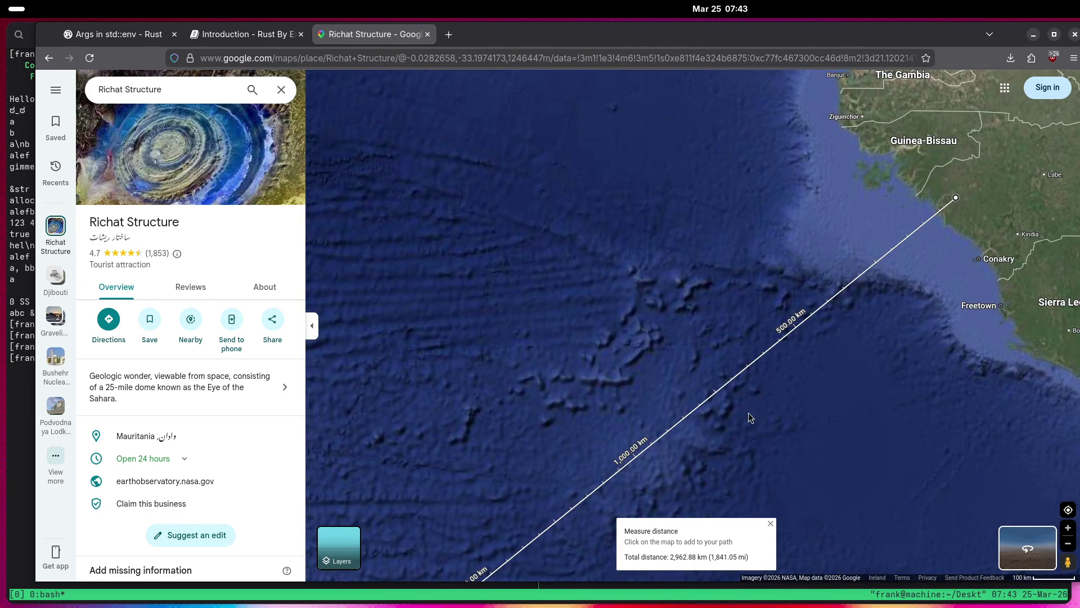
scroll(759, 422, up, 3)
mouse_move(780, 254)
mouse_down()
mouse_move(717, 346)
mouse_move(603, 370)
mouse_move(602, 147)
mouse_up()
Move the path endpoint to the coast near Kamsar, then to near Conakry.
drag(908, 96, 871, 152)
scroll(786, 452, down, 3)
mouse_move(785, 452)
mouse_down()
mouse_move(846, 119)
mouse_move(762, 304)
mouse_up()
scroll(741, 365, down, 3)
scroll(797, 450, up, 2)
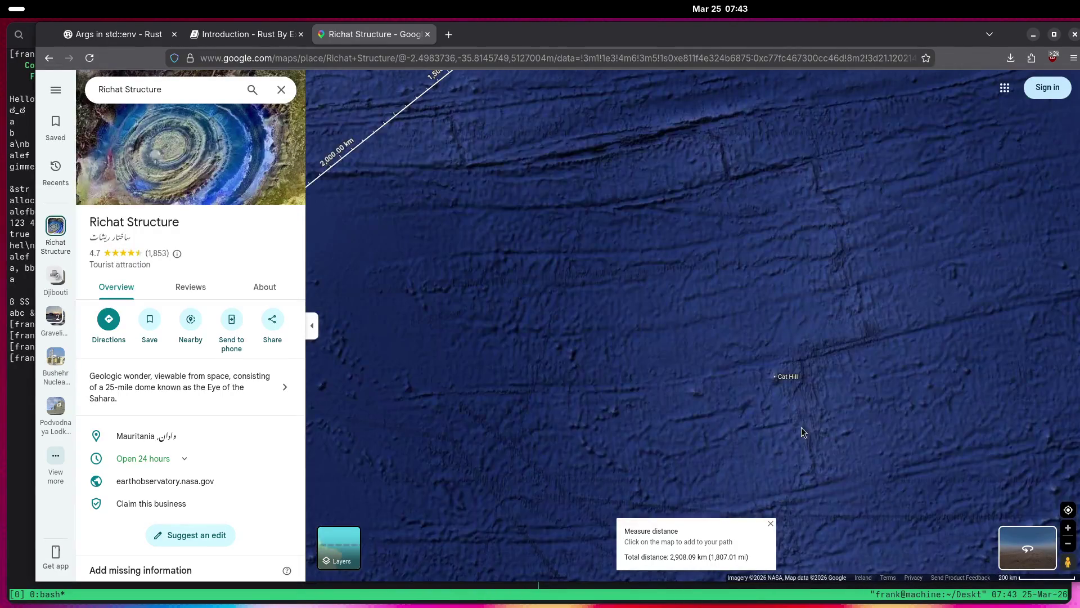
scroll(796, 402, down, 1)
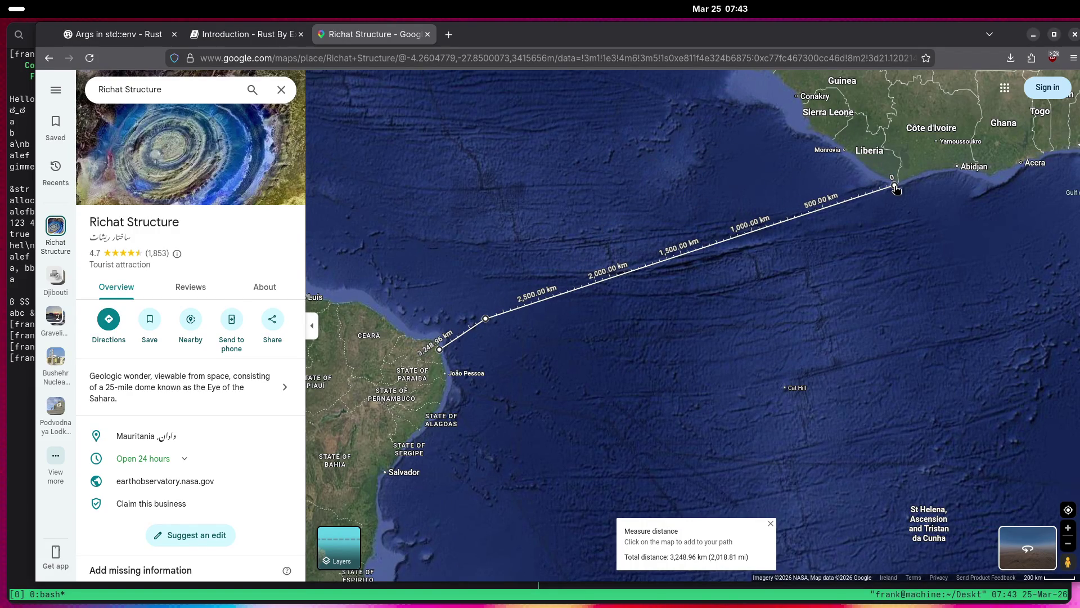
drag(843, 150, 794, 89)
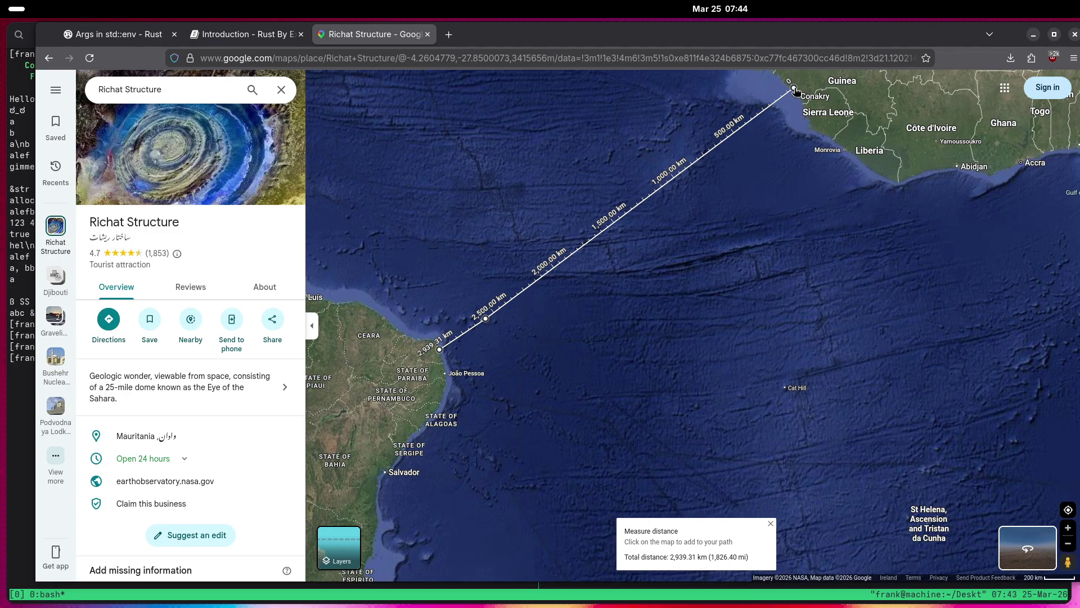
Move the path endpoint to the coast near Abidjan and add a bend near Cat Hill.
mouse_move(794, 88)
mouse_down()
mouse_move(861, 186)
mouse_move(894, 183)
mouse_up()
mouse_move(804, 218)
mouse_down()
mouse_move(790, 382)
mouse_move(777, 381)
mouse_move(786, 392)
mouse_up()
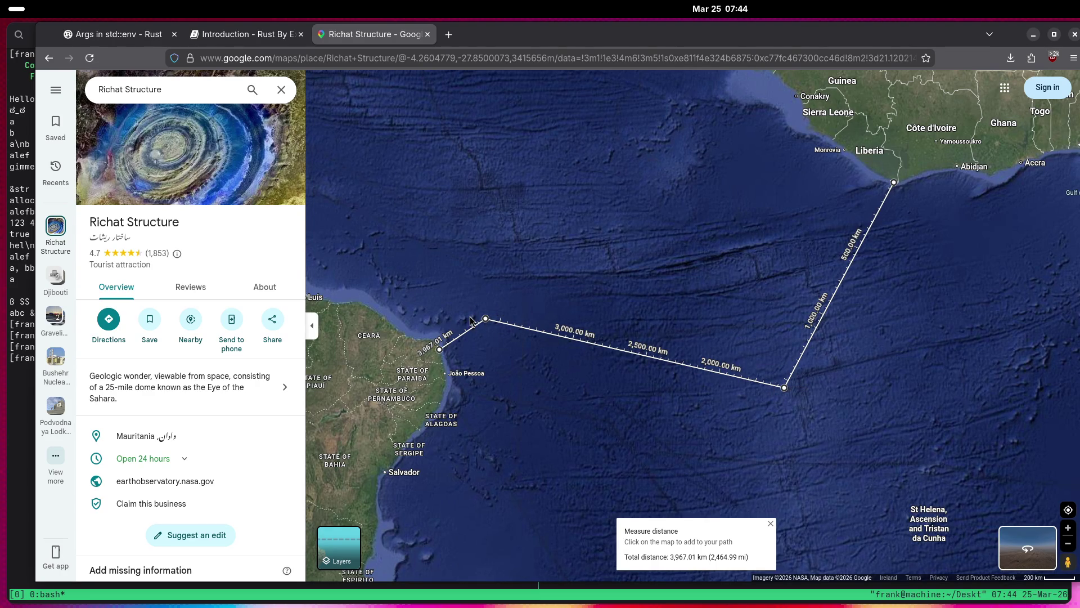
scroll(736, 446, up, 3)
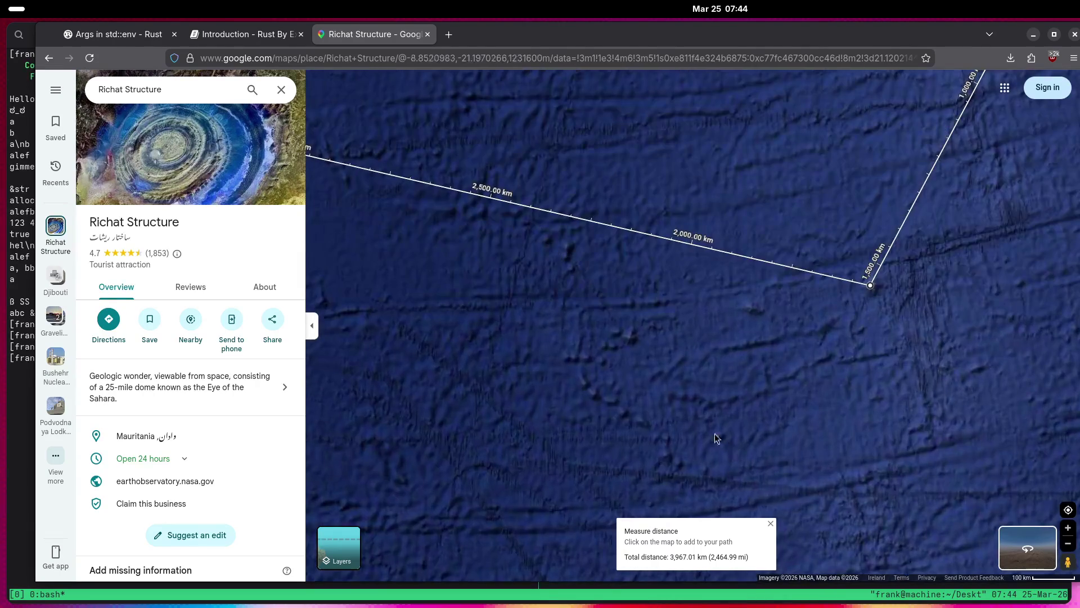
drag(716, 433, 958, 204)
scroll(900, 422, up, 2)
scroll(885, 427, down, 5)
drag(904, 358, 613, 358)
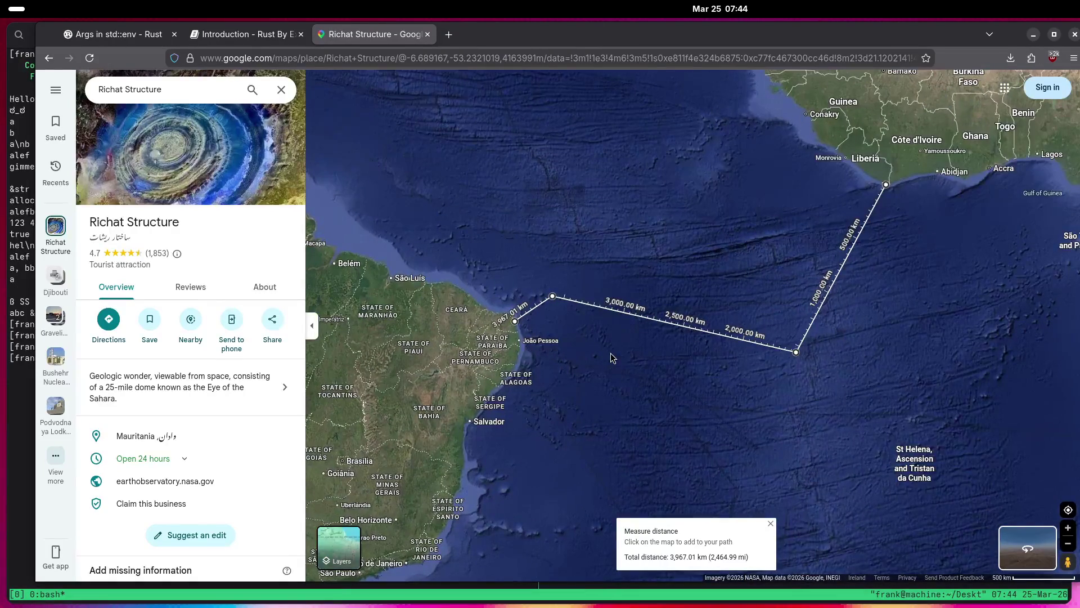
Add a stray measure point north of the Brazil coast, then remove it and the previous point.
right_click(555, 301)
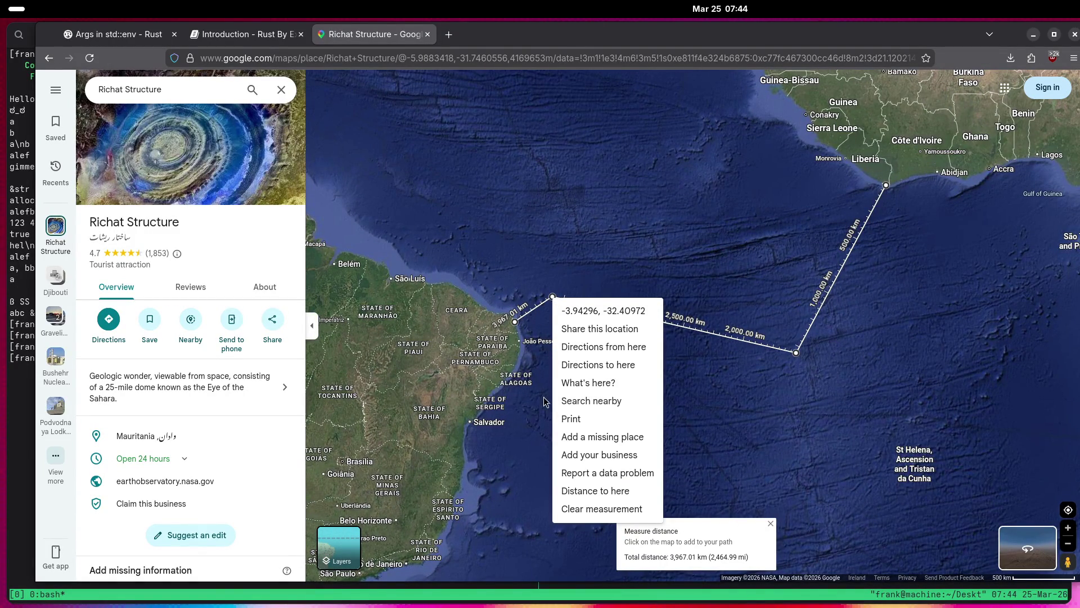
click(554, 237)
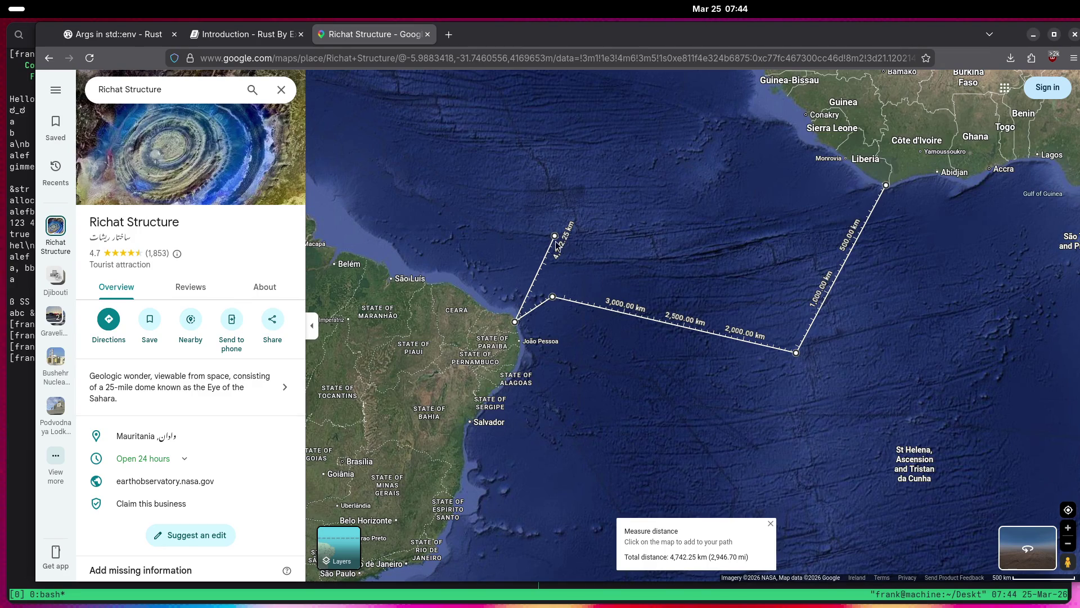
click(555, 236)
click(552, 296)
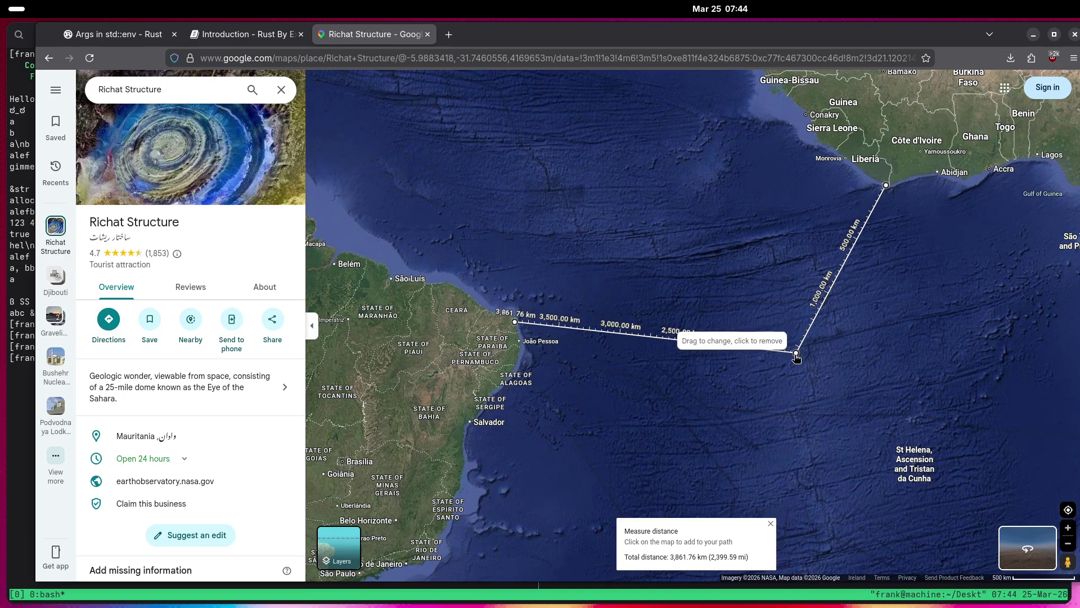
Delete the mid-ocean bend, leaving a straight 3,238.84 km João Pessoa-to-Liberia line.
scroll(797, 355, up, 5)
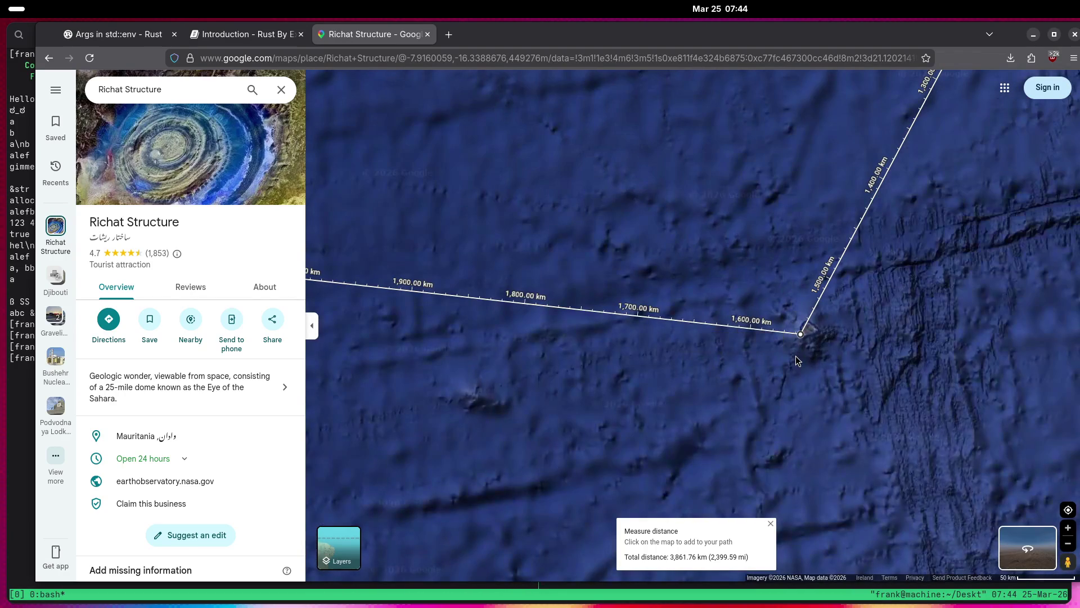
scroll(561, 338, down, 4)
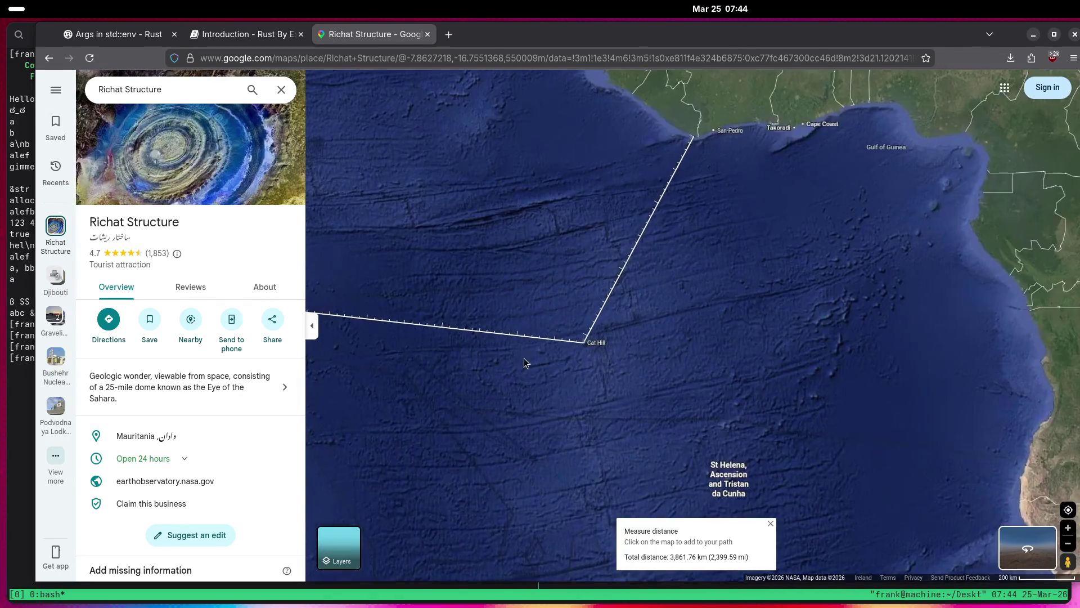
mouse_move(444, 375)
mouse_down()
mouse_move(790, 383)
mouse_move(659, 436)
mouse_up()
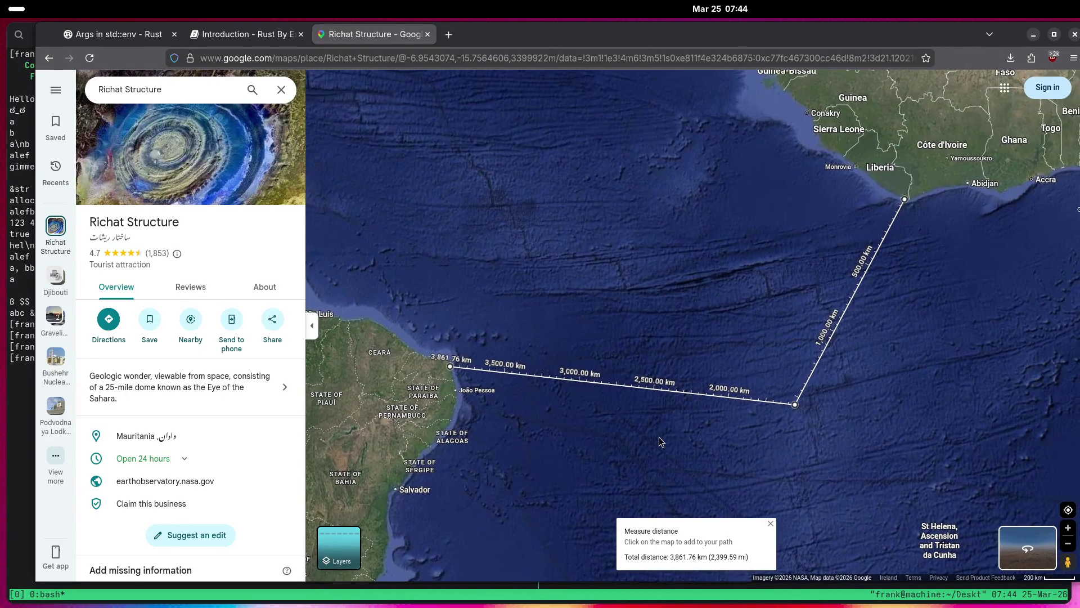
click(795, 405)
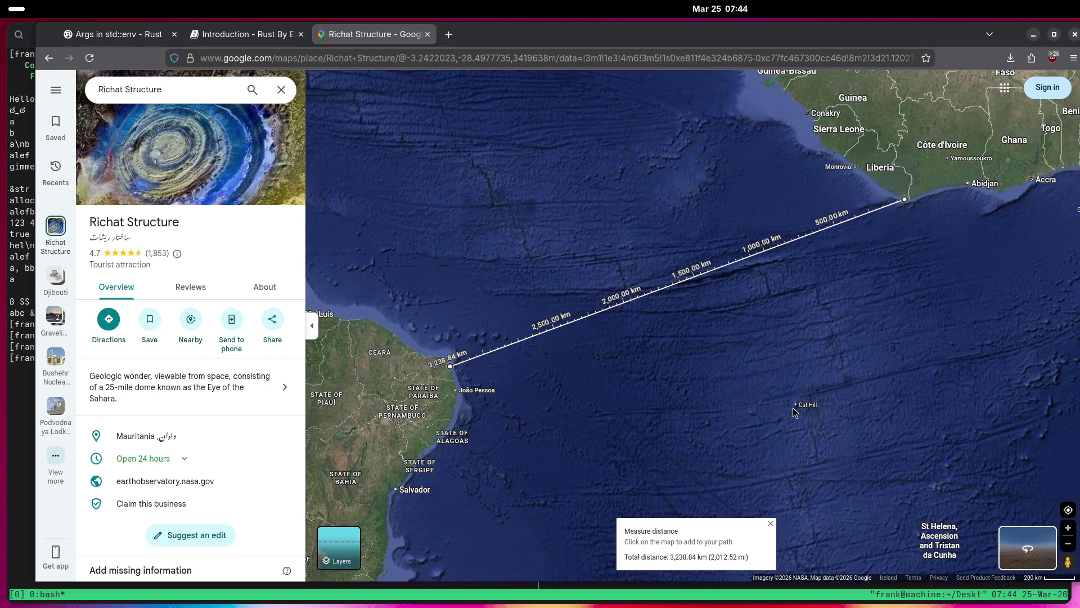
key(Up)
key(Right)
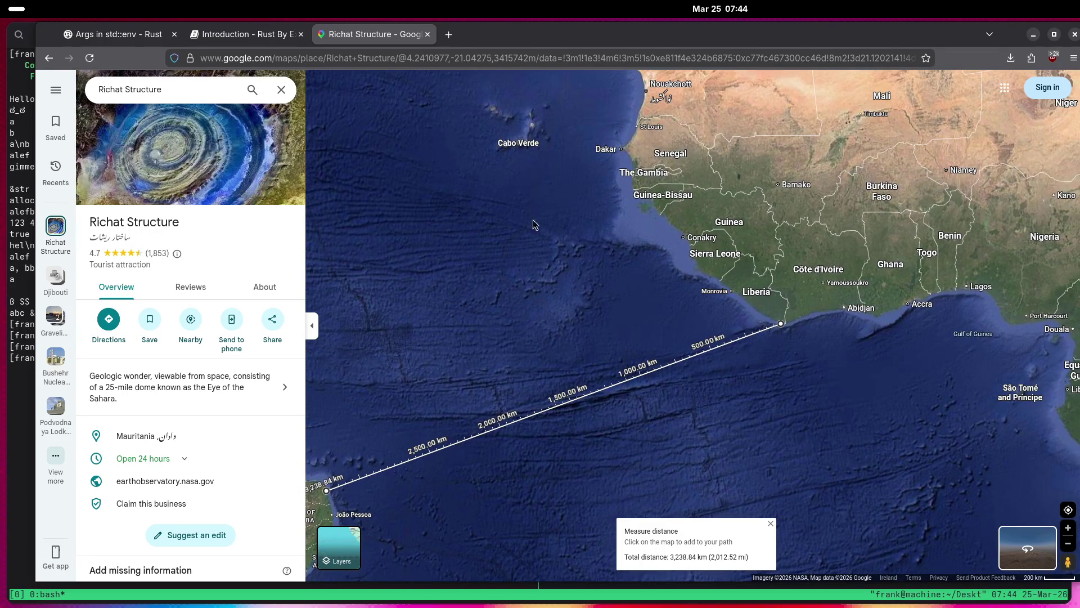
right_click(529, 266)
Clear the Atlantic measurement and bring Kamchatka and Nikol'skoe into view.
click(588, 466)
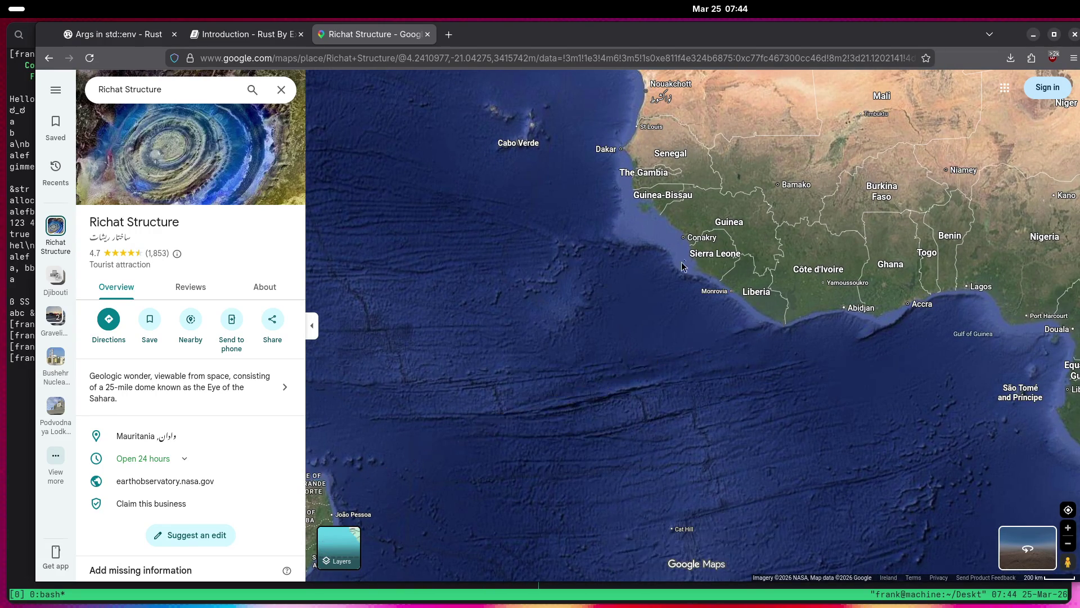
scroll(634, 285, down, 3)
scroll(633, 286, down, 2)
key(Right)
key(Up)
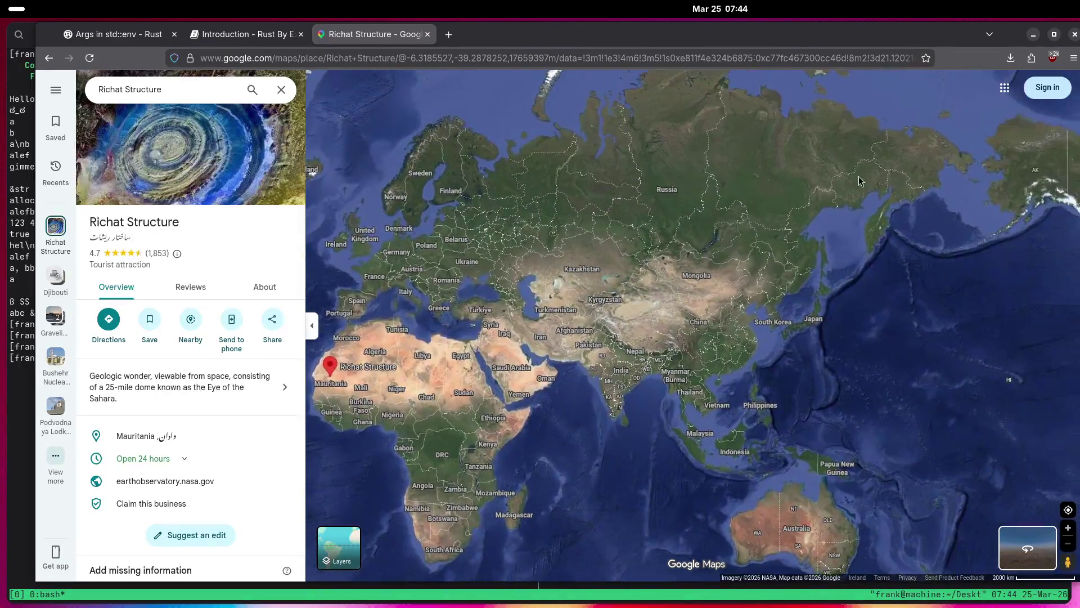
scroll(747, 267, up, 10)
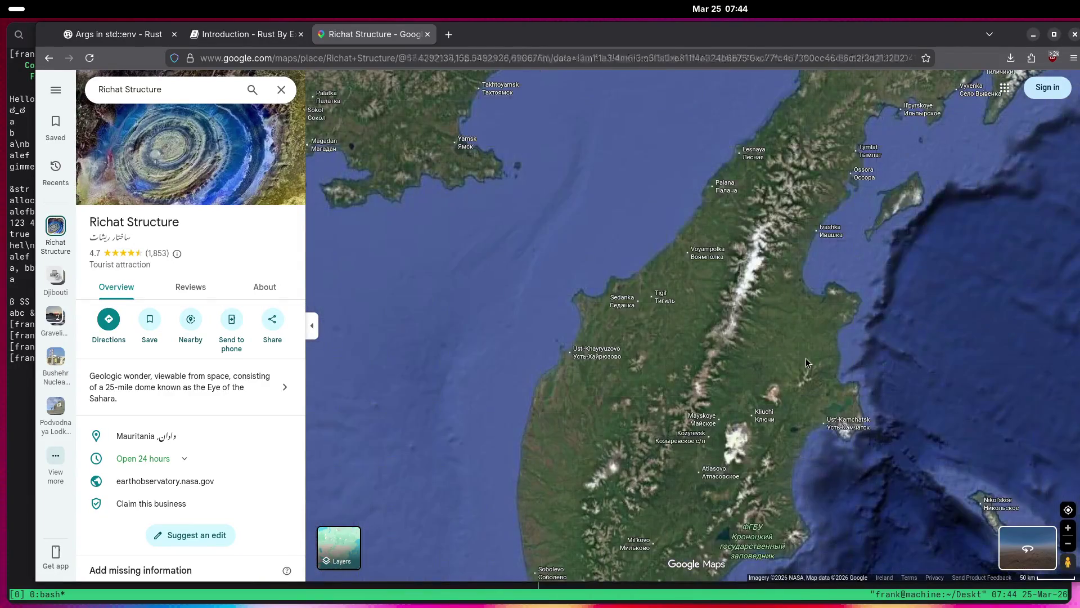
drag(906, 331, 717, 208)
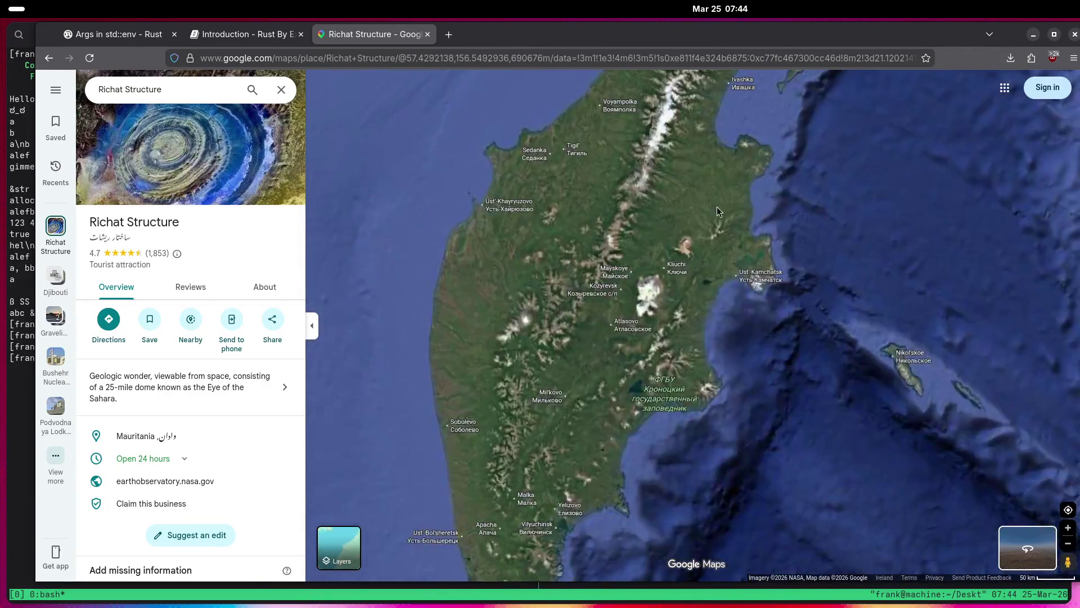
Start a distance measurement at Ust'-Kamchatsk with points via Nikol'skoe and on to Buldir island.
right_click(766, 262)
click(820, 395)
click(897, 374)
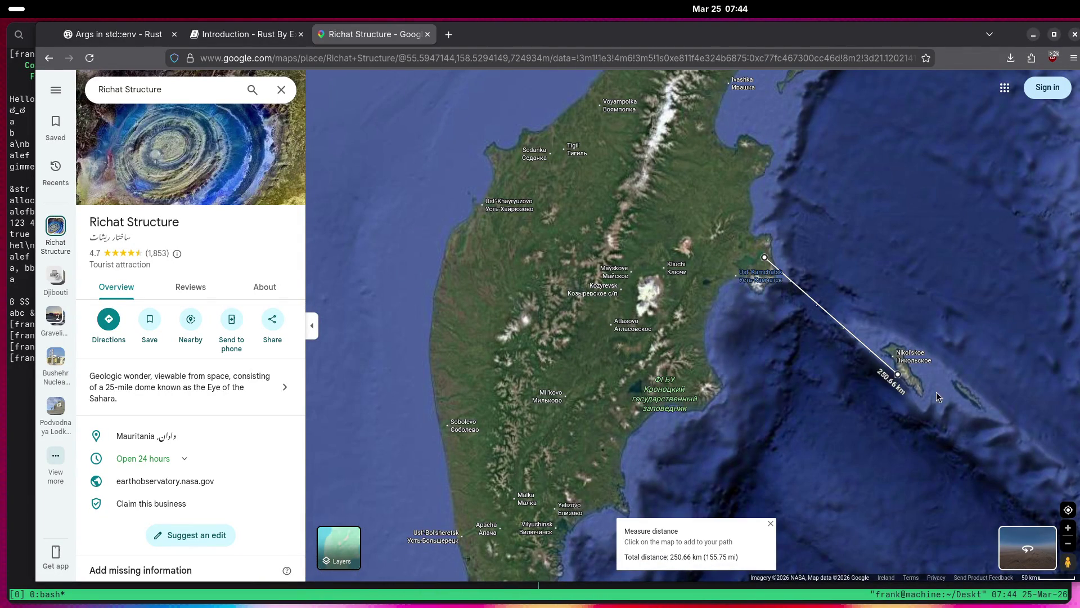
click(961, 395)
drag(993, 440, 699, 246)
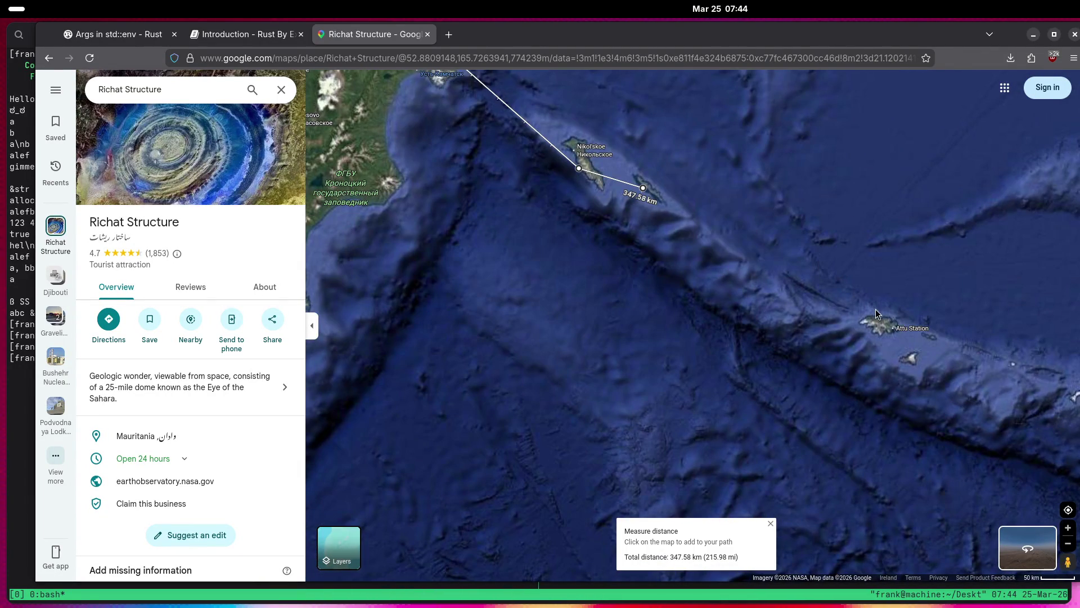
click(909, 362)
mouse_move(1002, 384)
mouse_down()
mouse_move(824, 350)
mouse_move(798, 330)
mouse_up()
scroll(791, 330, up, 6)
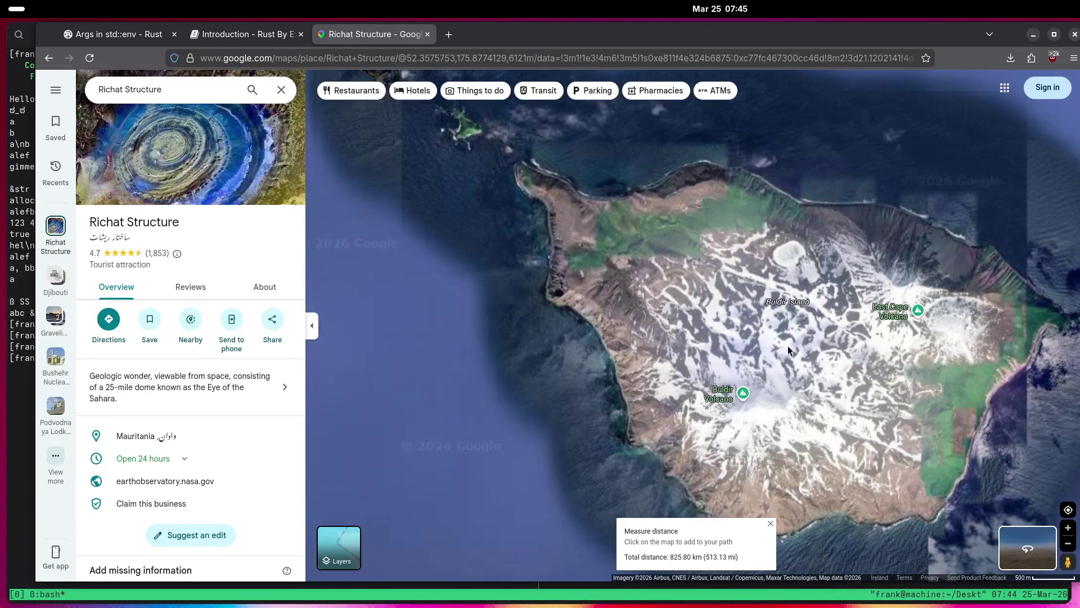
click(788, 354)
Extend the measured path east through Amchitka, Atka and further islands to Nikolski.
scroll(787, 369, down, 5)
scroll(775, 379, down, 5)
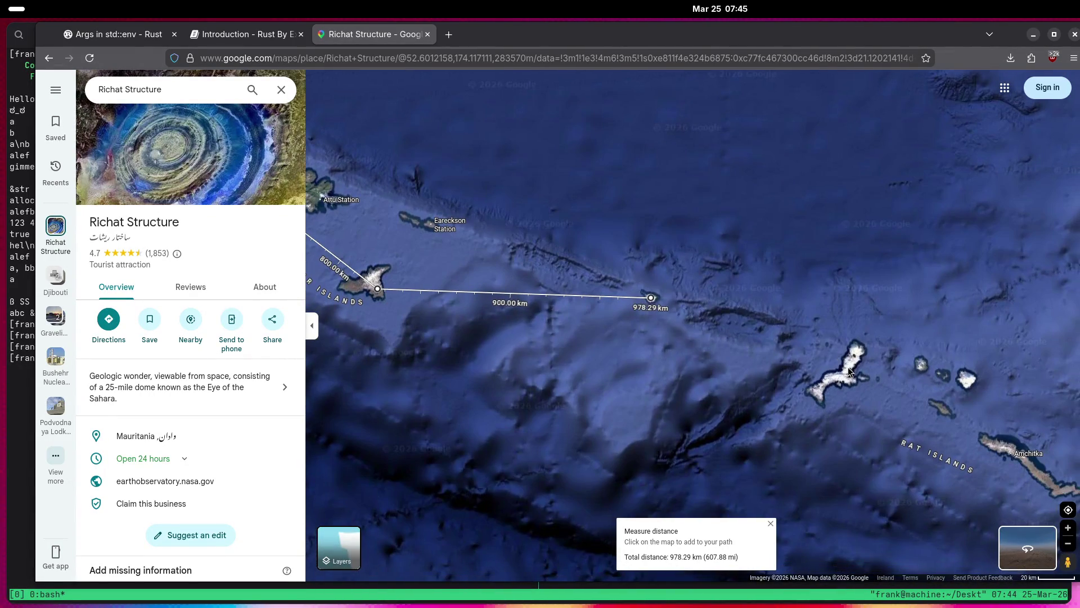
drag(955, 418, 799, 286)
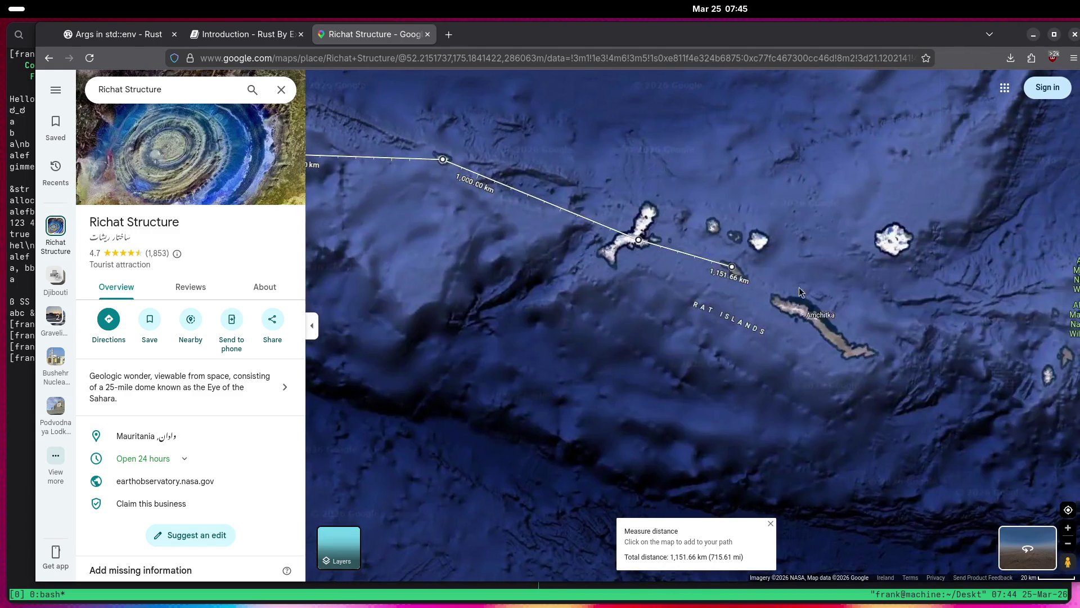
click(825, 322)
drag(821, 325, 699, 320)
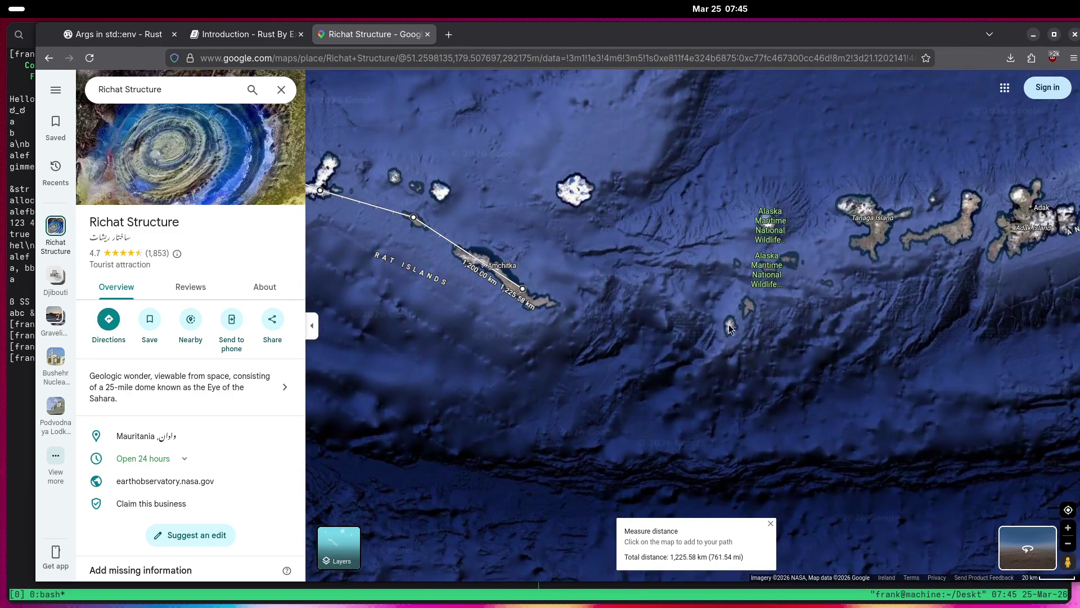
drag(1000, 285, 574, 359)
click(879, 228)
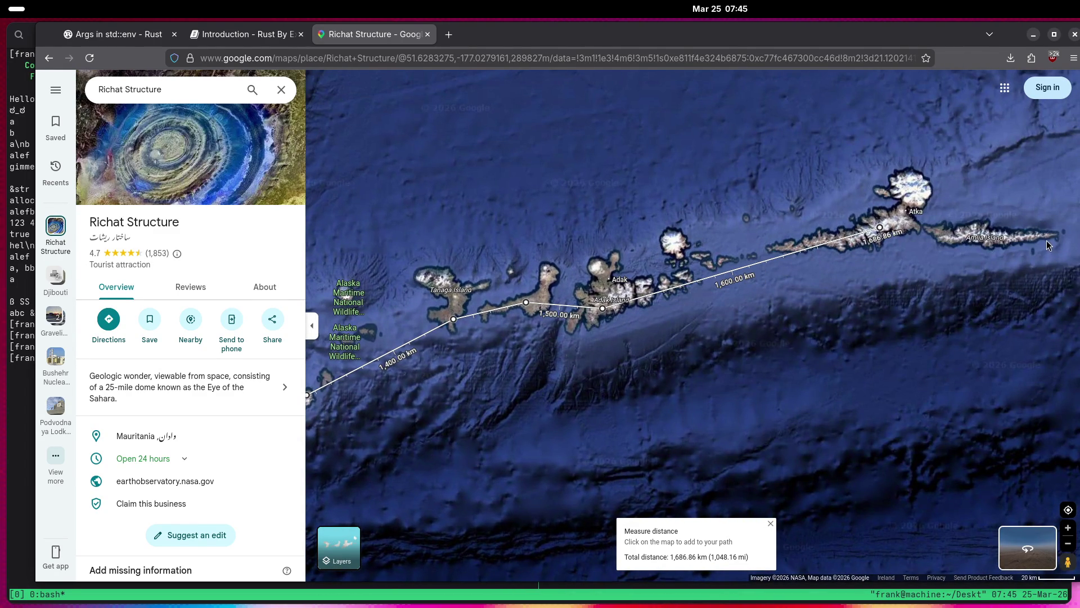
mouse_move(1047, 243)
mouse_down()
mouse_move(526, 340)
mouse_move(542, 419)
mouse_up()
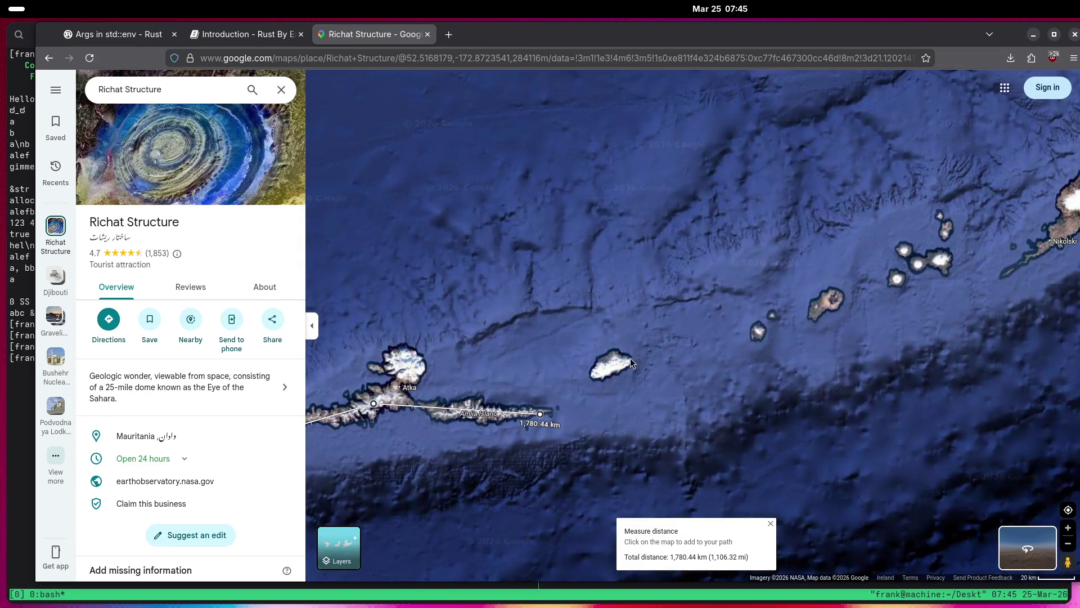
click(819, 310)
click(903, 280)
click(1040, 246)
Continue the path through Unalaska and past Akutan to eastern Unimak.
drag(1039, 246, 846, 258)
click(814, 257)
drag(912, 261, 866, 287)
click(911, 238)
drag(911, 237, 783, 354)
click(888, 280)
Run the path up the Alaska Peninsula, east of Anchorage, then near Sitka and Ketchikan.
scroll(888, 280, down, 3)
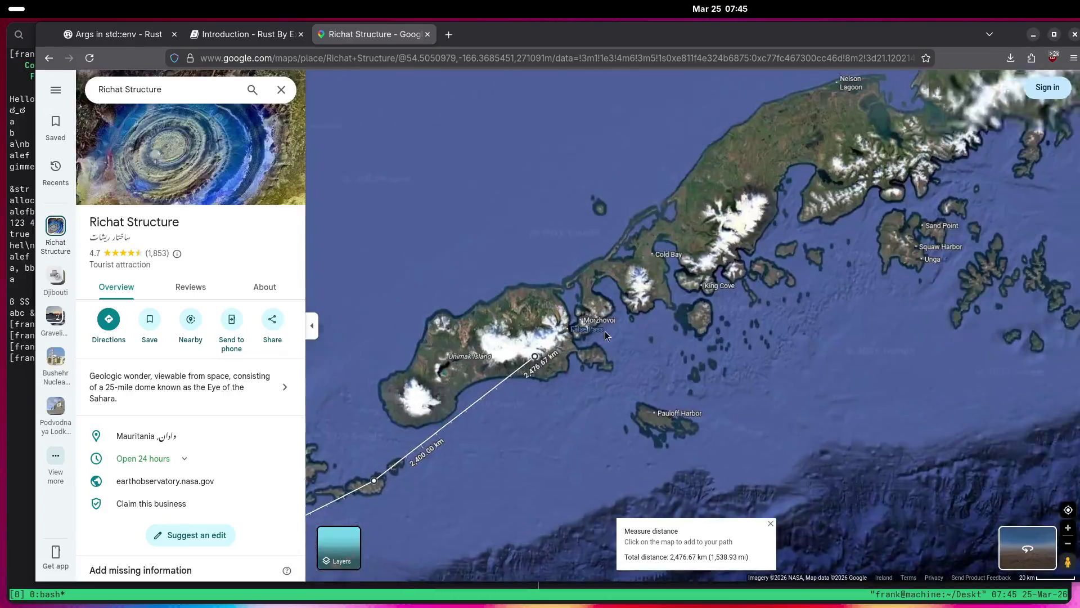
drag(951, 280, 633, 341)
scroll(717, 288, down, 3)
click(736, 263)
click(794, 208)
click(806, 172)
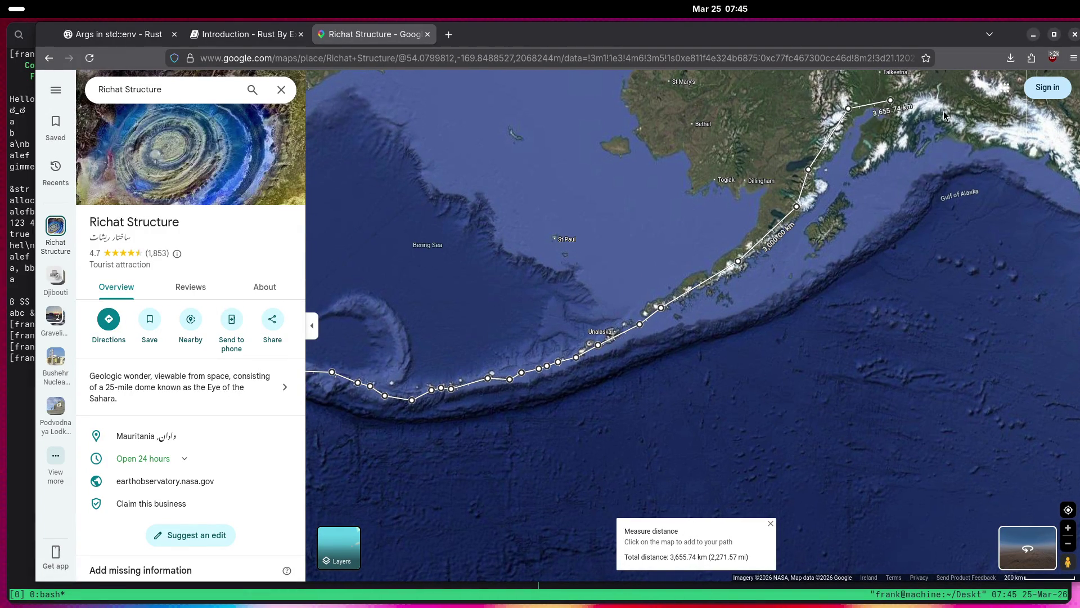
click(1035, 136)
drag(1044, 156, 824, 105)
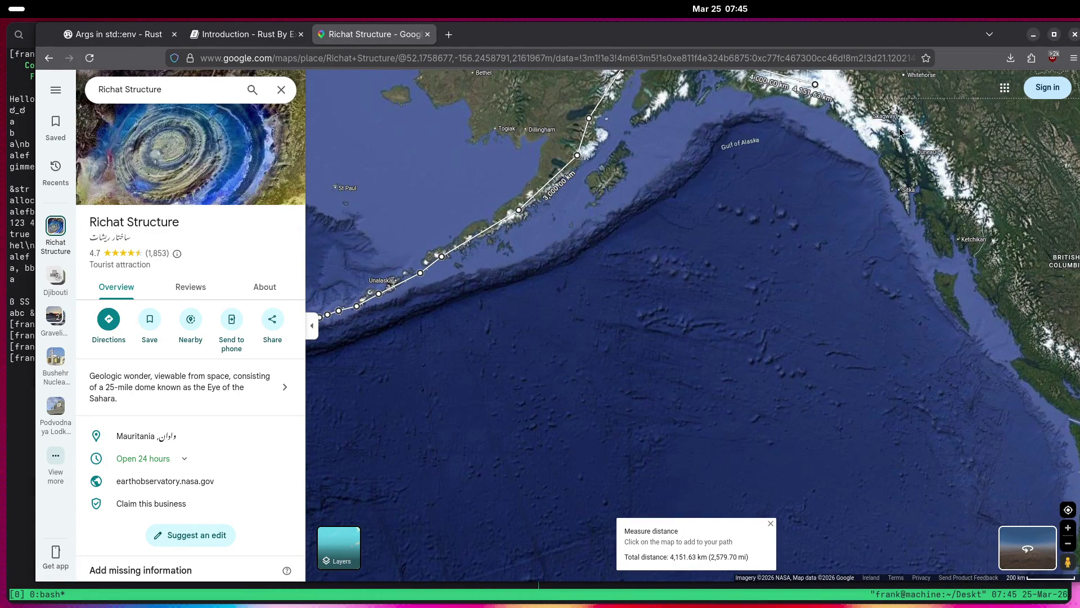
click(941, 198)
click(990, 286)
drag(1046, 390, 868, 260)
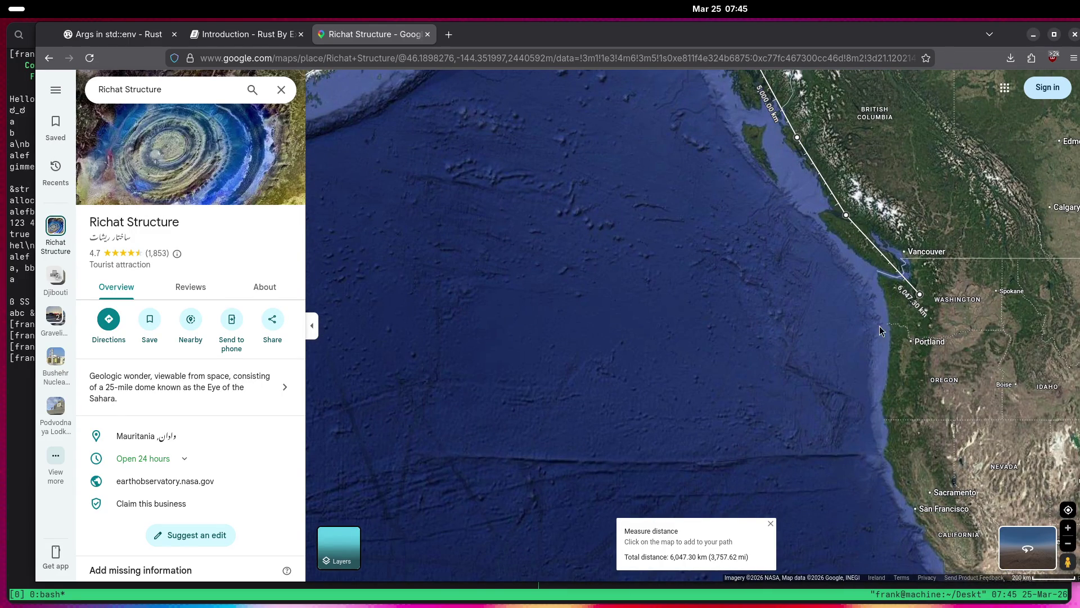
Zoom out and pan across North America and the Atlantic to show Europe and Asia.
scroll(652, 343, down, 5)
drag(488, 387, 748, 357)
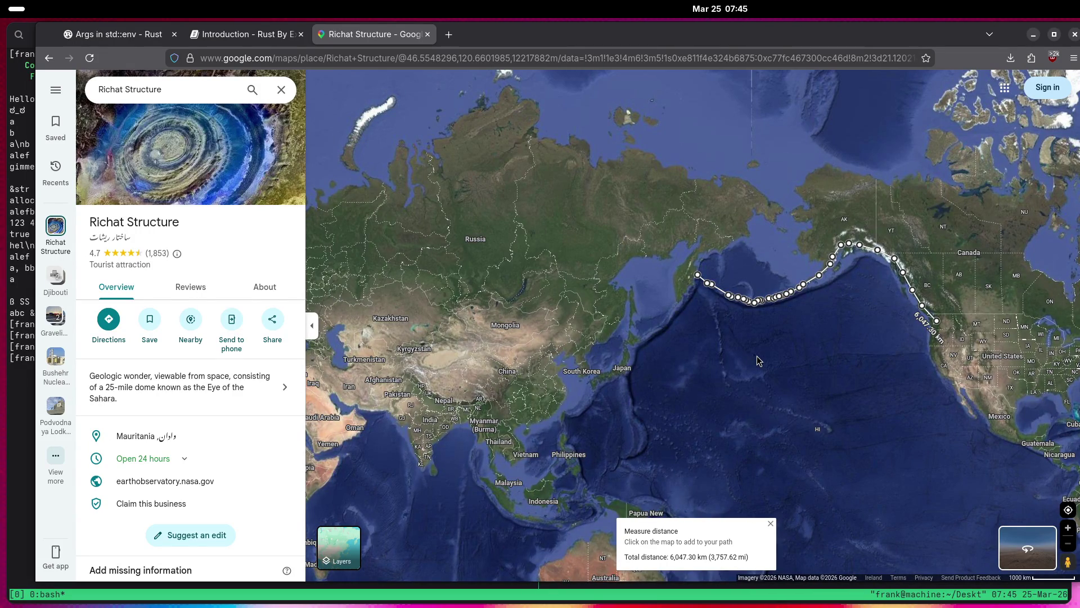
drag(758, 356, 400, 509)
mouse_move(622, 437)
mouse_down()
mouse_move(654, 312)
mouse_move(677, 363)
mouse_move(732, 290)
mouse_move(841, 243)
mouse_up()
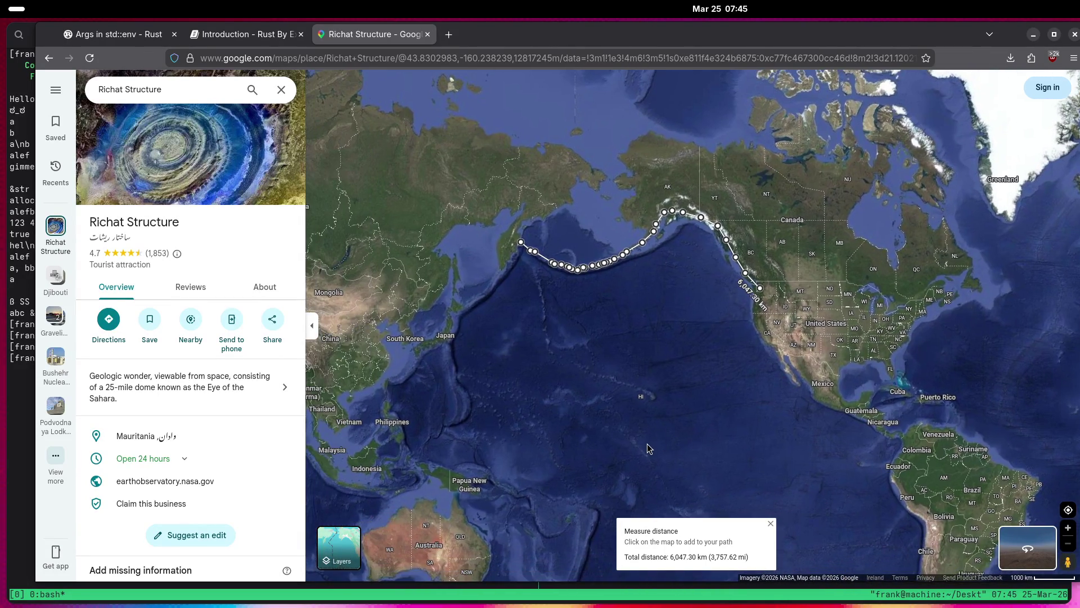
drag(647, 443, 719, 458)
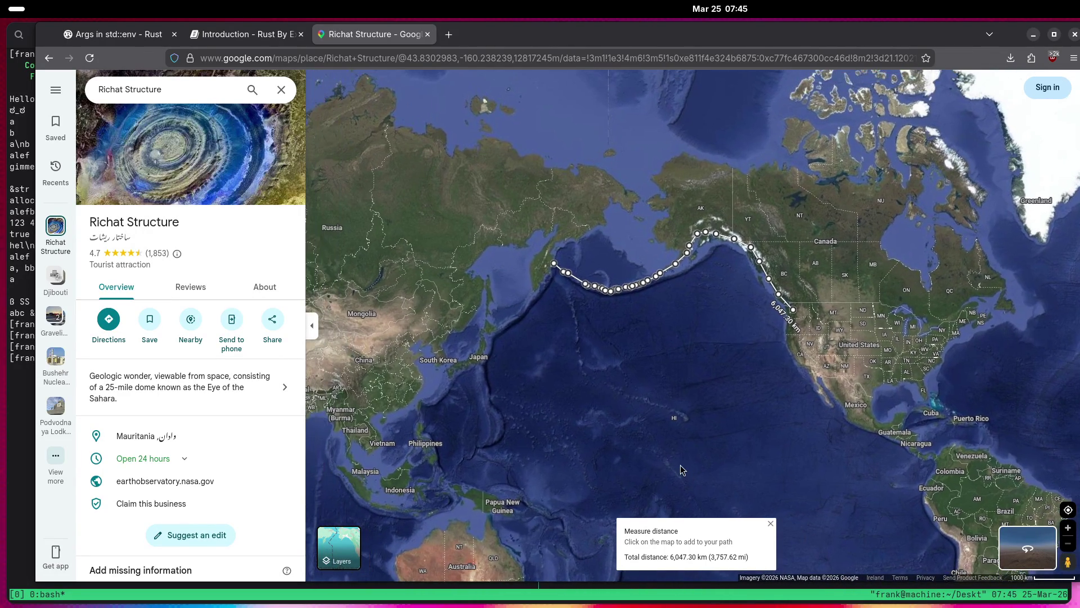
mouse_move(633, 441)
mouse_down()
mouse_move(744, 465)
mouse_move(878, 474)
mouse_up()
Zoom in on Ust'-Kamchatsk and drag the measured path's end toward Krutoberegovo.
scroll(866, 336, up, 6)
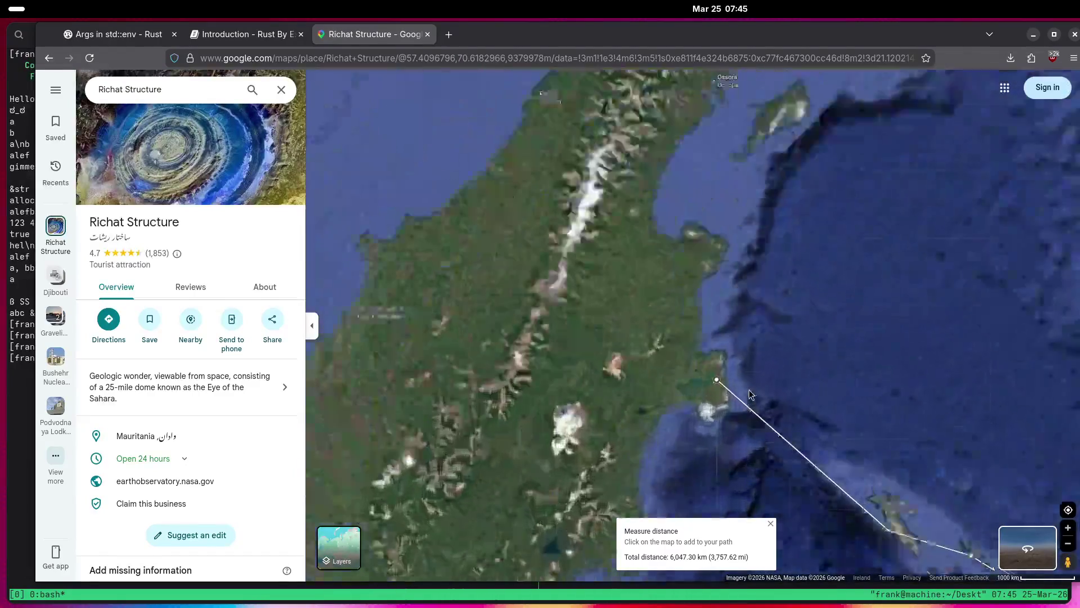
scroll(644, 414, up, 5)
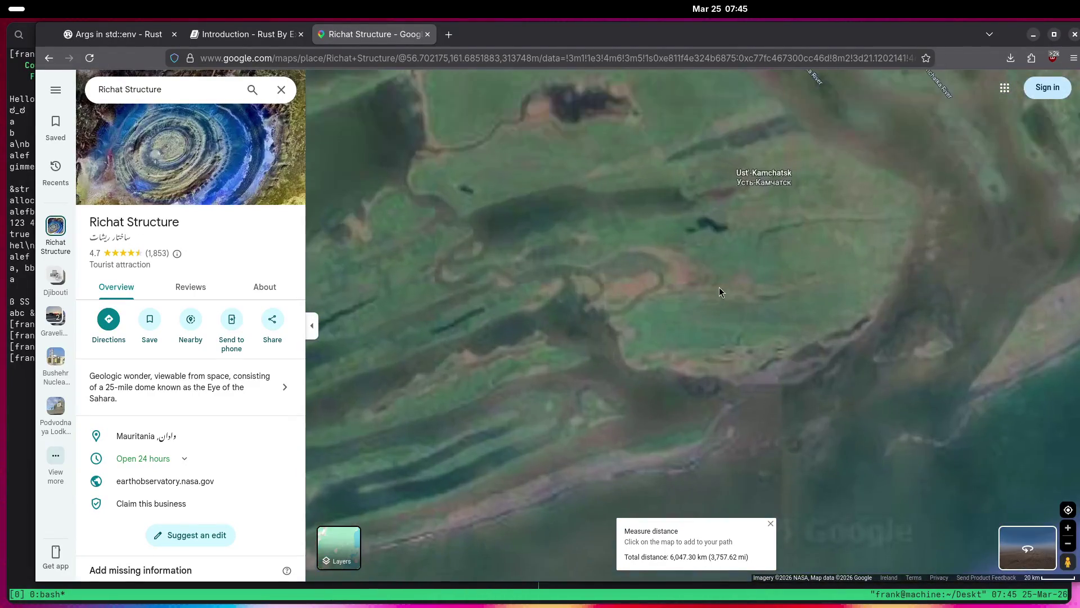
scroll(637, 374, up, 5)
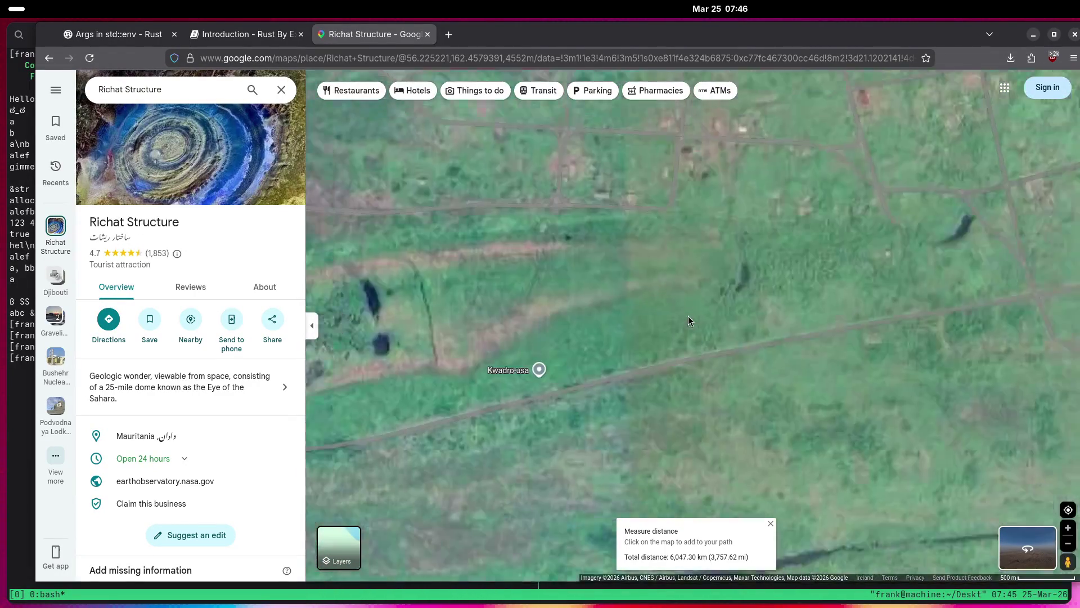
scroll(646, 371, down, 4)
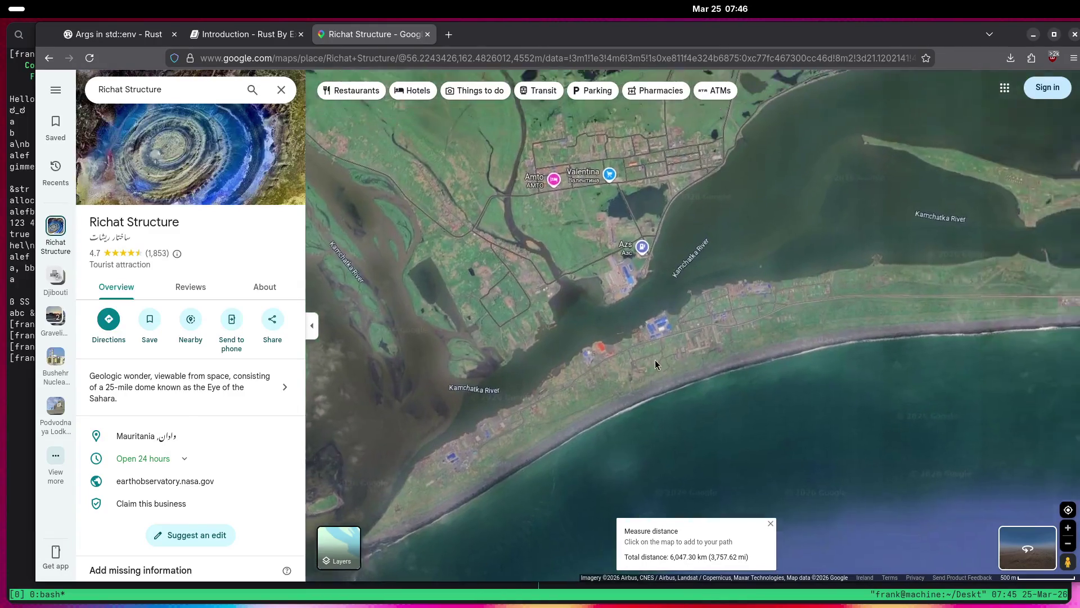
scroll(642, 360, up, 3)
scroll(661, 368, down, 2)
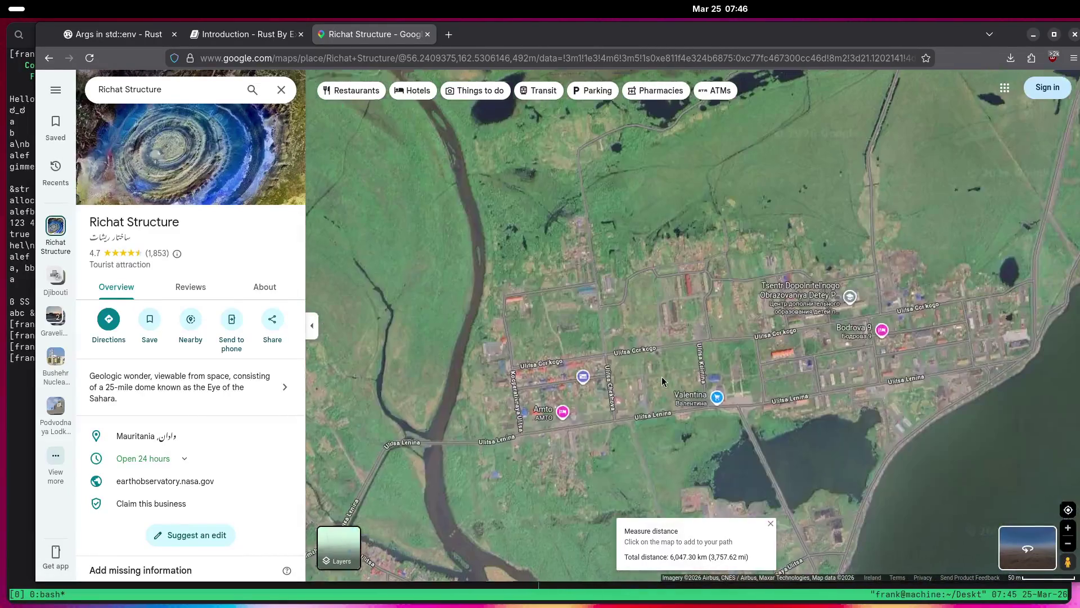
scroll(680, 348, down, 3)
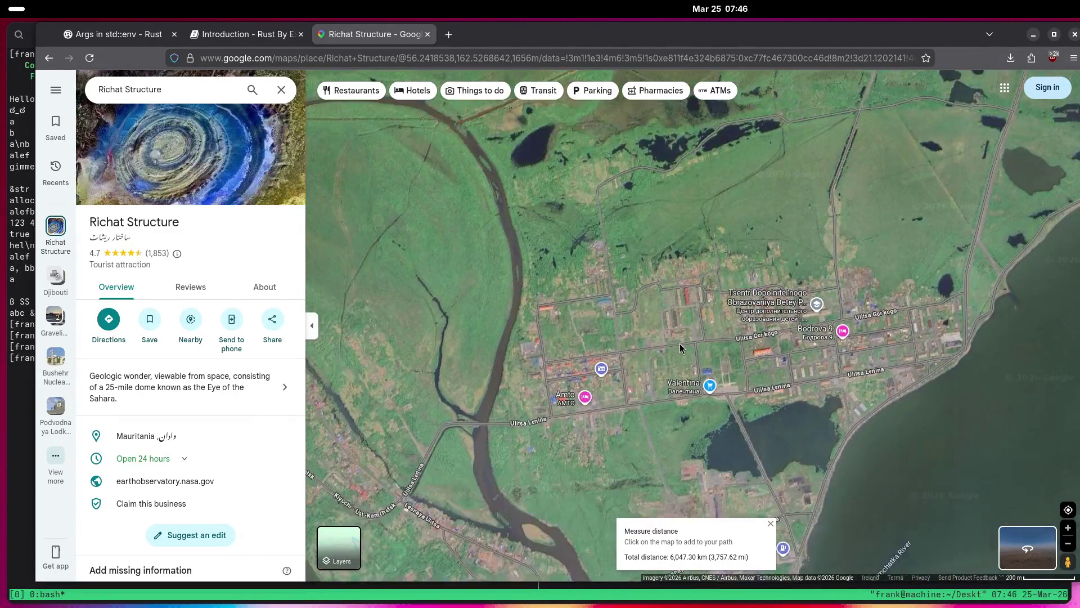
scroll(668, 353, down, 5)
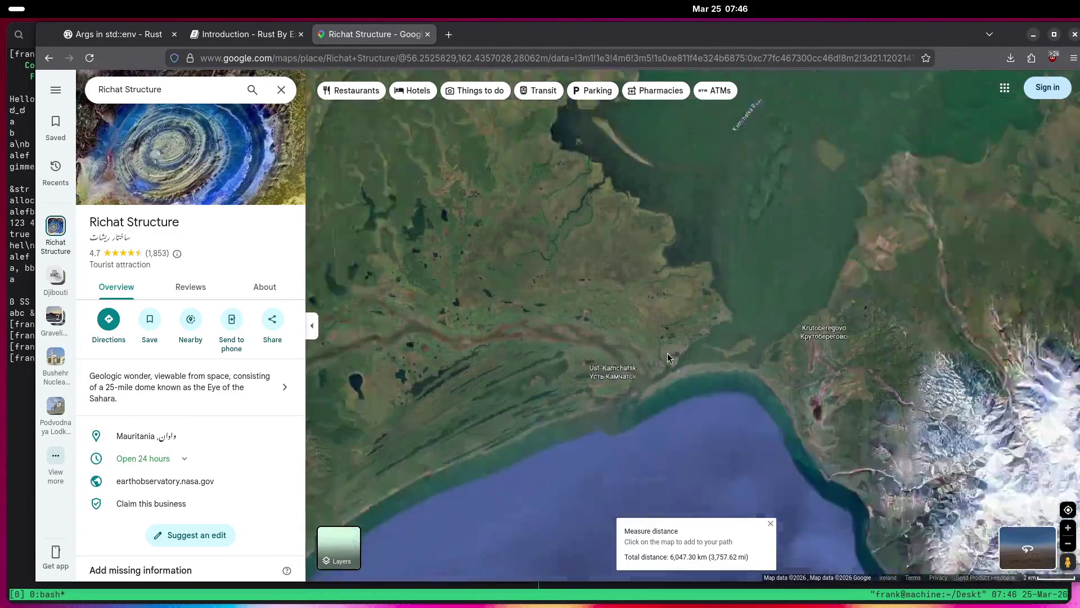
scroll(838, 242, up, 1)
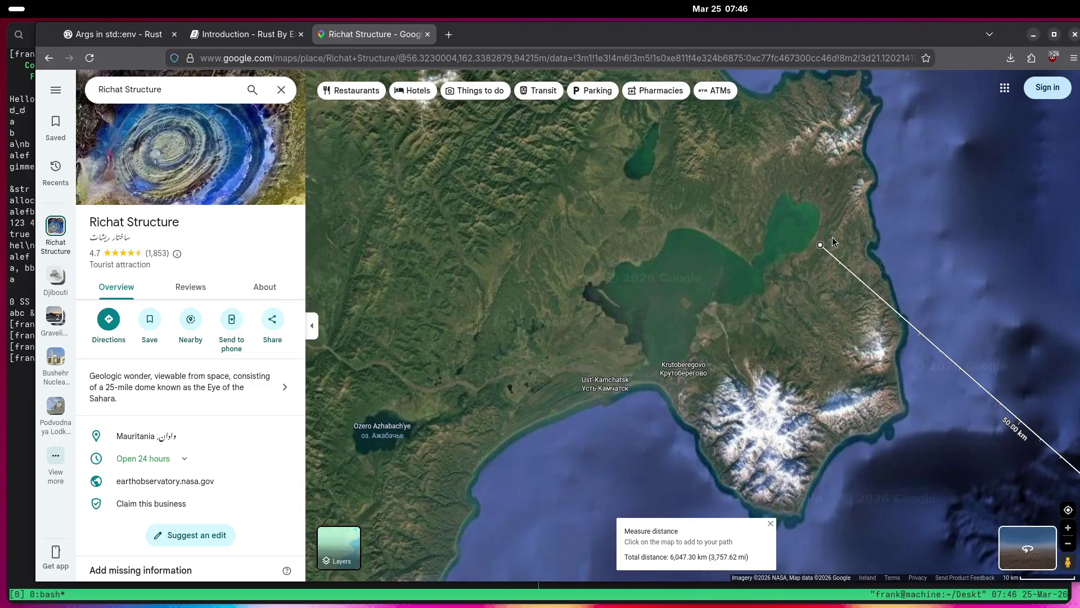
drag(822, 246, 677, 367)
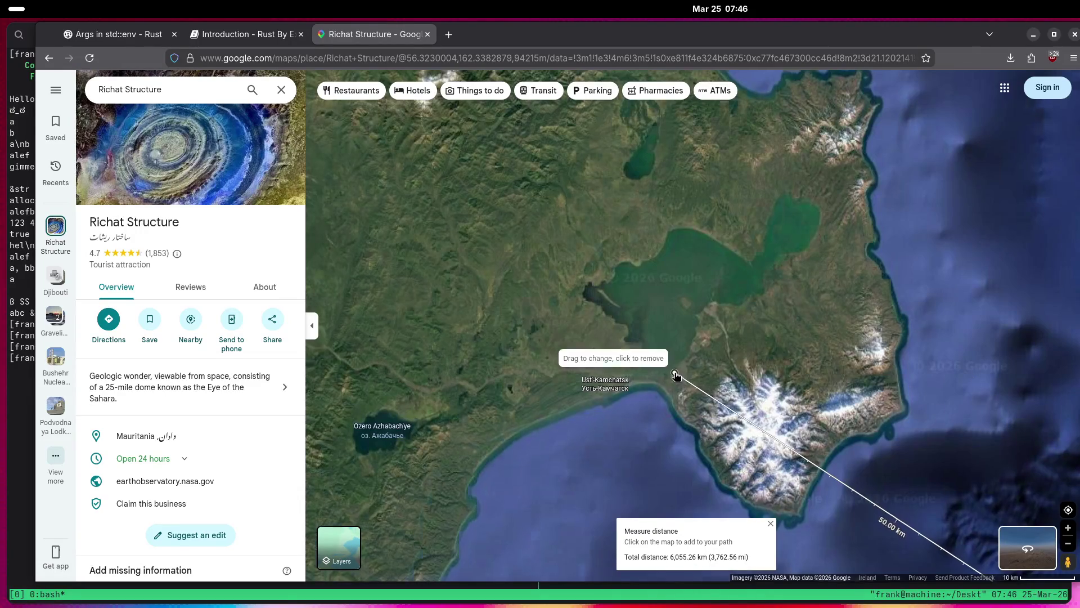
Place the endpoint on Krutoberegovo and add a point, closing the loop at 11,038.46 km.
scroll(672, 374, up, 3)
scroll(671, 387, up, 3)
scroll(718, 425, up, 3)
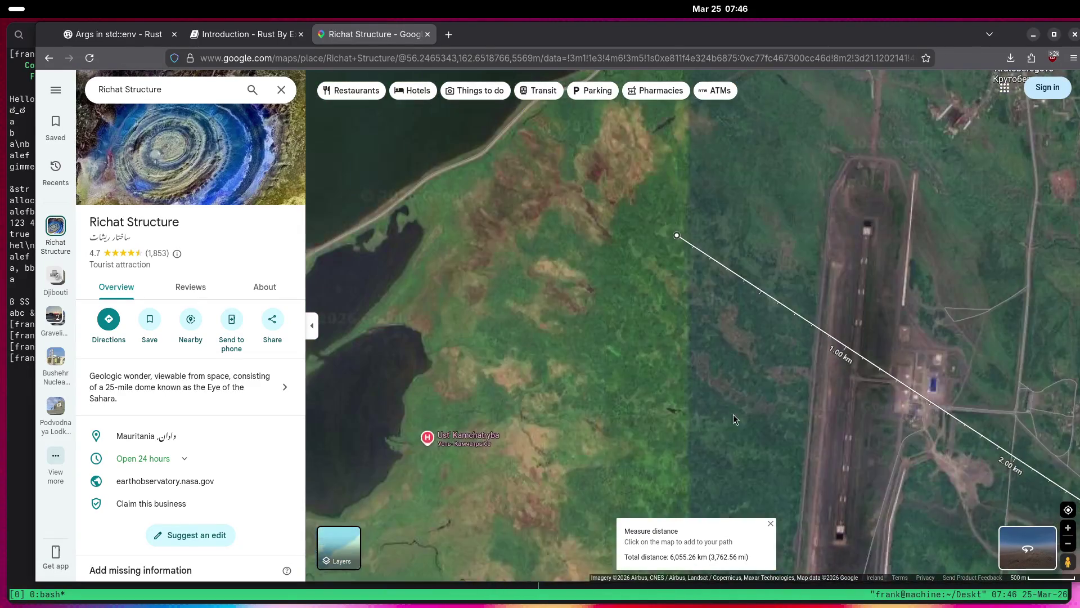
drag(805, 295, 654, 407)
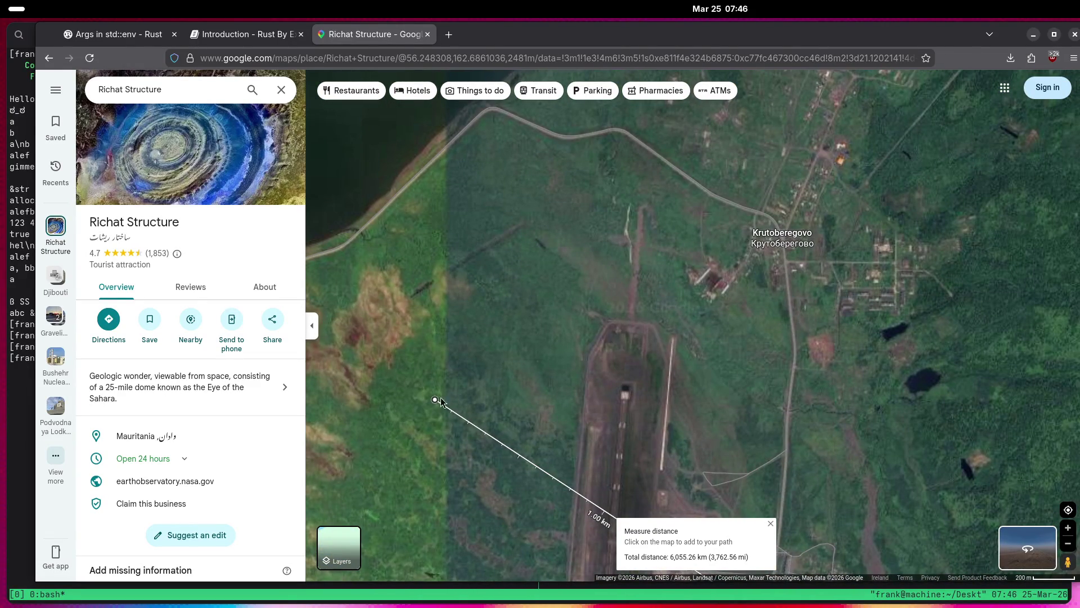
drag(435, 398, 789, 271)
click(795, 239)
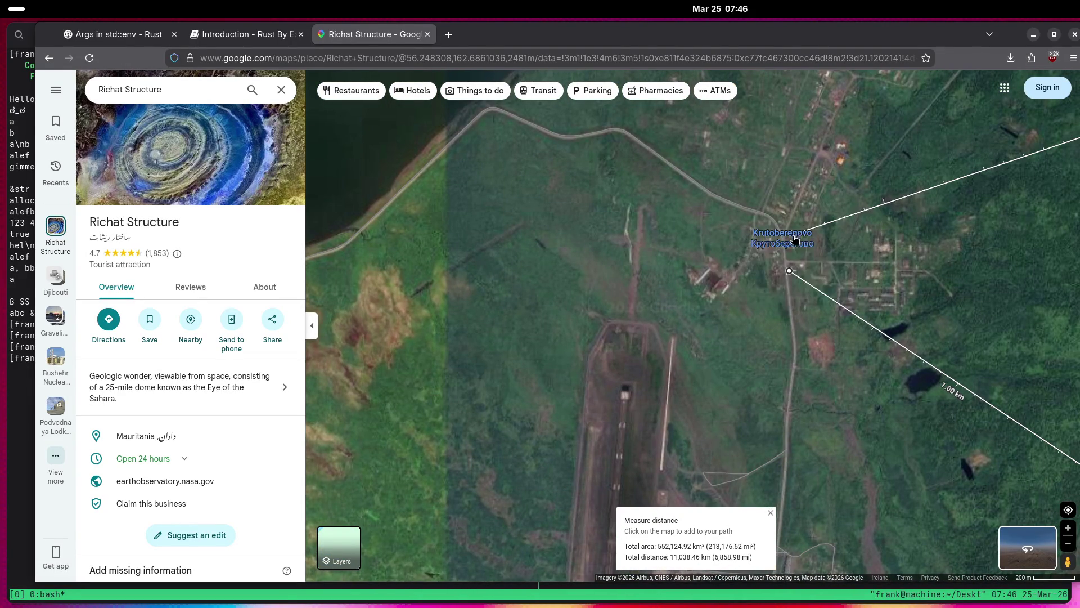
Clear the distance measurement and open the Krutoberegovo place details.
right_click(727, 247)
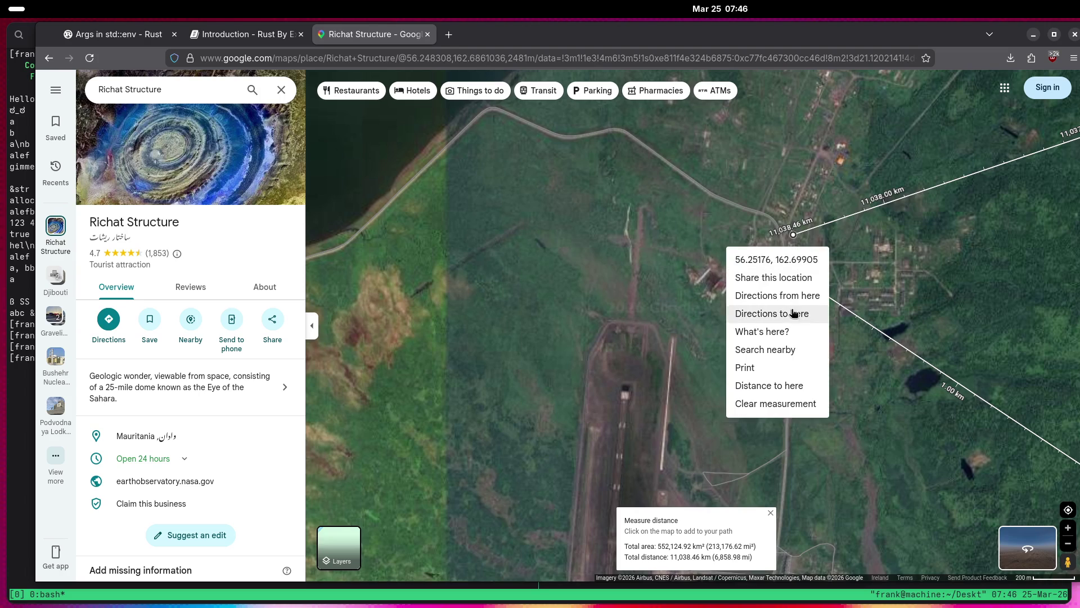
click(743, 405)
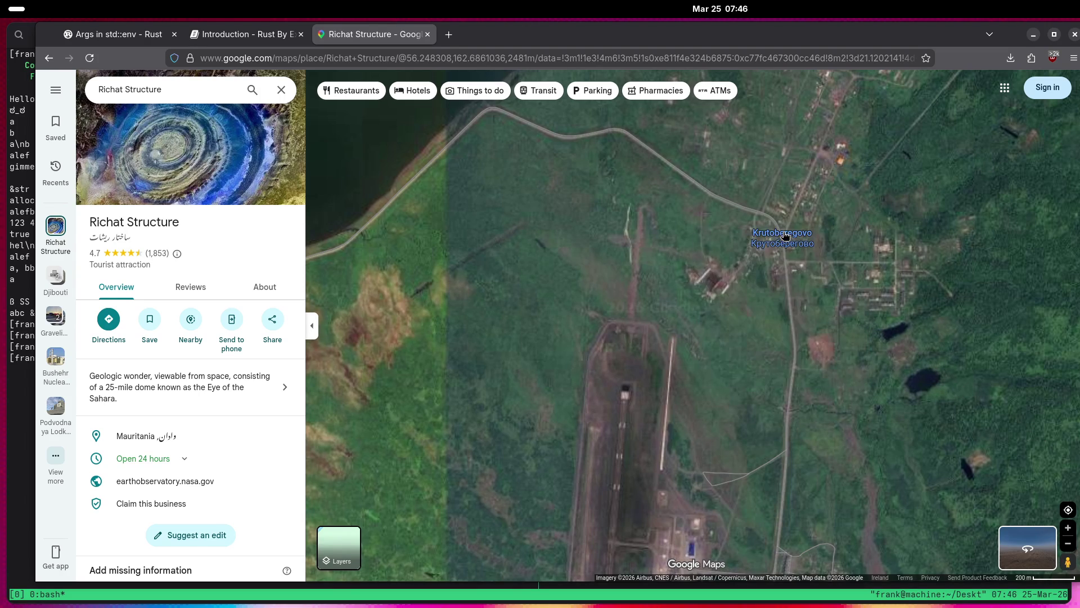
click(786, 237)
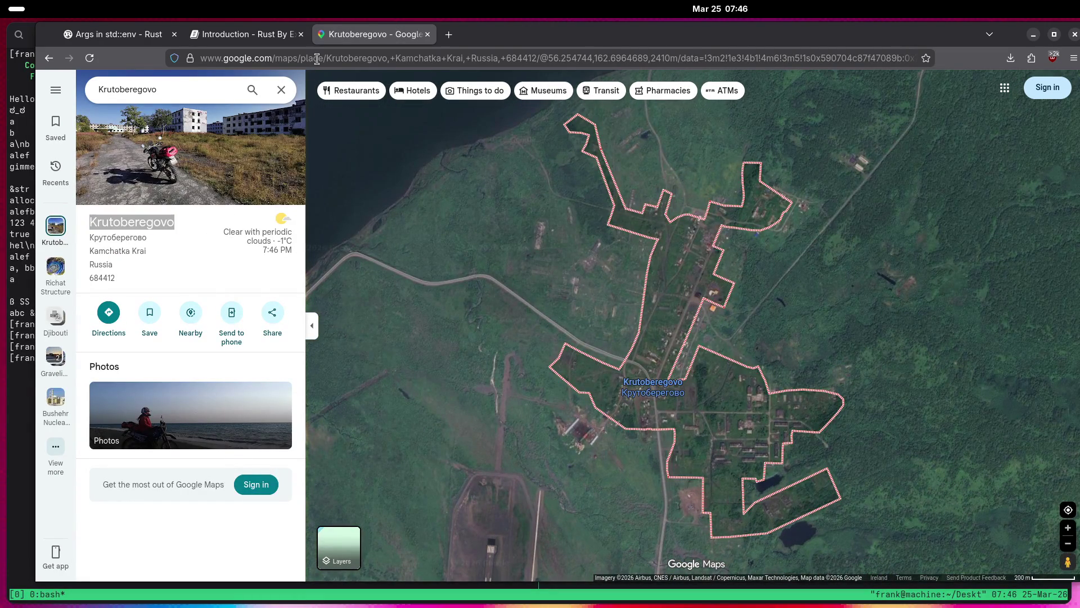
Search 'from Dublin to Krutoberegovo' and open the suggested directions.
click(218, 59)
click(182, 89)
text(from Dublin to Krutoberegovo)
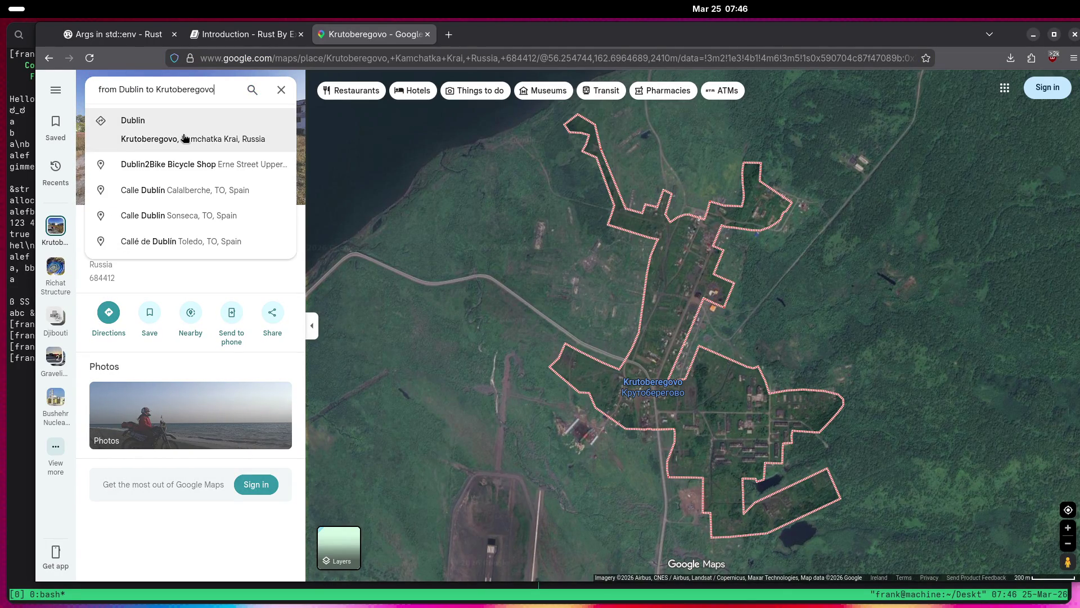
click(186, 139)
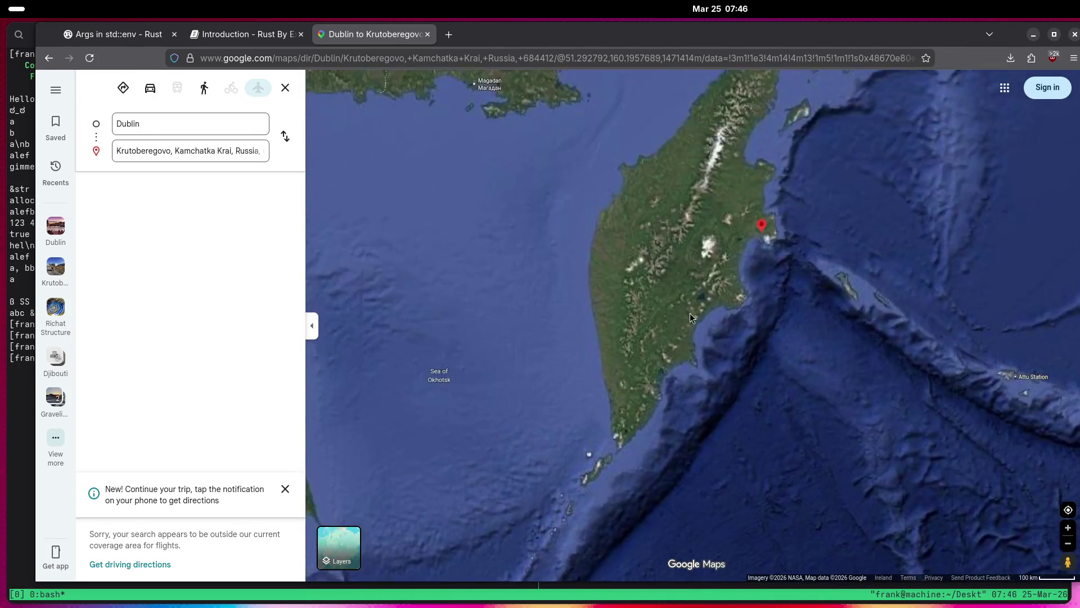
scroll(683, 413, down, 3)
drag(697, 332, 738, 213)
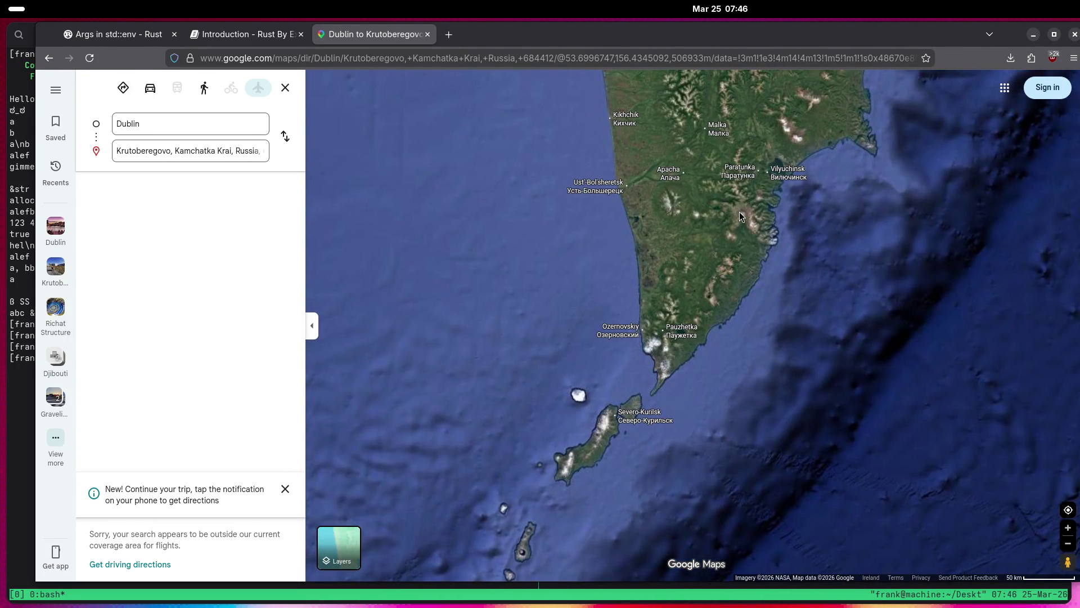
click(635, 416)
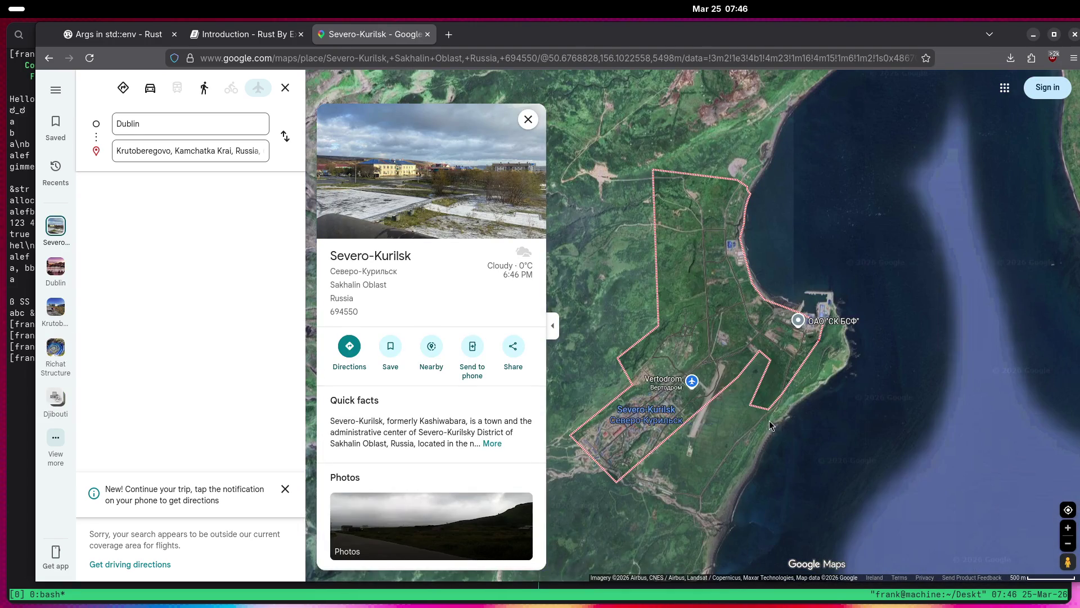
scroll(639, 416, up, 2)
scroll(639, 416, up, 3)
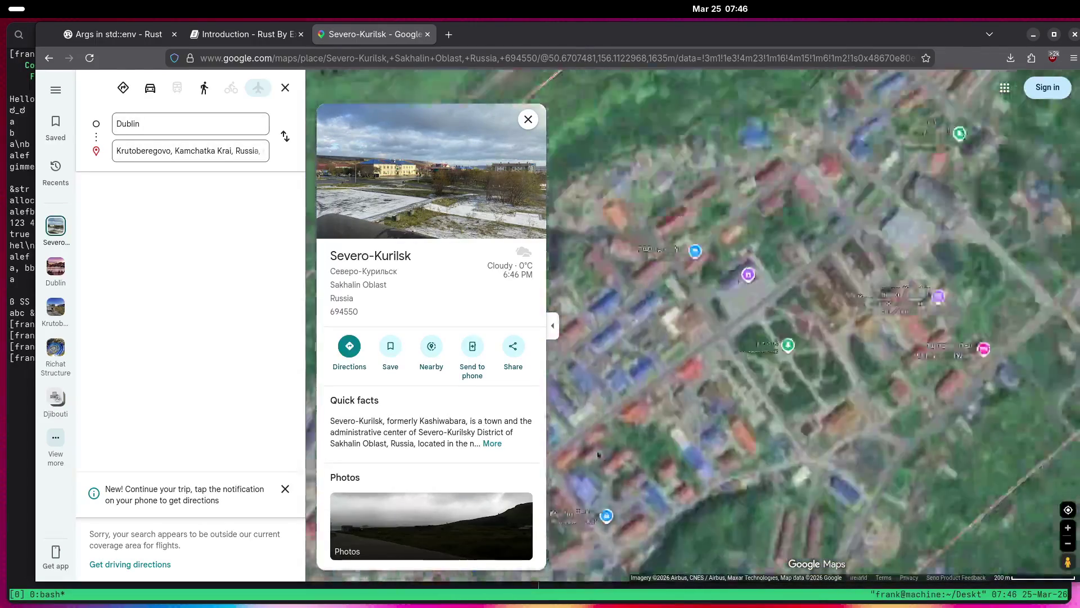
scroll(657, 449, down, 2)
scroll(658, 449, down, 5)
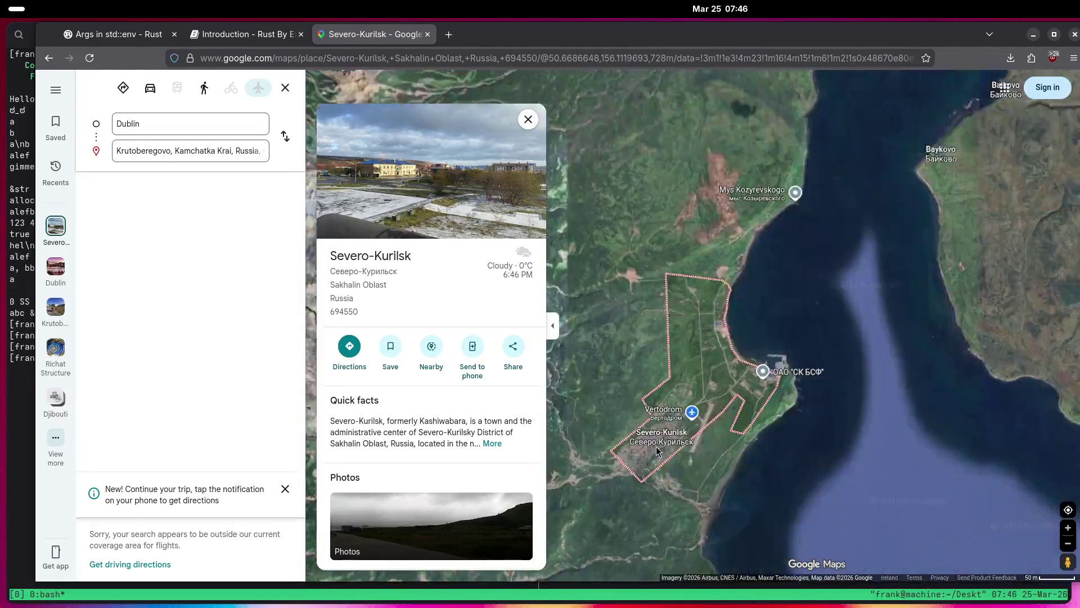
scroll(645, 451, down, 5)
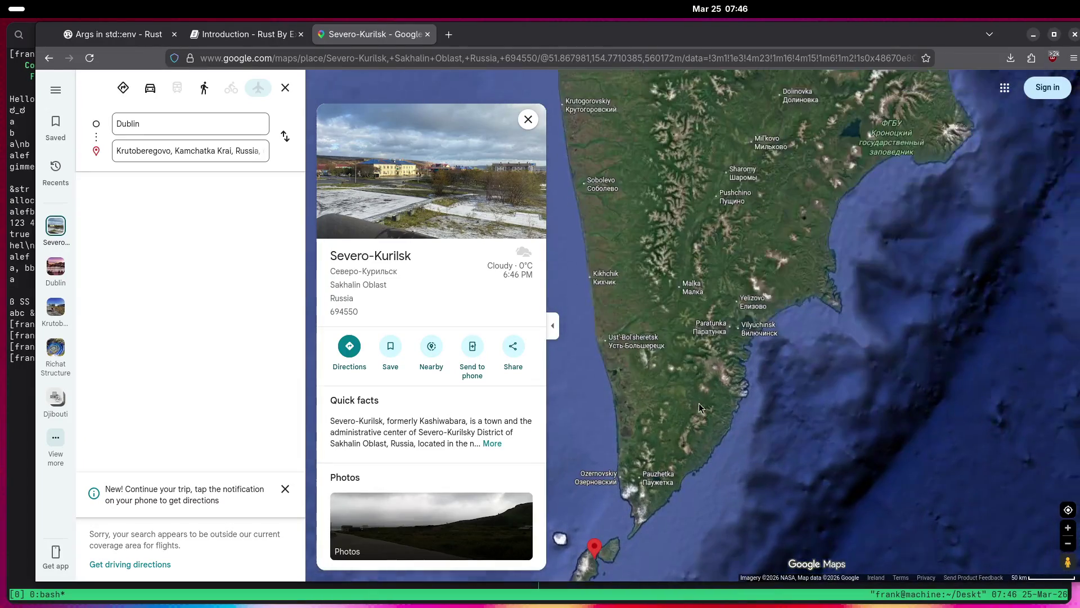
mouse_move(752, 258)
mouse_down()
mouse_move(754, 402)
mouse_move(744, 414)
mouse_move(857, 471)
mouse_up()
mouse_move(912, 427)
mouse_down()
mouse_move(768, 386)
mouse_move(834, 431)
mouse_move(730, 444)
mouse_up()
scroll(834, 431, down, 2)
drag(855, 371, 783, 401)
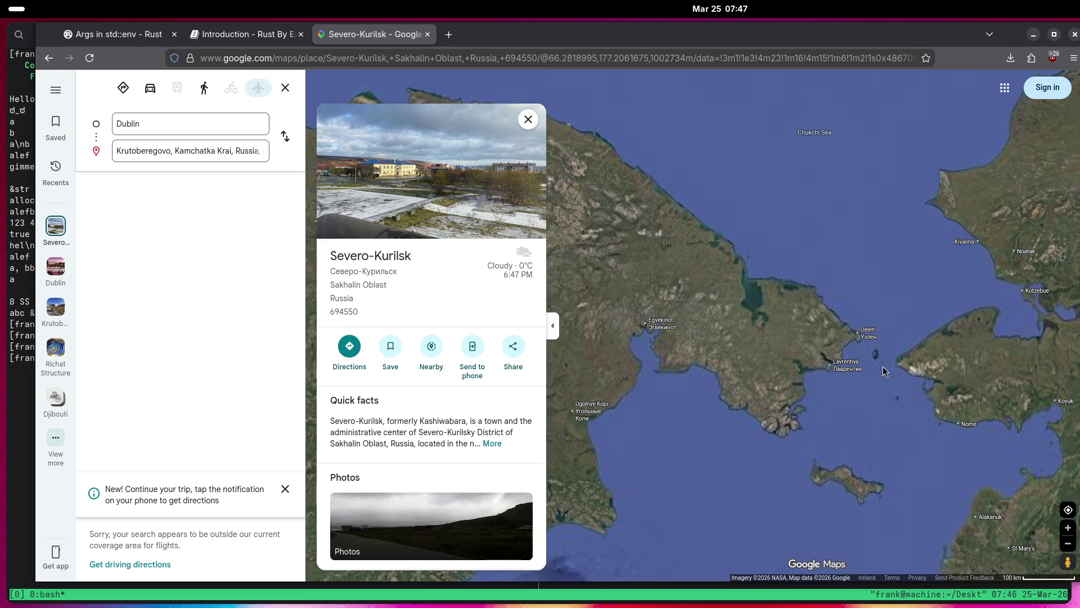
scroll(870, 367, down, 3)
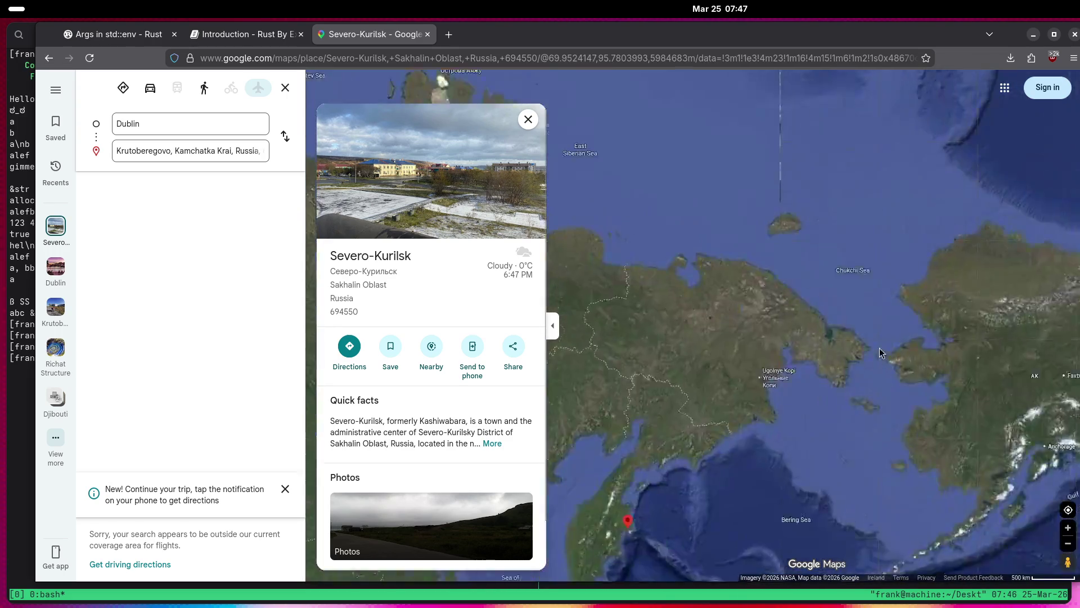
scroll(871, 364, up, 3)
scroll(856, 381, down, 5)
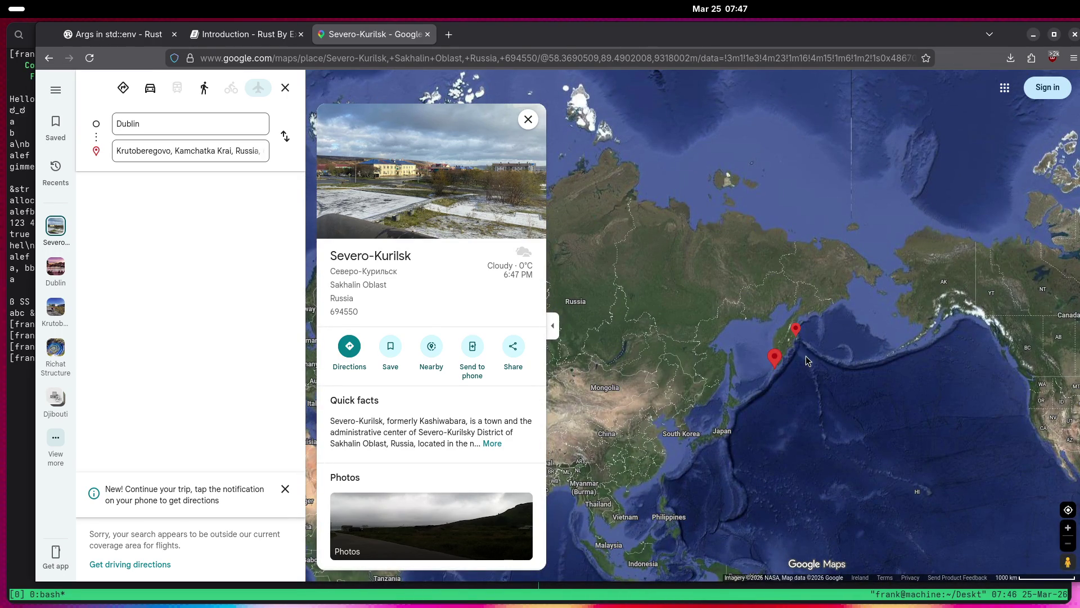
right_click(839, 329)
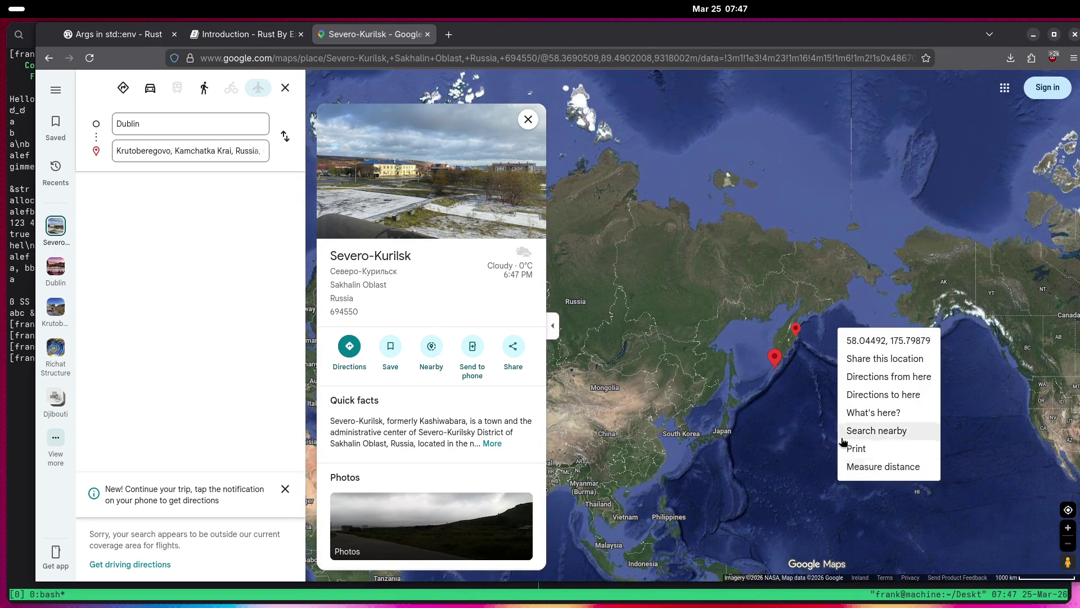
click(824, 356)
scroll(835, 342, up, 4)
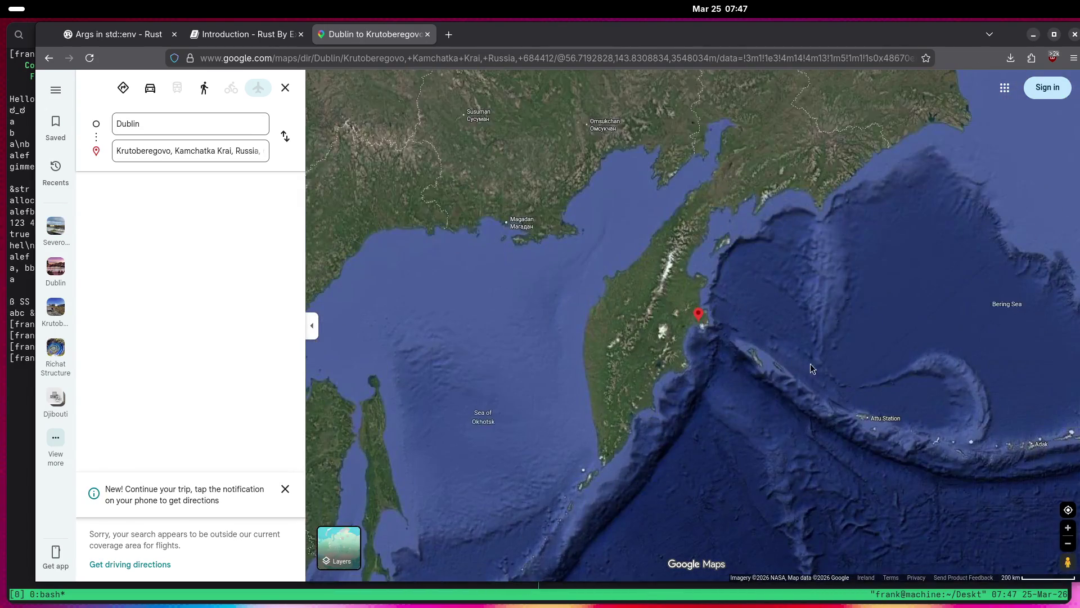
drag(810, 364, 643, 414)
Zoom in from the ocean onto St George Island.
mouse_move(752, 379)
mouse_down()
mouse_move(769, 309)
mouse_move(765, 338)
mouse_move(812, 269)
mouse_move(787, 322)
mouse_up()
scroll(842, 398, down, 5)
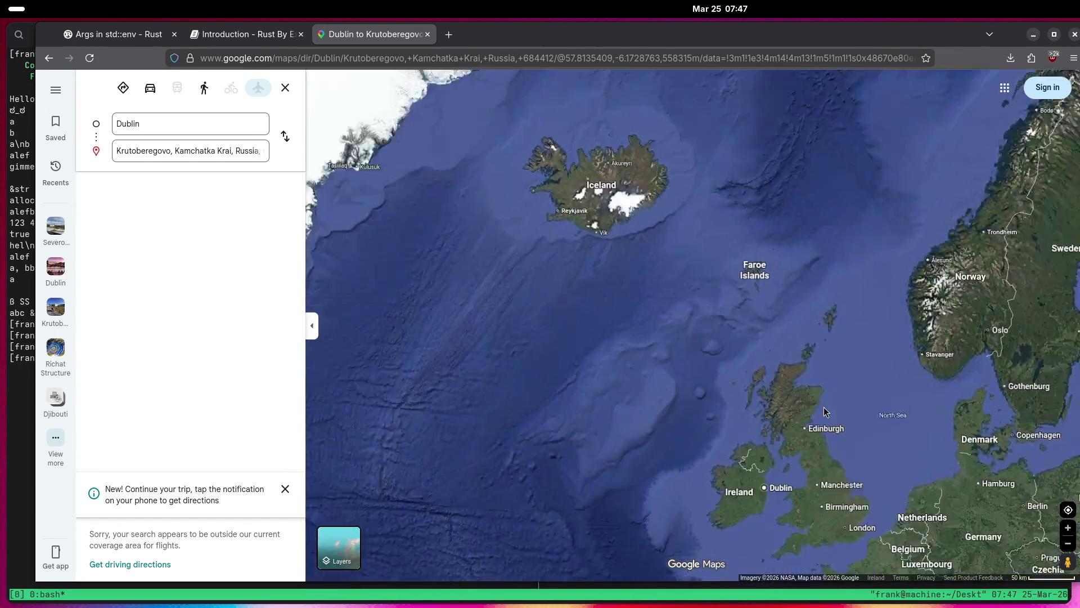
drag(816, 352, 751, 342)
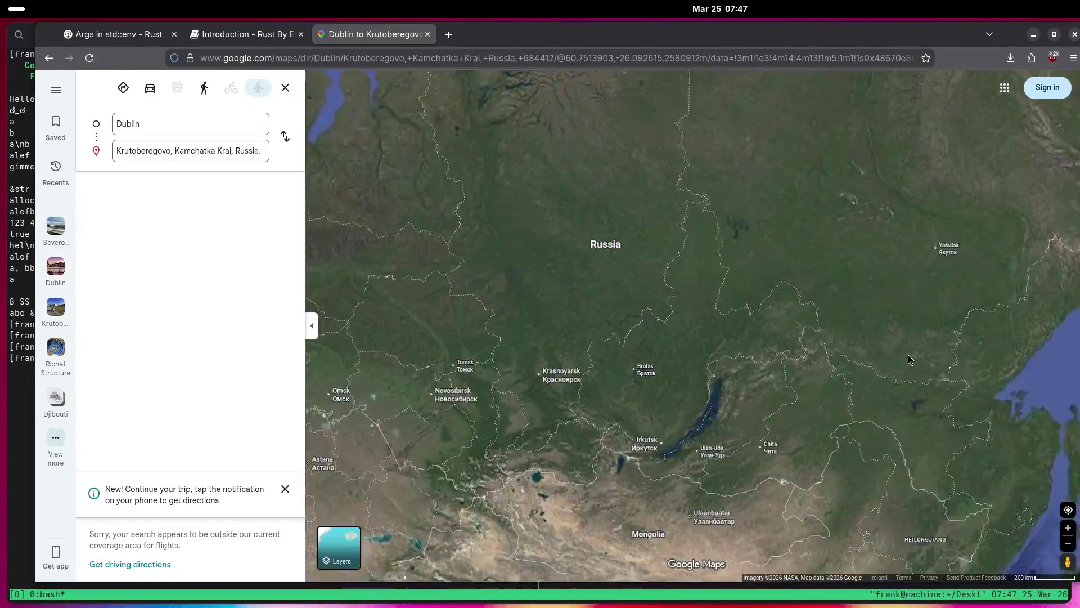
scroll(850, 363, up, 5)
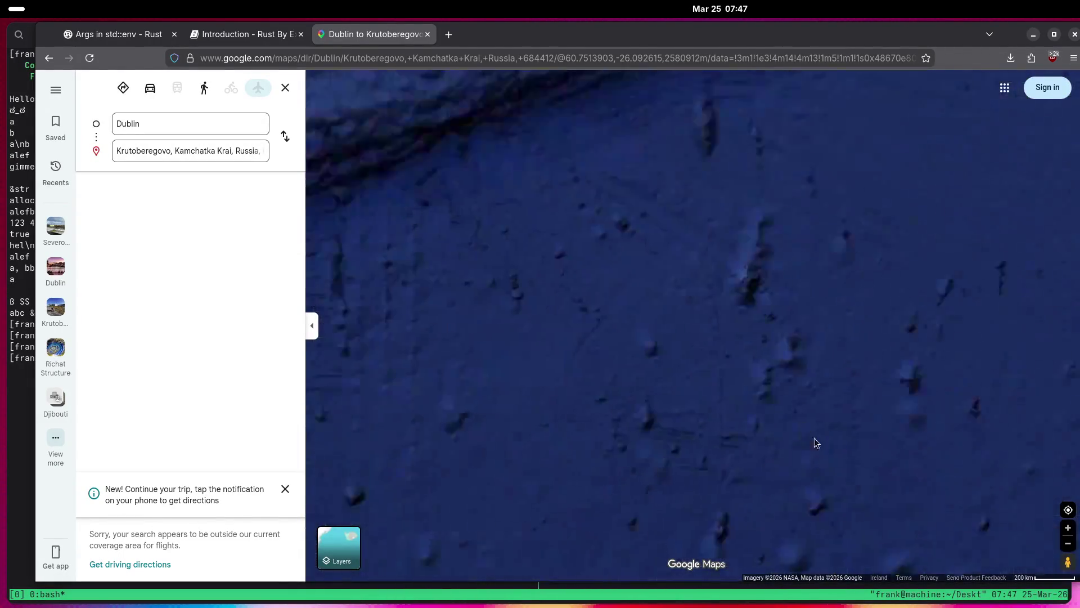
scroll(744, 365, up, 3)
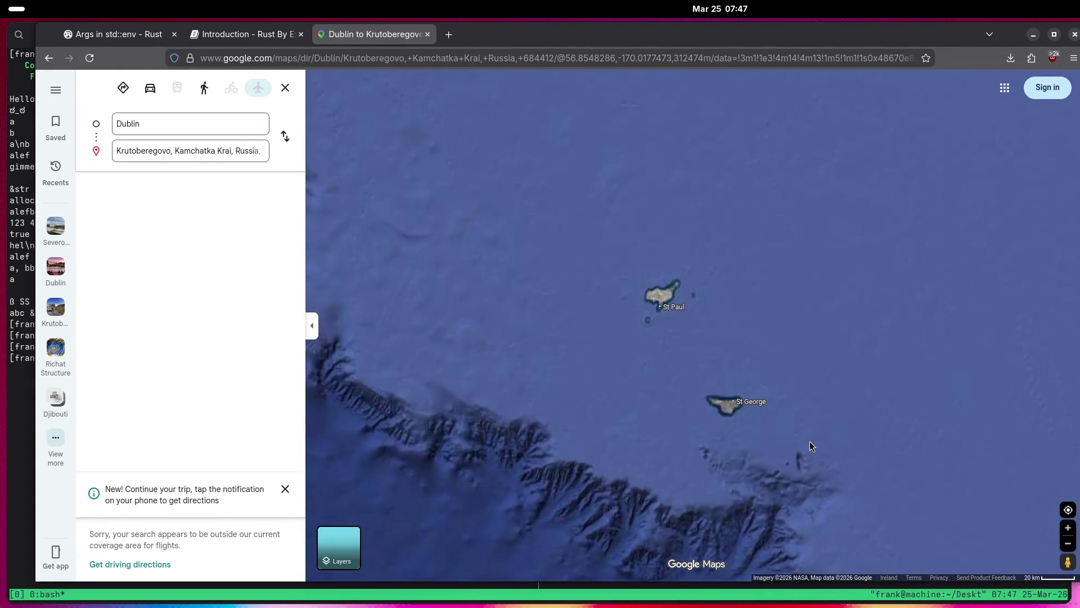
scroll(704, 362, up, 5)
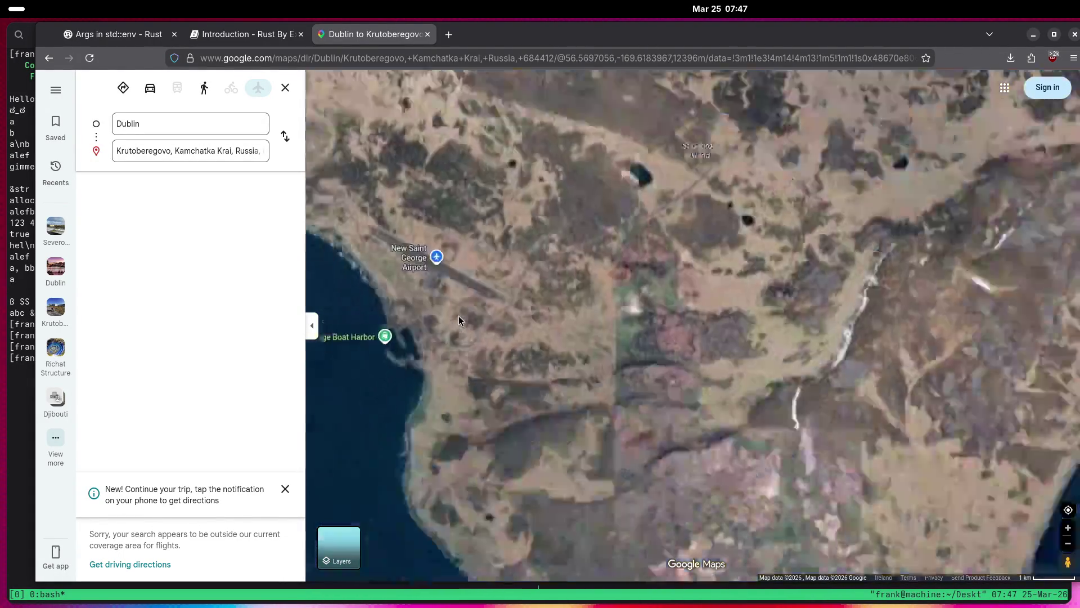
Pan around St George airport and town, centring and zooming on the village.
drag(458, 320, 599, 346)
scroll(619, 332, up, 3)
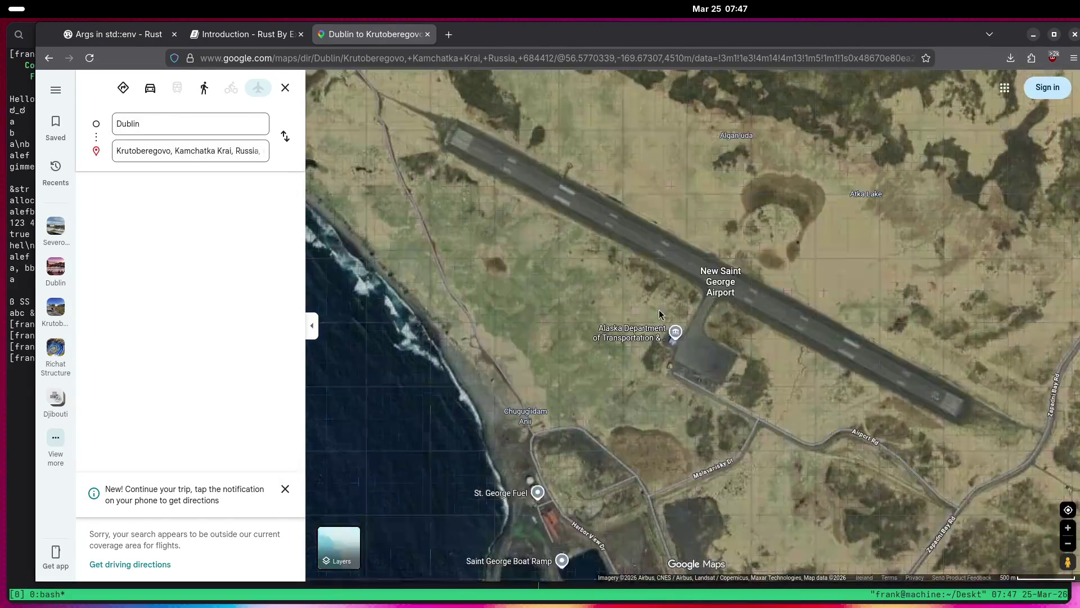
scroll(670, 192, down, 1)
mouse_move(670, 192)
mouse_down()
mouse_move(703, 337)
mouse_move(724, 265)
mouse_up()
scroll(724, 264, down, 3)
drag(660, 350, 382, 277)
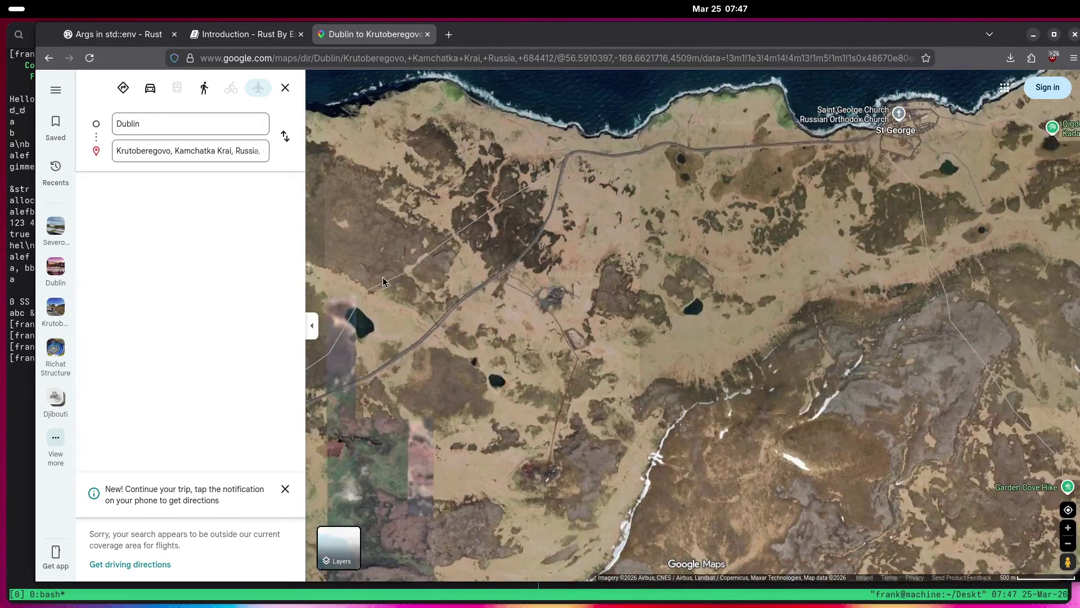
drag(857, 262, 593, 413)
scroll(613, 350, up, 5)
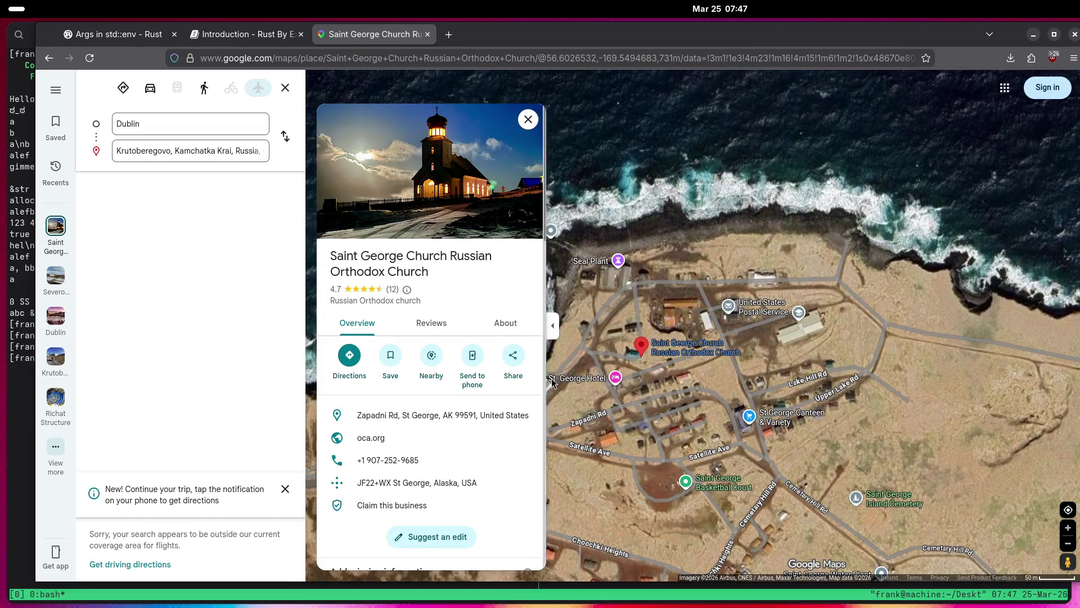
Zoom out from St George and centre the view on Saint Paul Island.
scroll(671, 391, down, 2)
scroll(782, 434, down, 2)
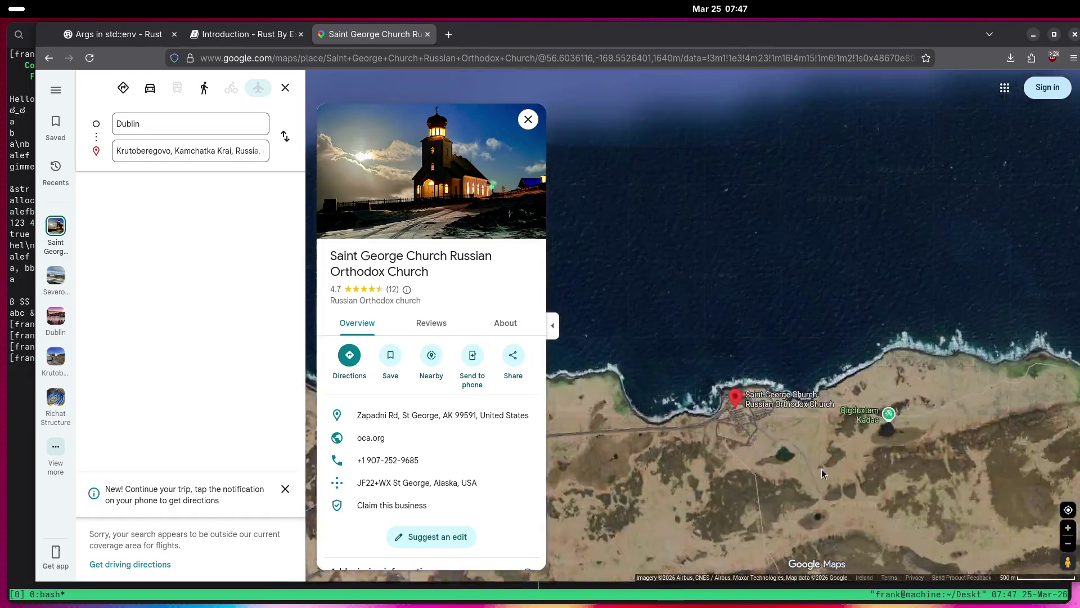
scroll(1006, 416, down, 3)
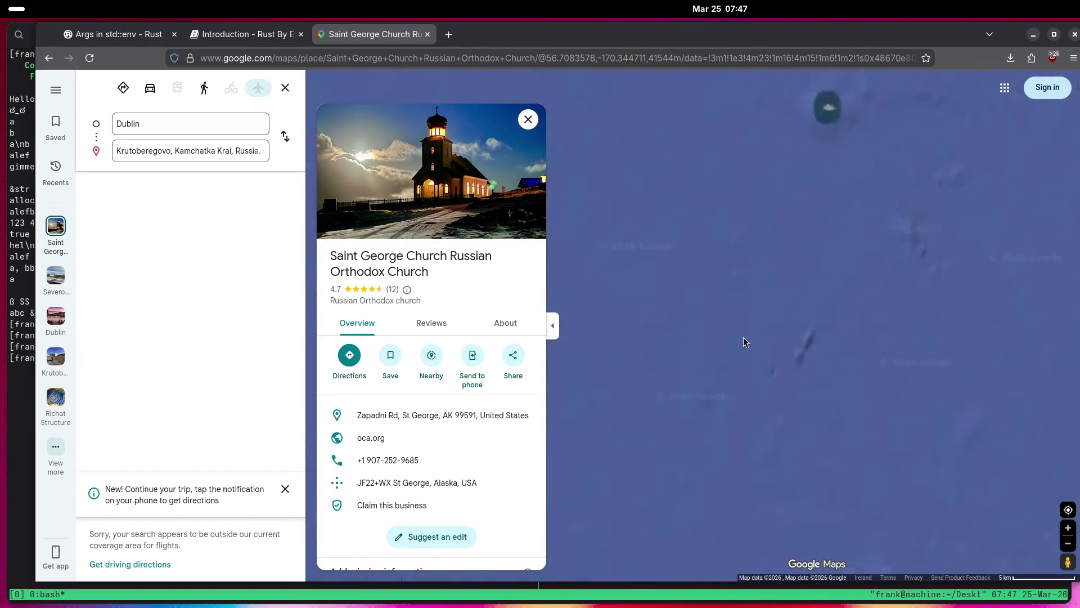
drag(833, 157, 802, 358)
scroll(801, 358, up, 4)
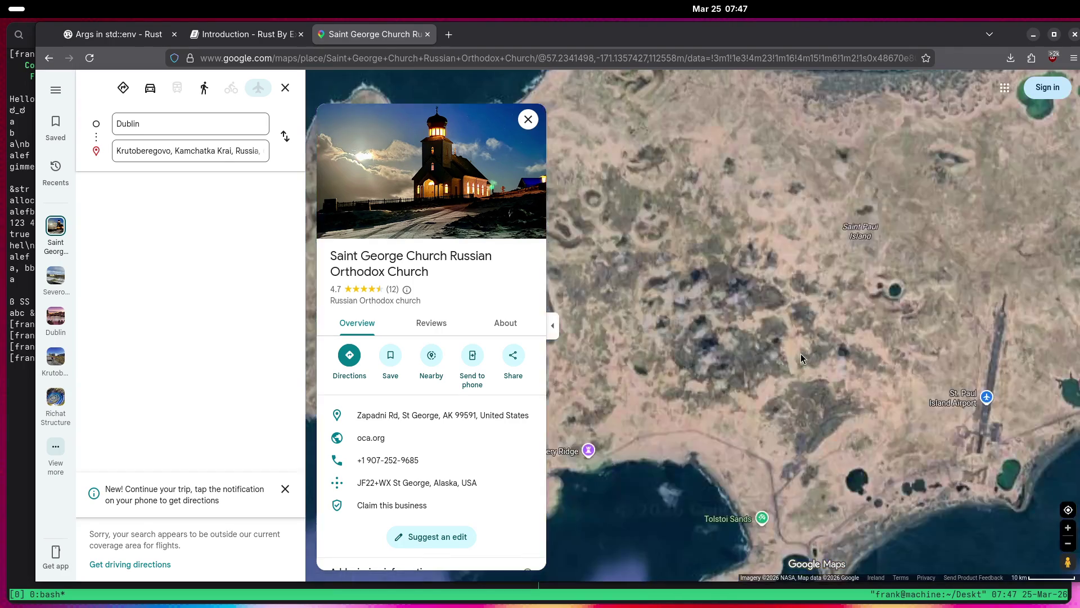
scroll(799, 384, down, 2)
scroll(946, 378, up, 2)
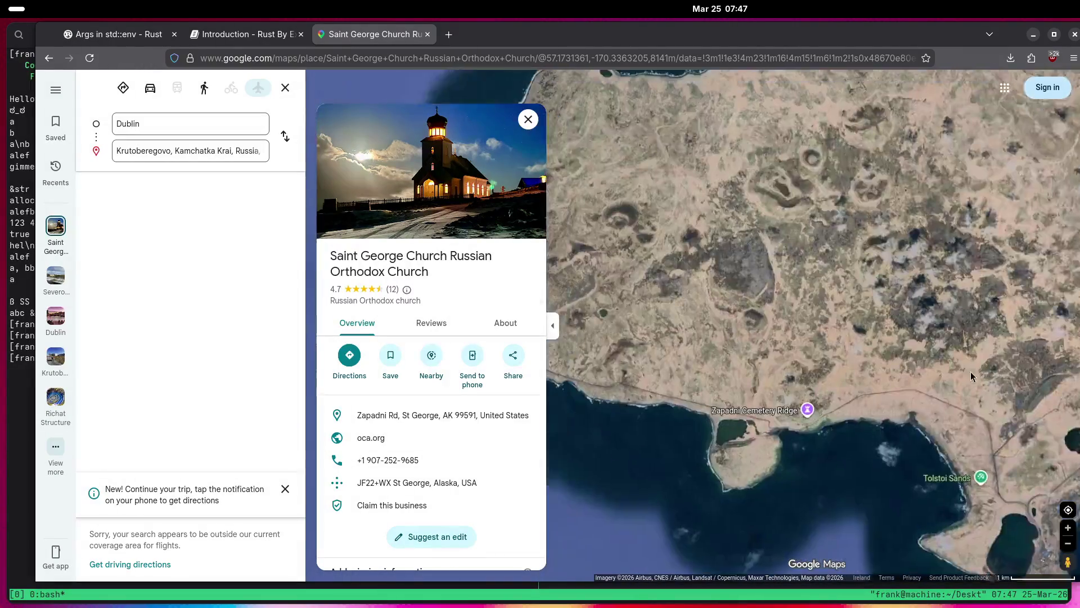
scroll(946, 377, up, 4)
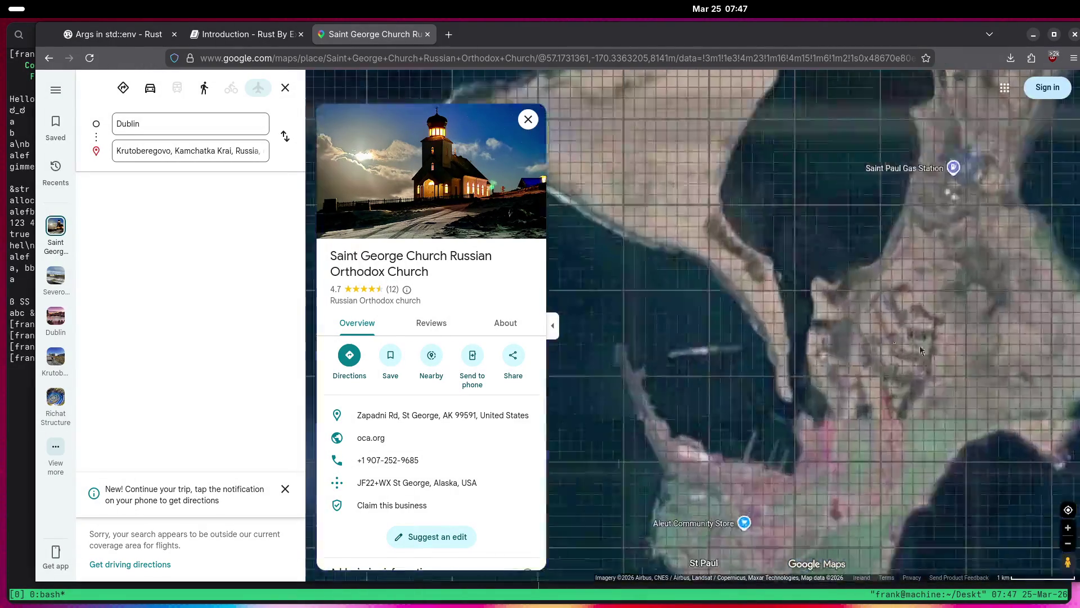
scroll(927, 380, down, 3)
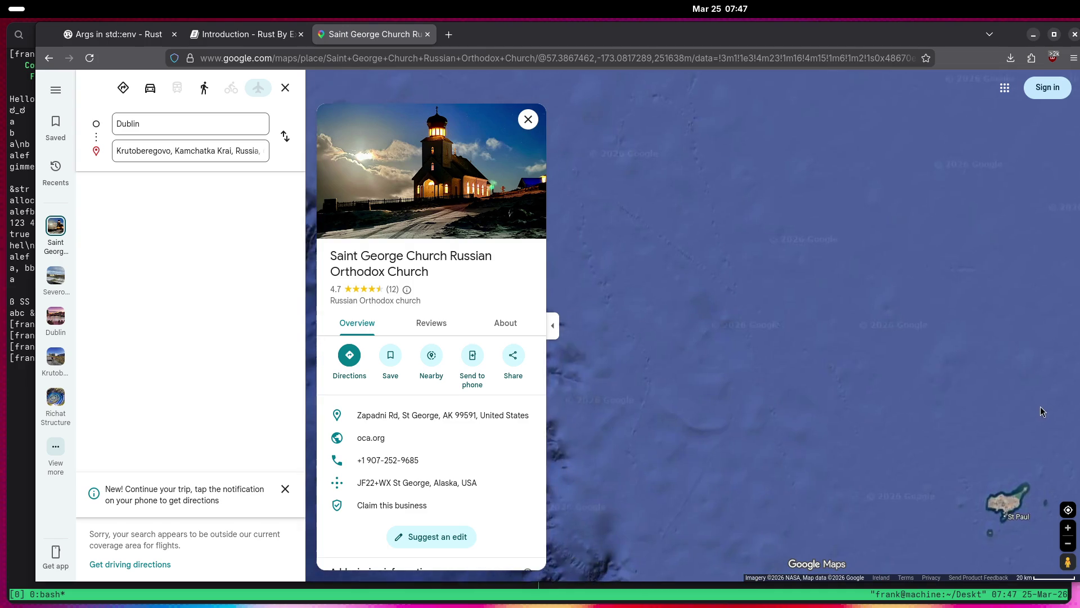
Close the church place card and explore the small northern island's east, west and tip.
click(528, 119)
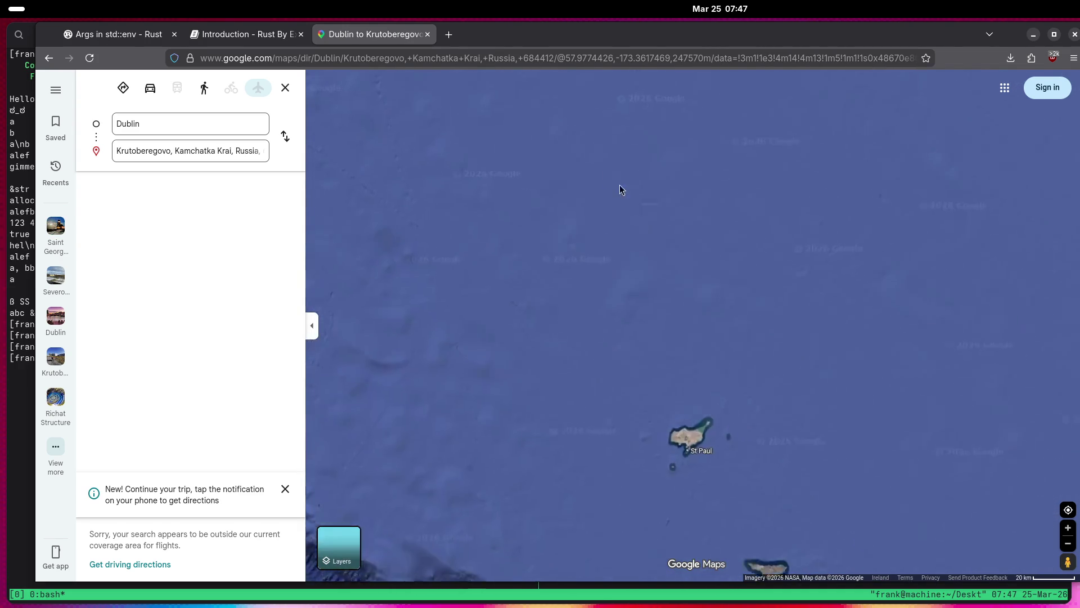
drag(661, 313, 824, 394)
scroll(738, 294, up, 6)
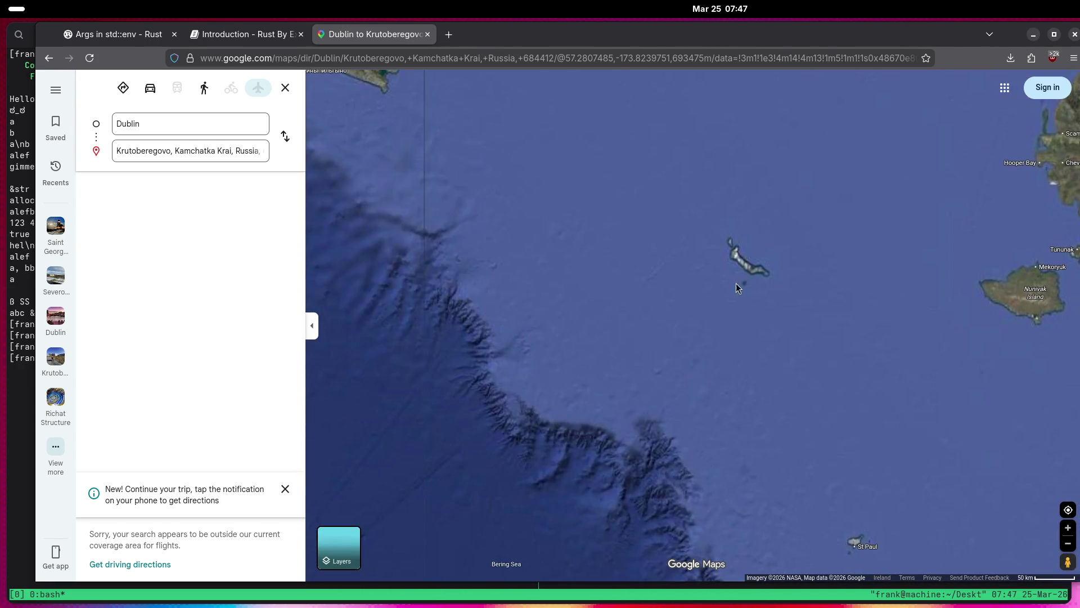
scroll(839, 265, up, 3)
drag(884, 254, 657, 298)
mouse_move(576, 291)
mouse_down()
mouse_move(751, 258)
mouse_move(730, 370)
mouse_up()
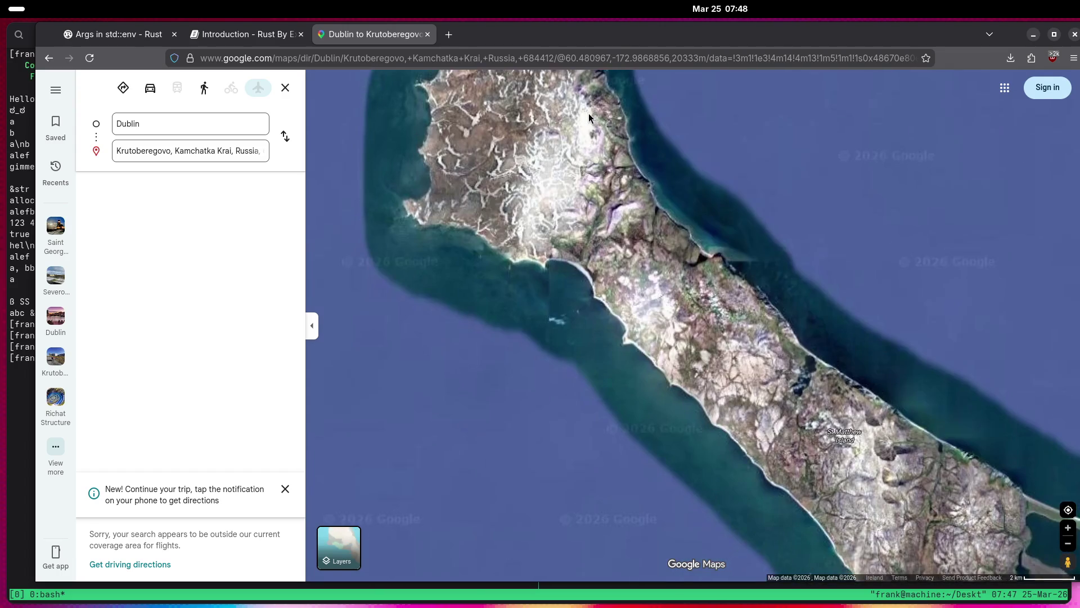
mouse_move(589, 117)
mouse_down()
mouse_move(586, 107)
mouse_move(663, 329)
mouse_move(803, 340)
mouse_move(870, 237)
mouse_up()
Follow the southern coast and bay beach, then zoom out over open Bering Sea.
scroll(712, 318, up, 3)
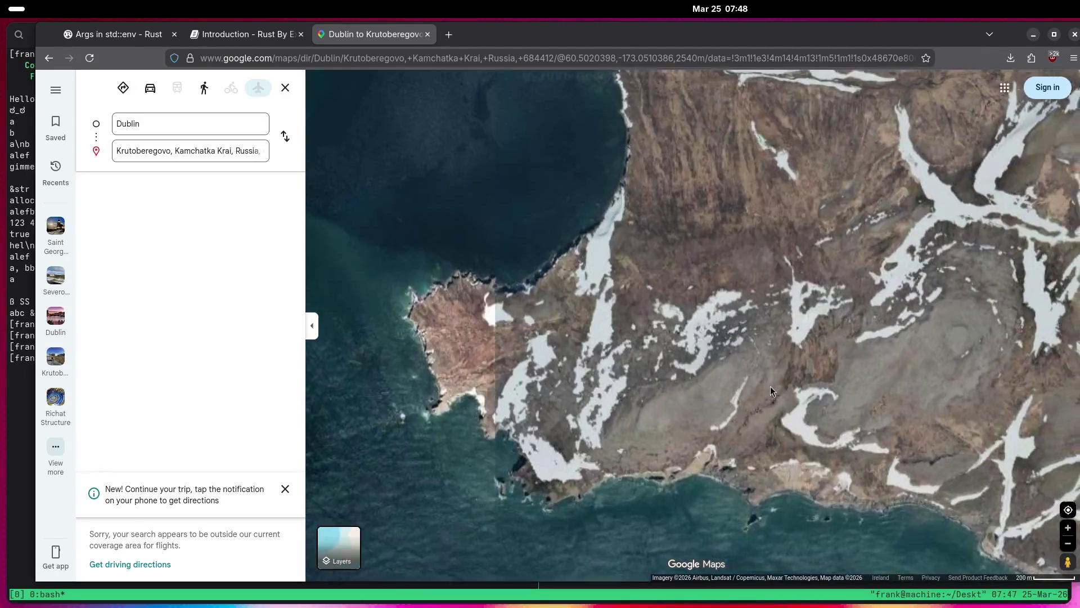
drag(771, 386, 638, 228)
scroll(926, 302, up, 2)
drag(926, 302, 534, 153)
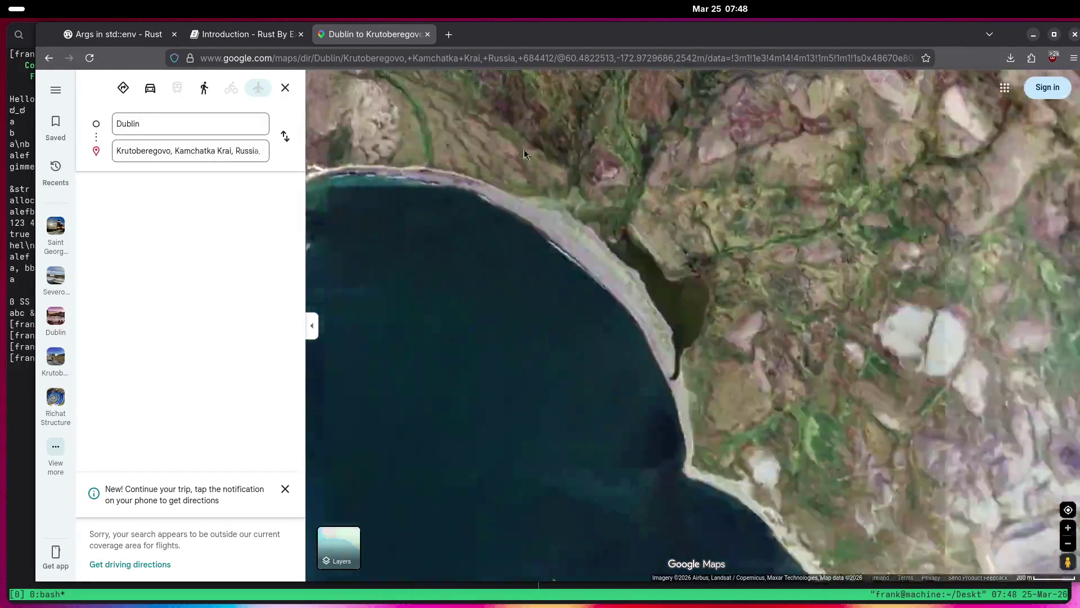
mouse_move(802, 194)
mouse_down()
mouse_move(832, 185)
mouse_move(688, 197)
mouse_move(838, 274)
mouse_move(936, 377)
mouse_move(853, 340)
mouse_up()
scroll(853, 340, down, 5)
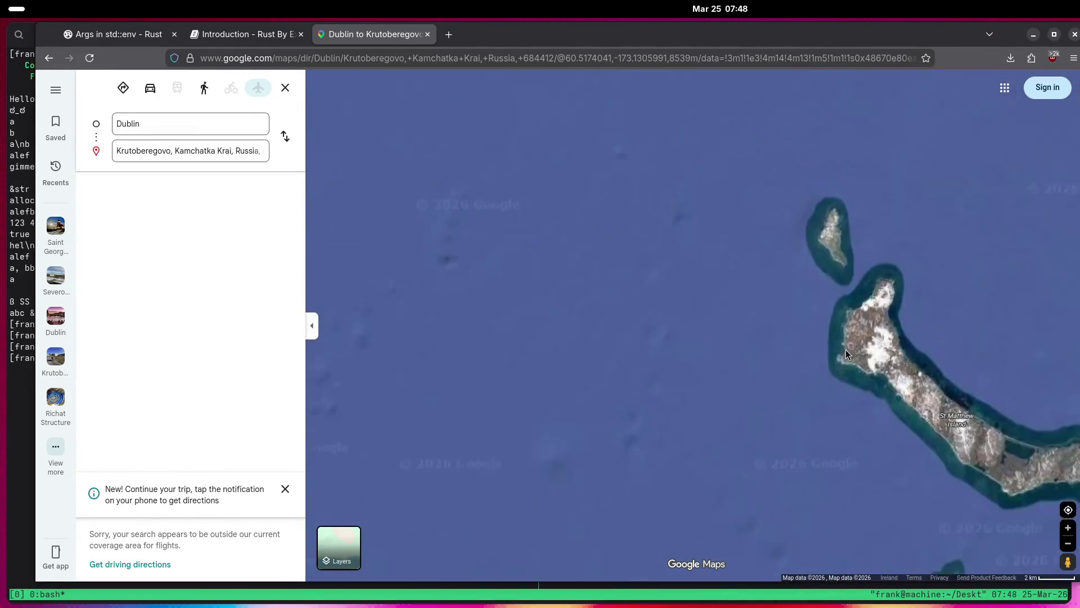
scroll(887, 363, up, 3)
scroll(953, 179, down, 2)
scroll(752, 349, down, 5)
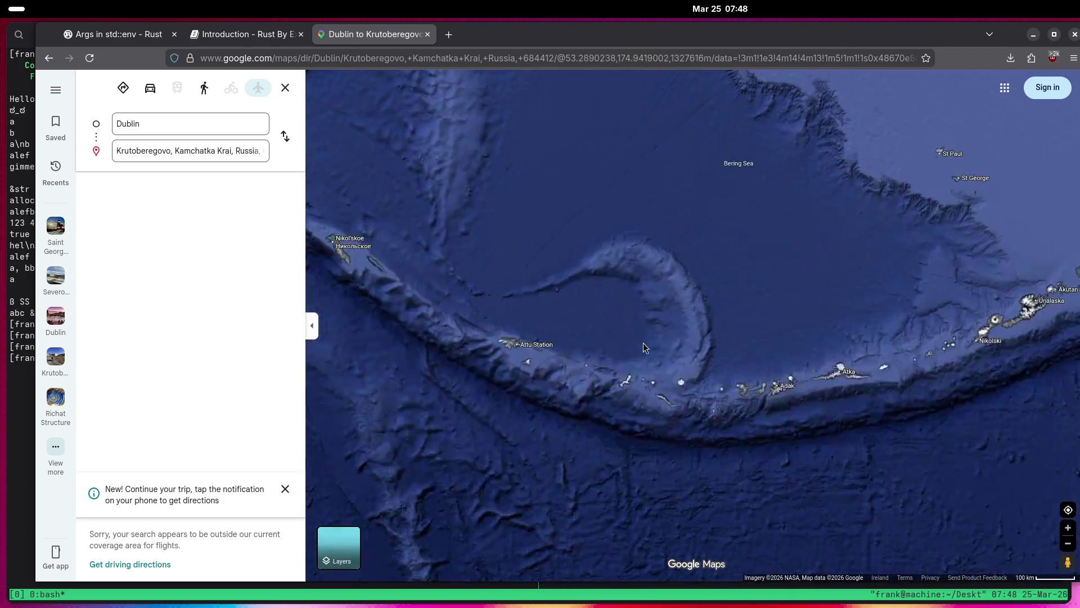
Pan to Kamchatka and zoom into Nikol'skoe on Bering Island.
drag(643, 343, 816, 361)
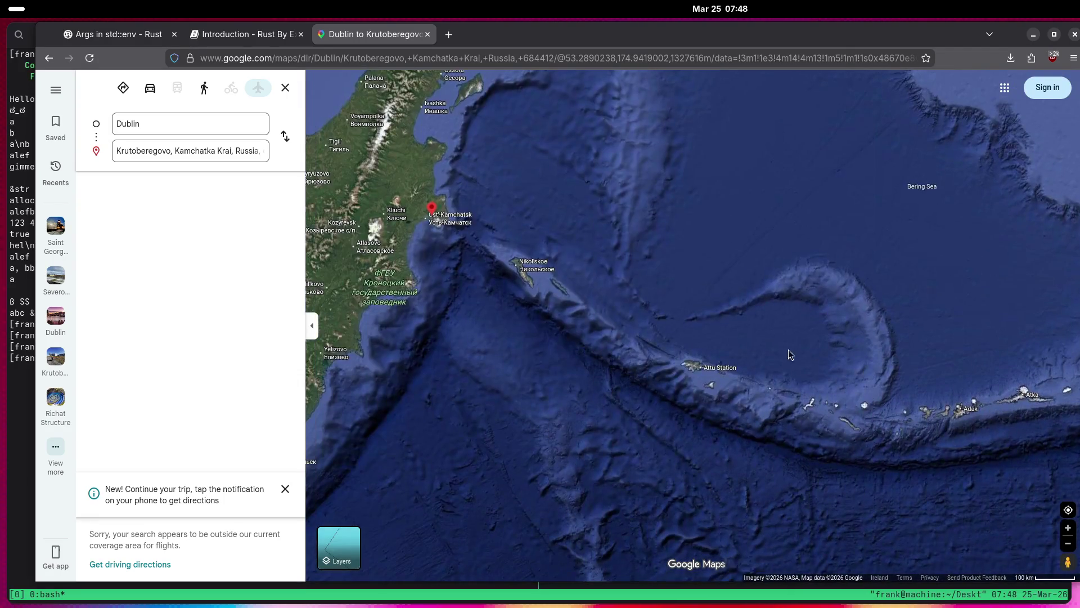
drag(647, 347, 792, 387)
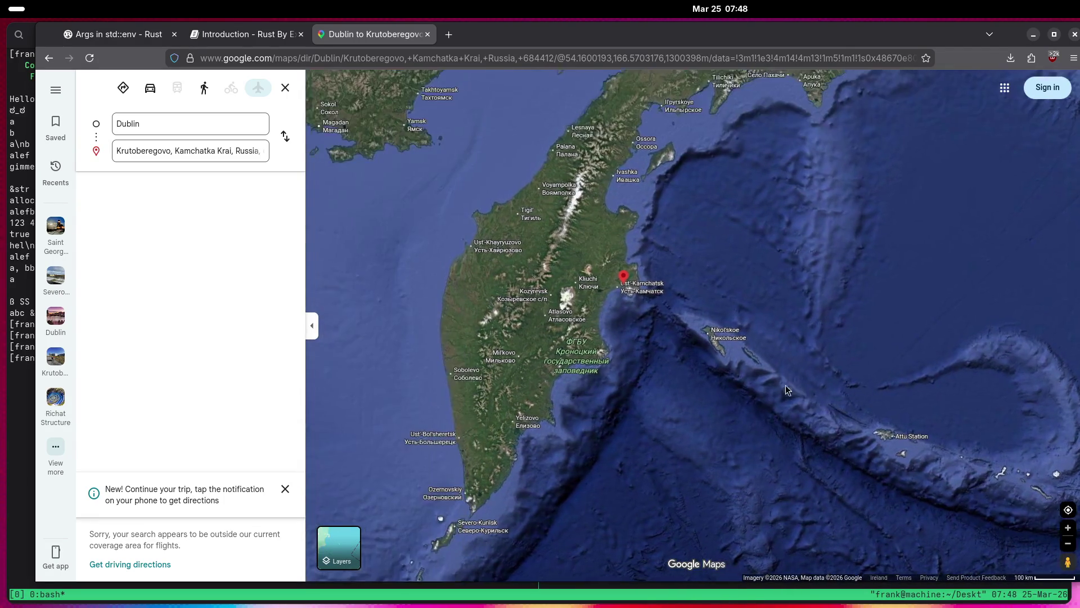
scroll(731, 326, up, 6)
scroll(746, 318, up, 5)
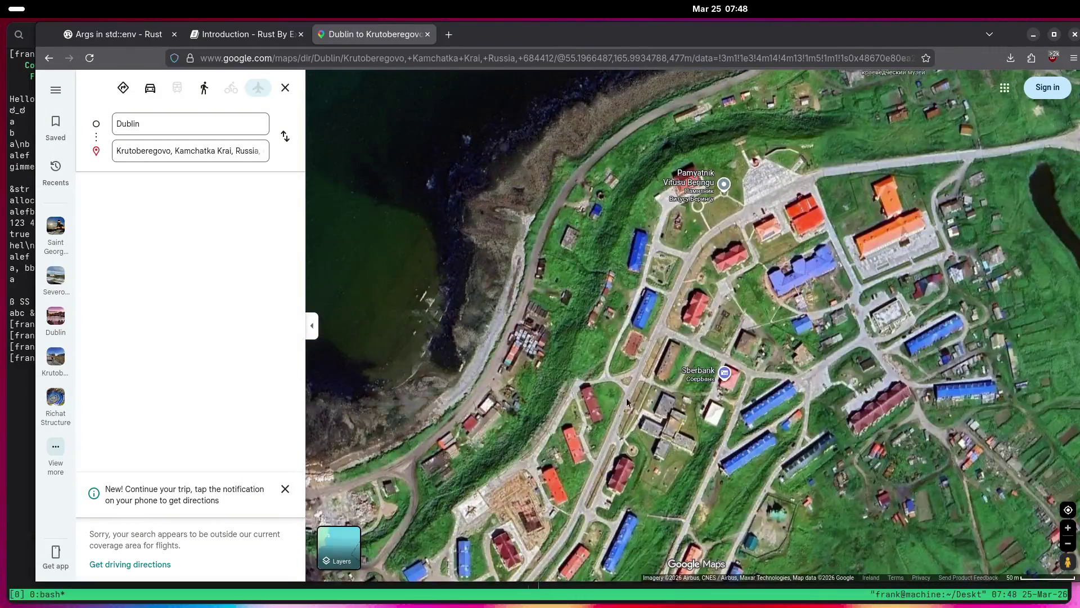
scroll(626, 397, up, 3)
scroll(701, 360, down, 2)
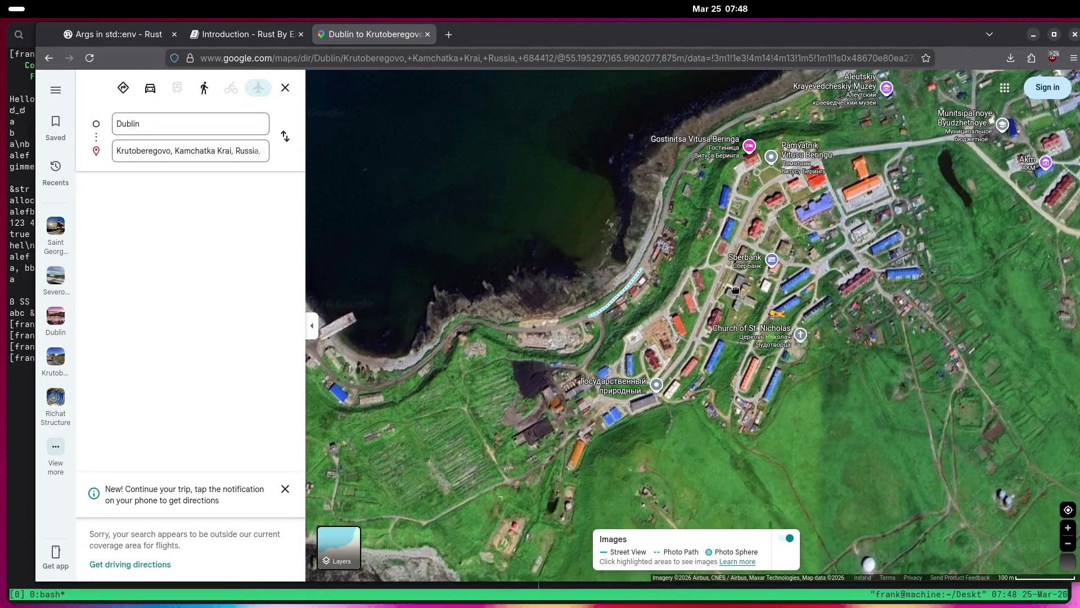
View a snowy street-level photo of Nikol'skoe, look around, and close it.
click(617, 373)
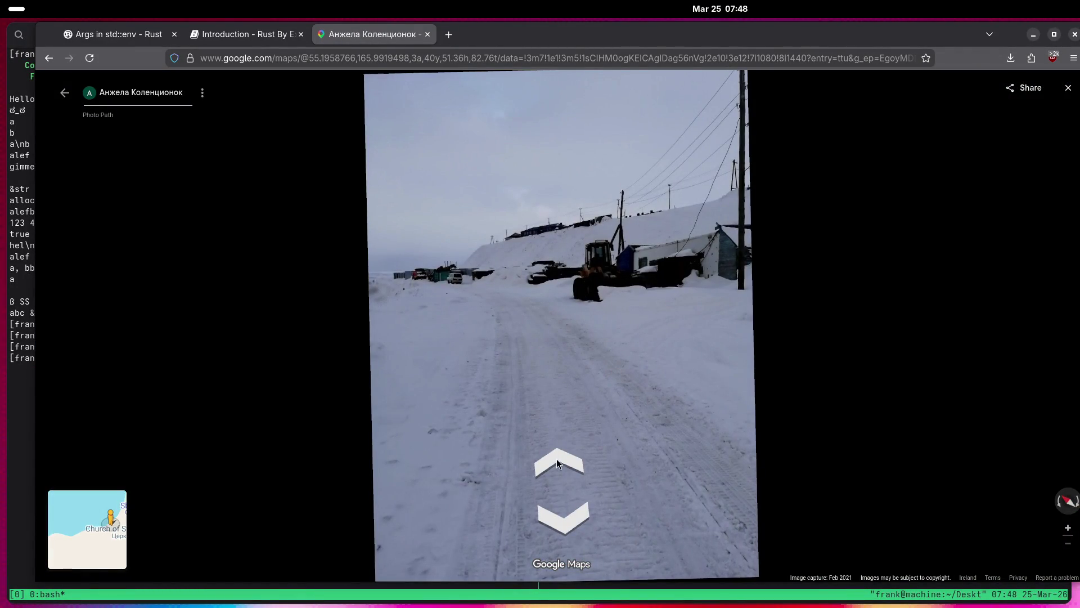
mouse_move(576, 505)
mouse_down()
mouse_move(527, 306)
mouse_move(419, 326)
mouse_move(909, 316)
mouse_up()
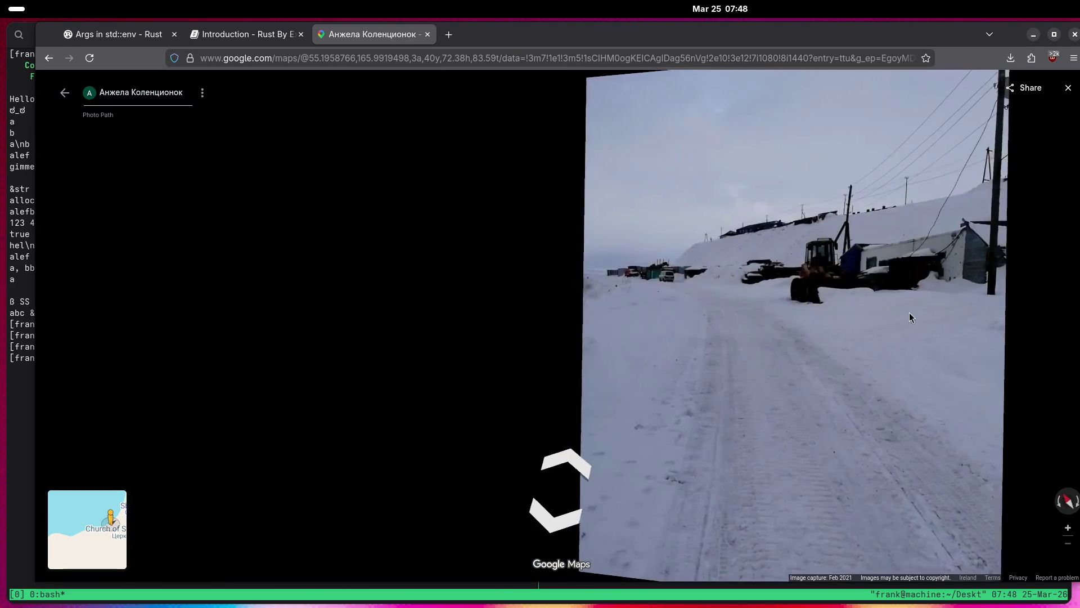
click(1068, 92)
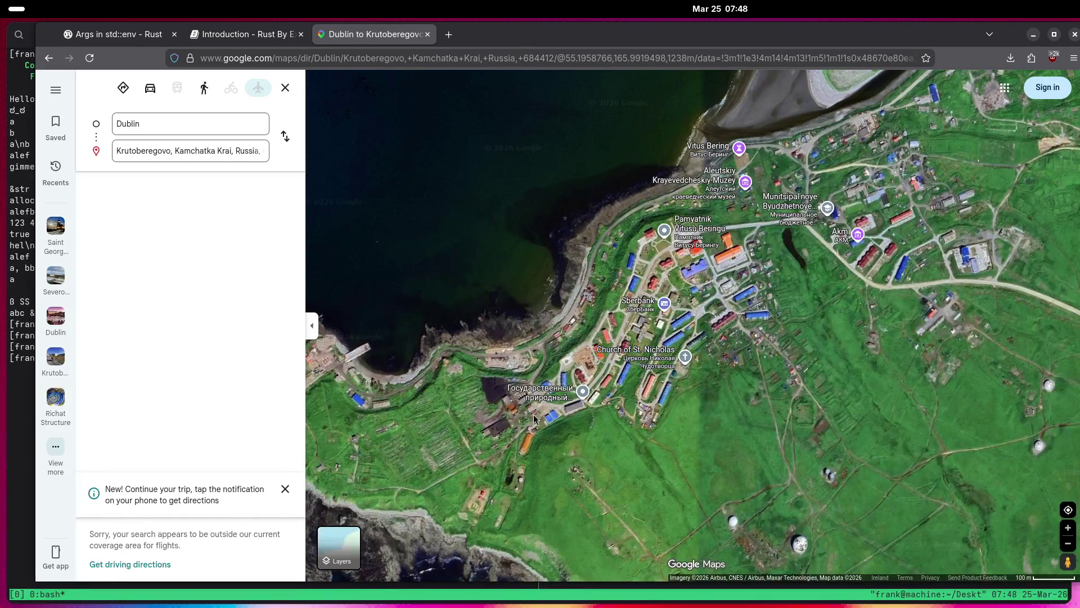
Browse the Church of St. Nicholas photos, including the iconostasis and green-roofed church.
click(647, 357)
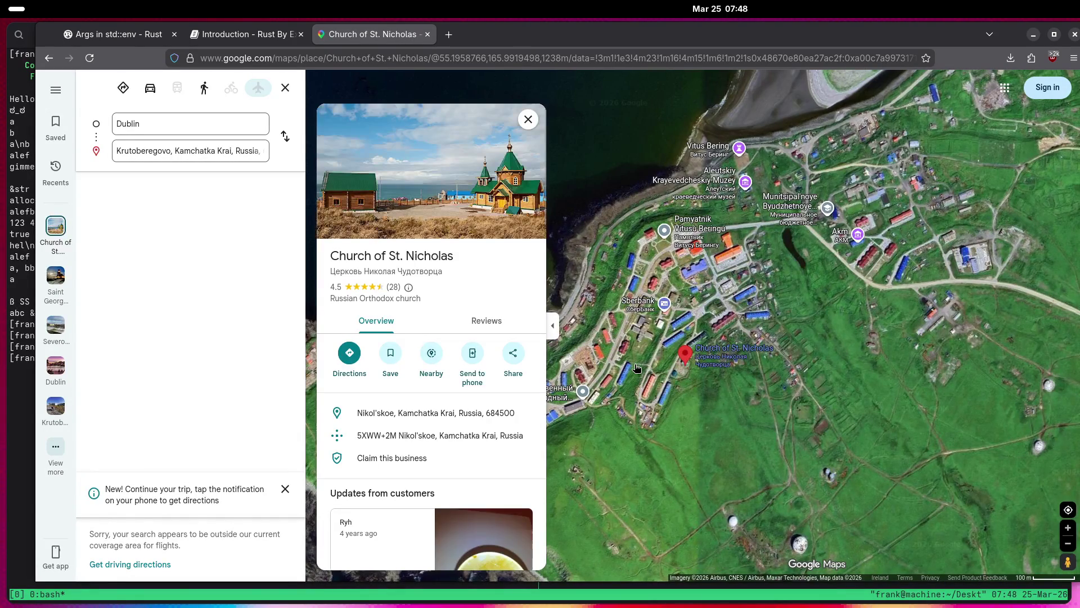
click(472, 169)
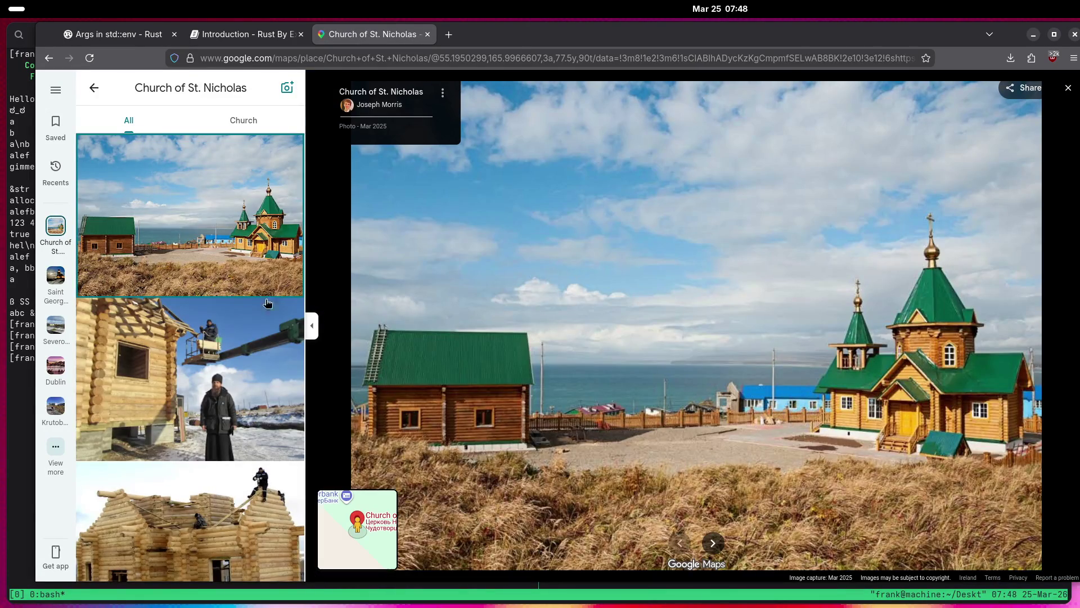
scroll(216, 253, down, 2)
click(216, 252)
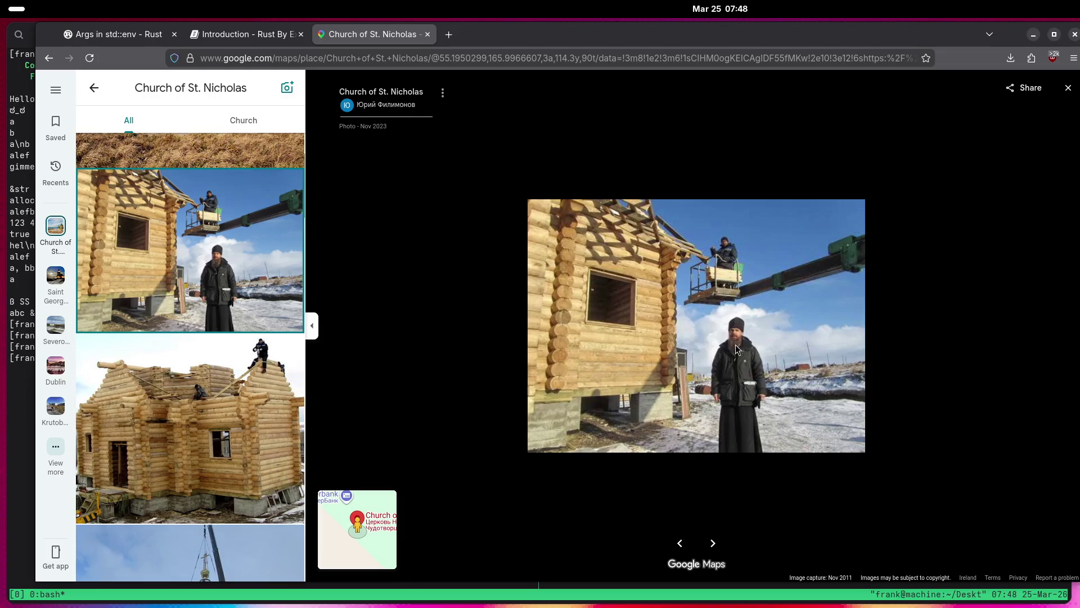
scroll(219, 345, down, 8)
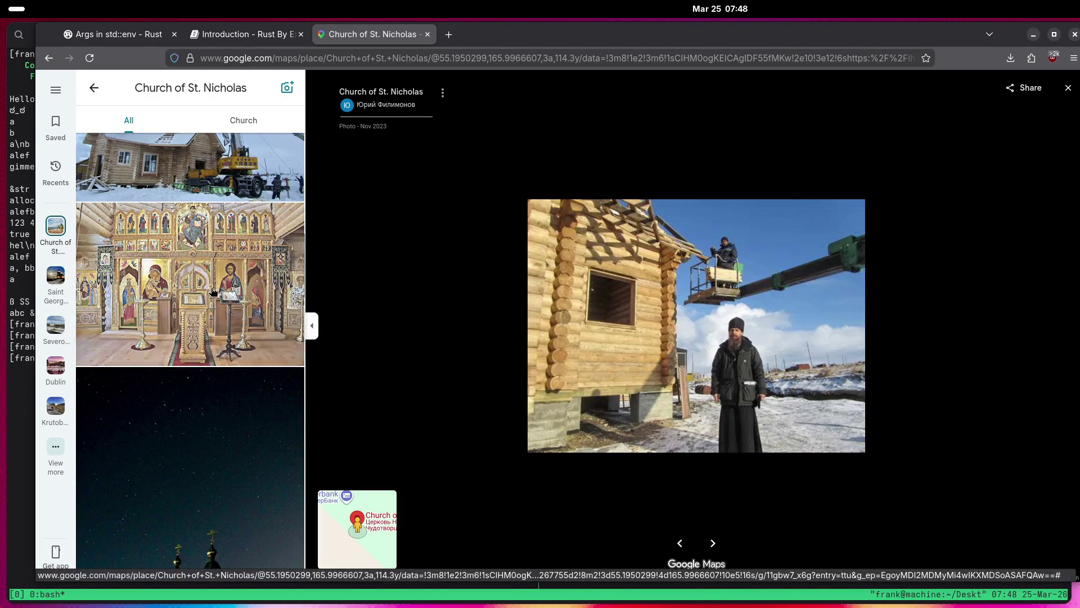
click(213, 291)
scroll(211, 289, down, 10)
scroll(208, 289, down, 10)
scroll(199, 294, down, 2)
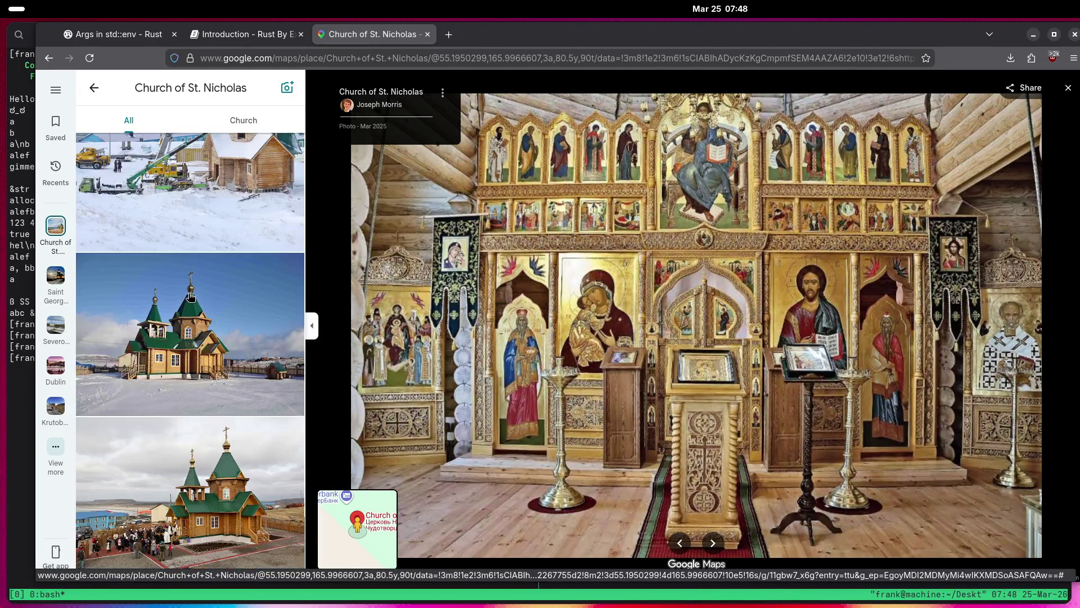
click(219, 488)
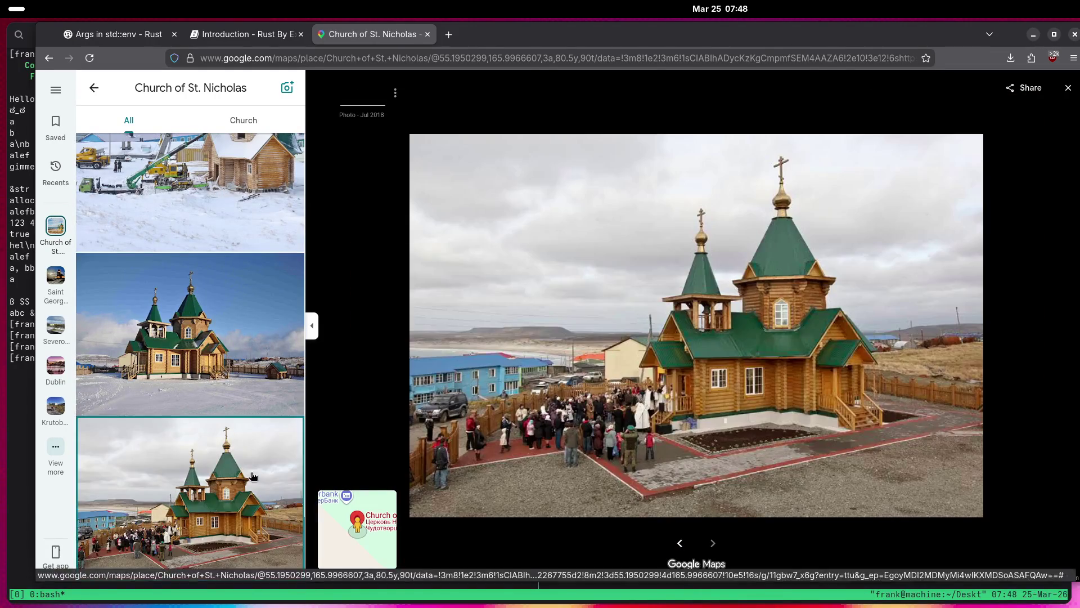
Close the photos, open Pamyatnik Vitusu Beringu's place card, and pan to the coastline.
click(1068, 96)
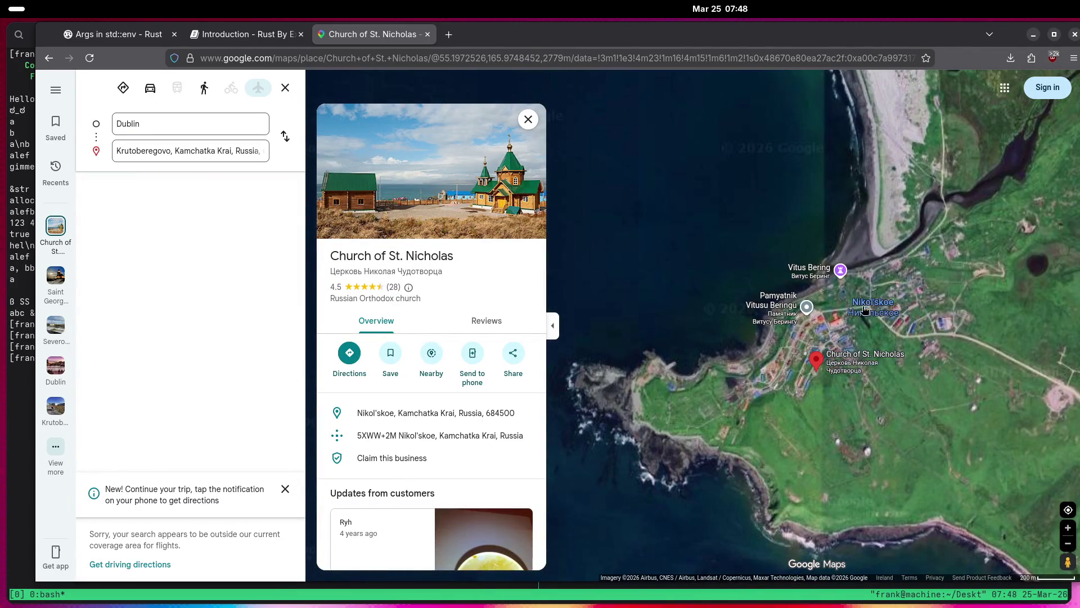
click(873, 307)
drag(688, 316, 791, 358)
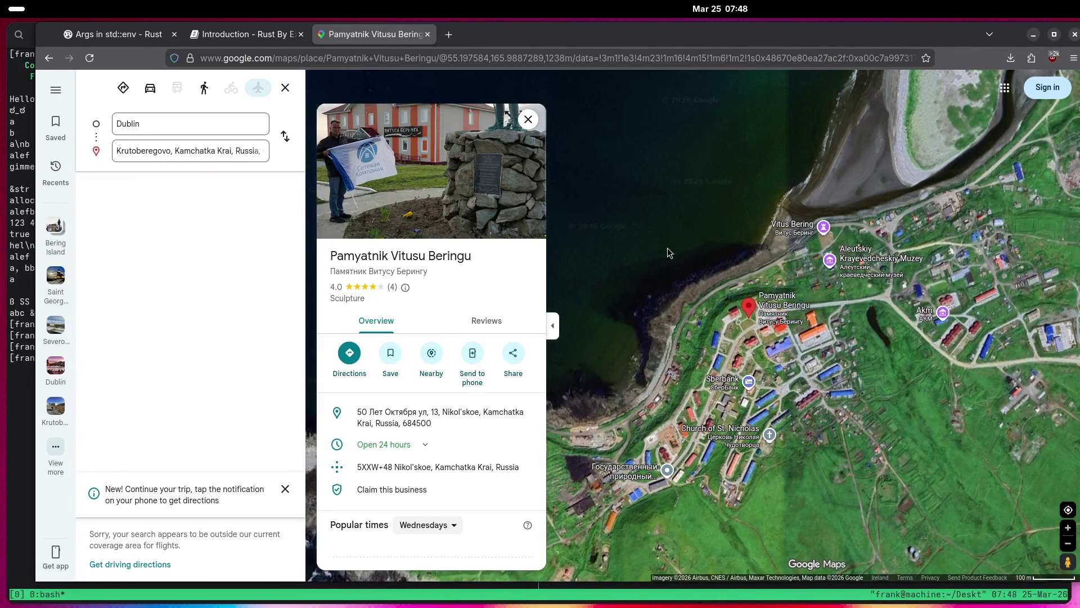
click(398, 155)
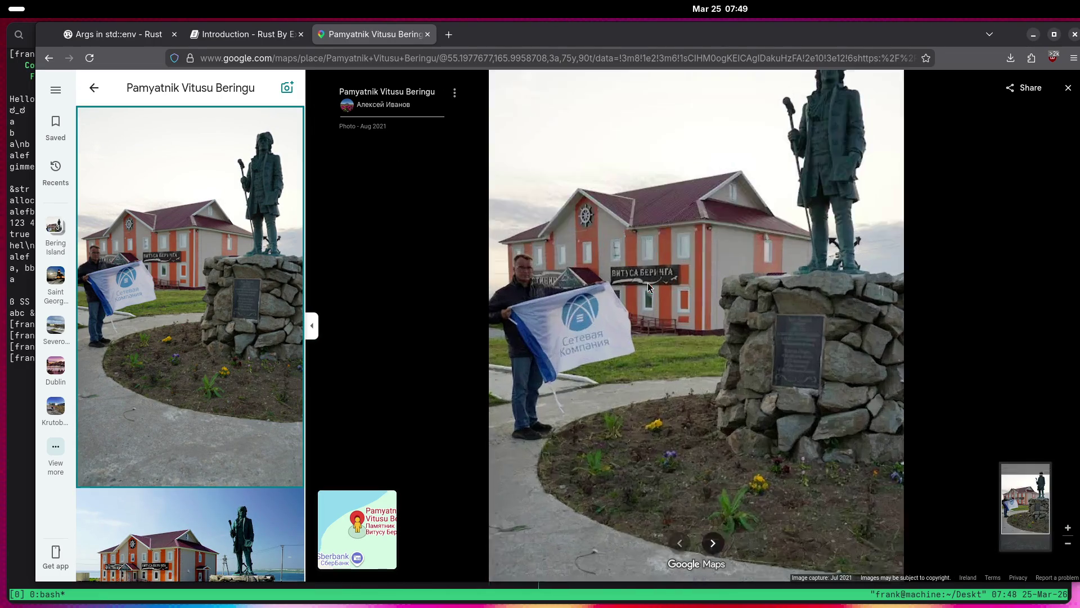
scroll(692, 300, up, 2)
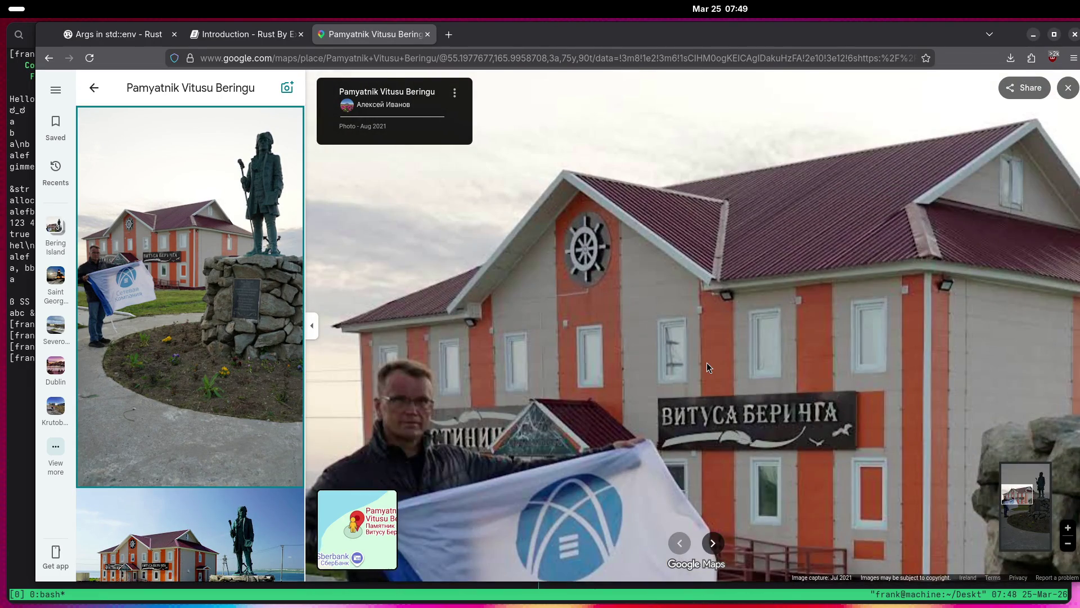
scroll(706, 363, up, 1)
scroll(720, 305, up, 1)
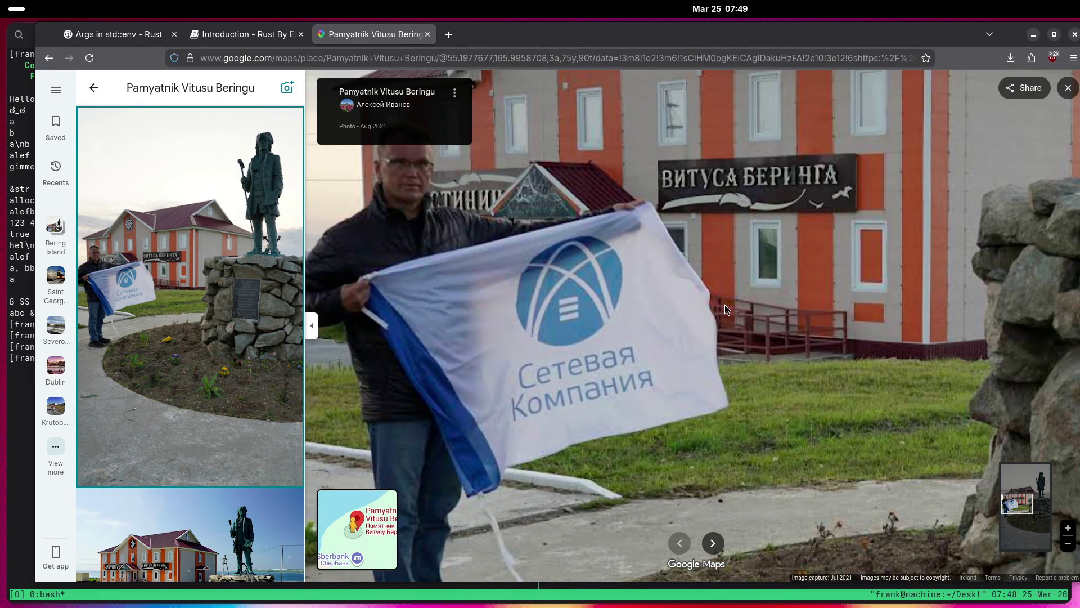
mouse_move(724, 305)
mouse_down()
mouse_move(498, 281)
mouse_move(381, 301)
mouse_up()
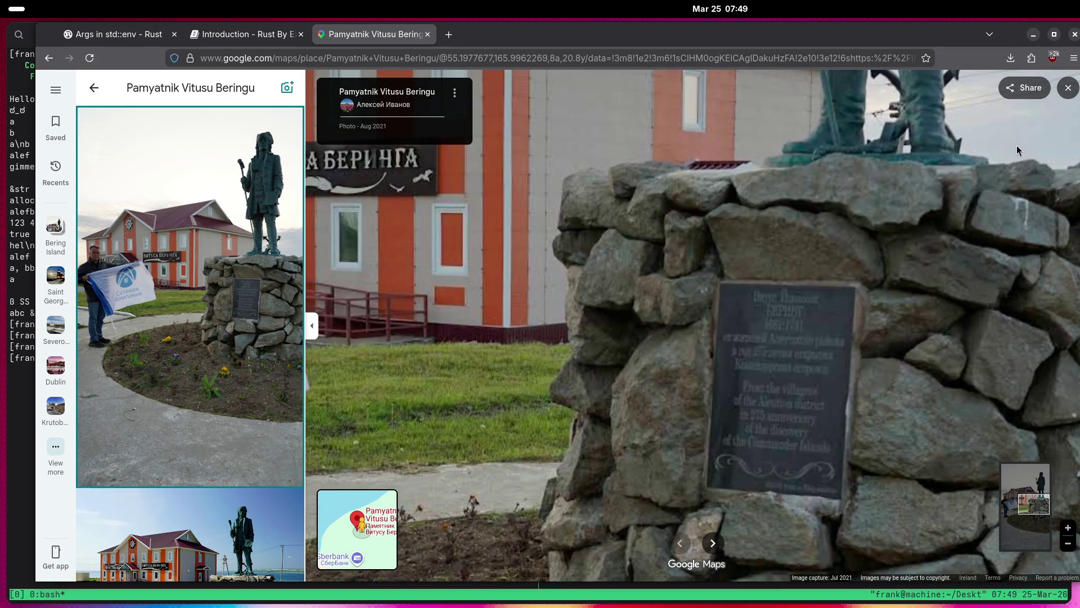
click(1062, 94)
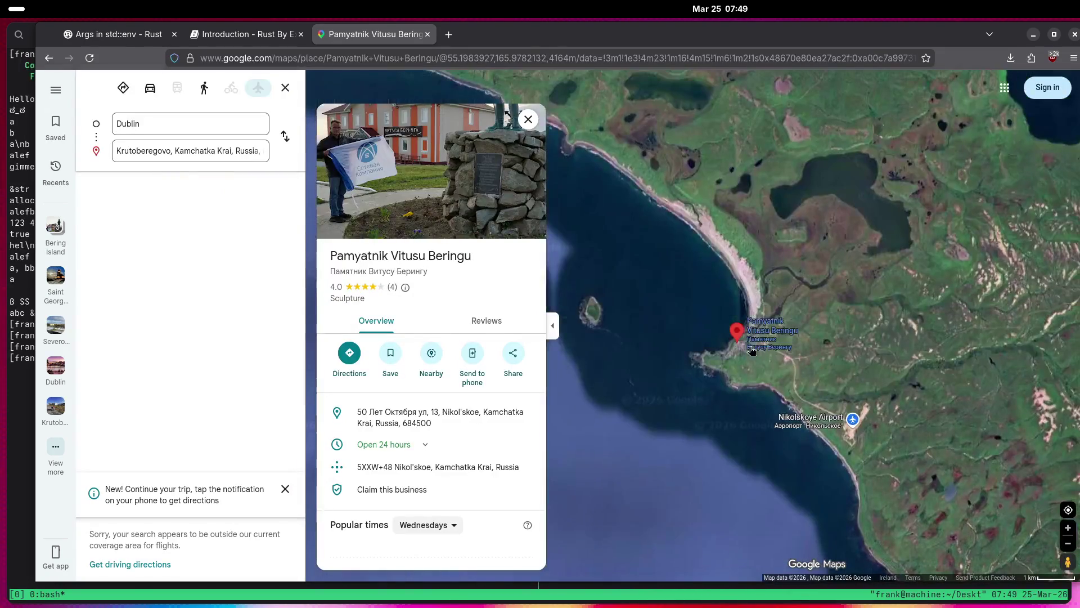
Pan across Bering Island's lakes and coastline in the satellite view.
scroll(750, 350, down, 1)
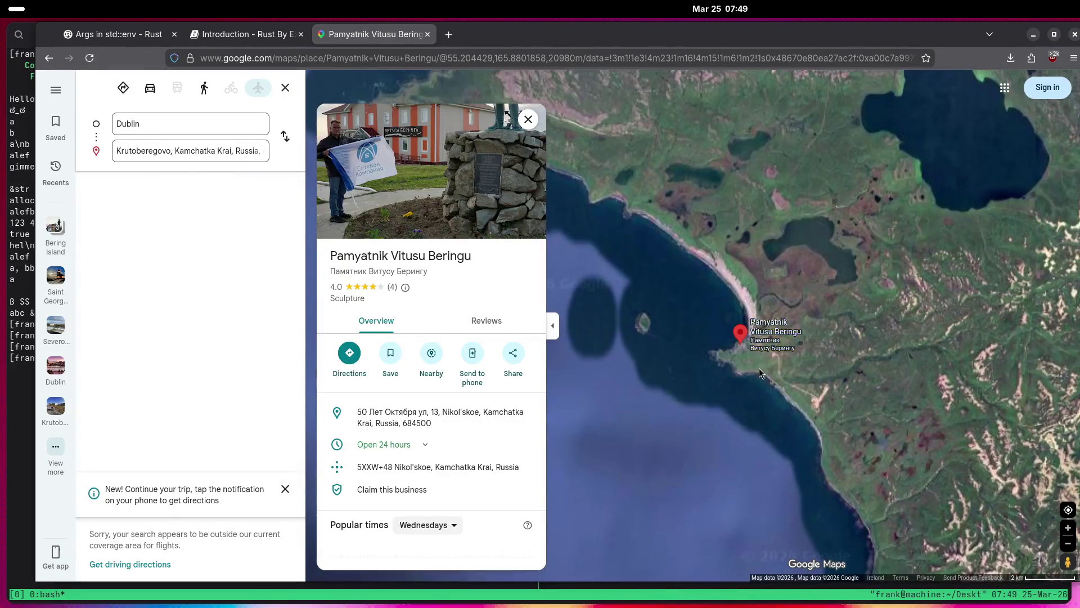
scroll(761, 367, up, 2)
scroll(715, 370, up, 1)
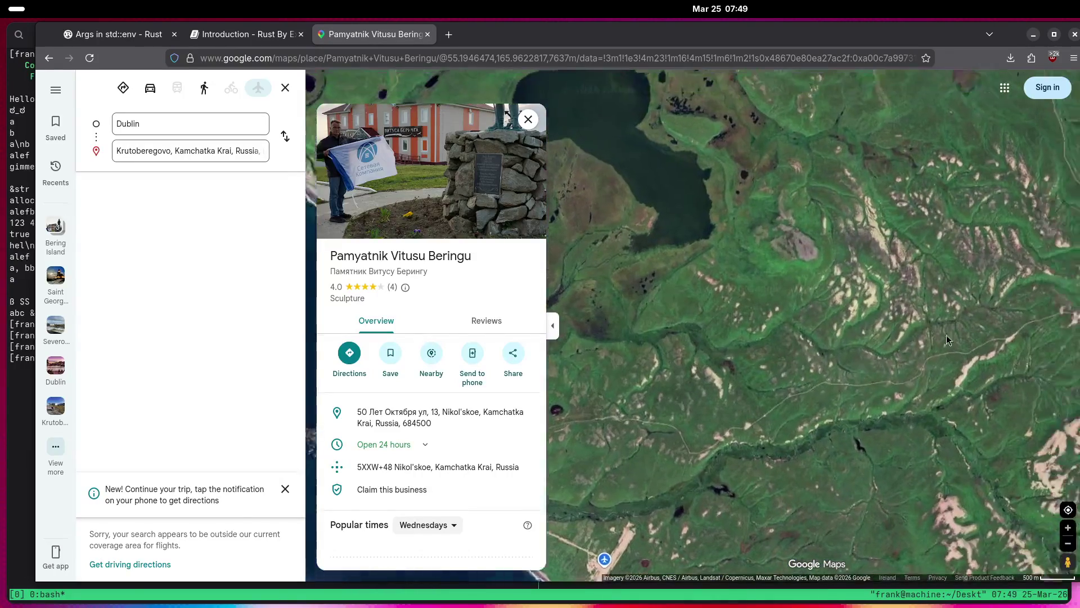
scroll(835, 311, down, 2)
mouse_move(748, 273)
mouse_down()
mouse_move(760, 262)
mouse_move(856, 281)
mouse_move(943, 454)
mouse_move(899, 433)
mouse_move(1022, 459)
mouse_up()
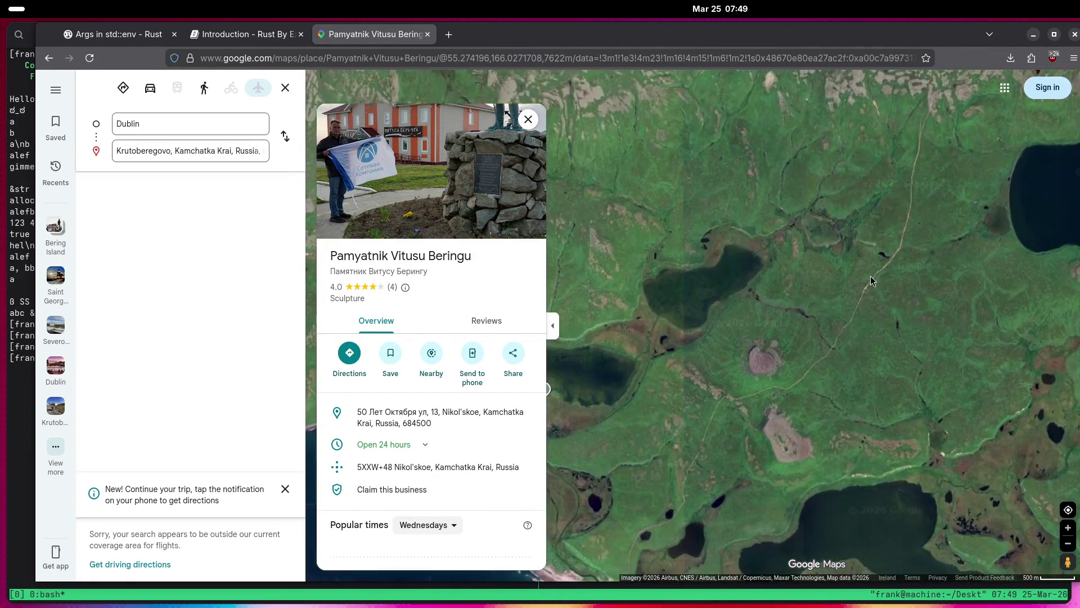
drag(870, 276, 881, 164)
mouse_move(742, 301)
mouse_down()
mouse_move(890, 342)
mouse_move(792, 445)
mouse_up()
drag(862, 271, 797, 384)
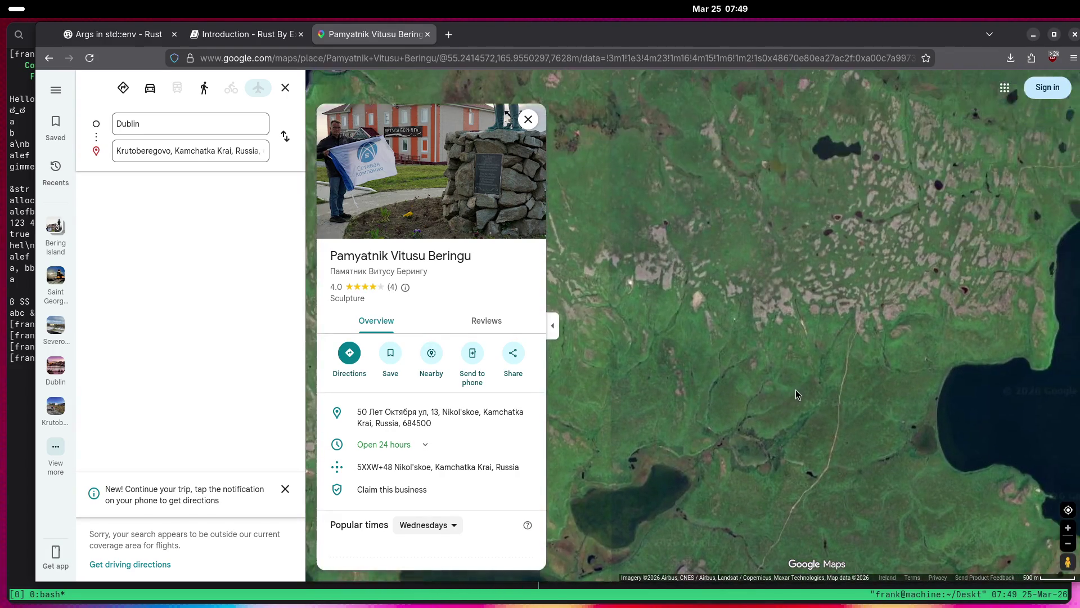
scroll(845, 326, up, 3)
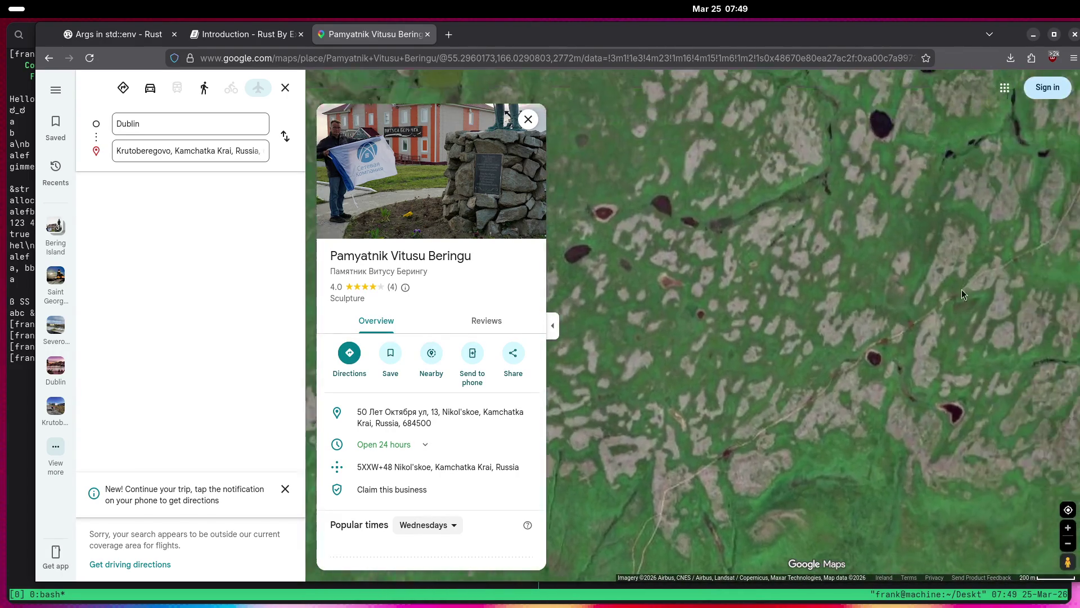
mouse_move(901, 359)
mouse_down()
mouse_move(798, 320)
mouse_move(715, 323)
mouse_up()
scroll(715, 323, up, 5)
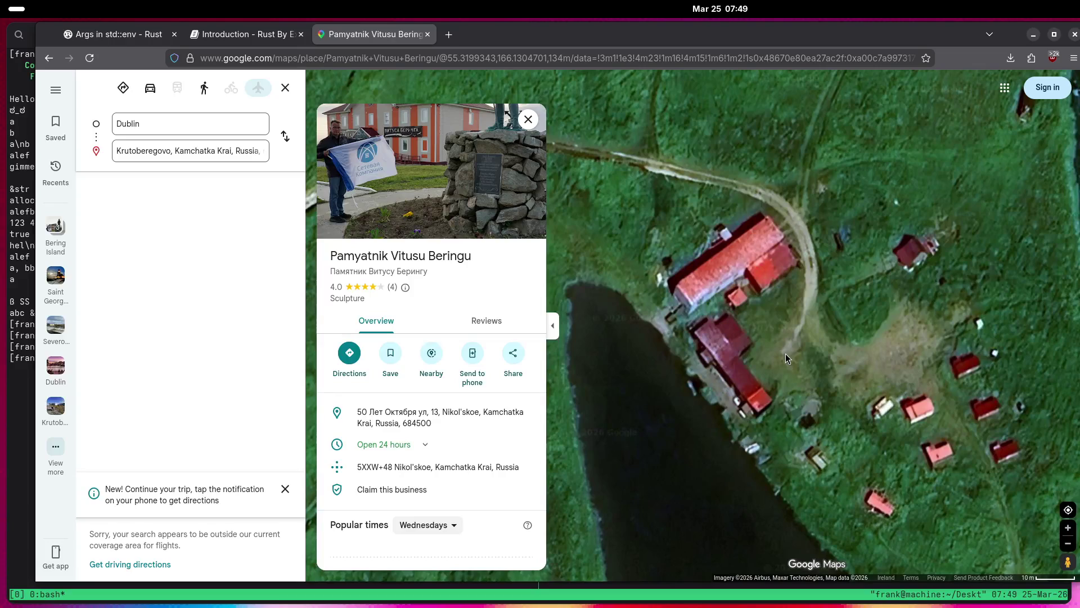
scroll(786, 382, down, 6)
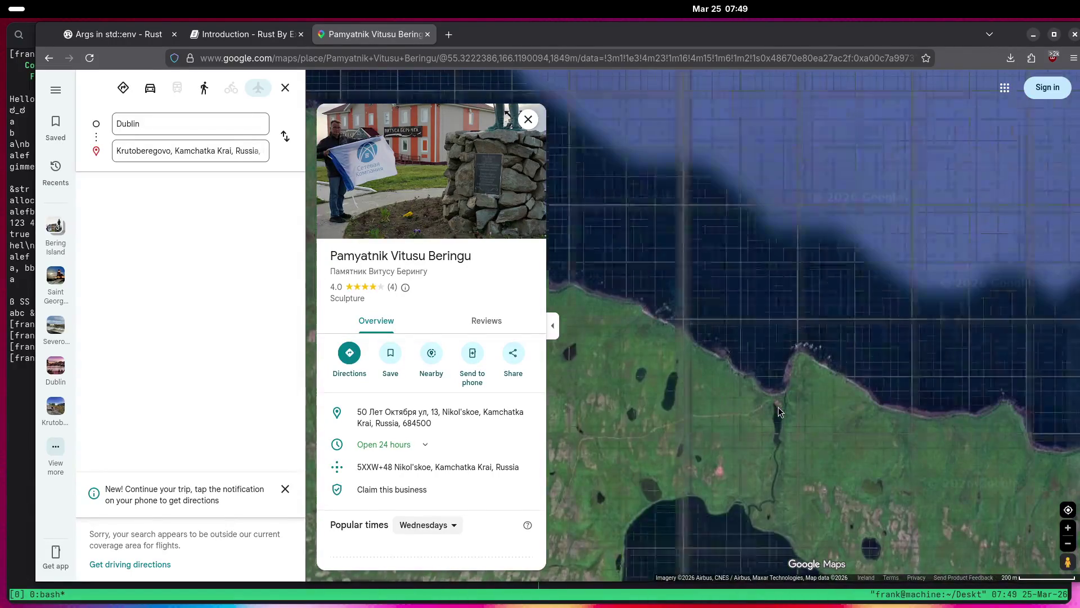
Move past the lakes and centre the cluster of houses near the coast.
drag(763, 419, 724, 326)
mouse_move(774, 434)
mouse_down()
mouse_move(780, 336)
mouse_move(827, 367)
mouse_move(926, 259)
mouse_up()
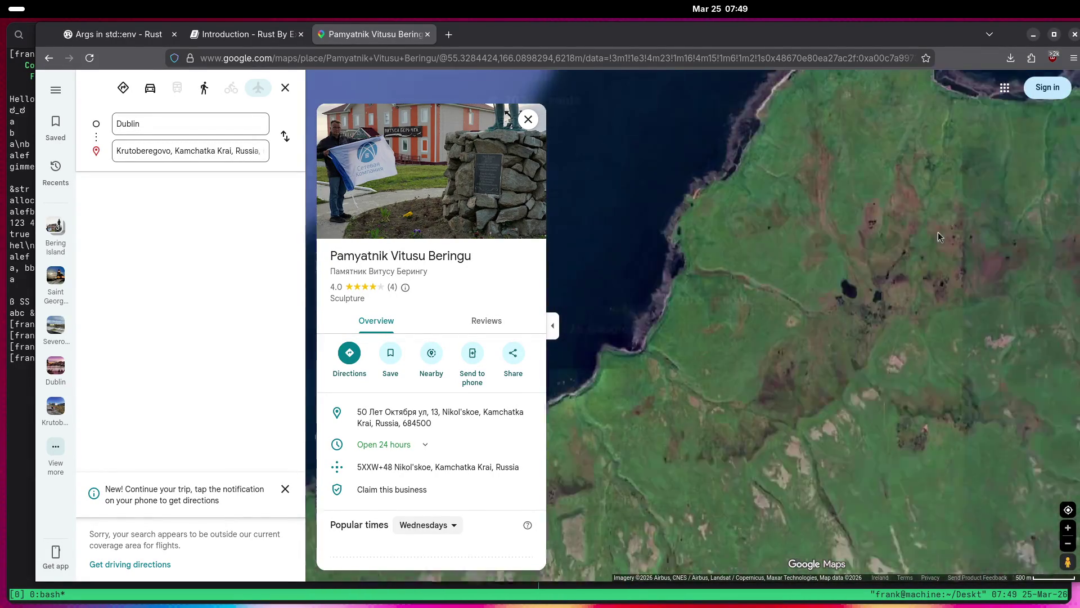
scroll(905, 281, up, 2)
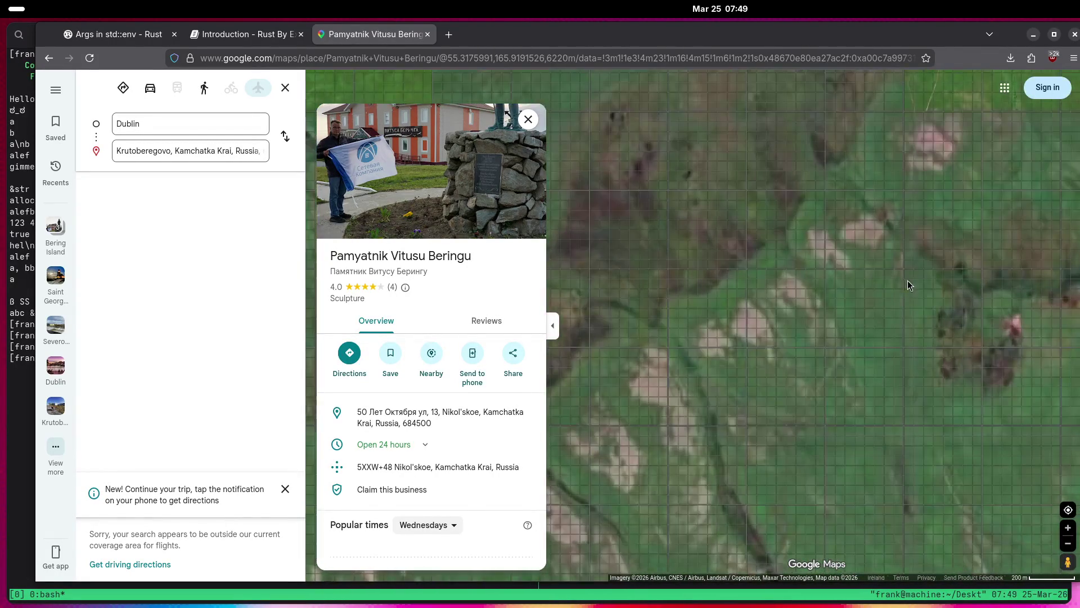
drag(849, 352, 807, 373)
drag(856, 272, 885, 391)
mouse_move(740, 194)
mouse_down()
mouse_move(818, 333)
mouse_move(810, 337)
mouse_up()
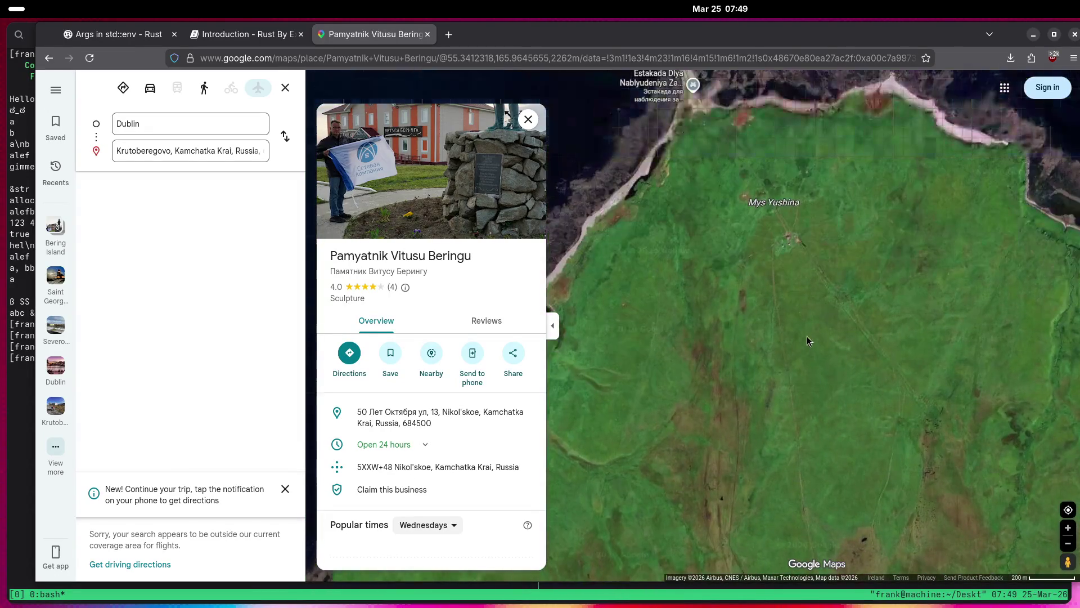
scroll(806, 282, up, 3)
scroll(810, 259, up, 2)
drag(817, 242, 786, 342)
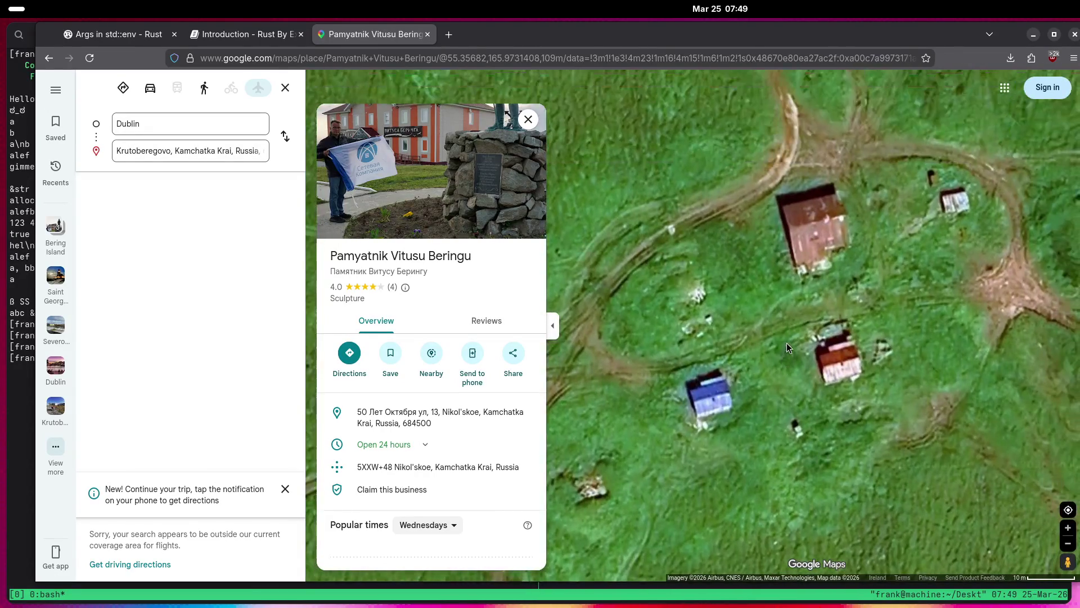
scroll(785, 346, down, 3)
scroll(780, 350, down, 2)
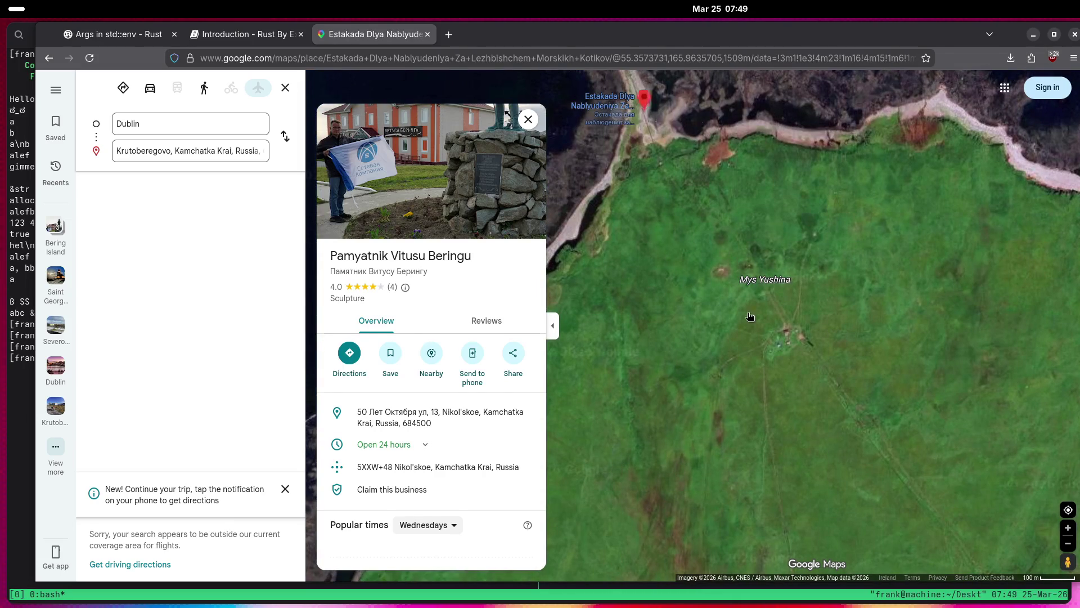
View the Estakada Dlya Nablyudeniya bridge card, zoom out to the world, then close the card.
click(745, 296)
scroll(767, 395, down, 5)
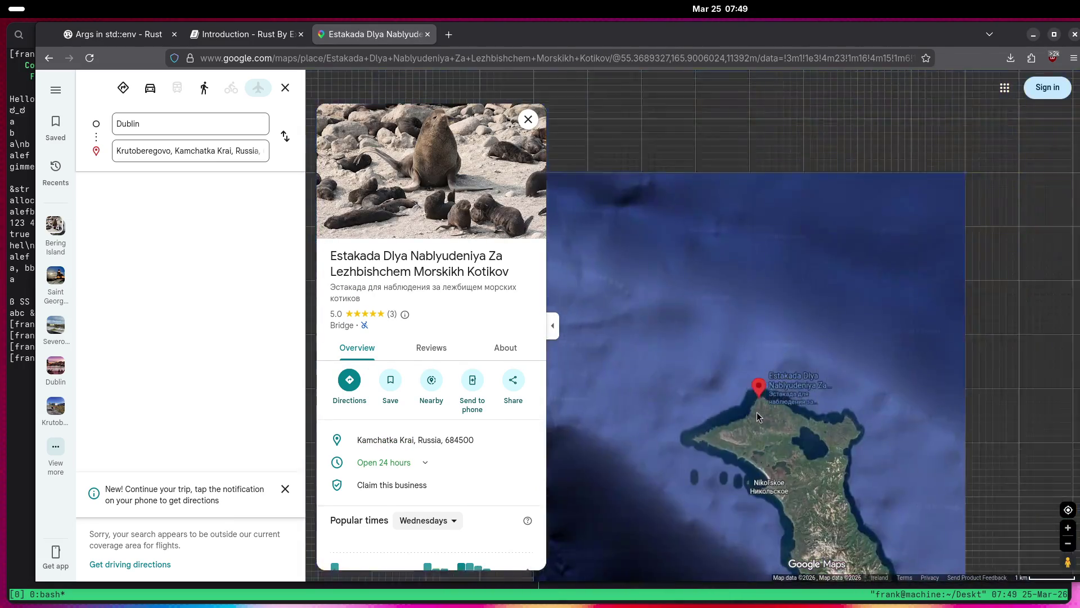
scroll(760, 415, down, 10)
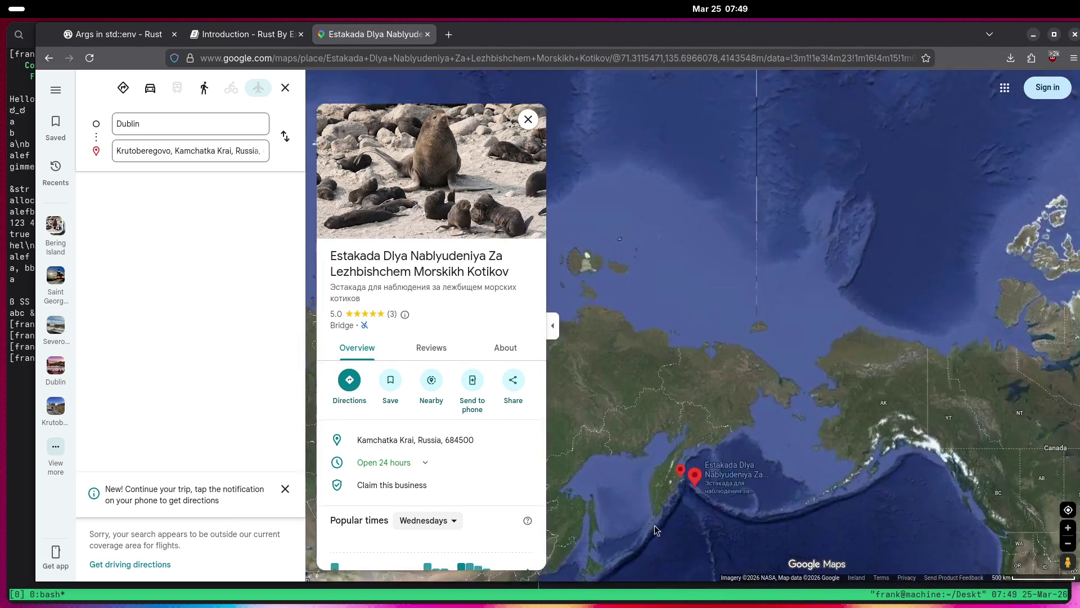
mouse_move(654, 525)
mouse_down()
mouse_move(726, 348)
mouse_move(926, 262)
mouse_up()
scroll(726, 343, down, 1)
click(528, 120)
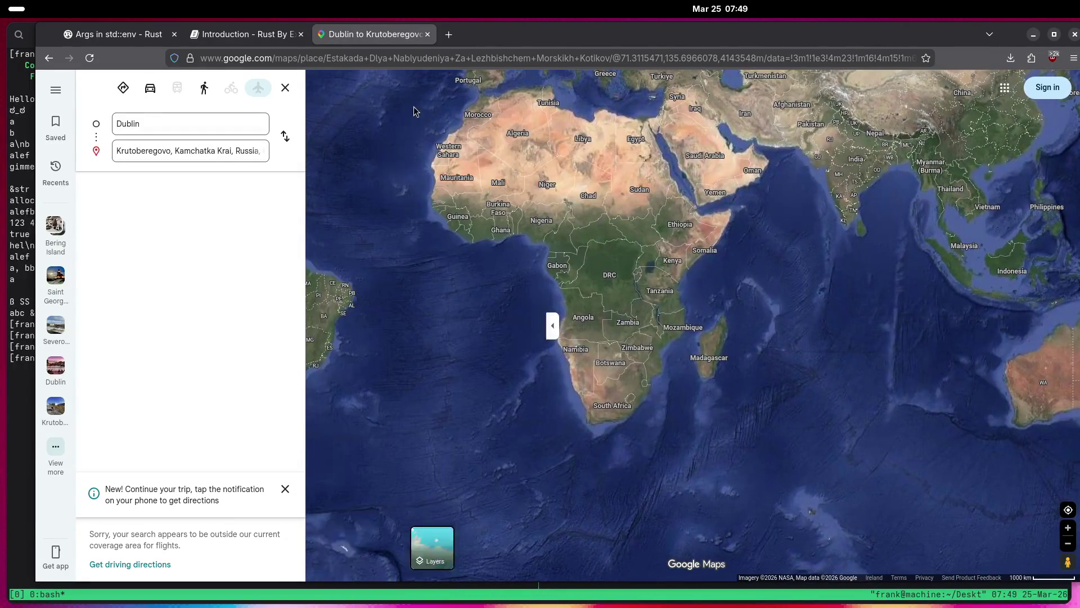
Close the Dublin to Krutoberegovo directions and move the map from Africa to eastern Germany.
click(285, 88)
drag(804, 369, 714, 420)
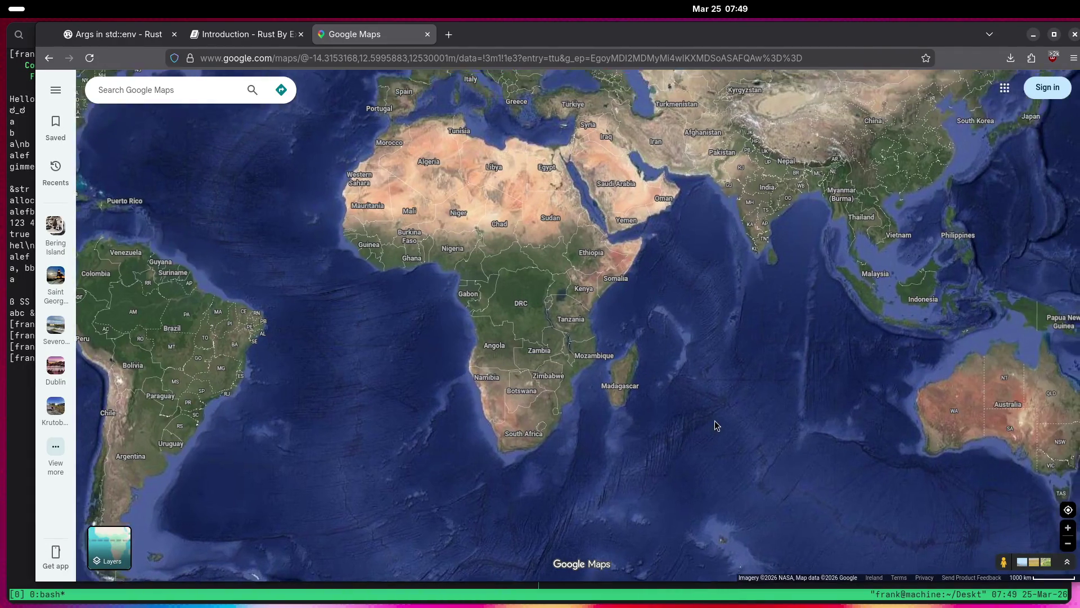
scroll(718, 417, down, 2)
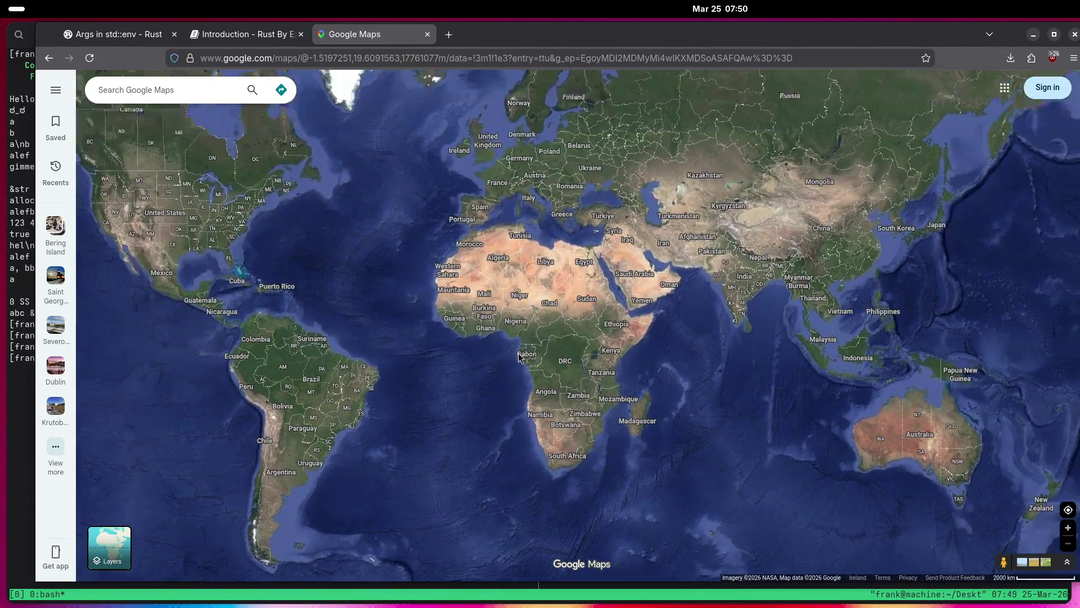
scroll(518, 356, up, 3)
mouse_move(422, 425)
mouse_down()
mouse_move(434, 353)
mouse_move(366, 429)
mouse_up()
scroll(521, 419, up, 1)
scroll(521, 419, up, 5)
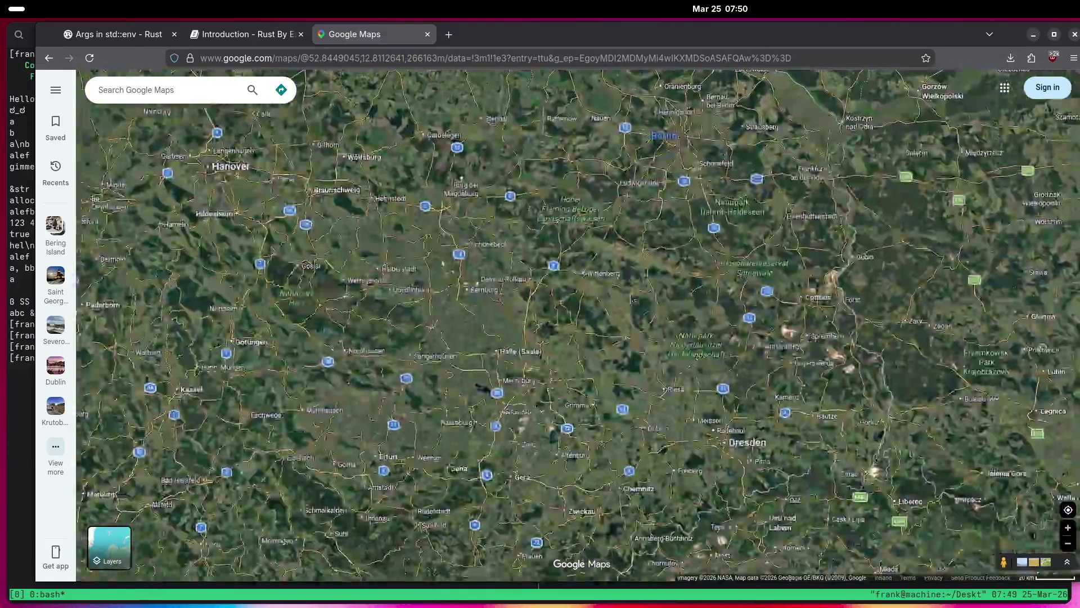
mouse_move(602, 377)
mouse_down()
mouse_move(635, 219)
mouse_move(573, 300)
mouse_move(538, 295)
mouse_move(575, 329)
mouse_move(601, 281)
mouse_up()
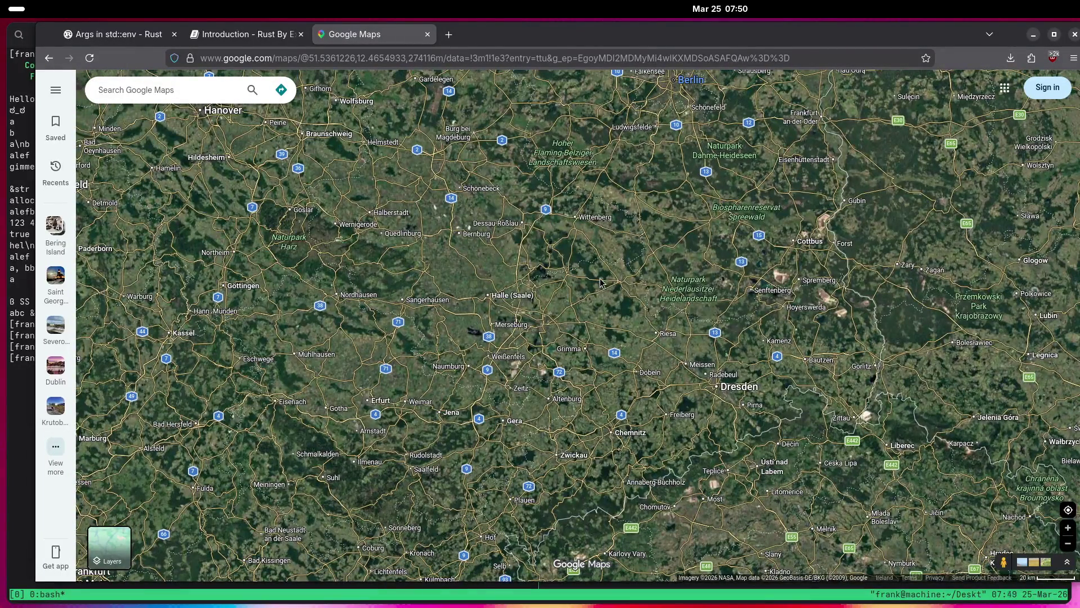
mouse_move(727, 392)
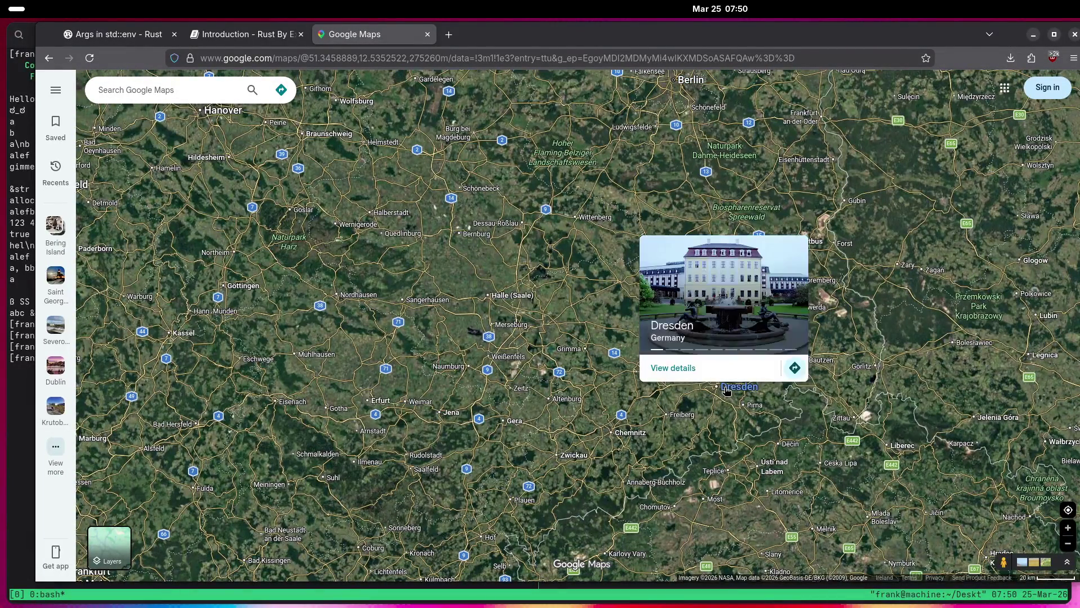
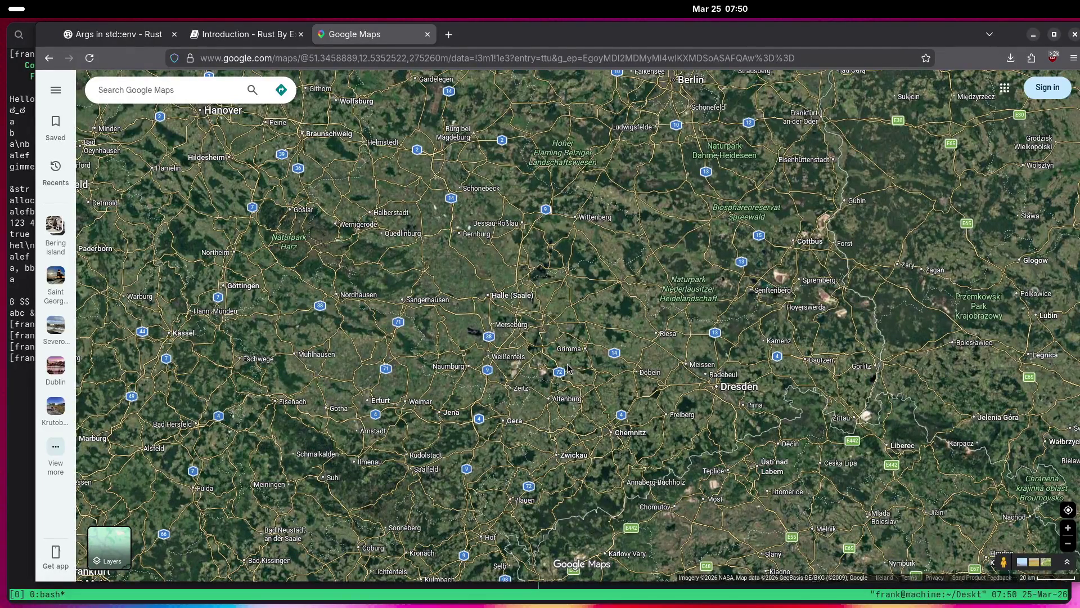
Zoom the satellite map into southeast Leipzig and pan to the Völkerschlachtdenkmal near Alte Messe.
scroll(567, 367, up, 3)
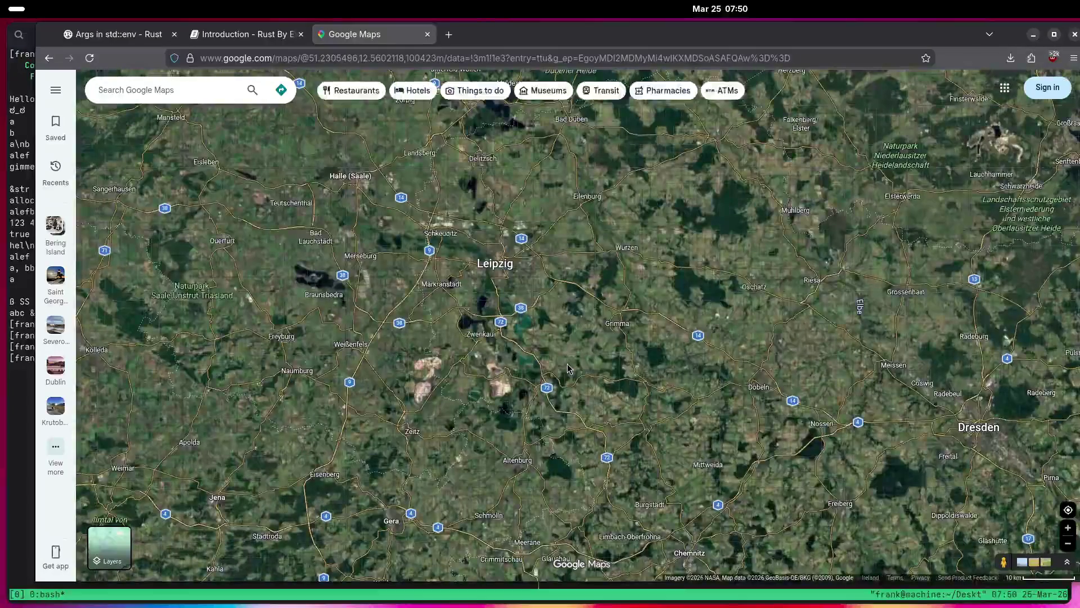
scroll(567, 368, up, 2)
scroll(615, 226, up, 5)
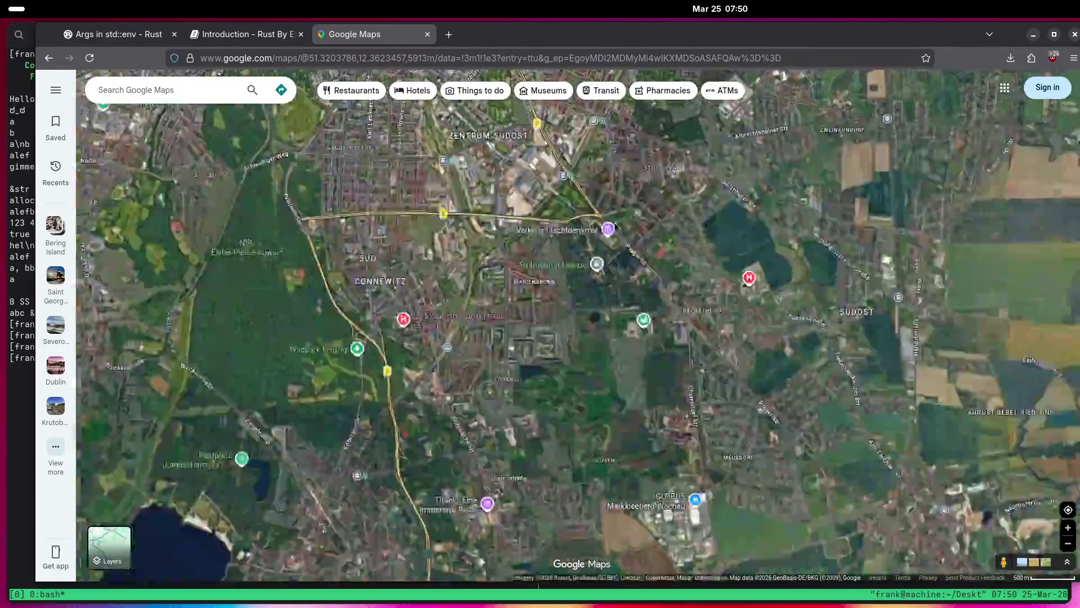
scroll(615, 226, up, 3)
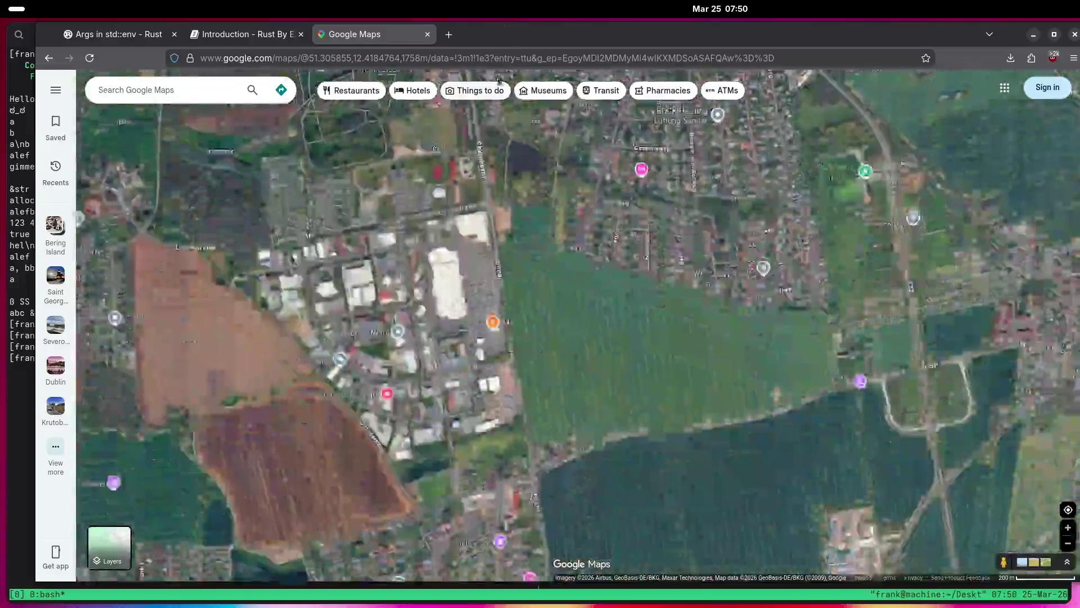
drag(615, 226, 384, 474)
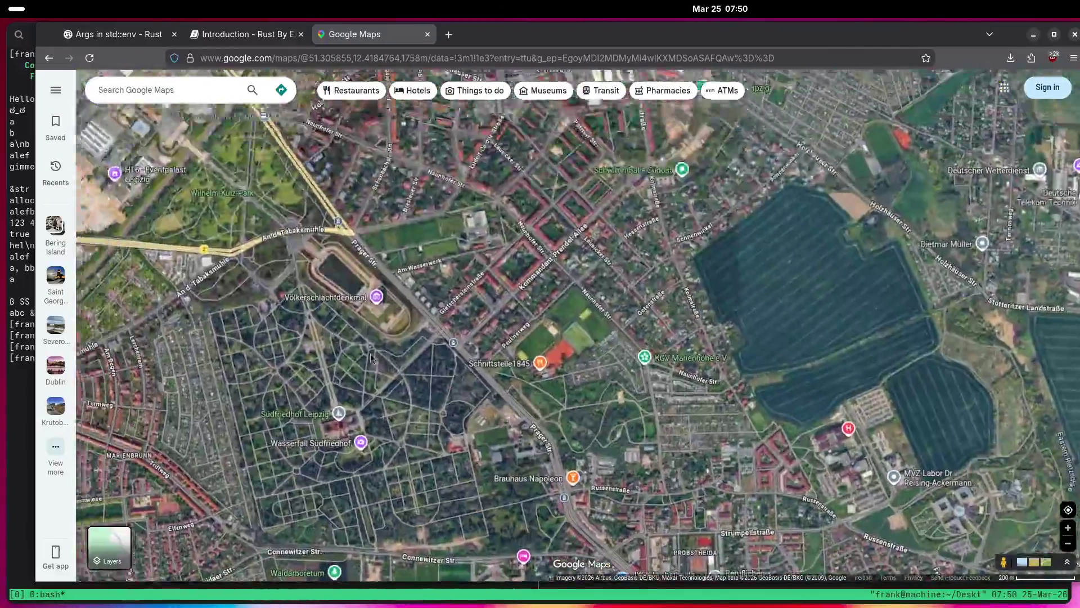
mouse_move(370, 353)
mouse_down()
mouse_move(582, 499)
mouse_move(447, 280)
mouse_up()
scroll(494, 392, up, 4)
scroll(506, 398, down, 2)
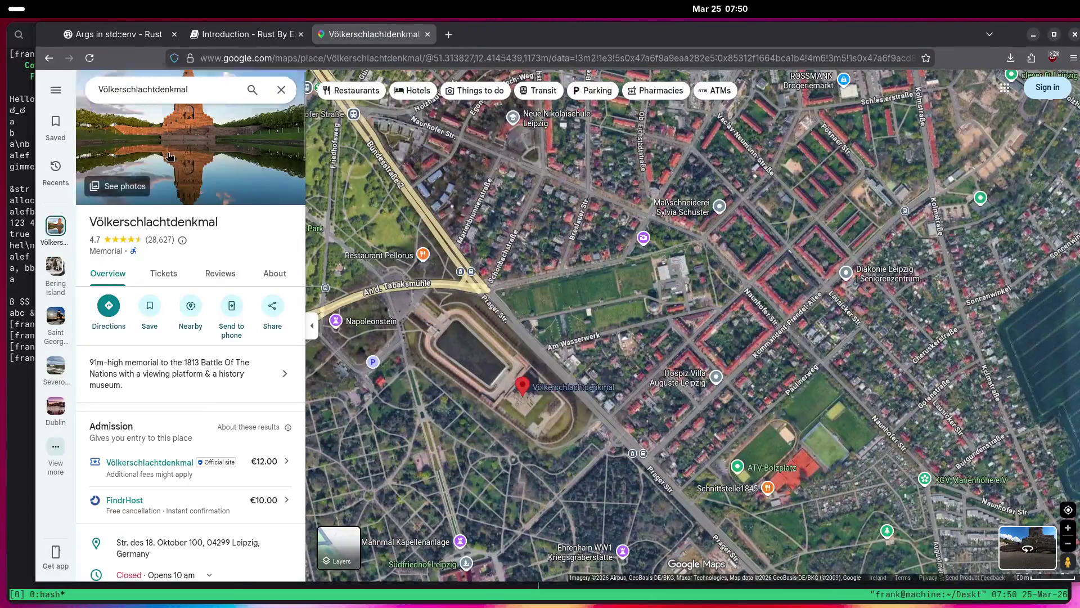
Open the Völkerschlachtdenkmal photo gallery and its interior hall photo.
click(169, 155)
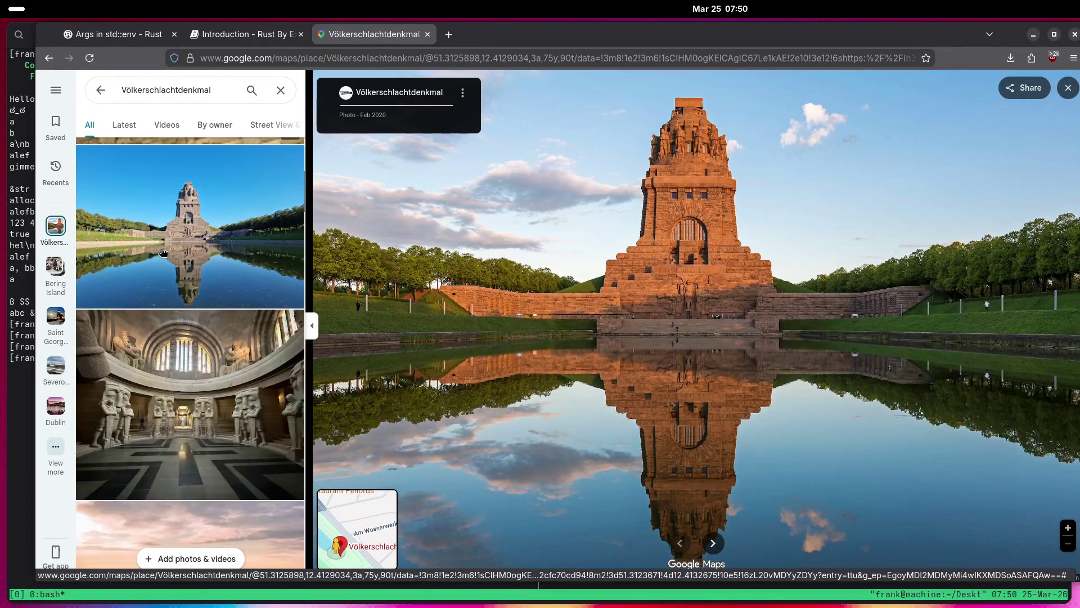
scroll(163, 253, down, 3)
click(161, 246)
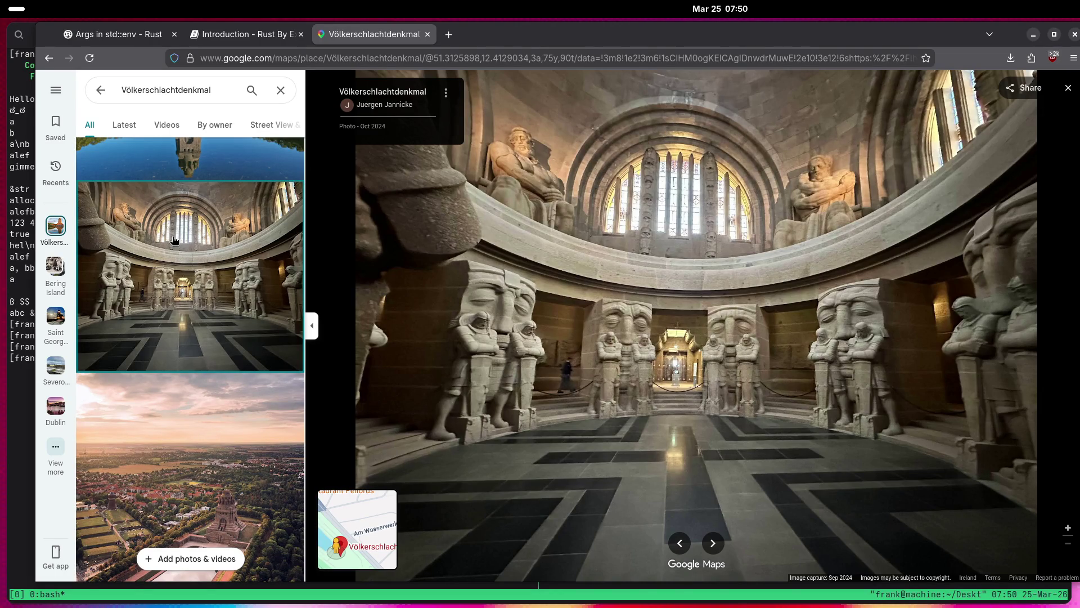
Zoom into the crypt hall photo and pan onto the stone guardian statues and doorway.
scroll(455, 262, up, 5)
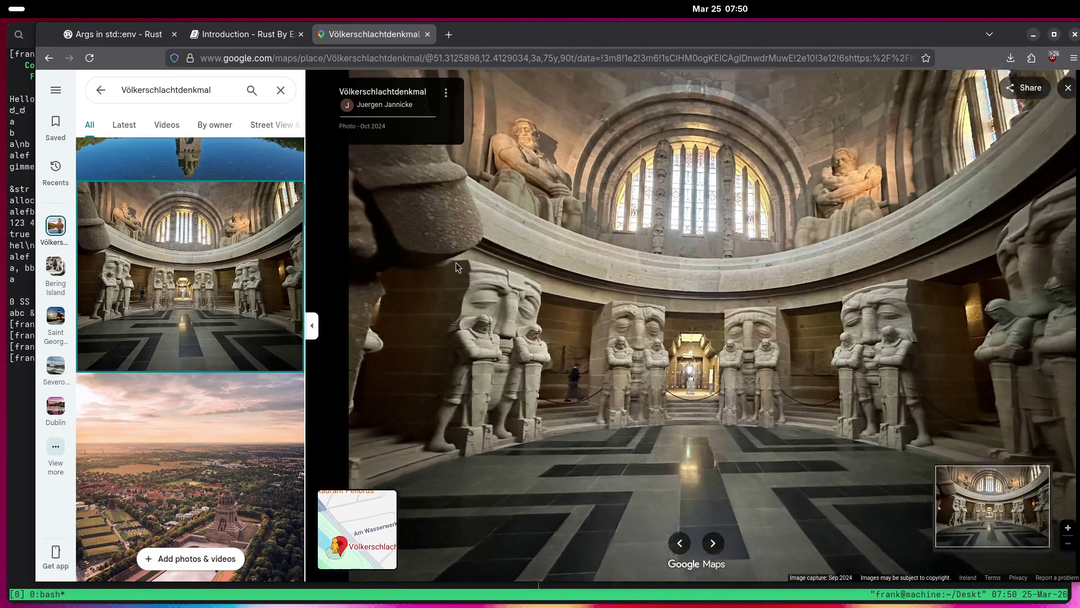
scroll(497, 356, up, 1)
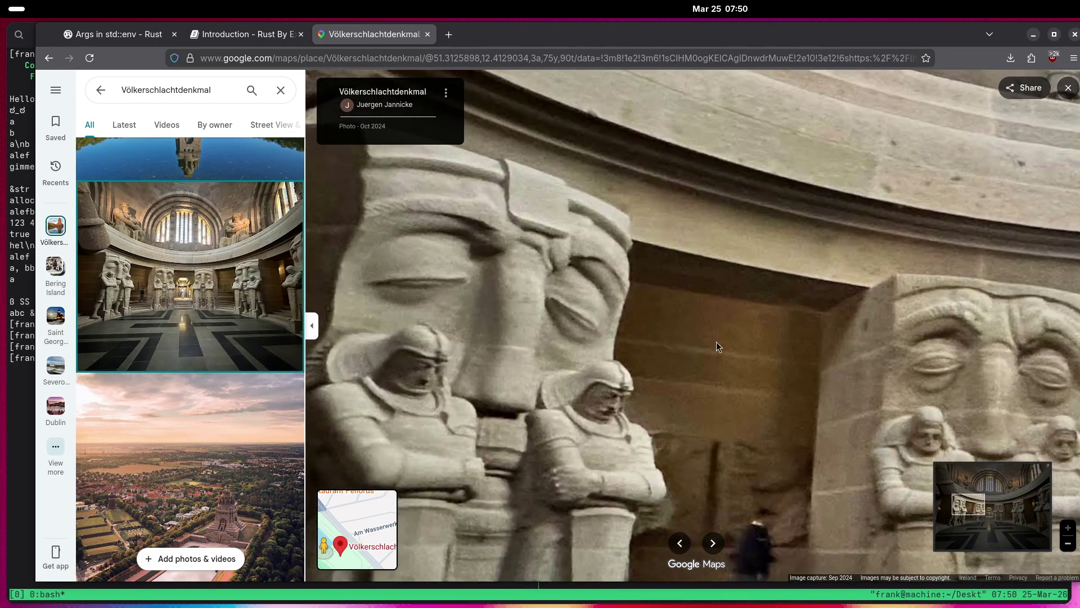
mouse_move(958, 258)
mouse_down()
mouse_move(838, 218)
mouse_move(743, 208)
mouse_move(492, 251)
mouse_move(430, 281)
mouse_up()
scroll(419, 295, down, 3)
scroll(203, 313, down, 15)
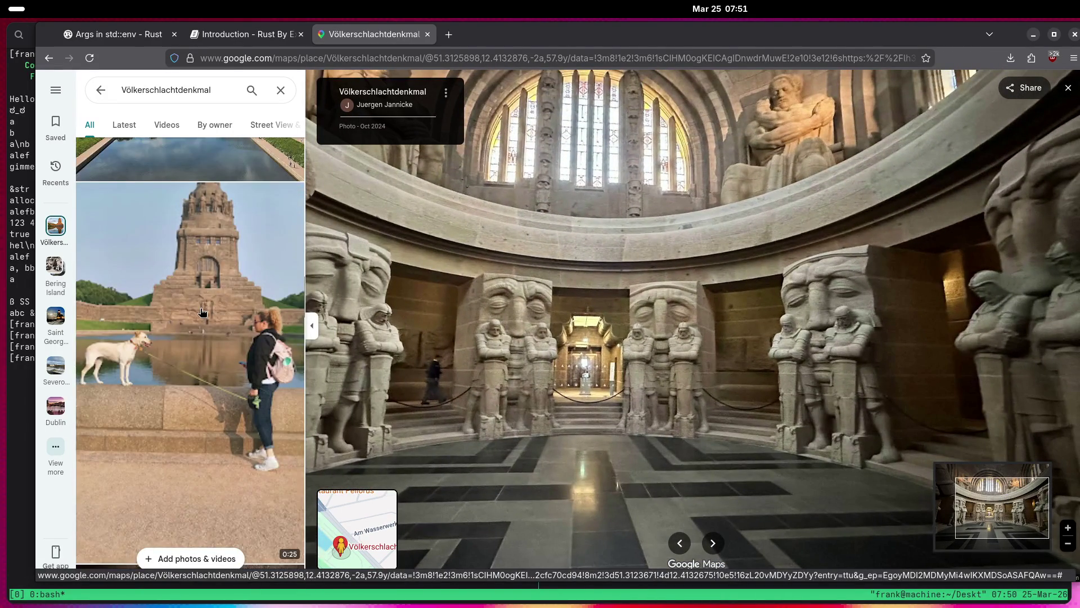
scroll(203, 313, down, 7)
Browse the dome ceiling photo and the night photo reflected in the lake.
click(200, 308)
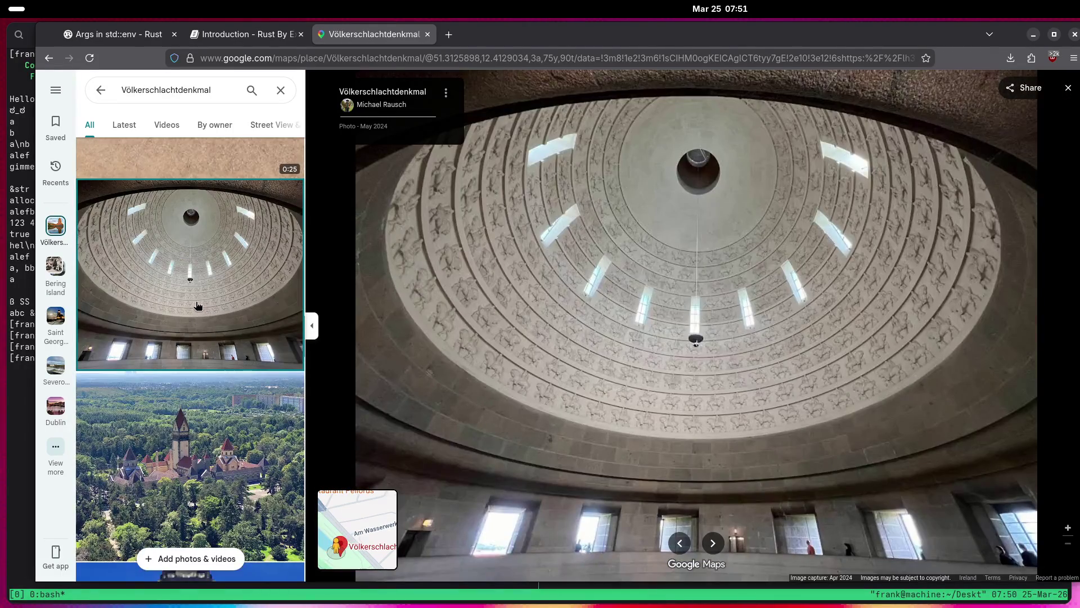
scroll(198, 306, down, 7)
click(197, 305)
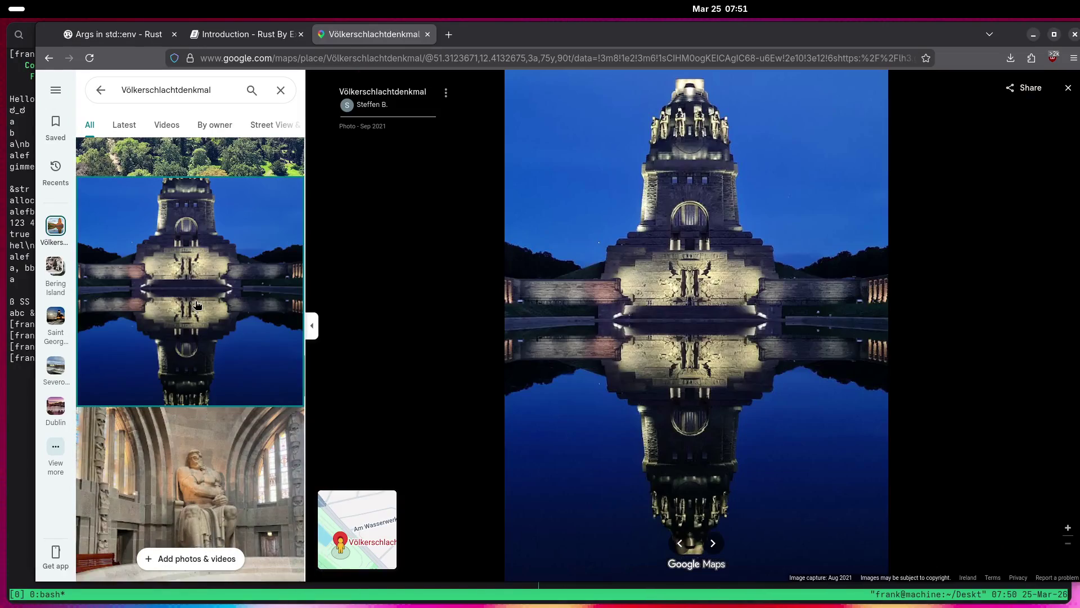
scroll(197, 305, down, 5)
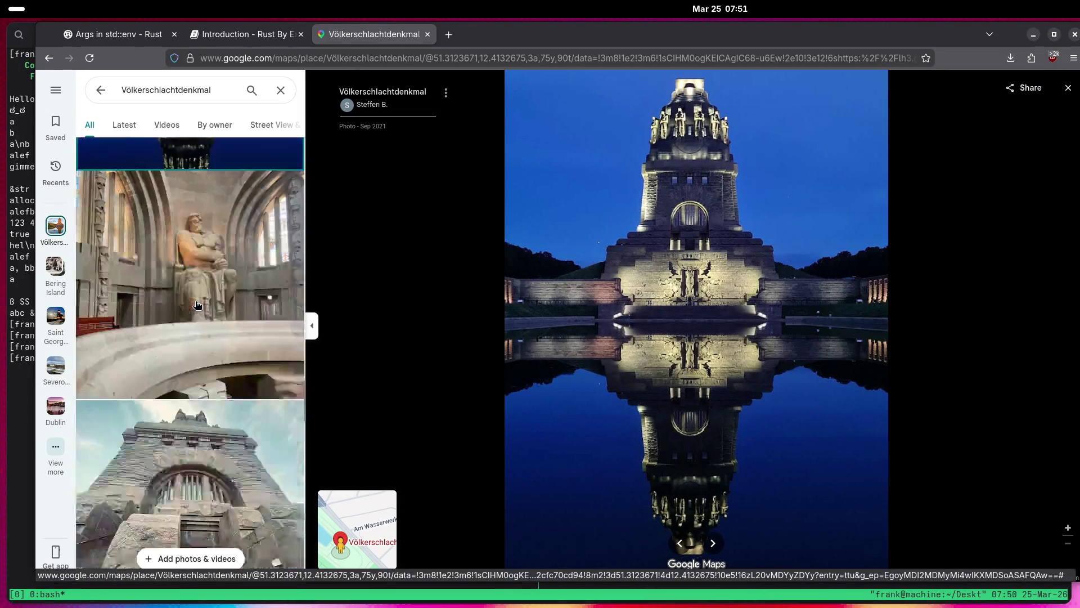
Open the seated stone statue photo and zoom in around the statue.
click(191, 236)
scroll(732, 251, up, 5)
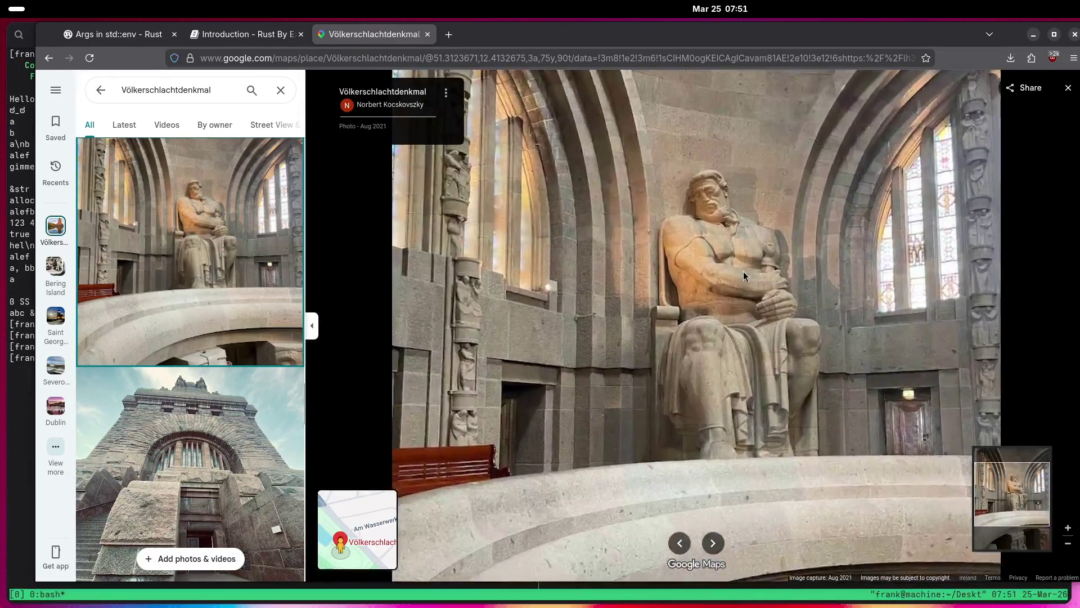
drag(758, 218, 738, 225)
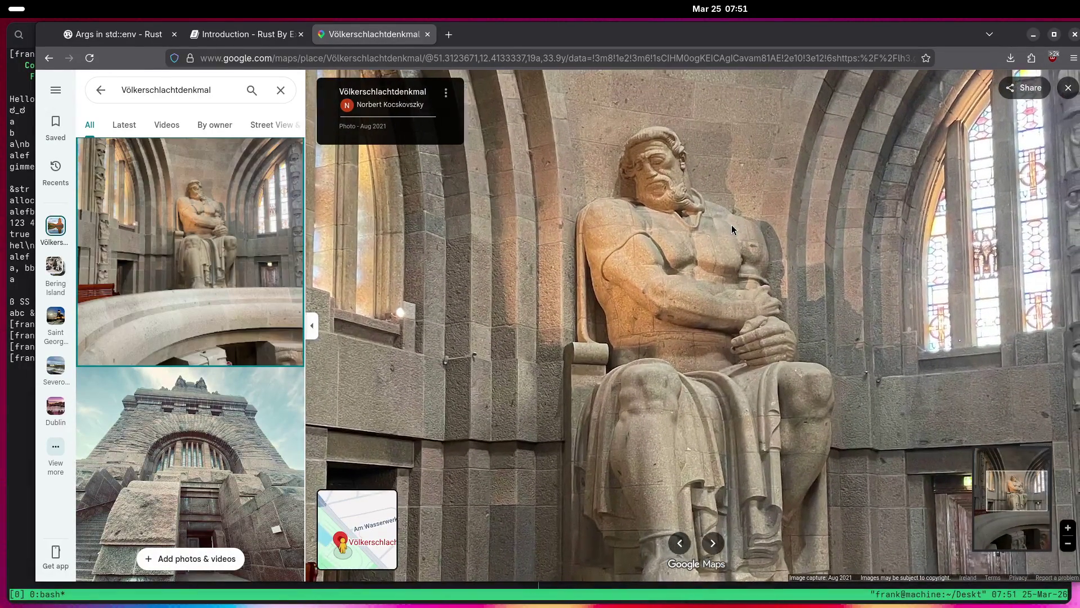
Zoom back out and open the June 2023 façade photo with the carved warrior relief.
scroll(232, 279, down, 10)
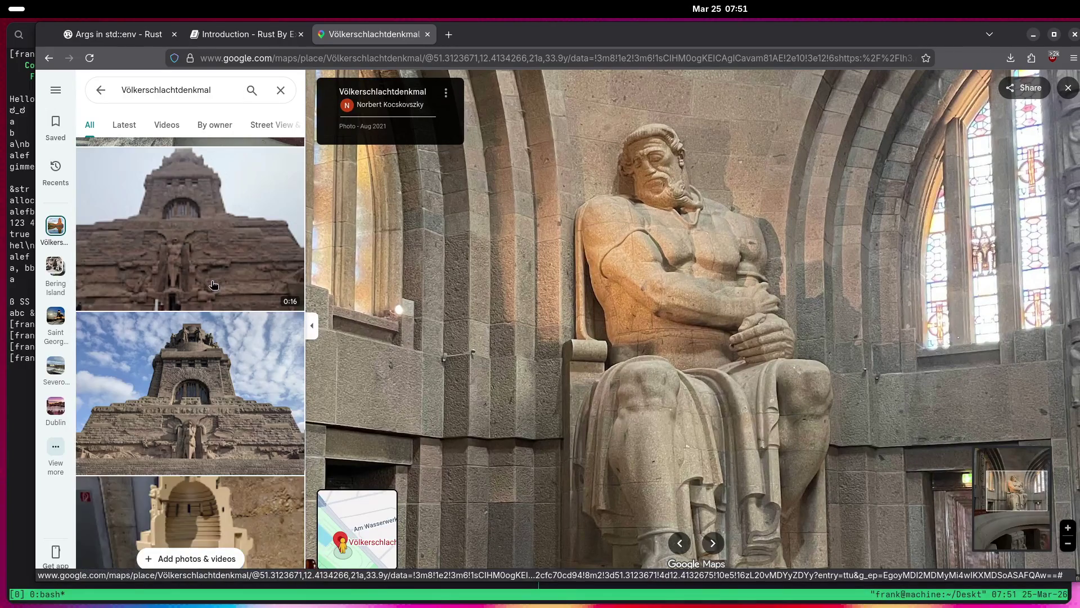
scroll(213, 283, down, 1)
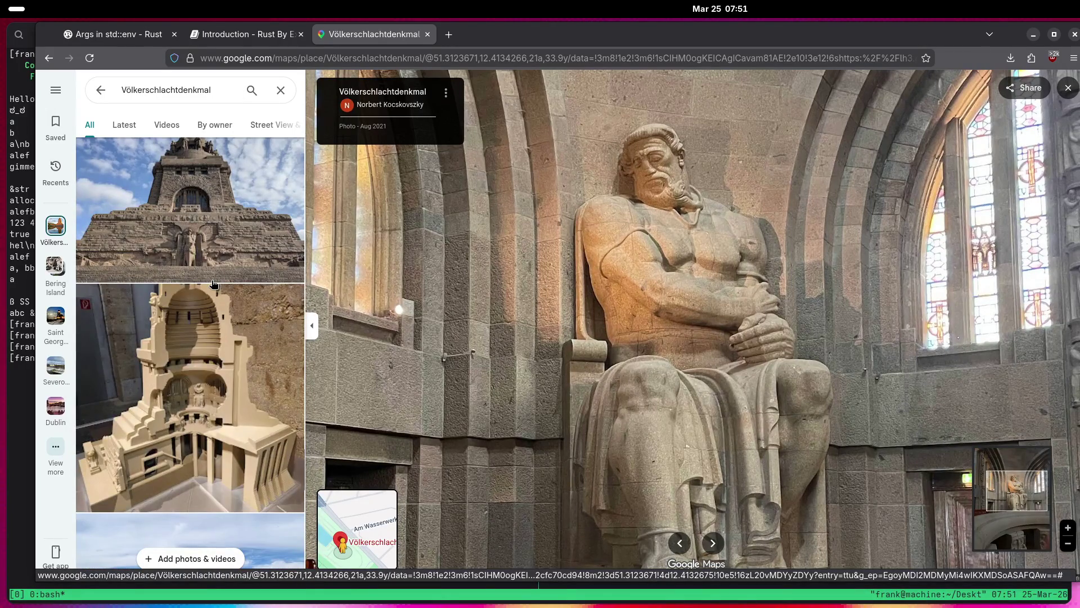
scroll(214, 283, down, 8)
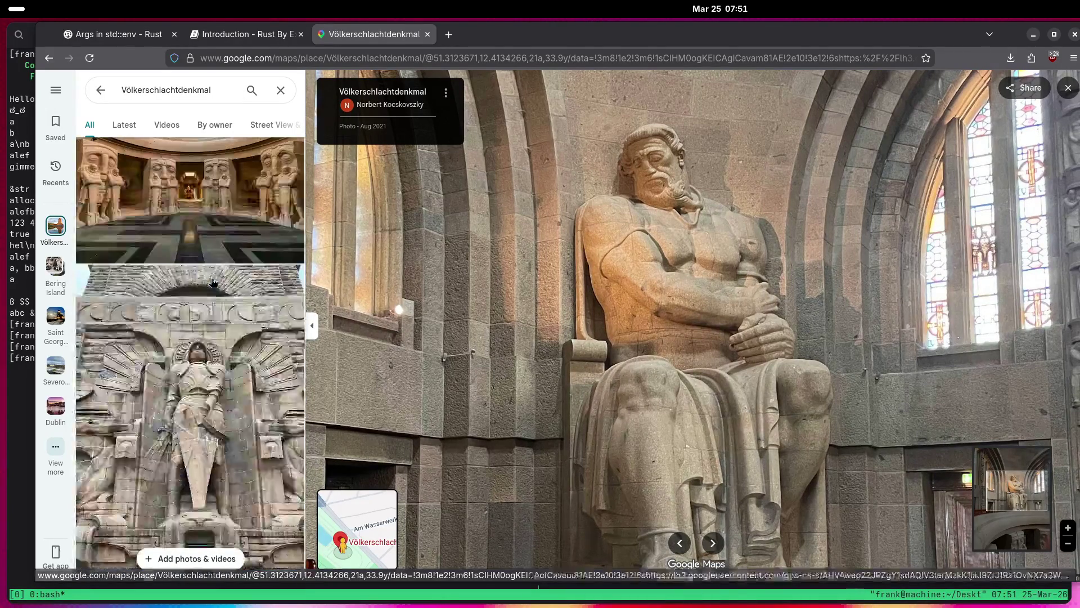
scroll(214, 283, down, 10)
scroll(213, 281, down, 10)
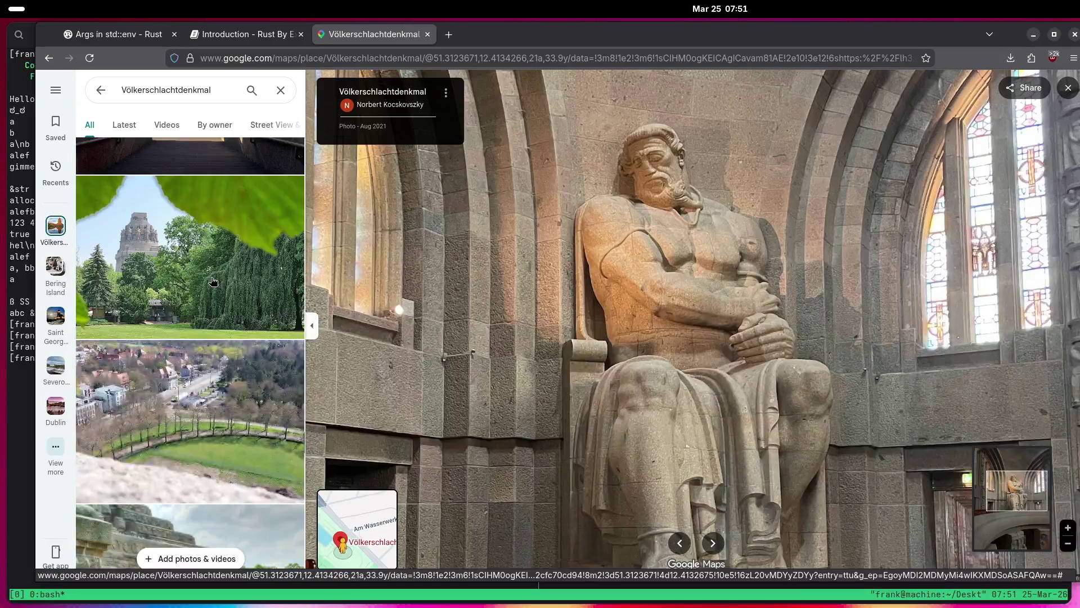
scroll(213, 281, down, 3)
click(212, 282)
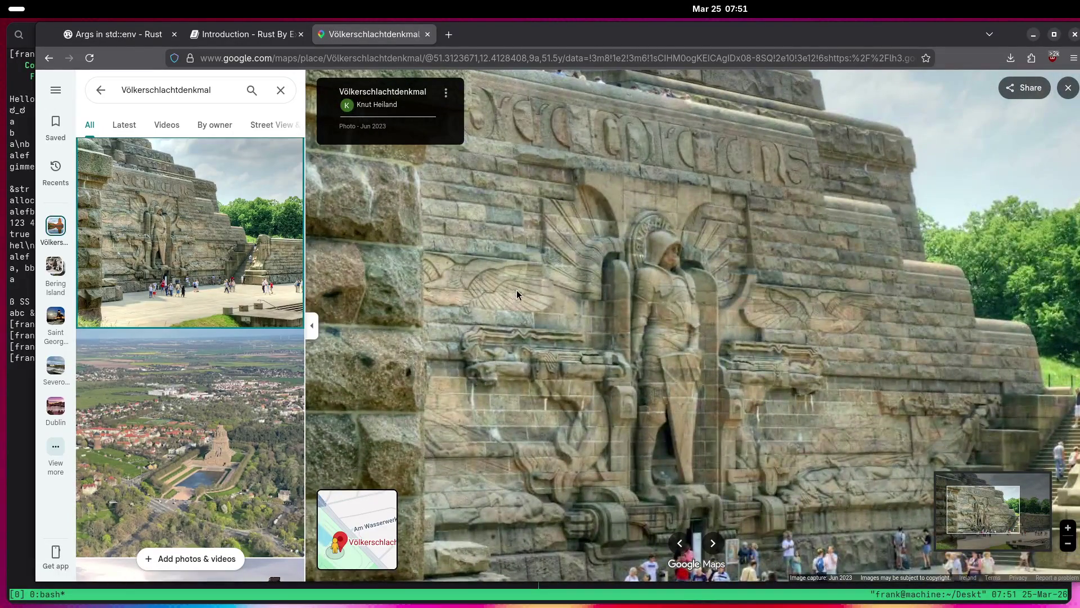
Scroll up and down through the Völkerschlachtdenkmal user photos.
scroll(562, 296, up, 3)
scroll(605, 299, up, 5)
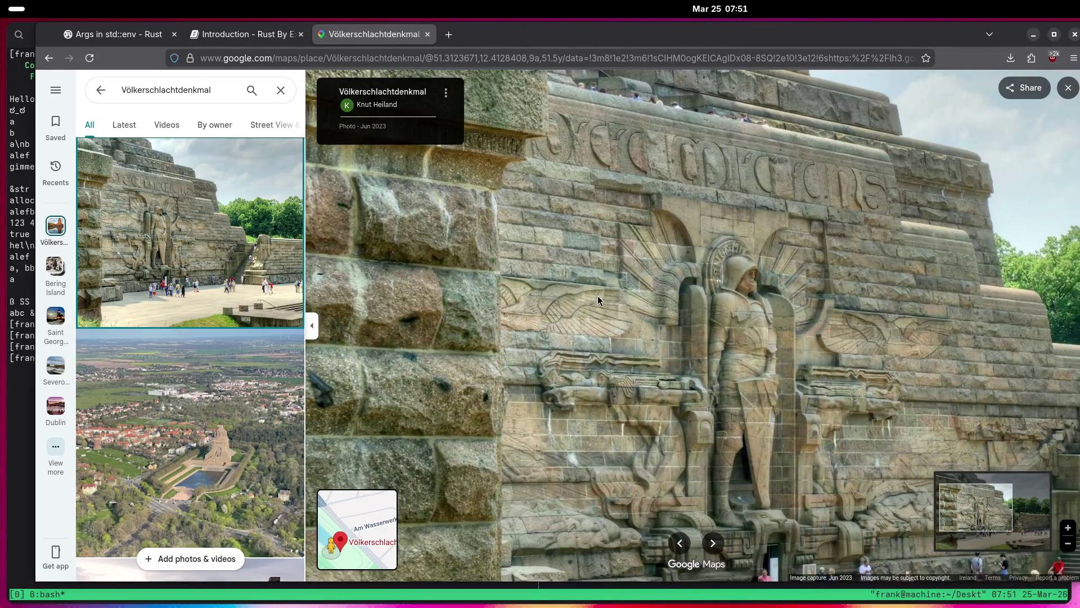
scroll(730, 259, up, 5)
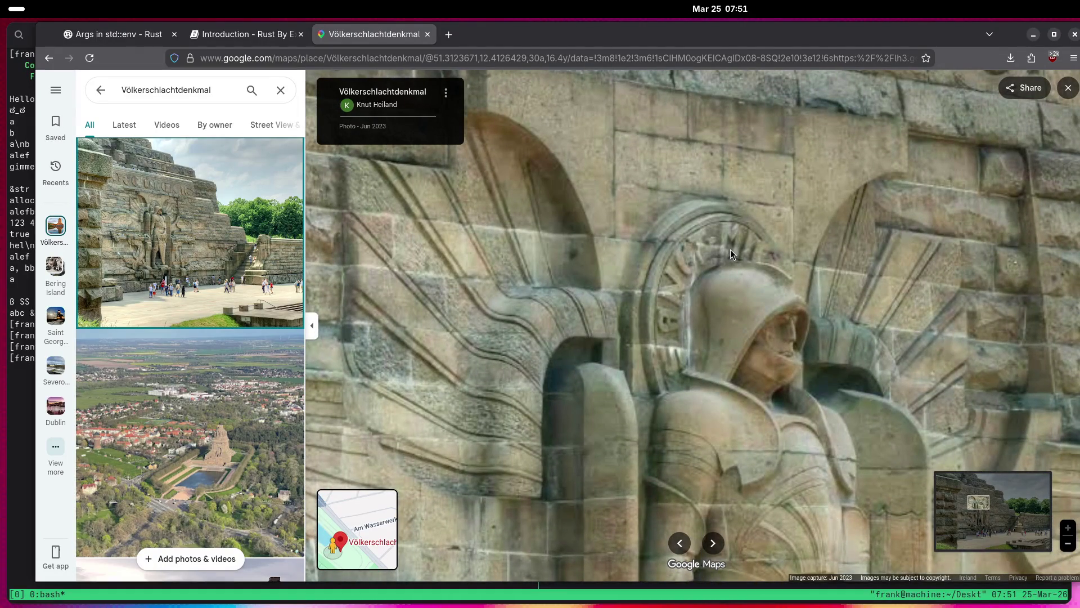
scroll(768, 258, down, 5)
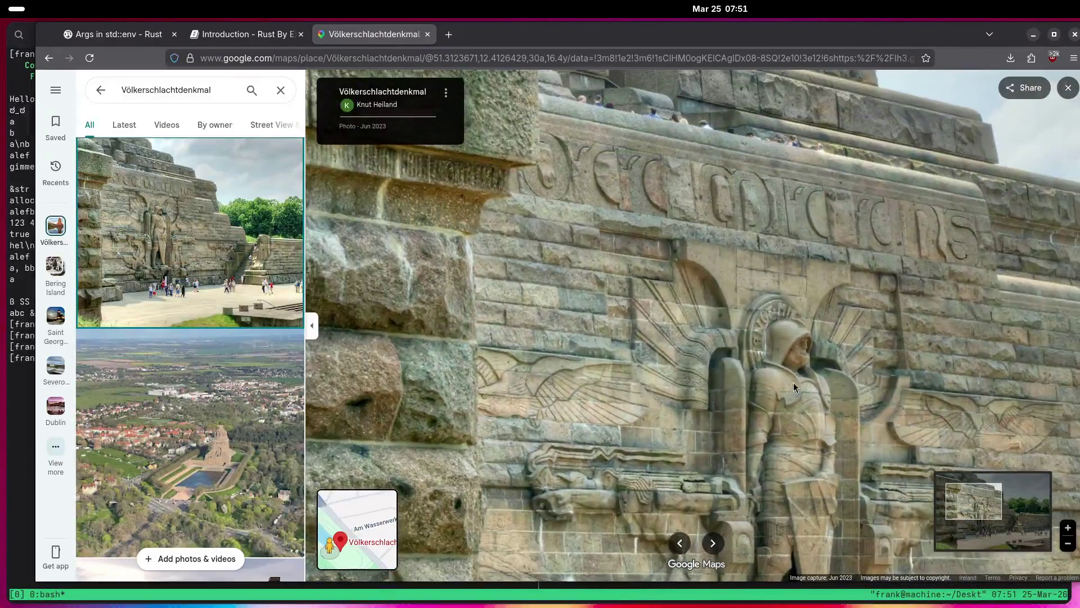
scroll(152, 352, down, 3)
scroll(545, 310, down, 3)
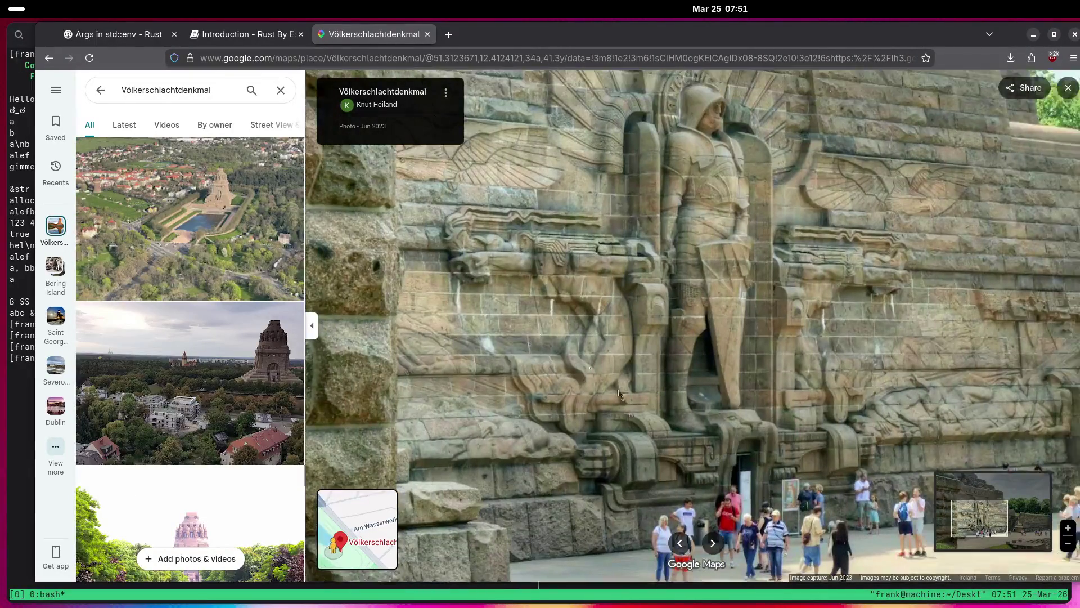
scroll(646, 414, up, 5)
scroll(571, 319, up, 2)
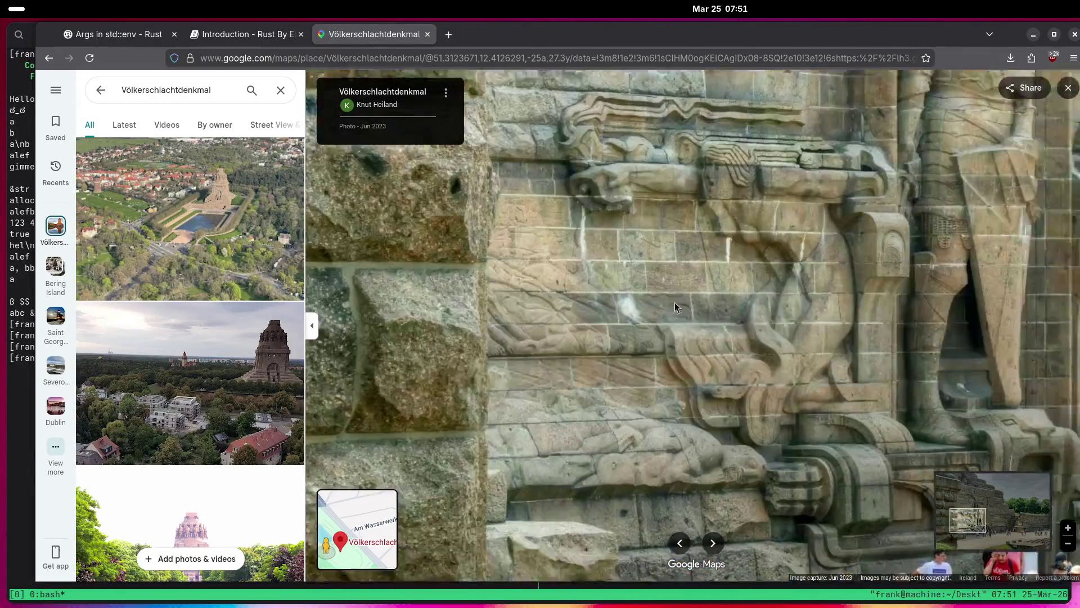
Move along the carved relief wall toward the entrance and visitor staircase.
click(683, 300)
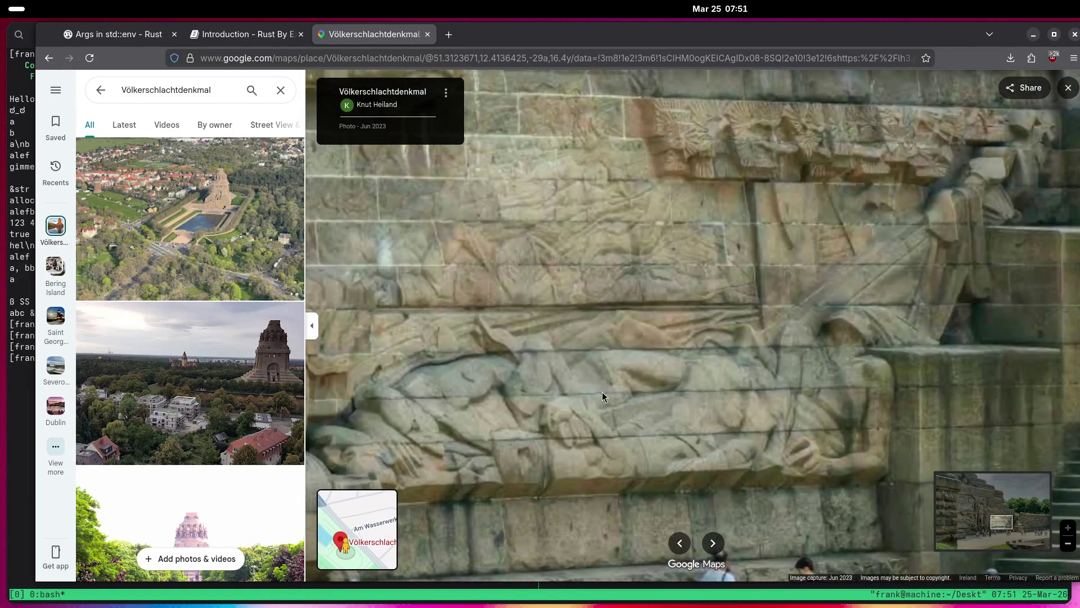
click(614, 366)
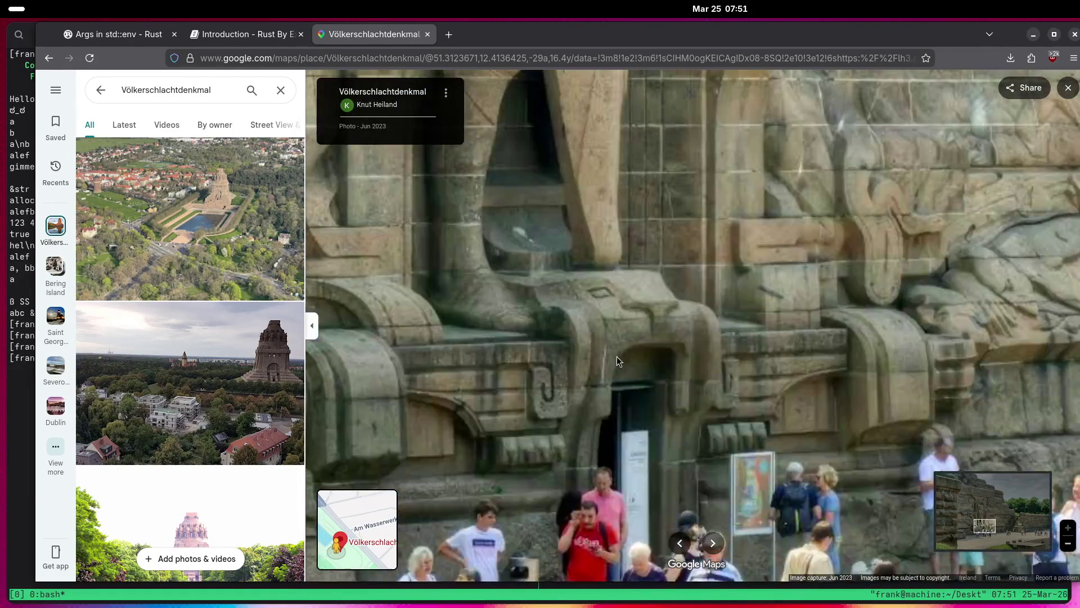
click(617, 356)
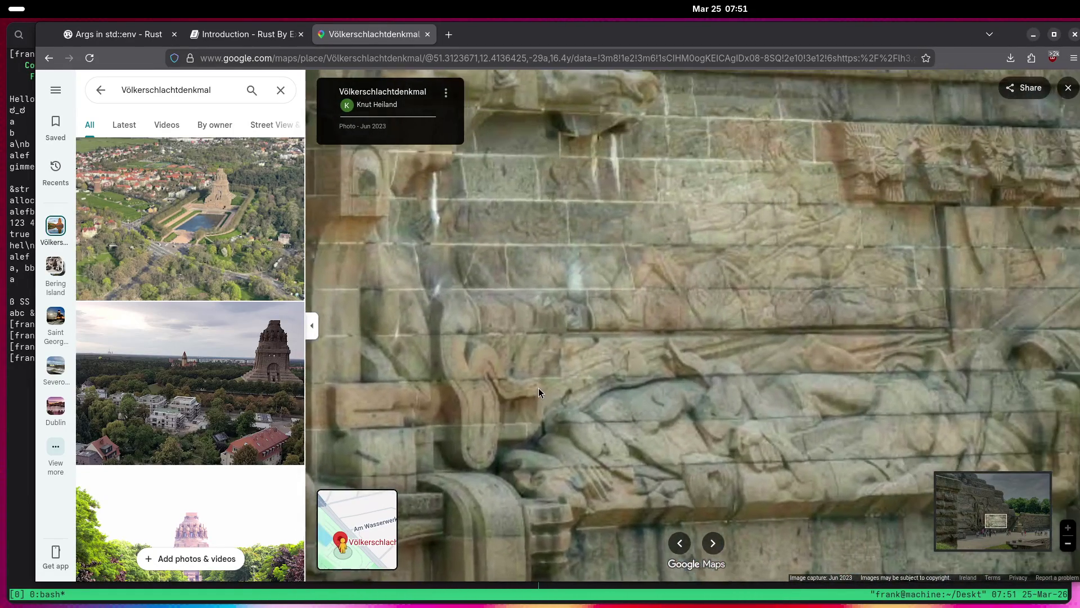
click(539, 387)
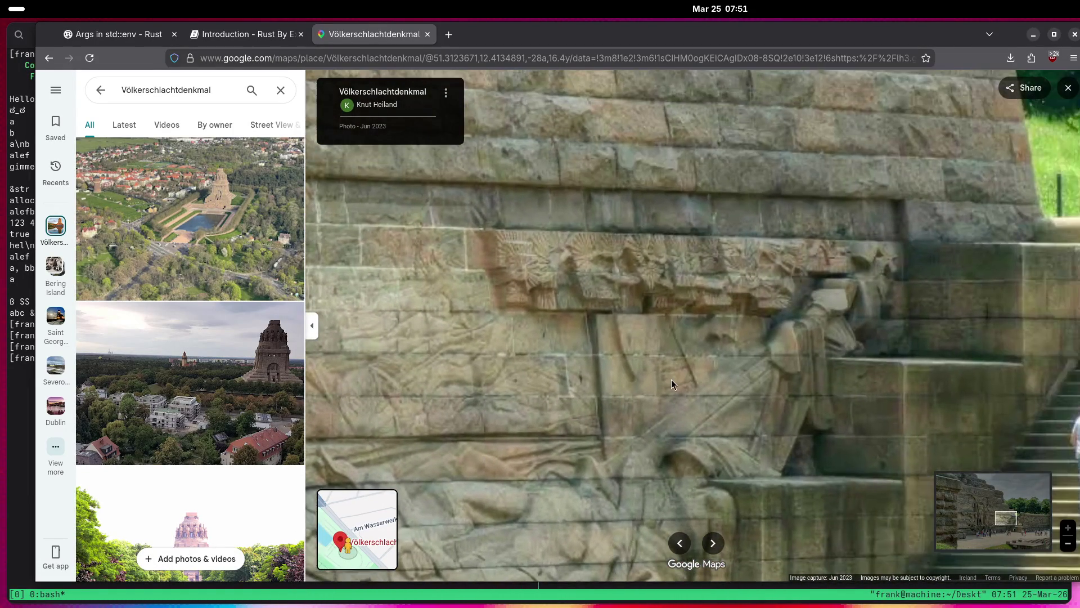
click(671, 379)
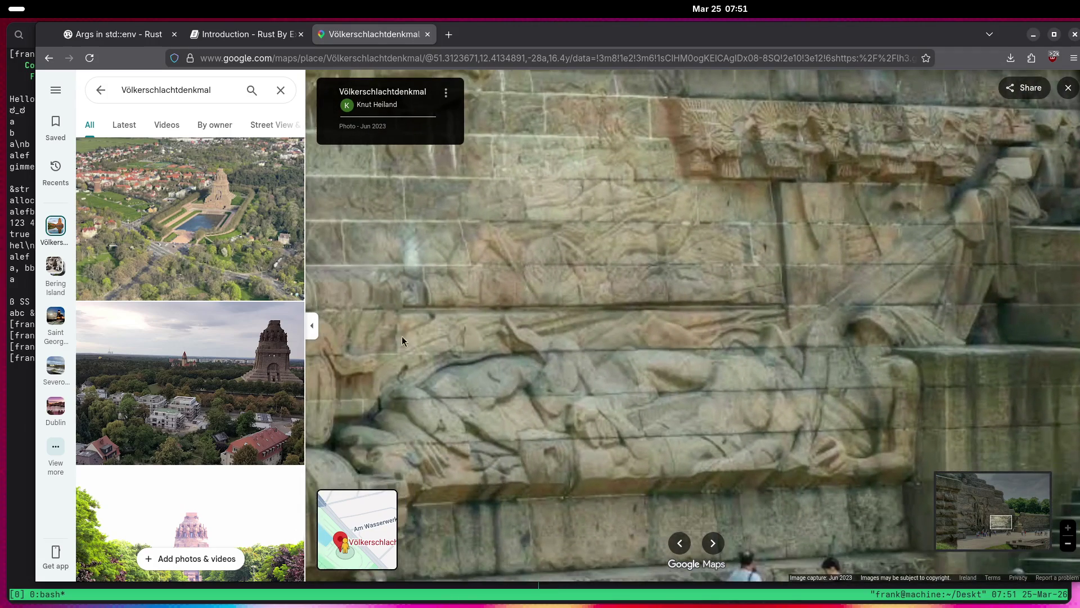
scroll(278, 368, down, 6)
scroll(180, 353, down, 5)
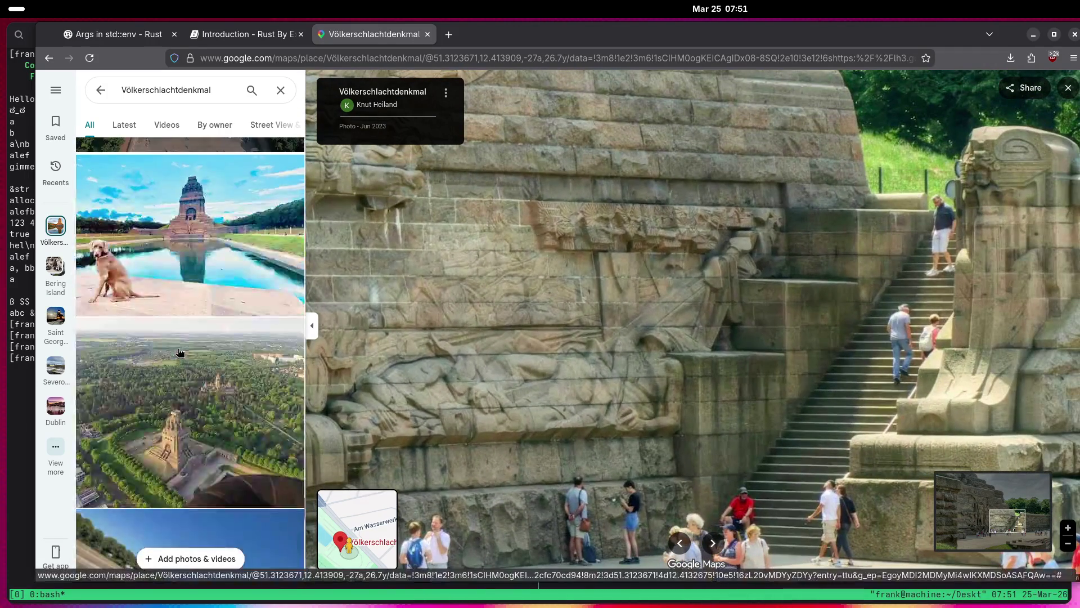
scroll(180, 352, down, 10)
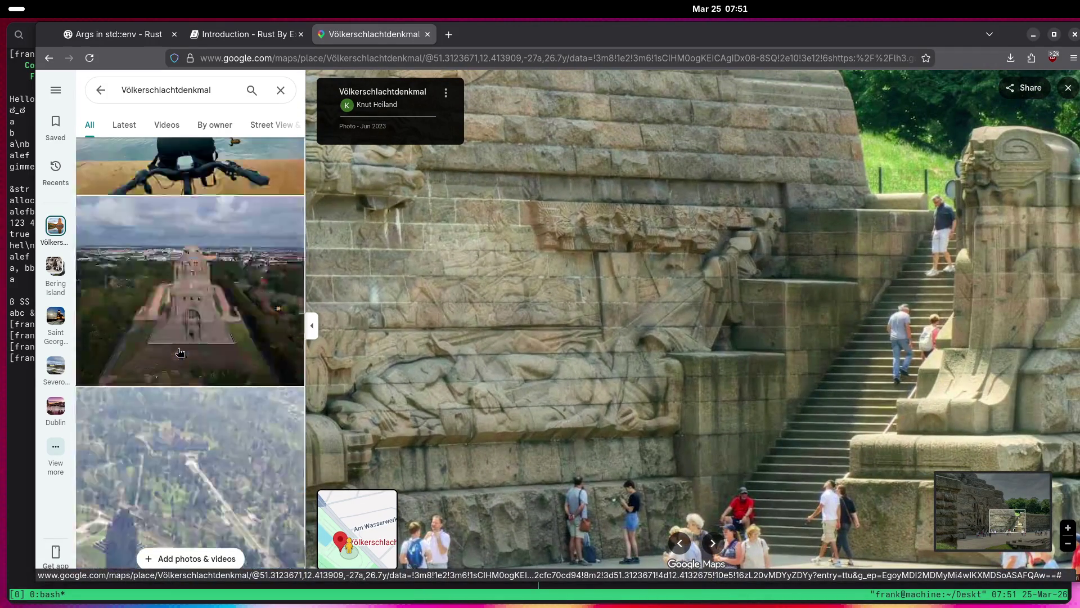
scroll(180, 353, down, 10)
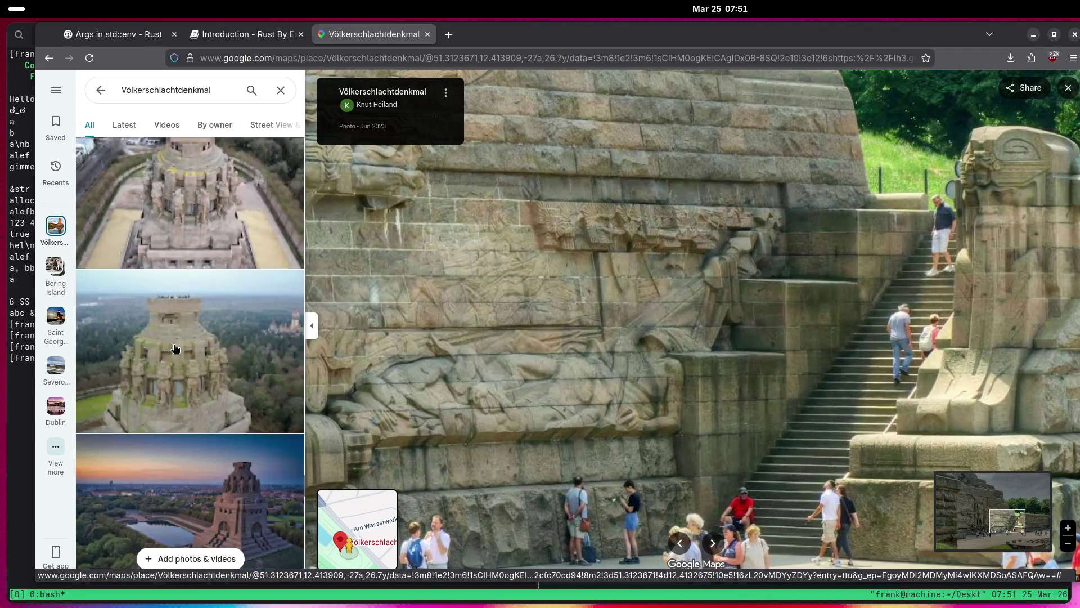
Open the aerial close-up of the tower's statues.
click(183, 218)
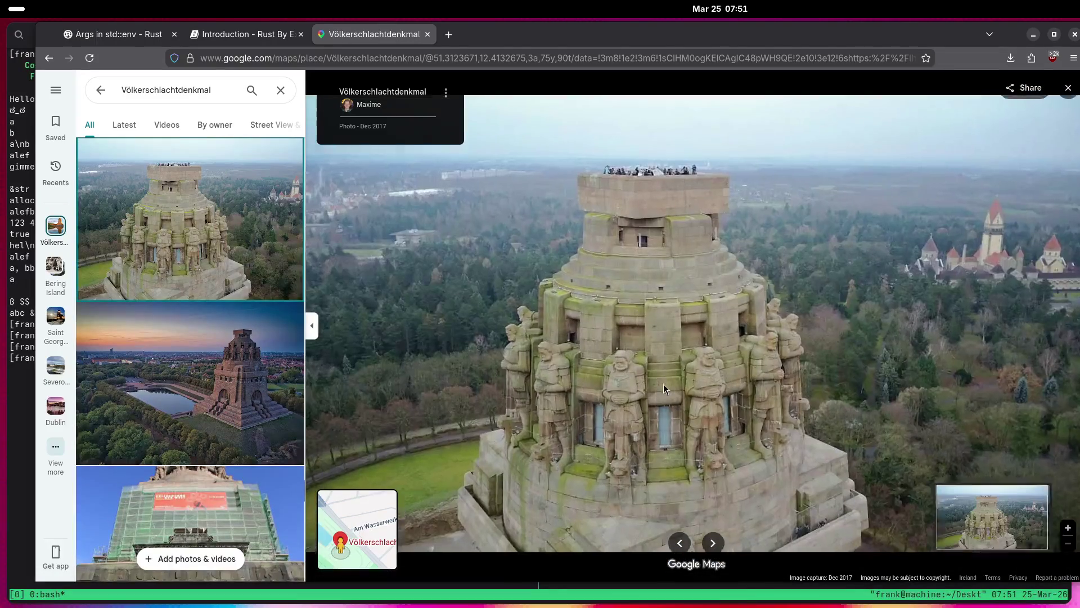
scroll(658, 398, up, 2)
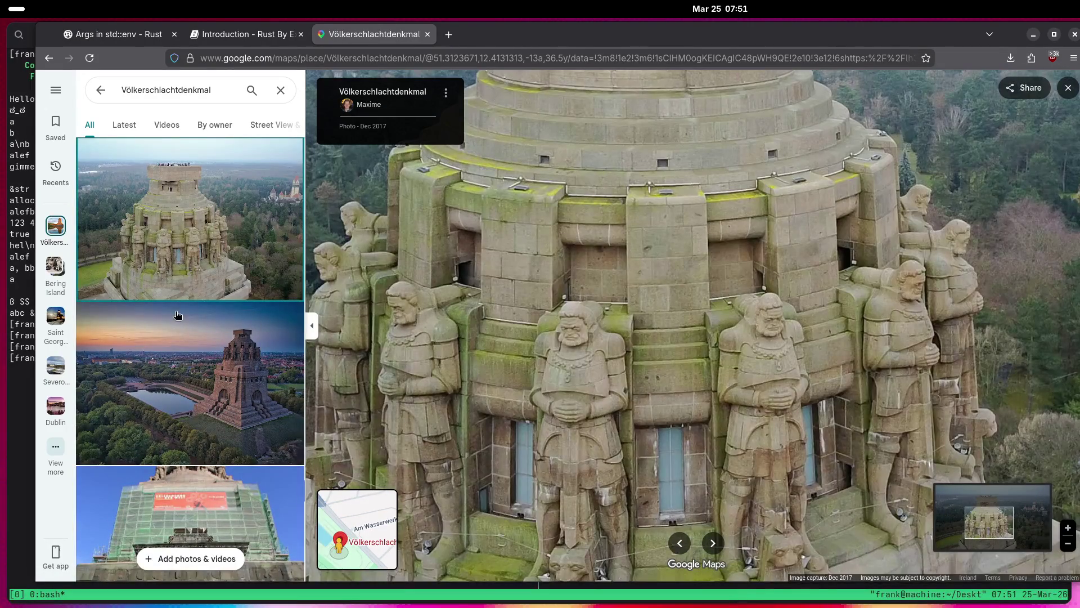
scroll(189, 311, down, 2)
scroll(190, 310, down, 10)
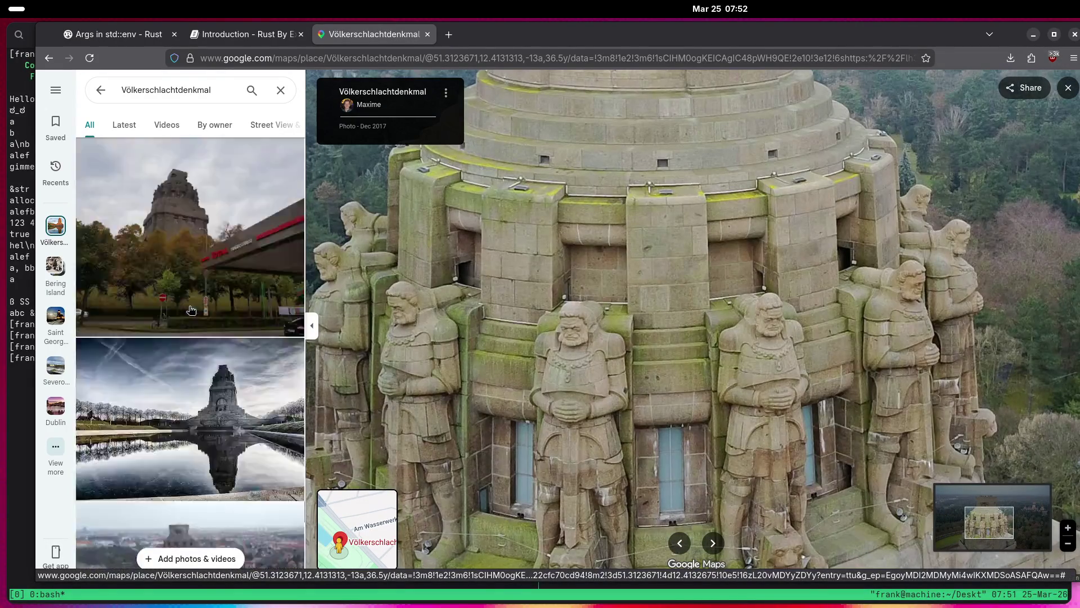
scroll(190, 308, down, 5)
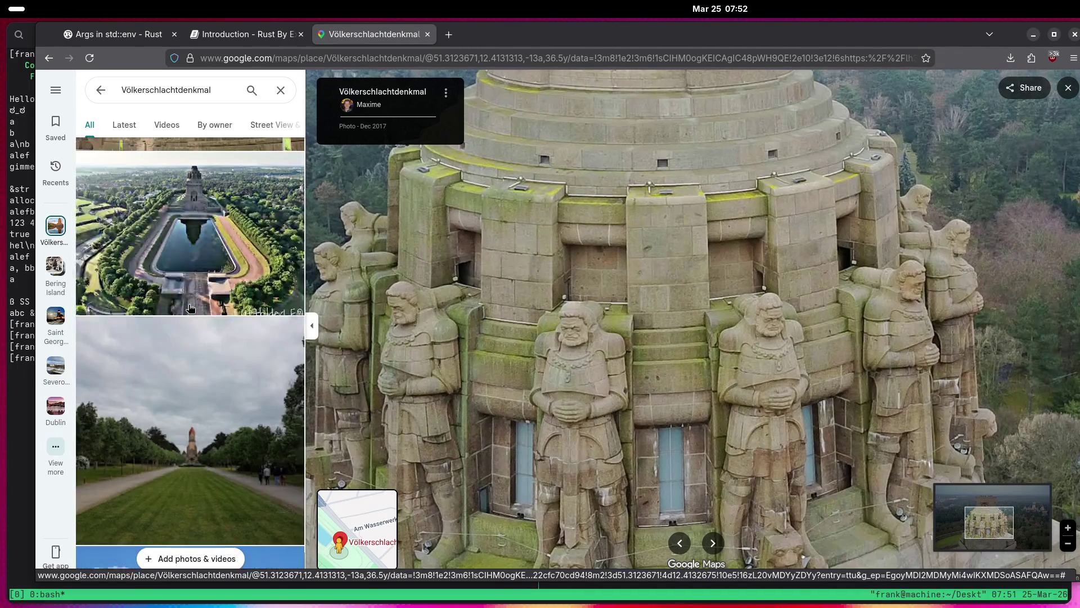
Open the aerial photo of the monument and its pond.
click(201, 255)
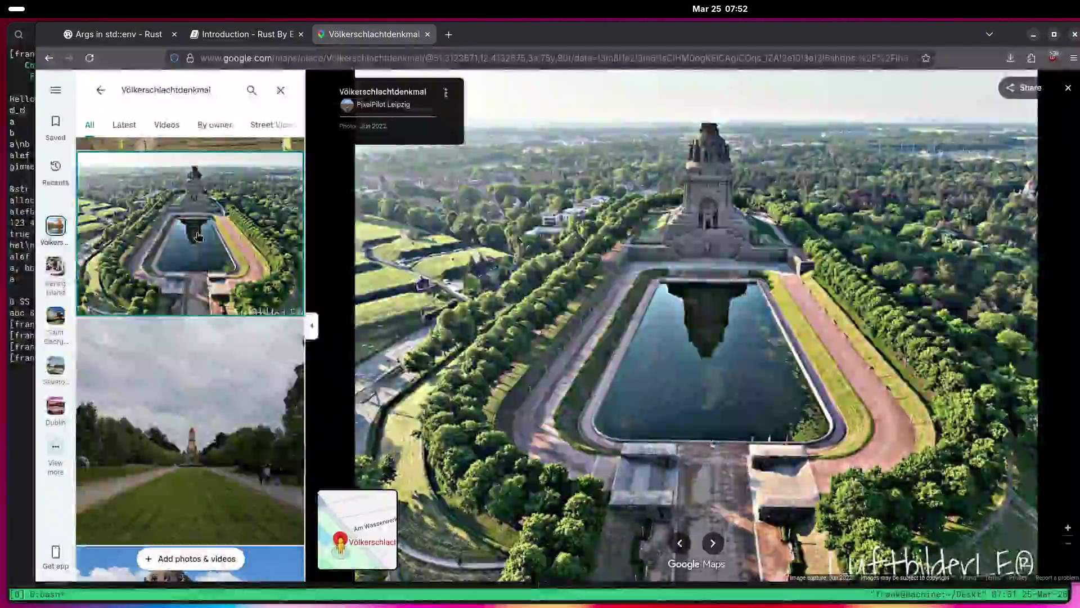
scroll(200, 242, down, 2)
scroll(199, 240, down, 4)
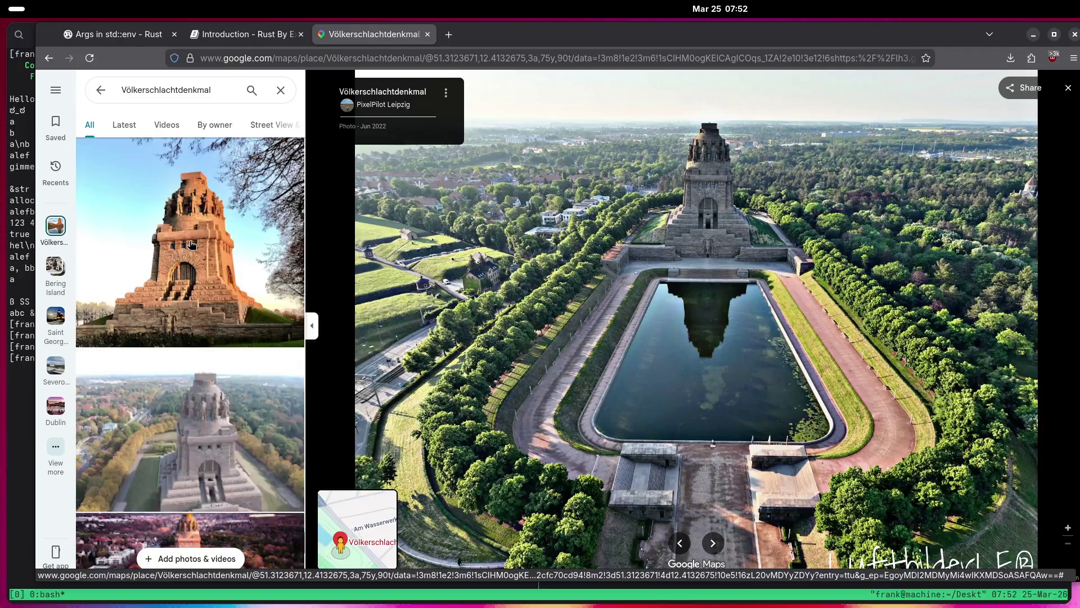
scroll(189, 247, down, 5)
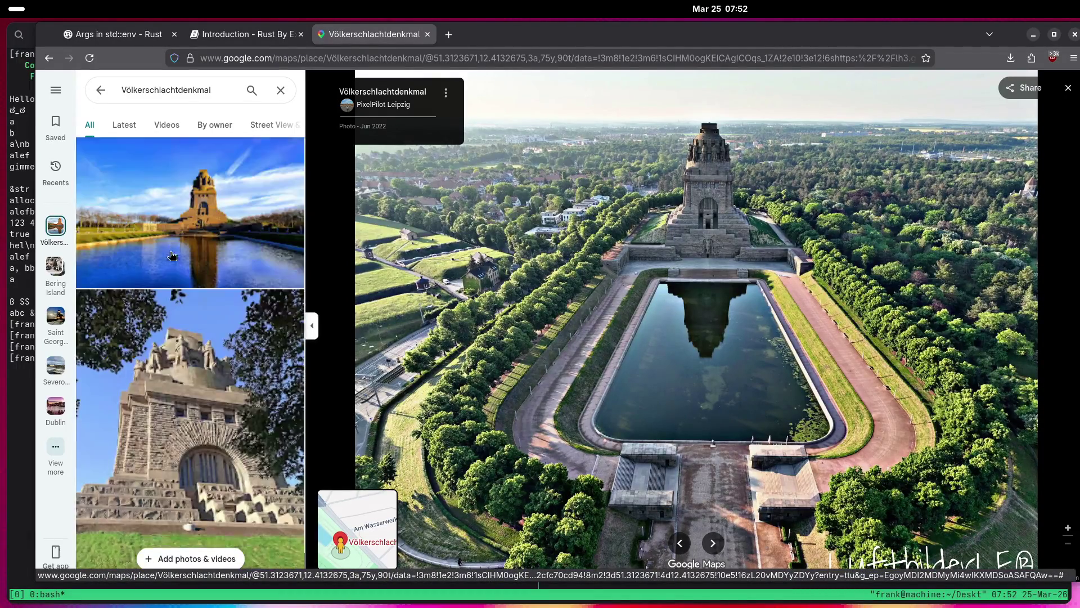
scroll(175, 254, down, 5)
scroll(171, 255, down, 3)
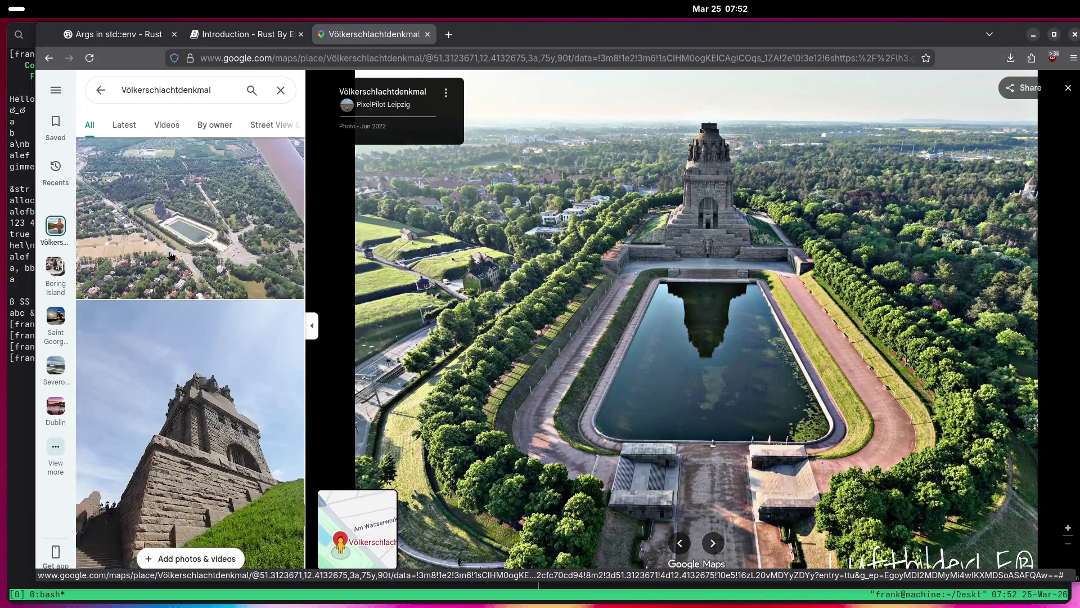
Pass the plane aerial view and open the February 2021 snowy winter photo.
click(180, 253)
scroll(180, 255, down, 6)
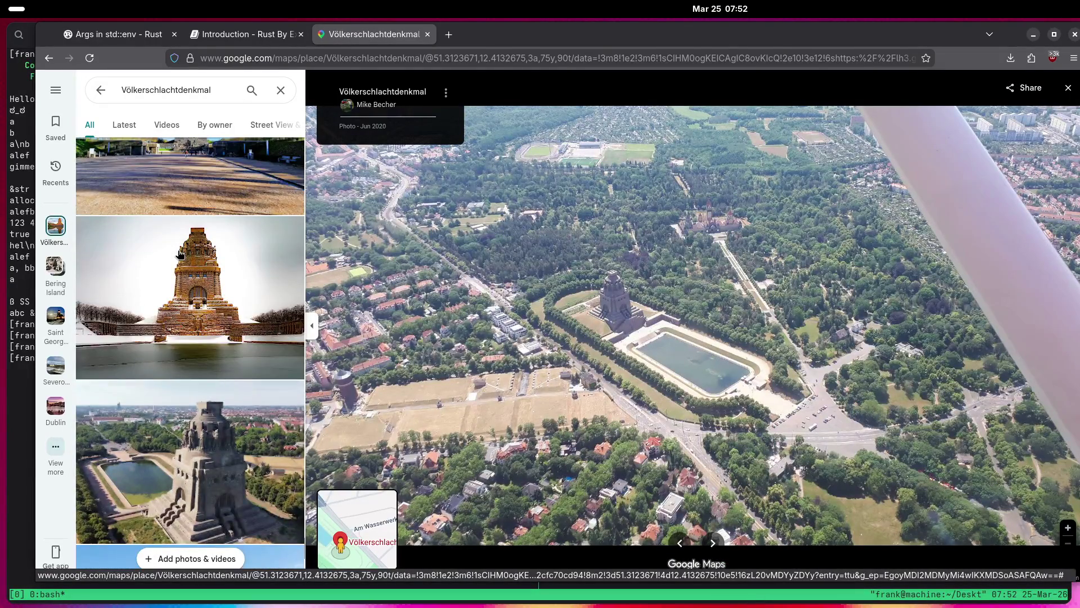
click(183, 255)
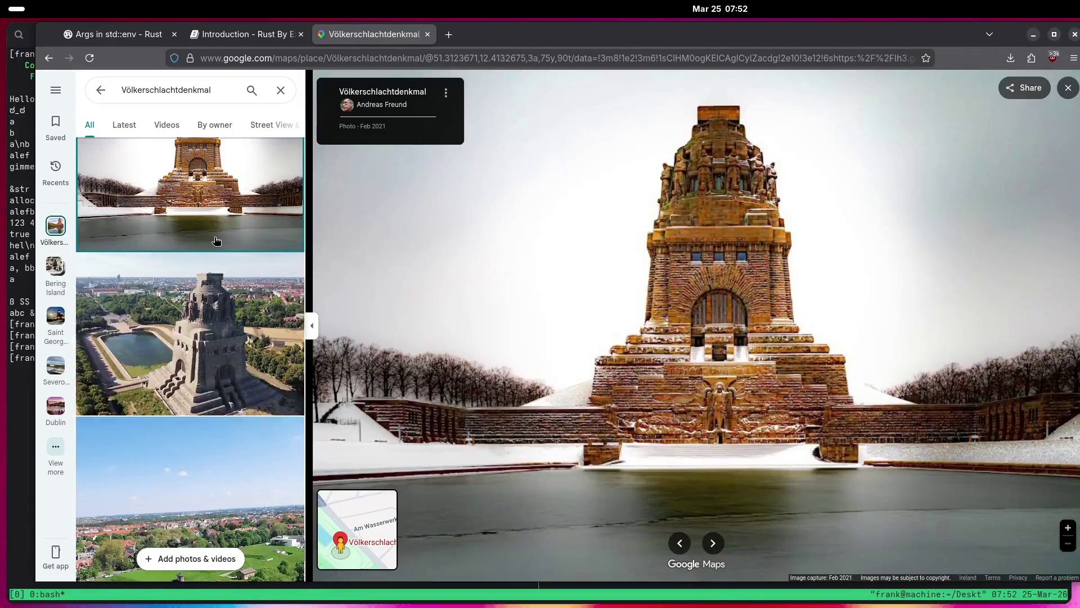
Open the photo of the monument reflected in the pool.
scroll(181, 247, down, 2)
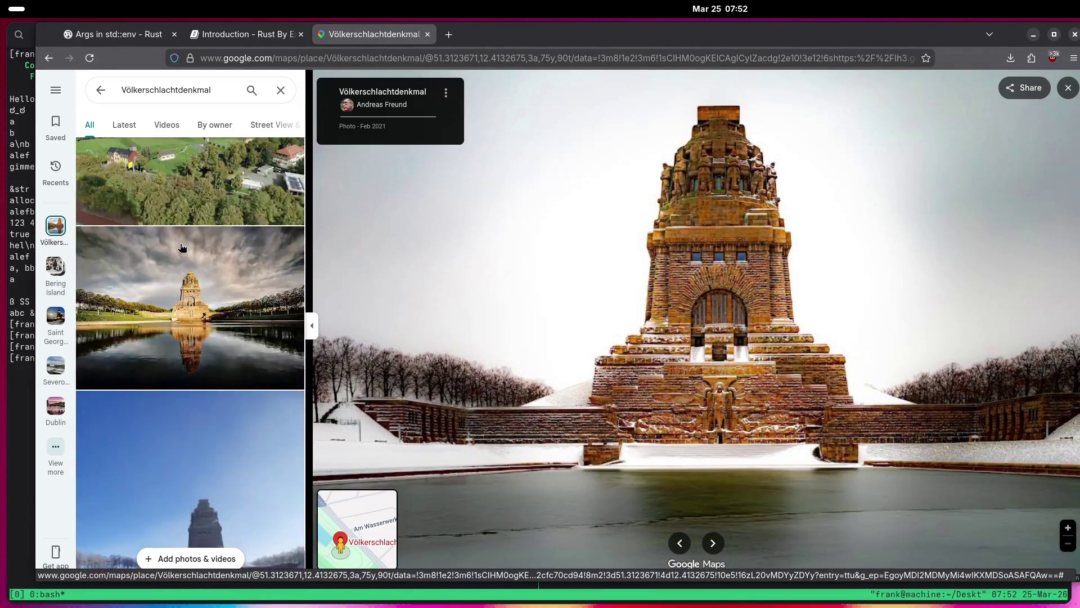
scroll(182, 247, down, 6)
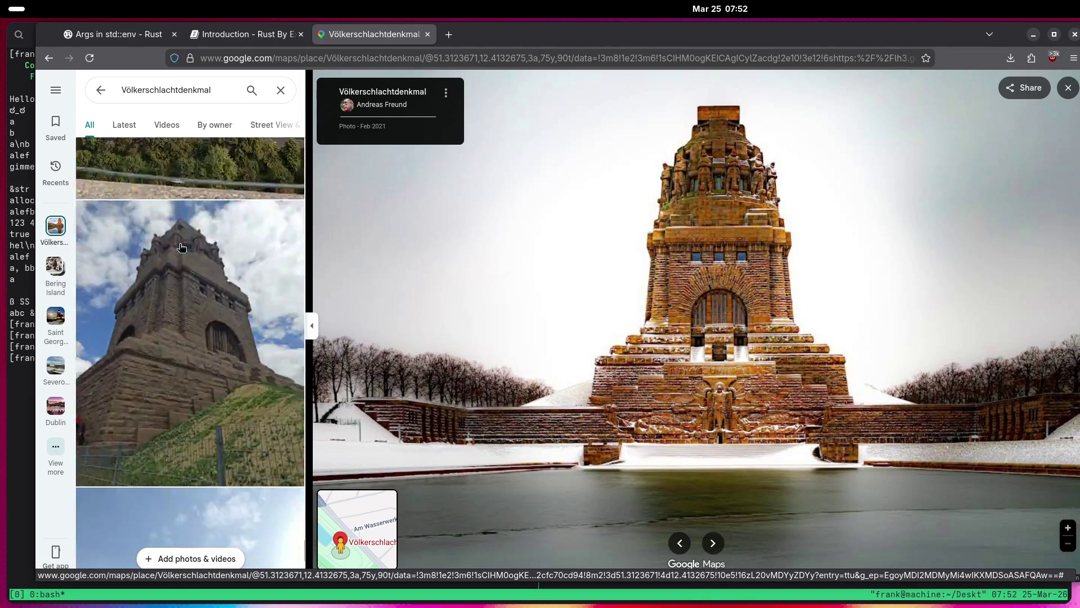
scroll(178, 248, up, 5)
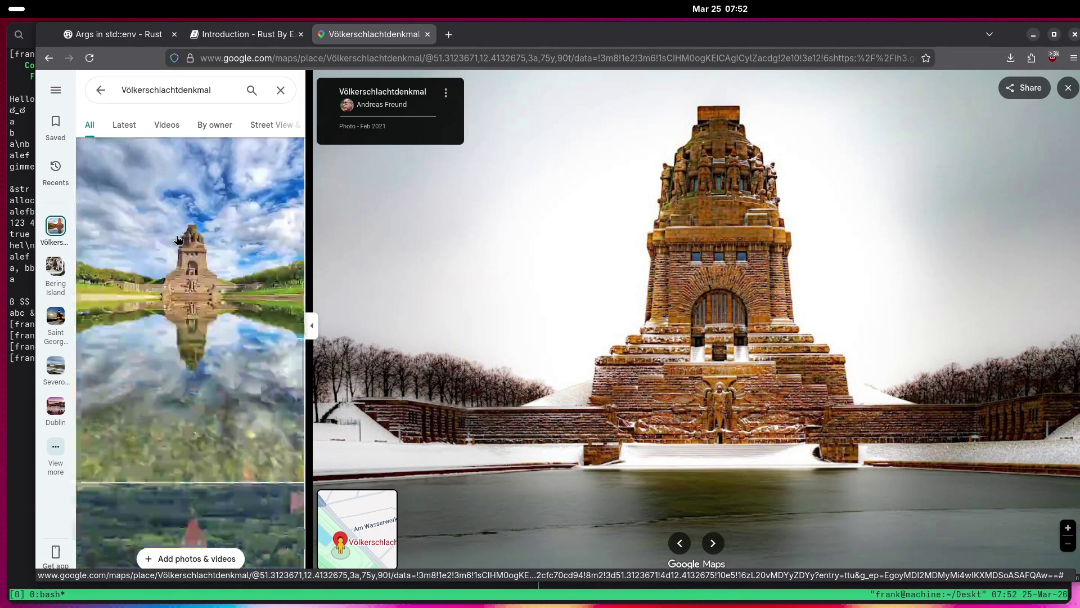
scroll(172, 234, up, 5)
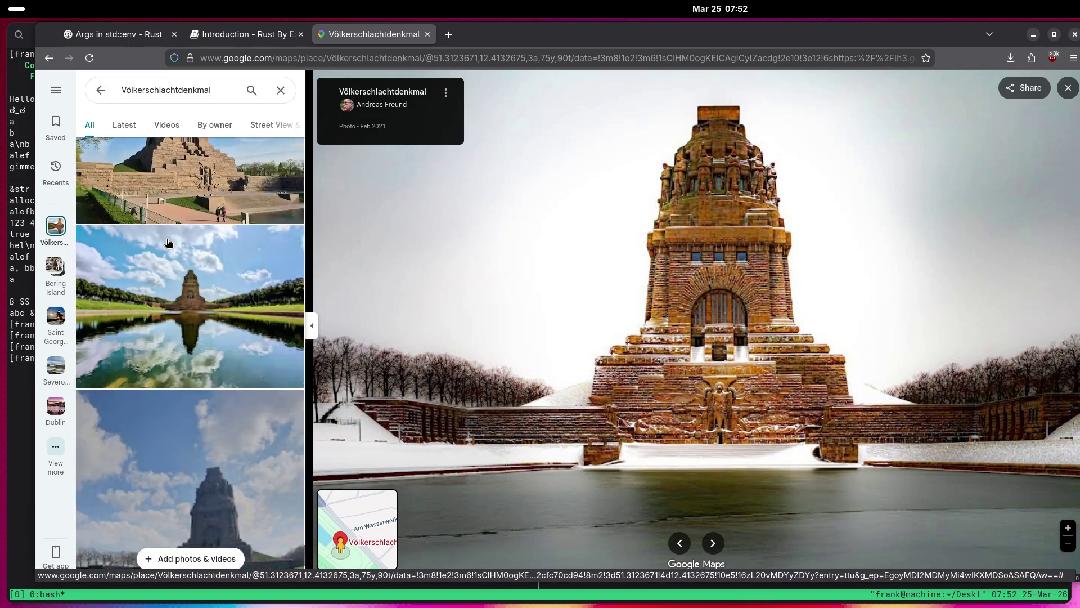
click(166, 243)
Scroll further down the list and open the September 2025 photo.
scroll(167, 243, down, 3)
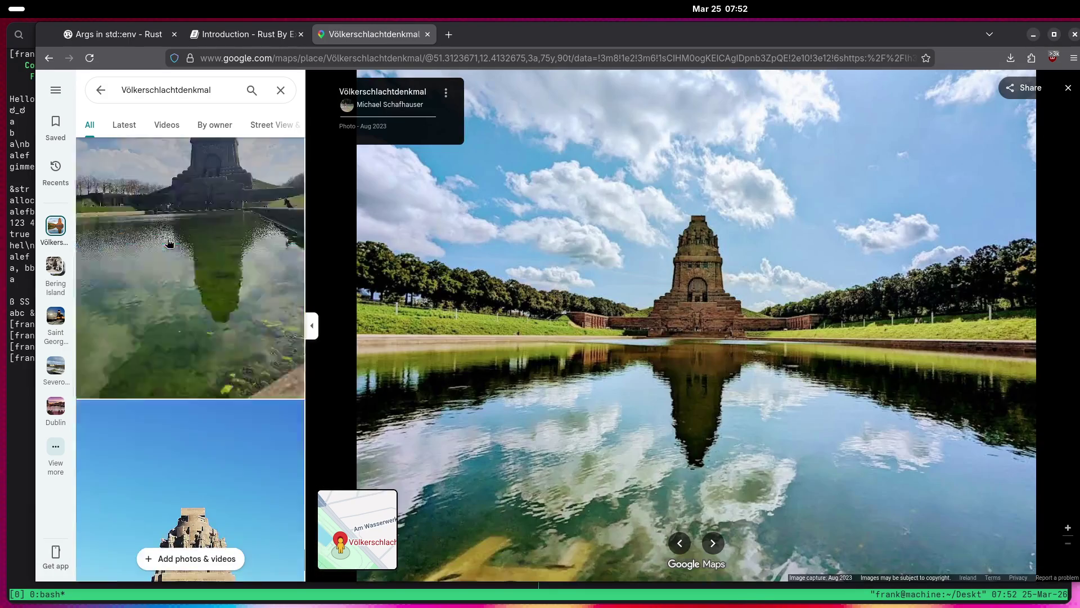
scroll(168, 243, down, 5)
scroll(170, 244, down, 5)
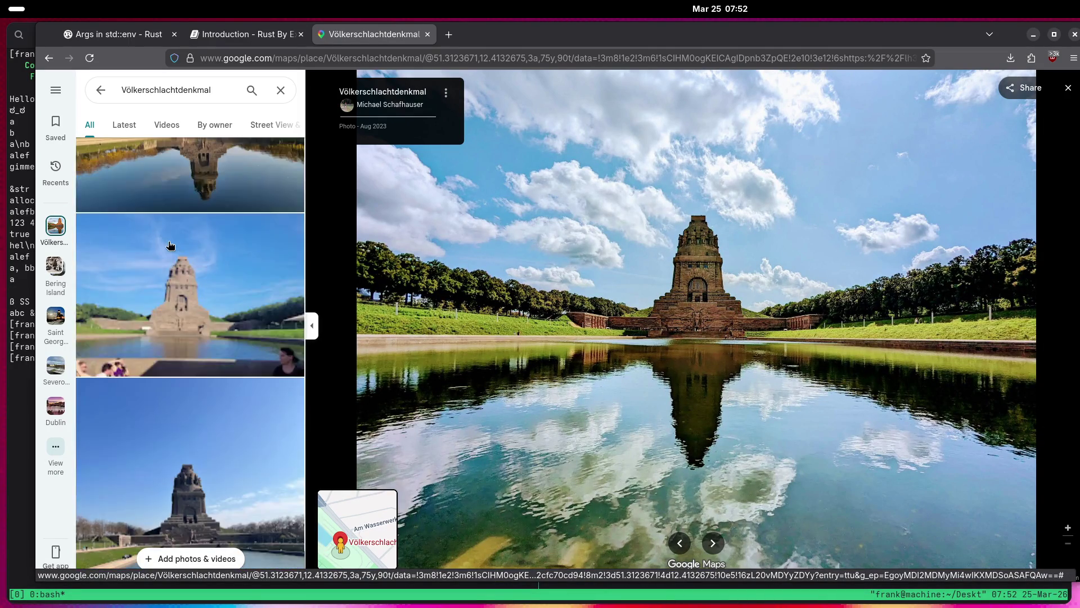
scroll(170, 246, down, 6)
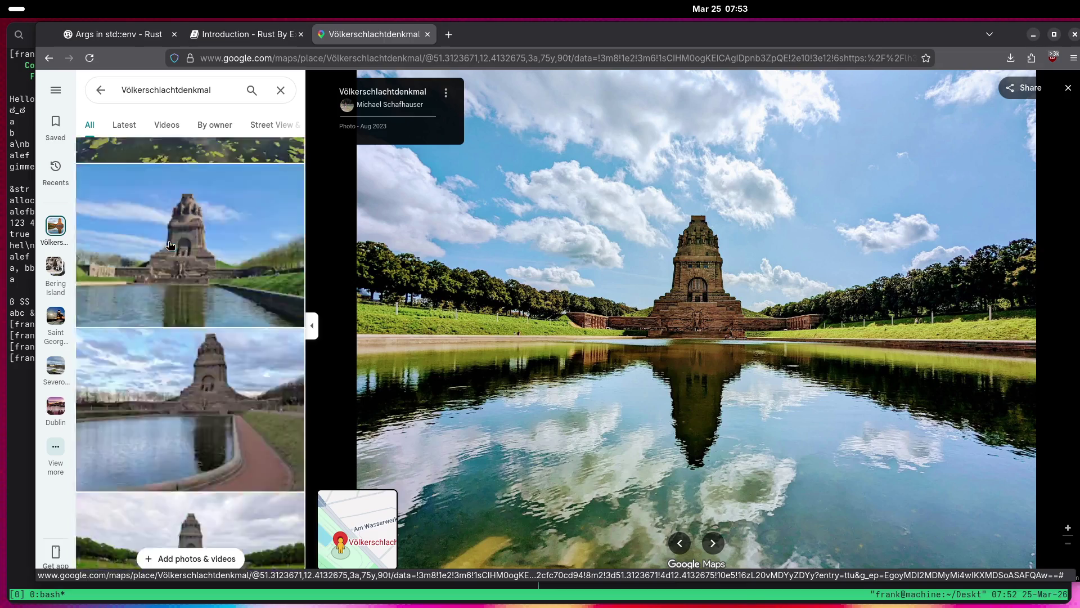
scroll(170, 245, down, 3)
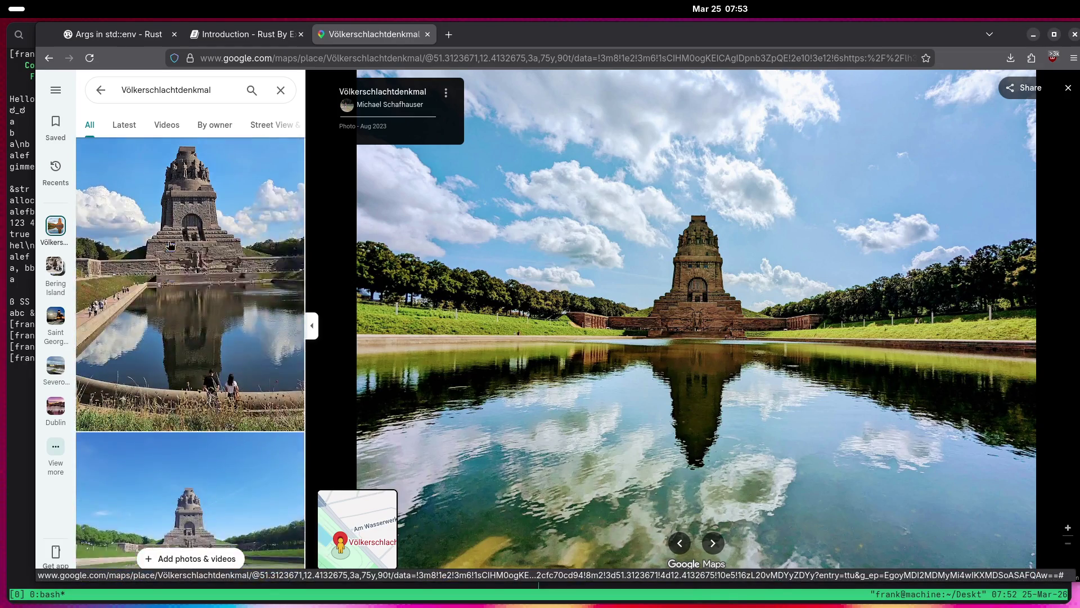
click(171, 245)
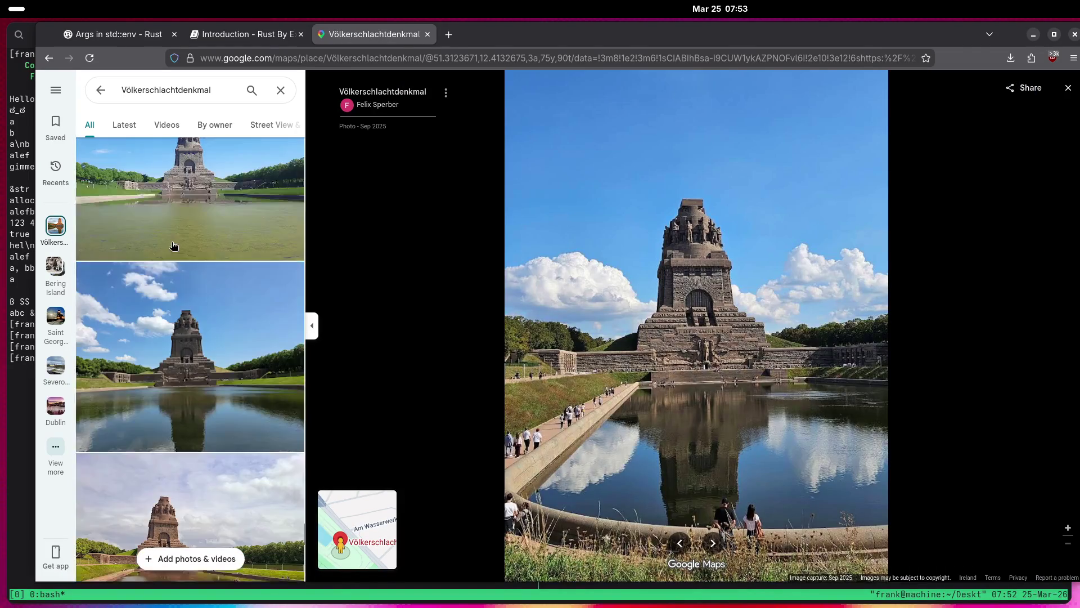
Flip through the walkway and reflection photos to the July 2024 cloudy-sky reflection.
scroll(174, 245, down, 3)
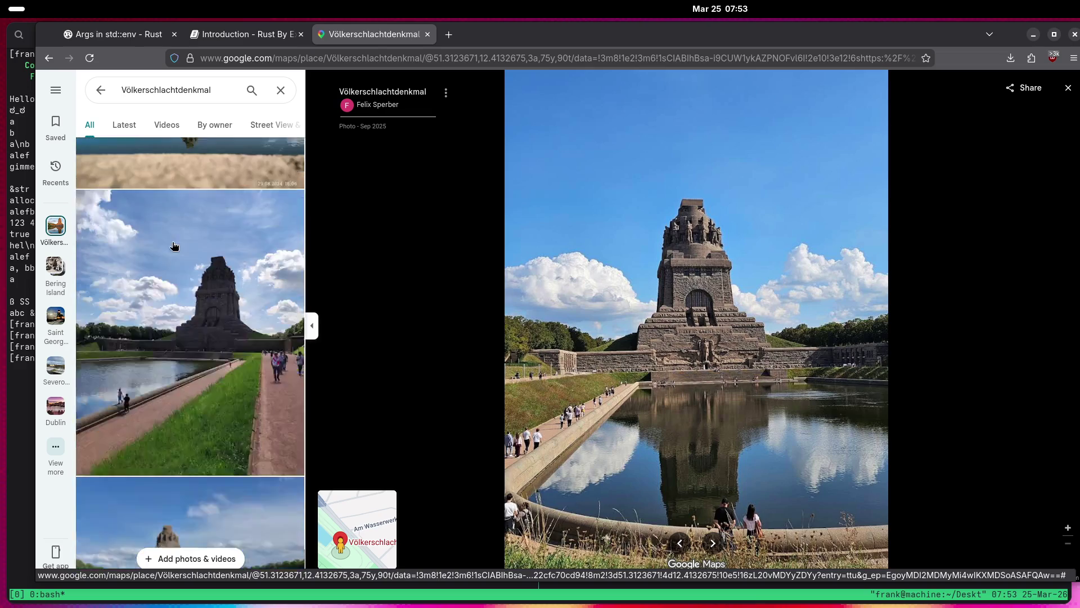
click(180, 245)
scroll(181, 245, down, 3)
click(180, 246)
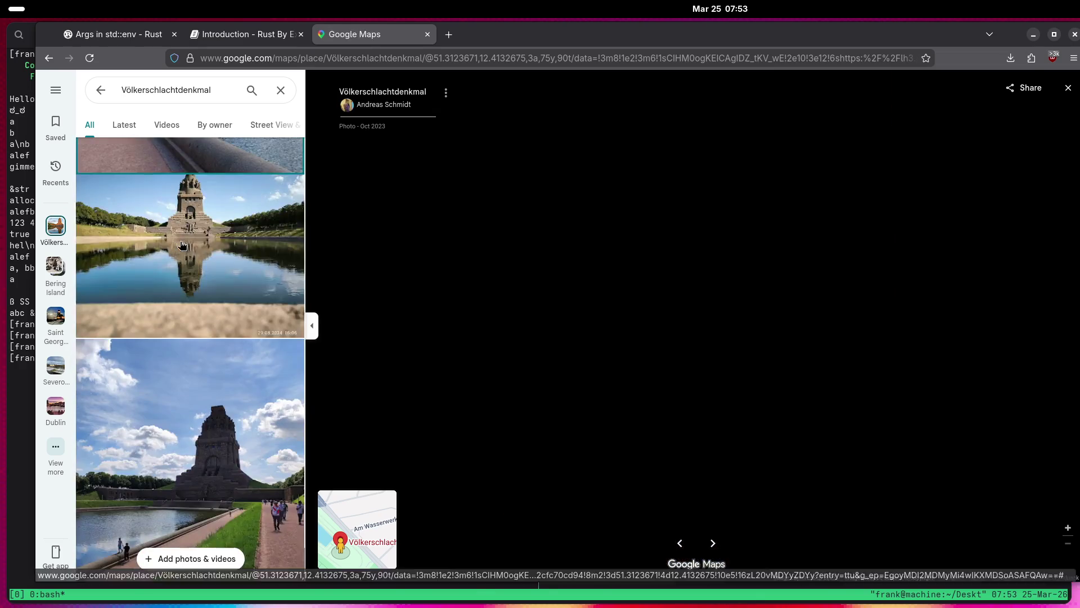
scroll(182, 246, down, 3)
scroll(181, 246, down, 2)
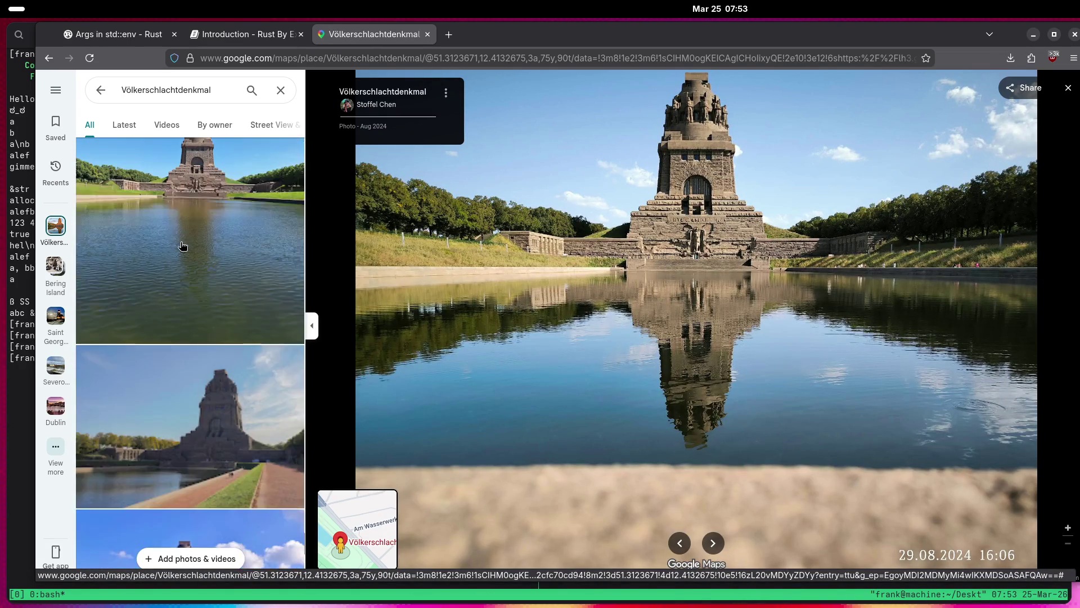
click(200, 284)
Scroll further down the list and open the night photo of the monument.
scroll(191, 278, down, 3)
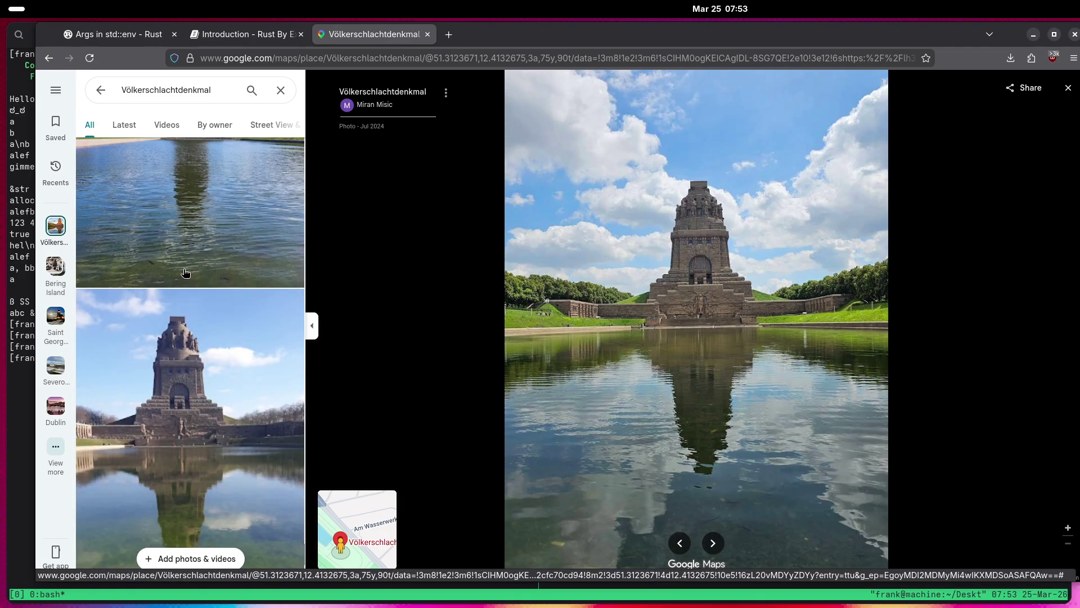
scroll(184, 272, down, 5)
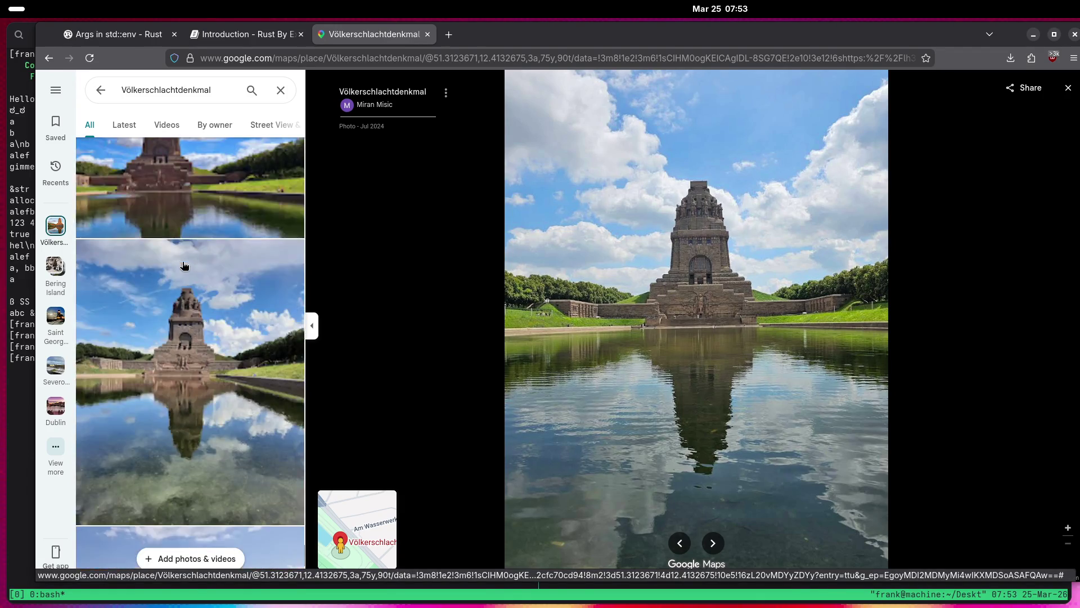
scroll(164, 273, down, 3)
scroll(162, 272, down, 5)
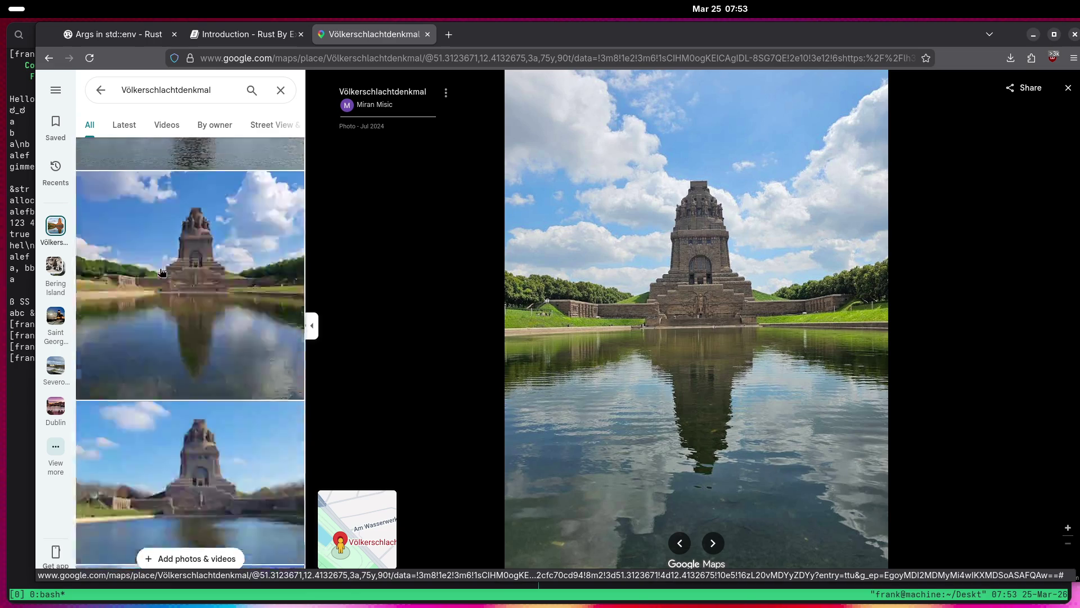
scroll(159, 272, down, 8)
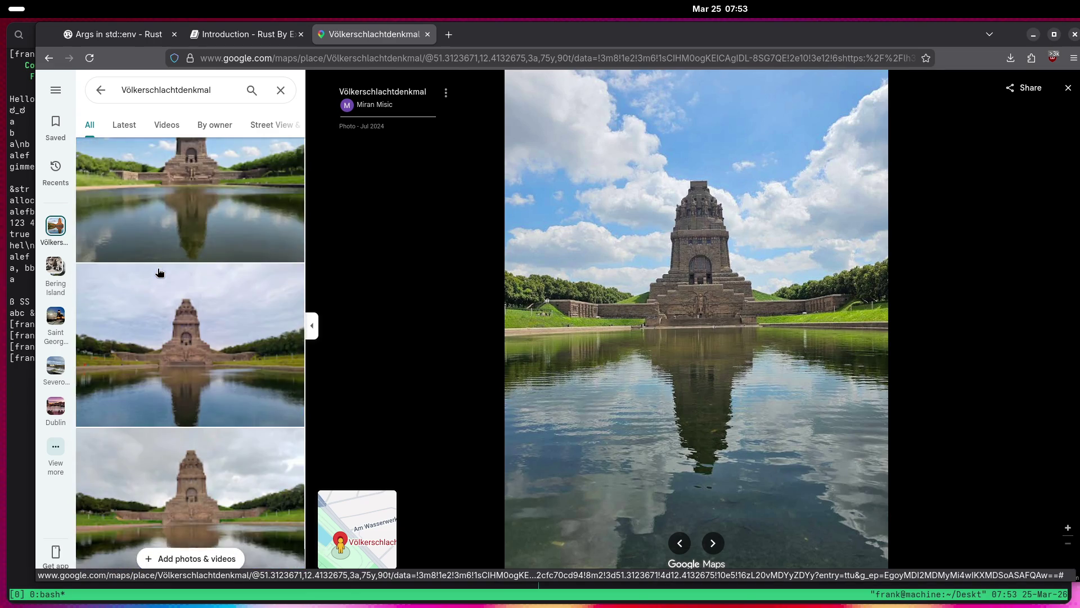
scroll(159, 273, down, 10)
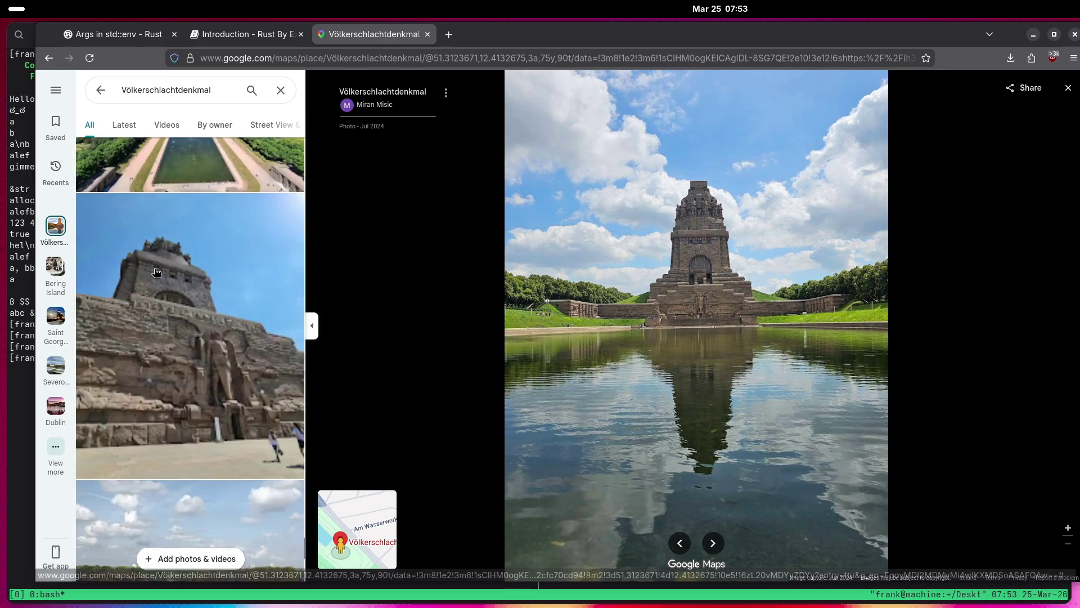
click(157, 272)
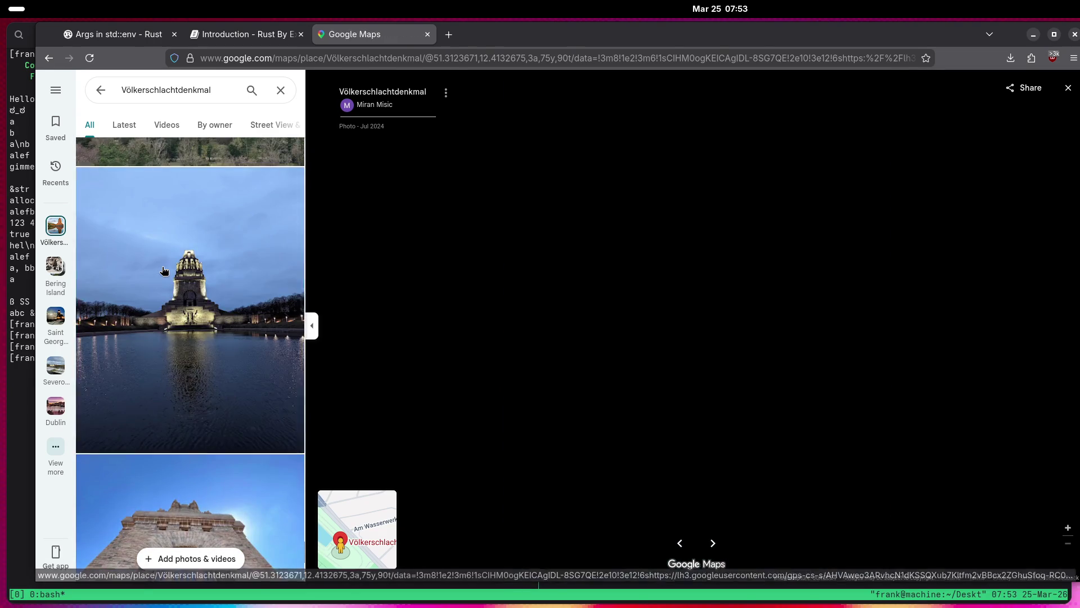
Open the Mar 2017 night reflection photo of the monument.
scroll(193, 268, down, 5)
scroll(193, 268, down, 5)
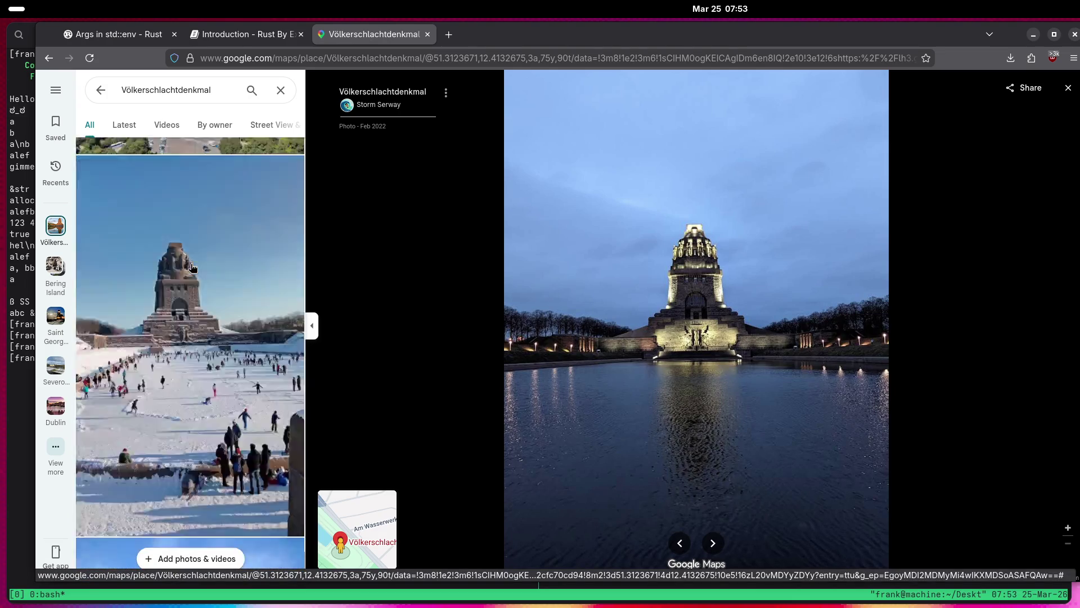
scroll(661, 352, up, 2)
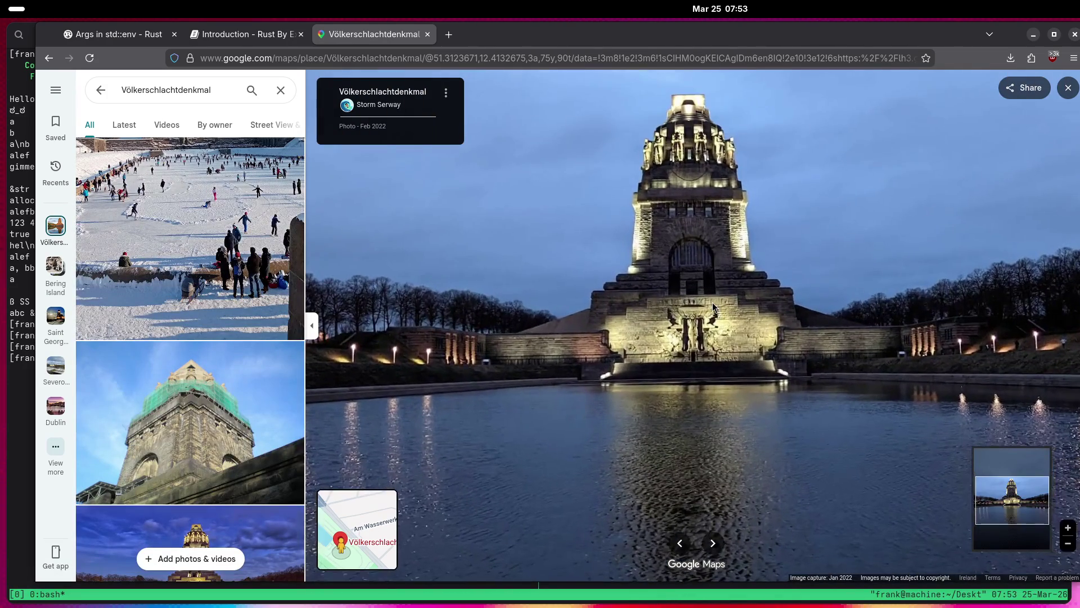
scroll(712, 304, up, 5)
scroll(729, 255, down, 5)
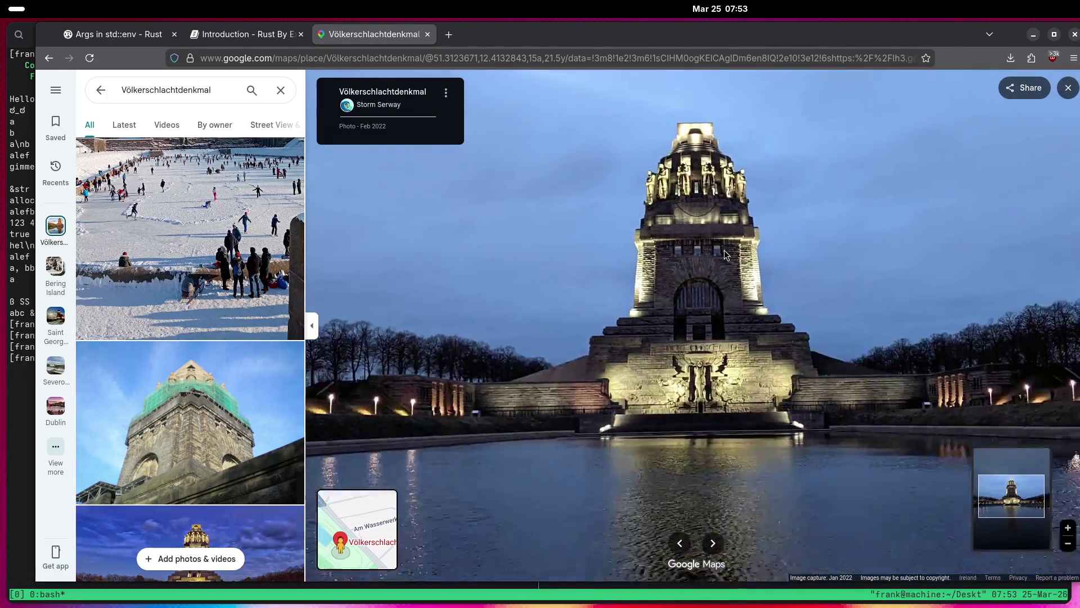
scroll(259, 283, down, 5)
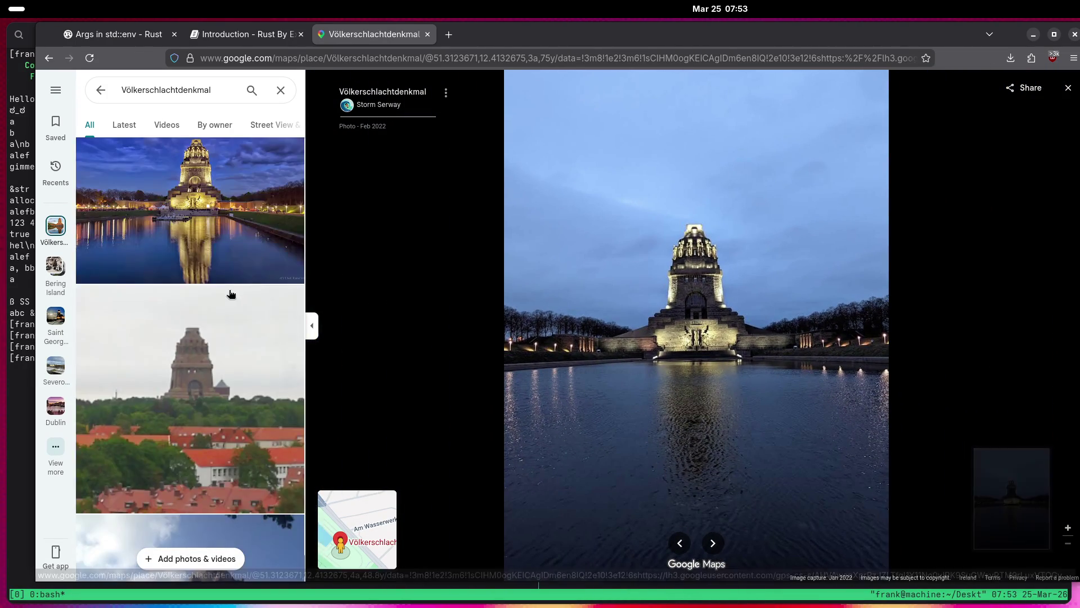
click(212, 291)
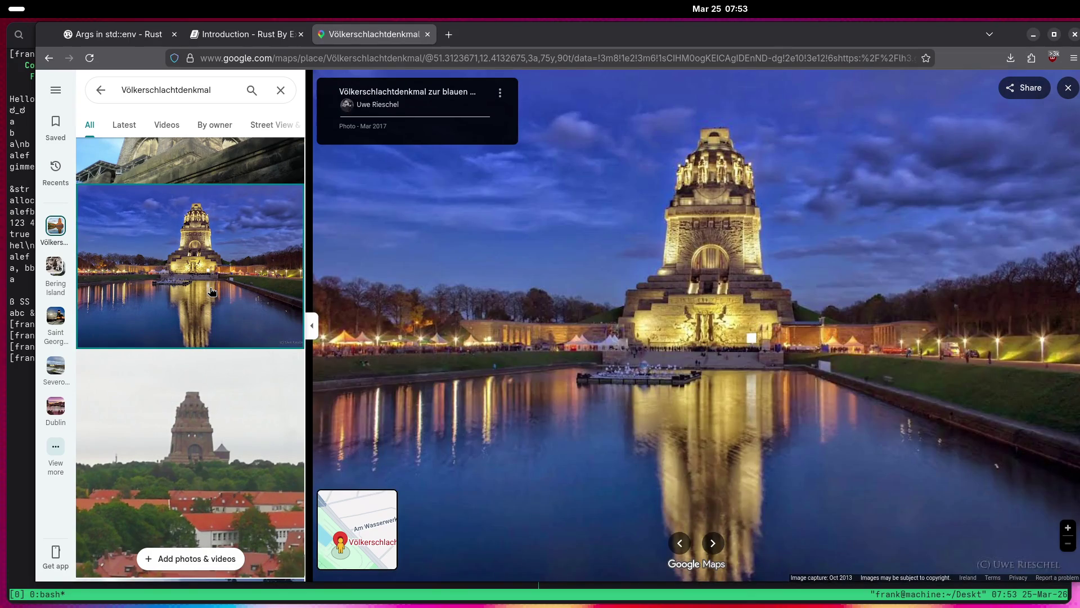
Open the Jun 2020 evening photo of the monument.
scroll(638, 248, up, 3)
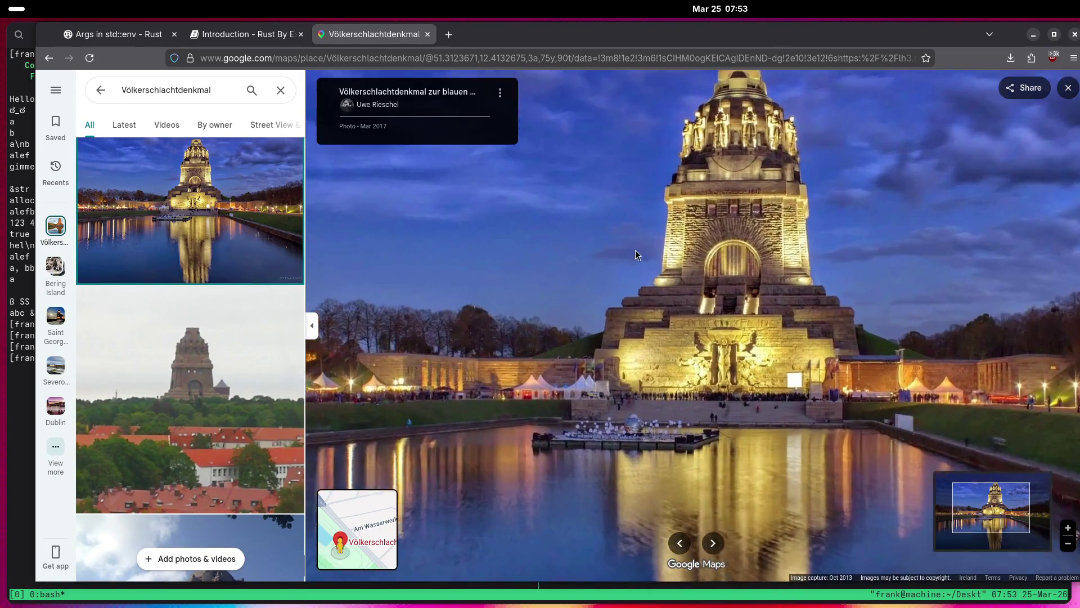
scroll(236, 277, down, 10)
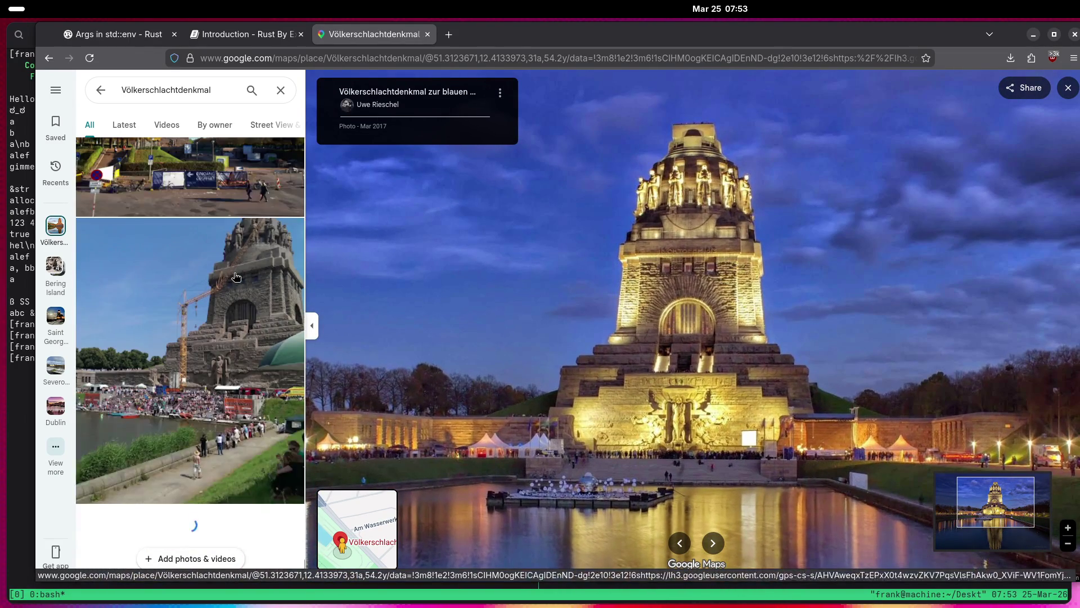
scroll(236, 277, down, 5)
scroll(232, 277, down, 5)
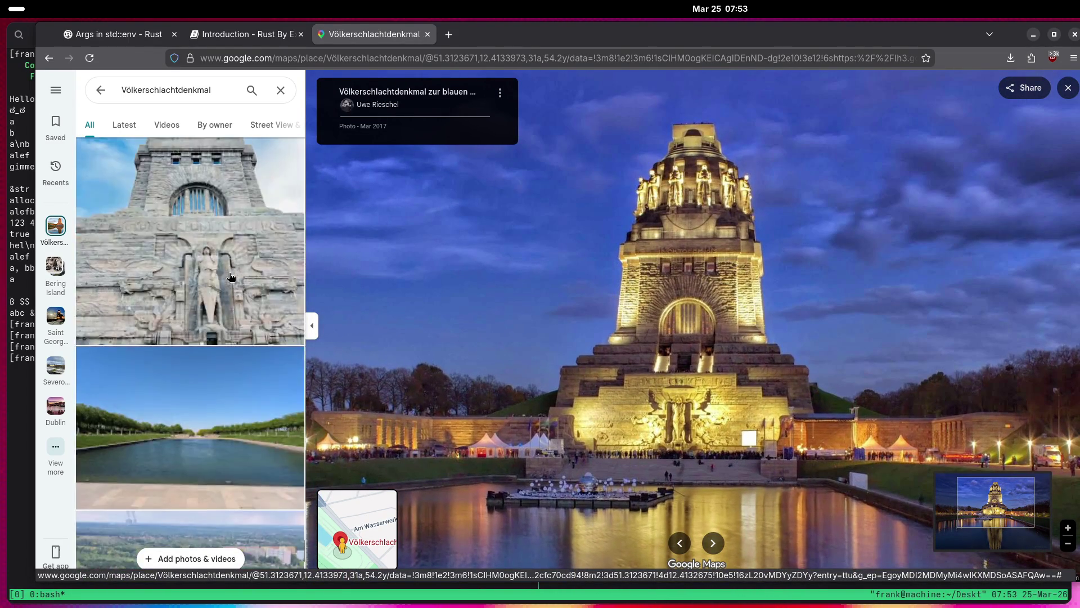
scroll(231, 276, down, 10)
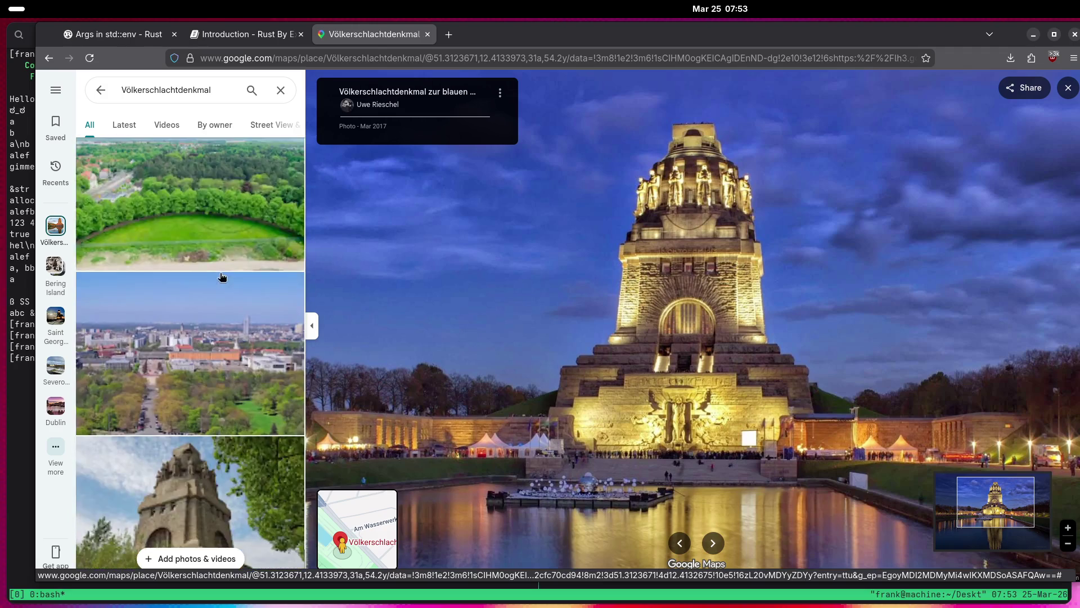
scroll(222, 277, down, 10)
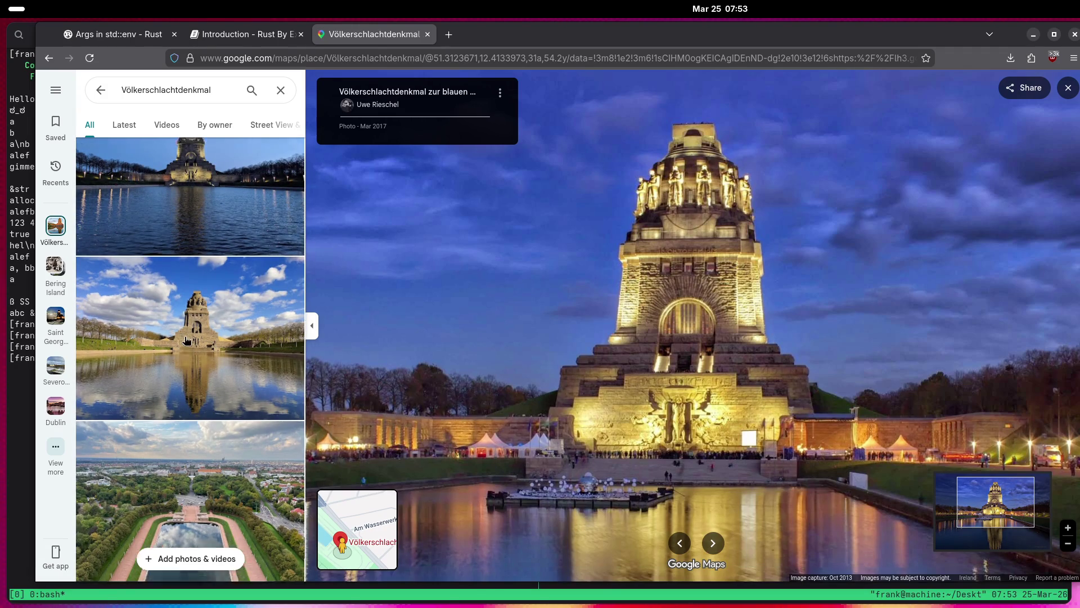
click(140, 235)
View the Jul 2022 reflection photo, then the May 2021 red-roofed chapel photo.
scroll(152, 250, down, 5)
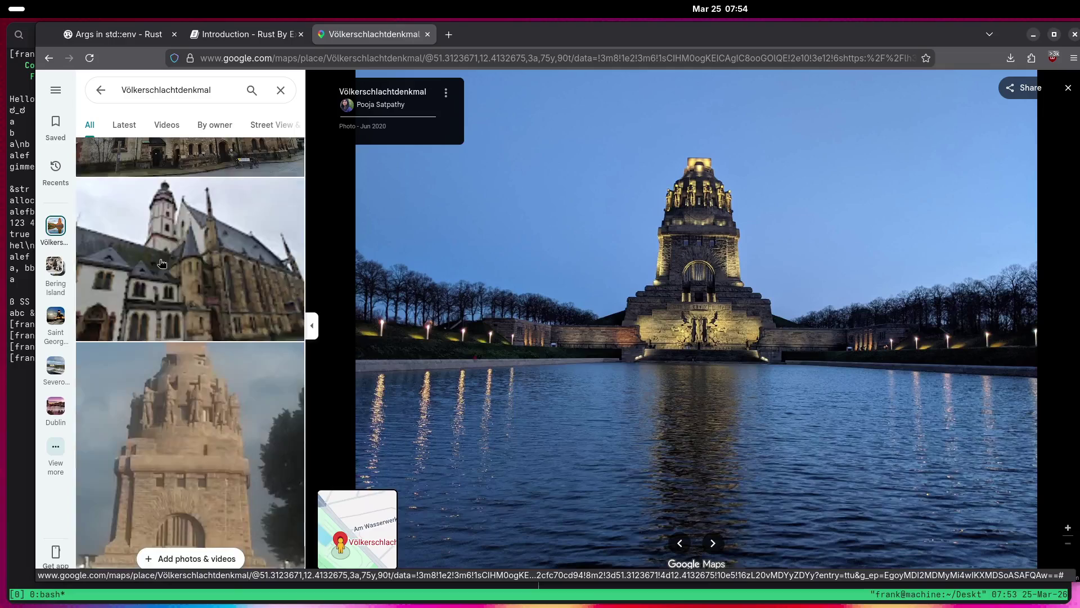
click(213, 246)
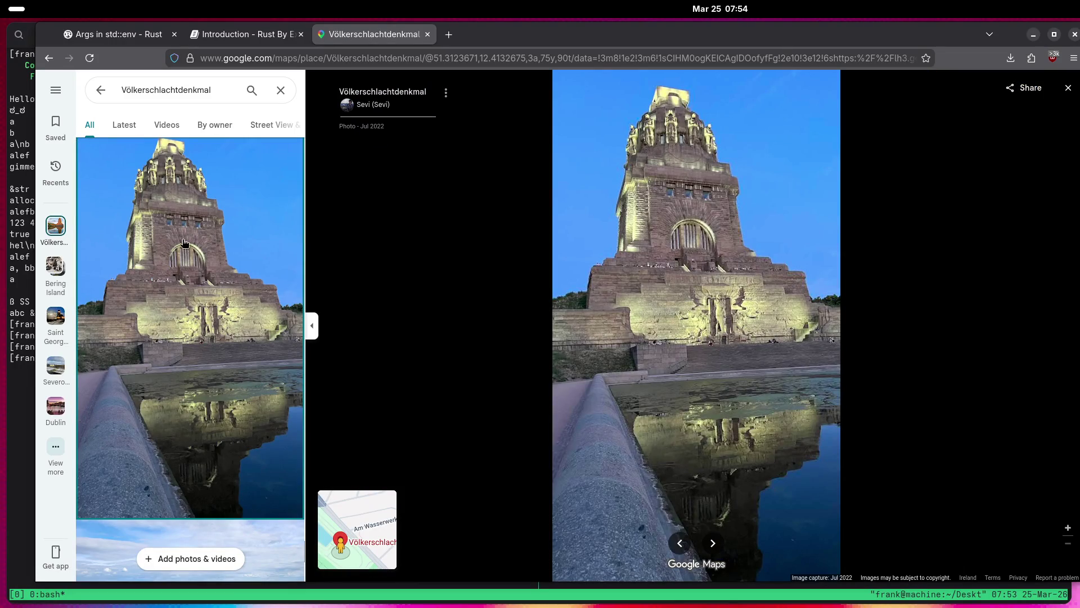
scroll(158, 246, down, 10)
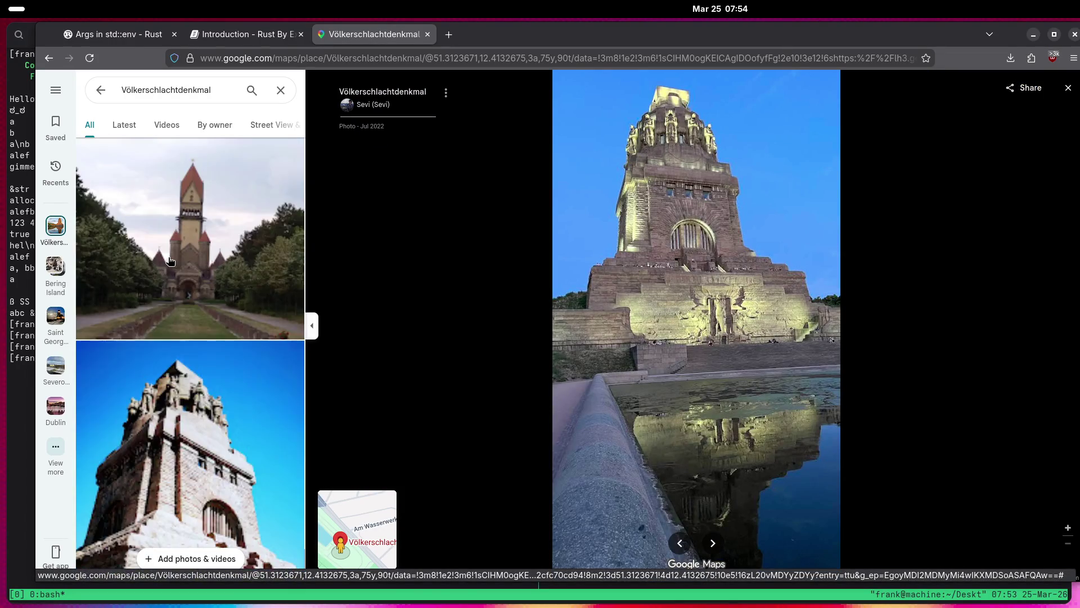
scroll(186, 266, down, 5)
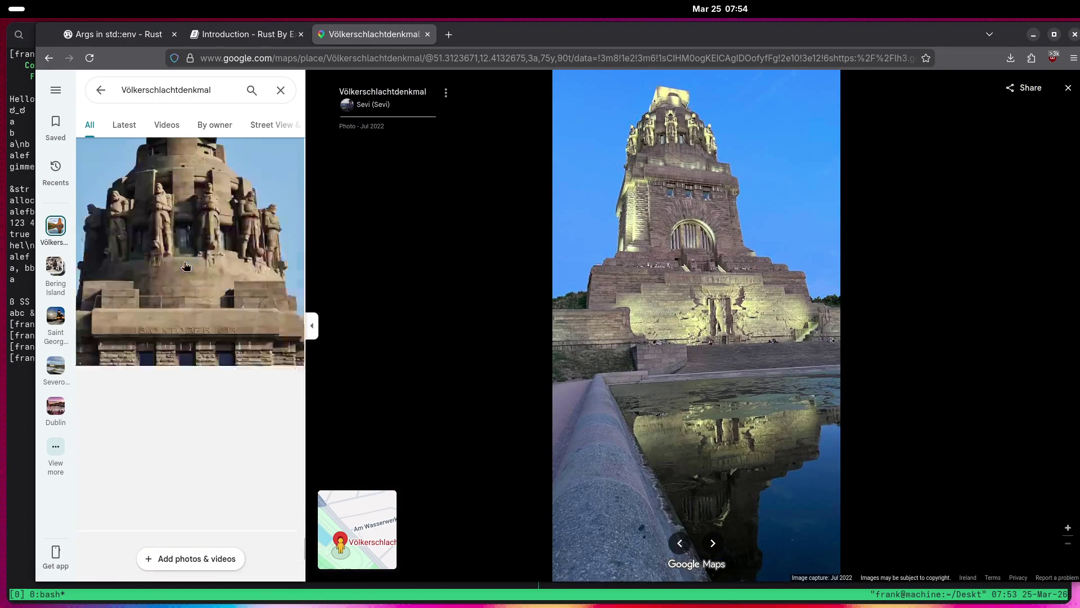
scroll(189, 274, down, 2)
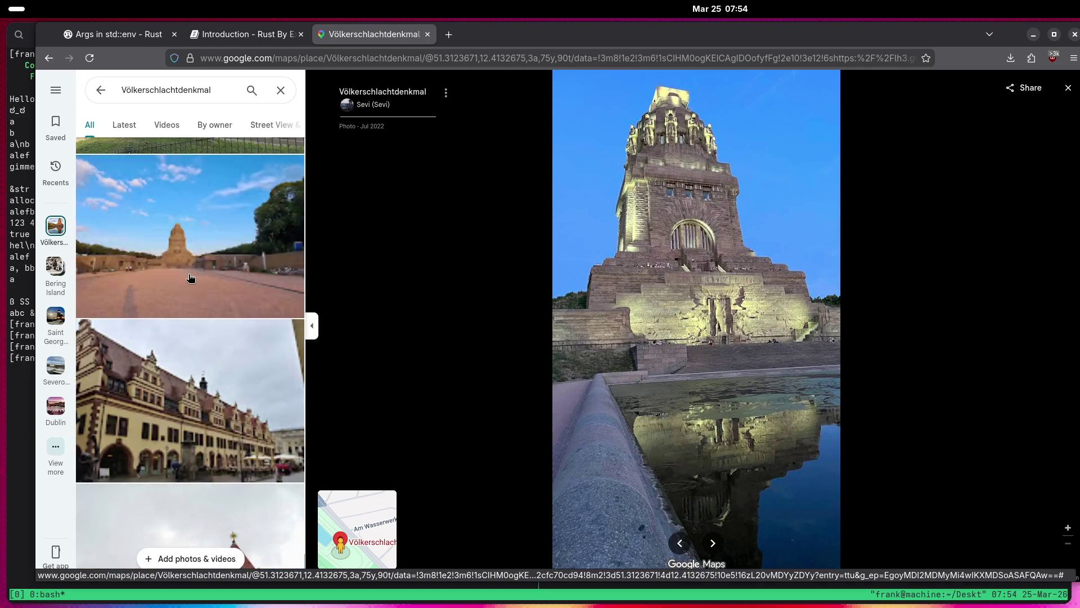
click(192, 277)
Open the July 2021 aerial photo of grassy grounds with small turreted structures.
scroll(191, 277, down, 10)
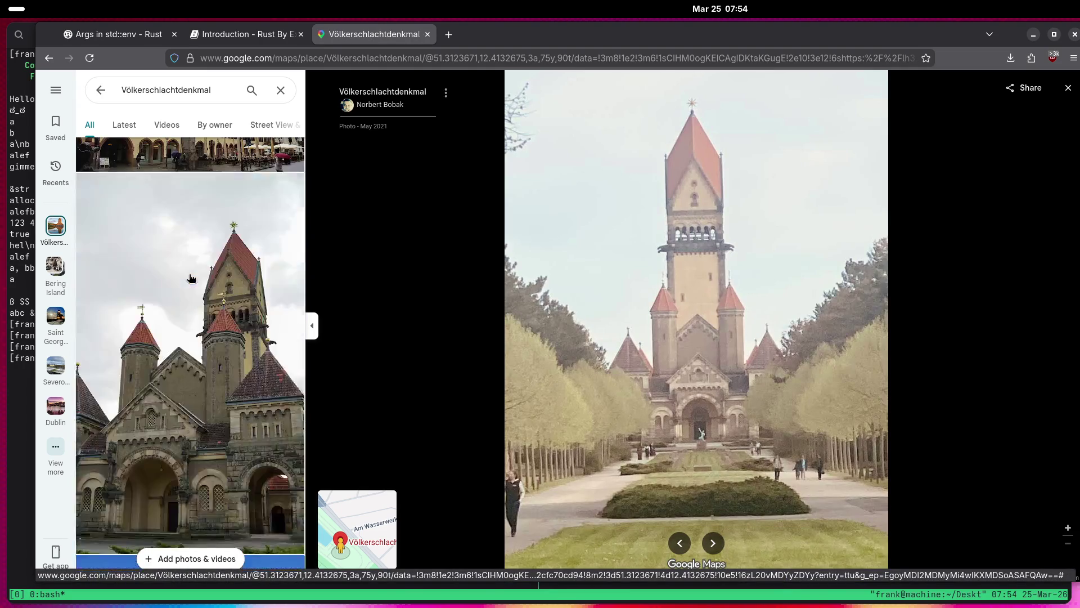
scroll(191, 277, down, 4)
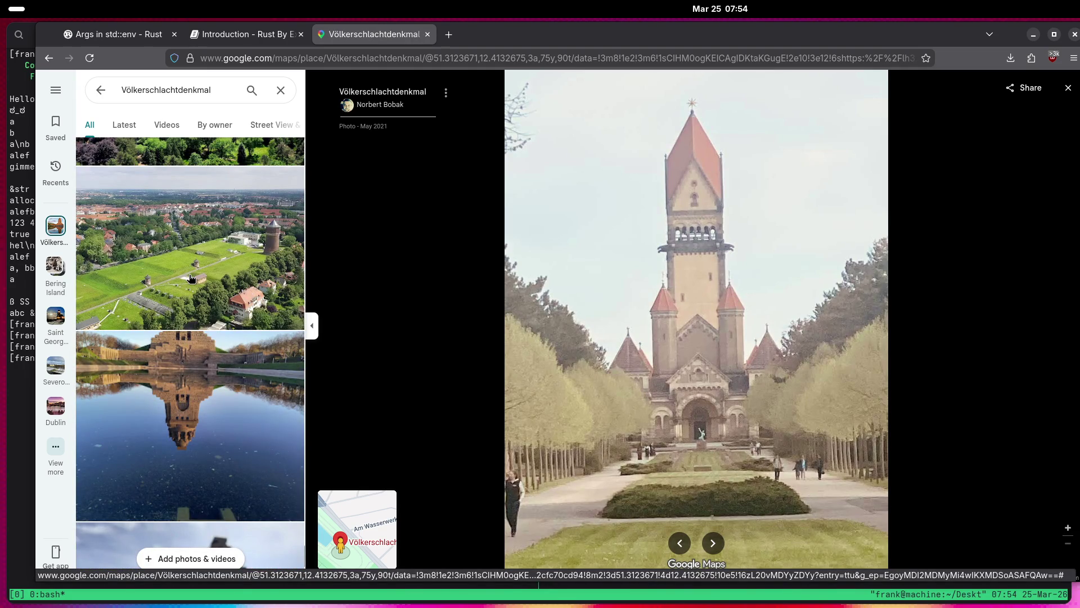
click(191, 277)
scroll(191, 277, down, 5)
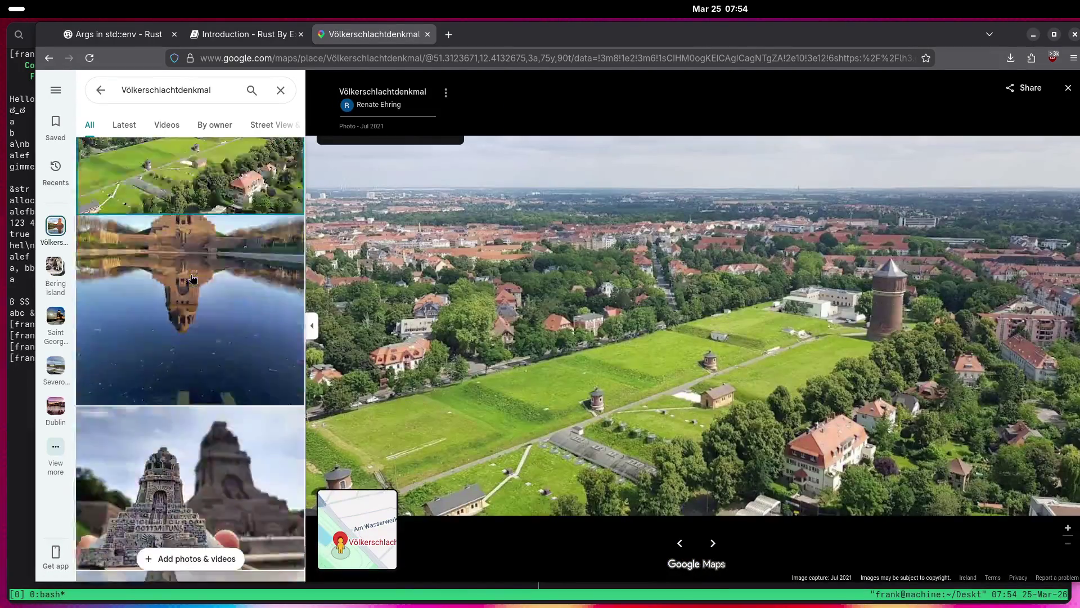
scroll(192, 278, down, 2)
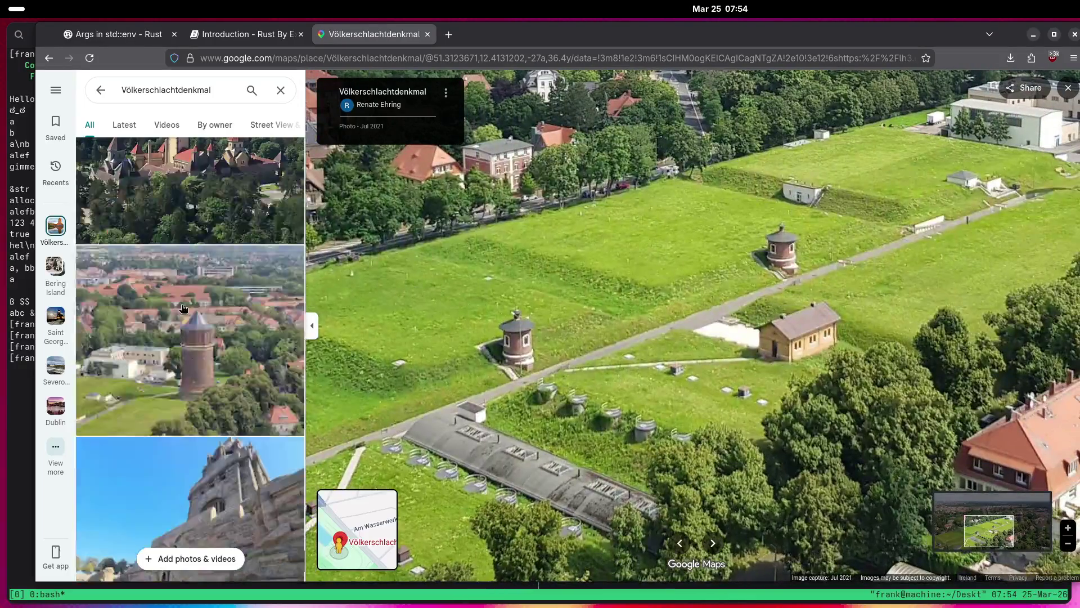
scroll(184, 308, up, 5)
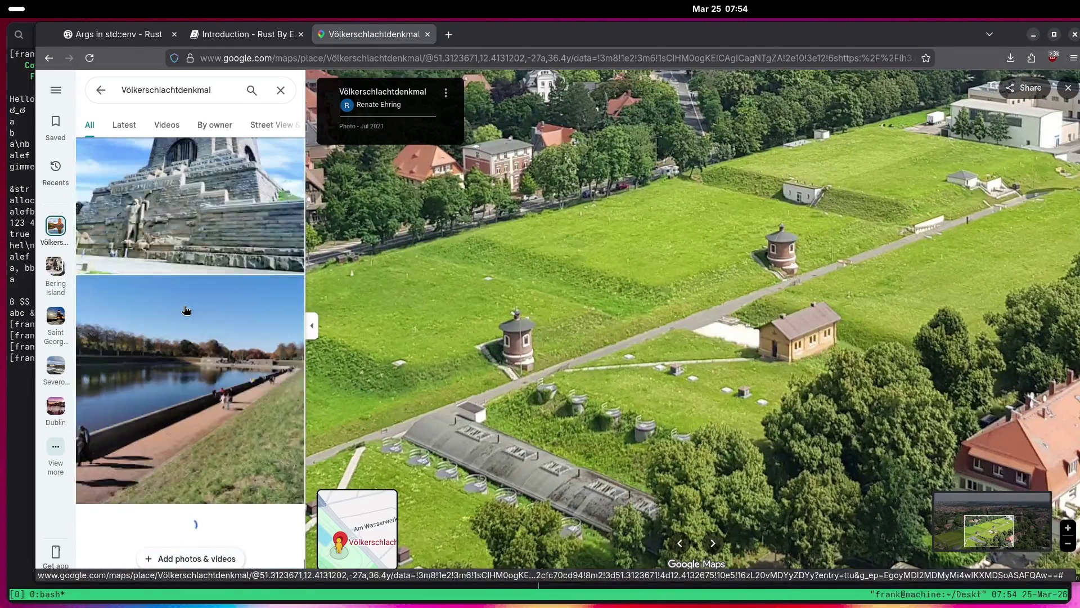
scroll(186, 310, up, 5)
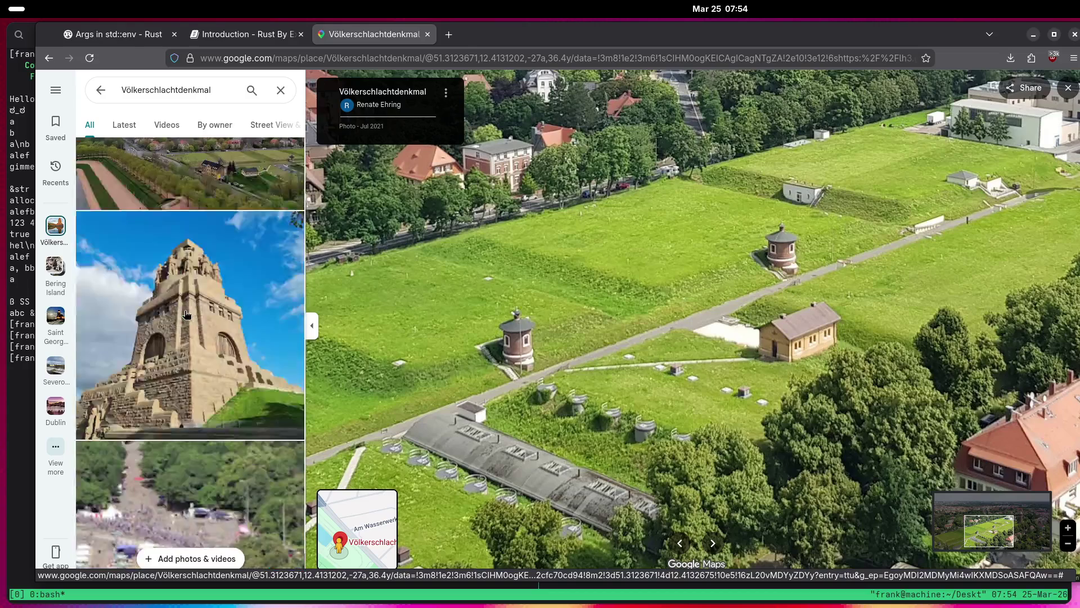
scroll(188, 317, down, 5)
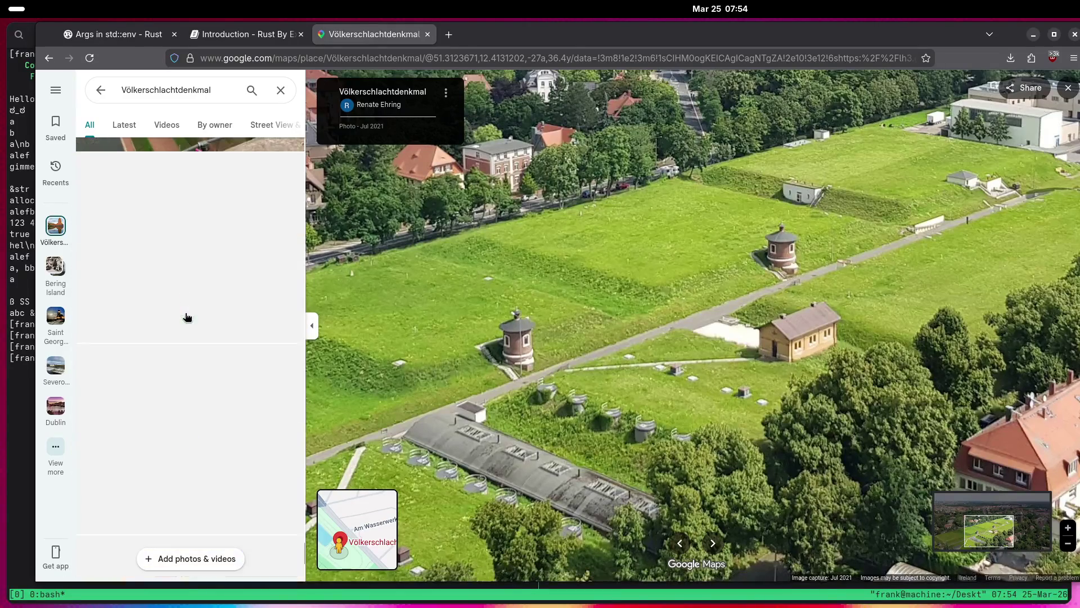
scroll(187, 316, down, 10)
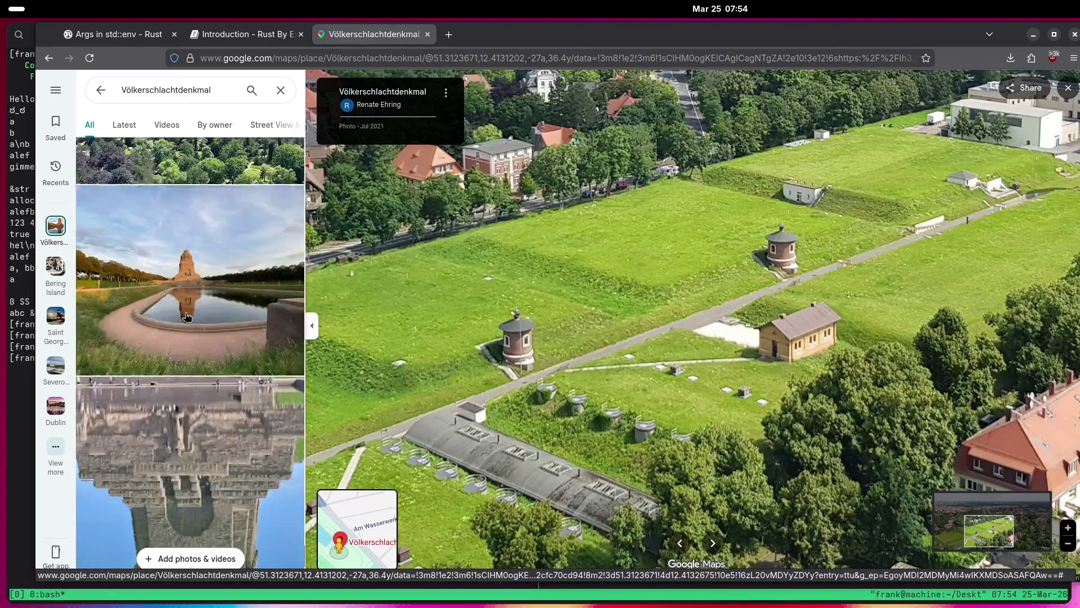
scroll(187, 316, down, 10)
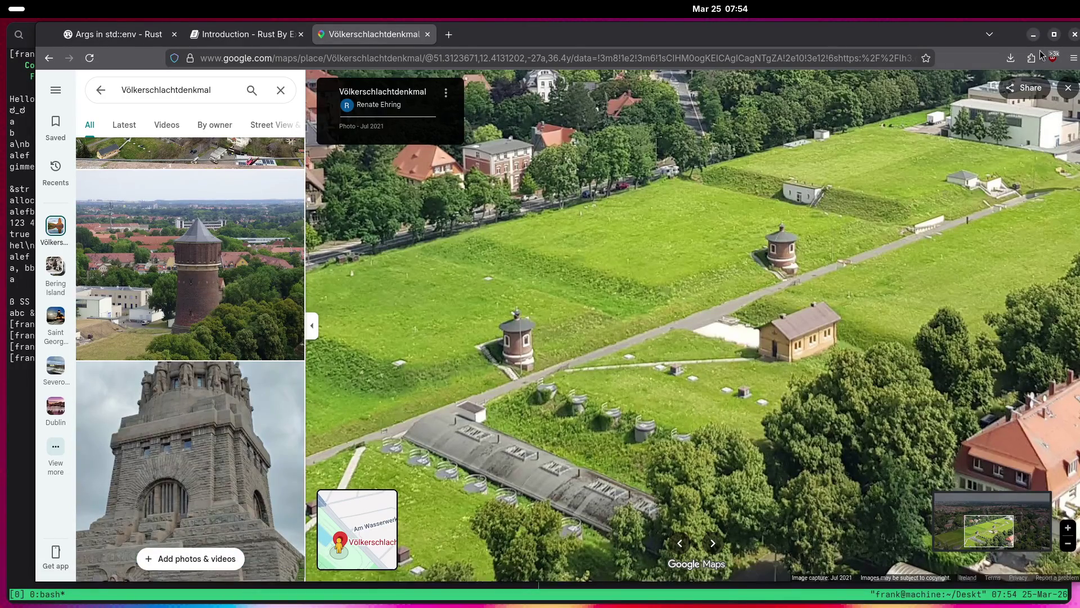
Close the photo gallery and zoom the map out to Central Europe.
click(1063, 90)
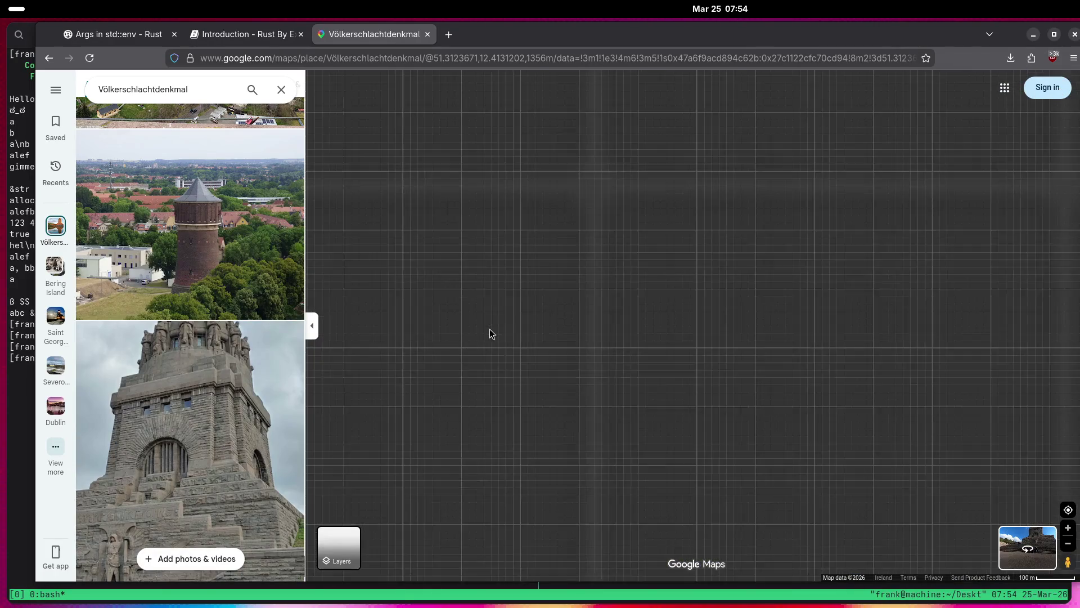
scroll(487, 332, down, 5)
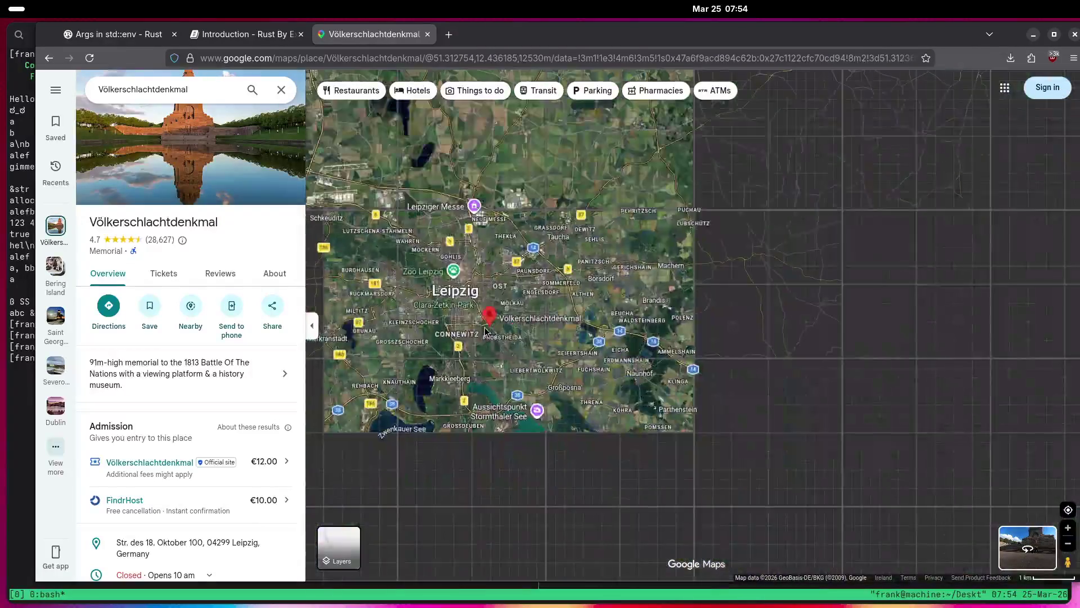
scroll(481, 330, down, 8)
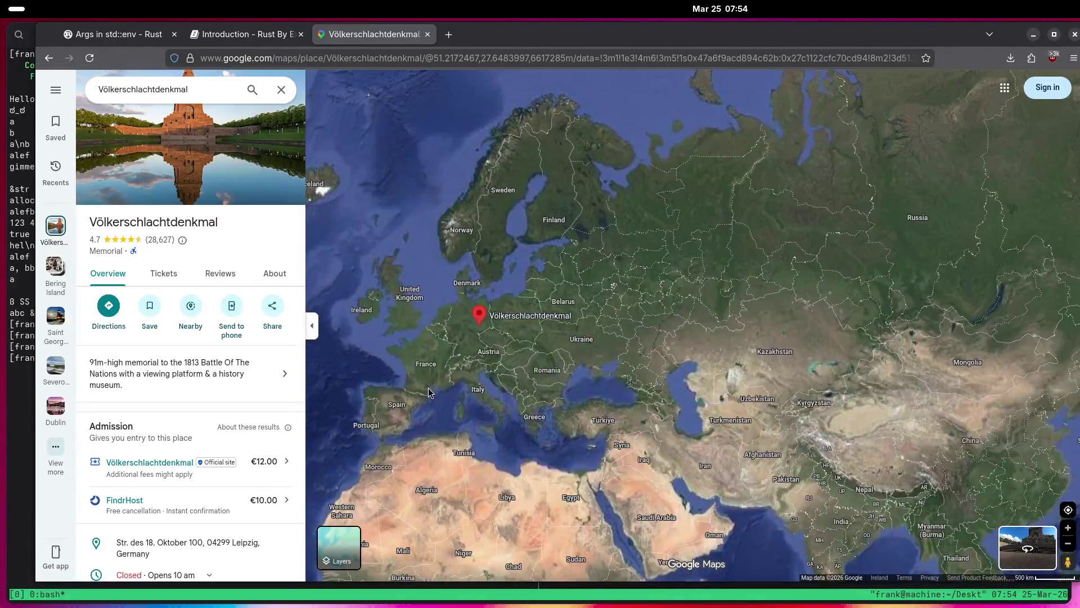
drag(429, 392, 509, 366)
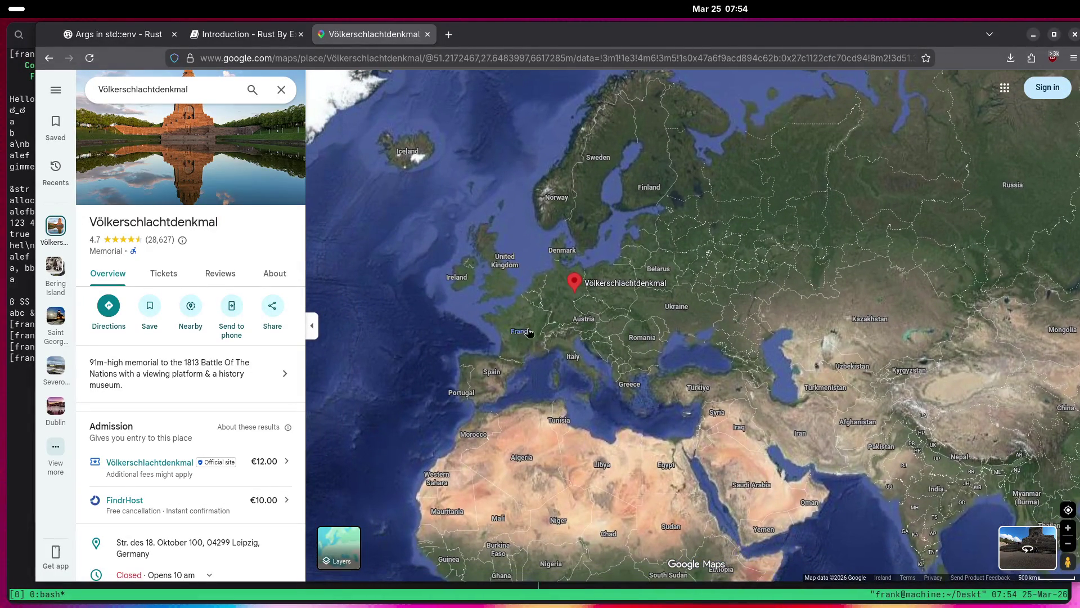
scroll(561, 324, up, 3)
scroll(586, 365, up, 5)
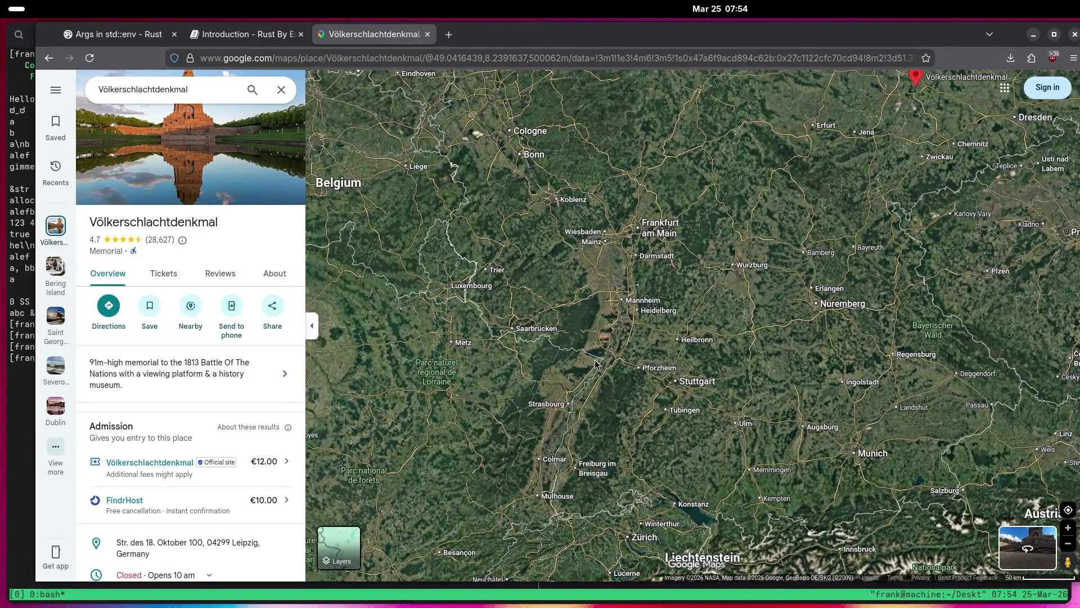
Zoom into Koblenz at Deutsches Eck, where the Moselle meets the Rhine.
drag(523, 208, 576, 293)
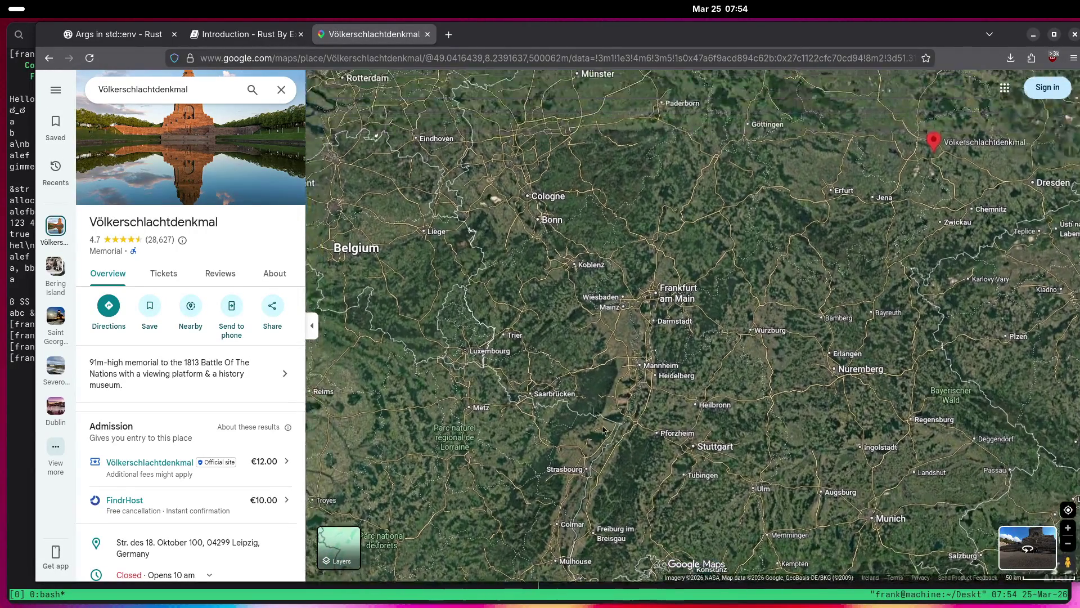
scroll(577, 293, up, 3)
scroll(576, 293, up, 5)
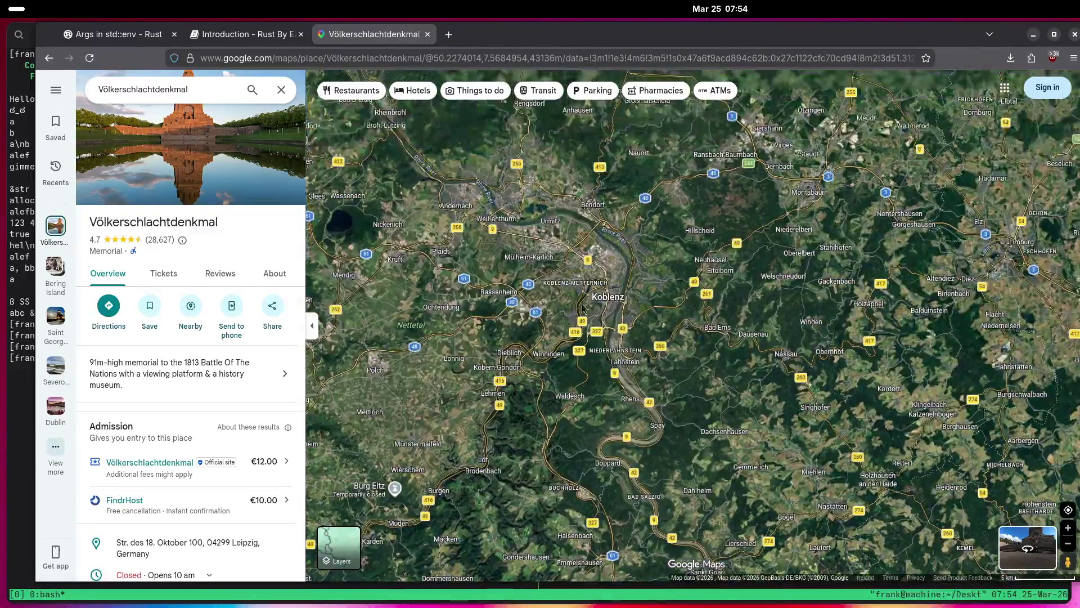
scroll(653, 322, up, 4)
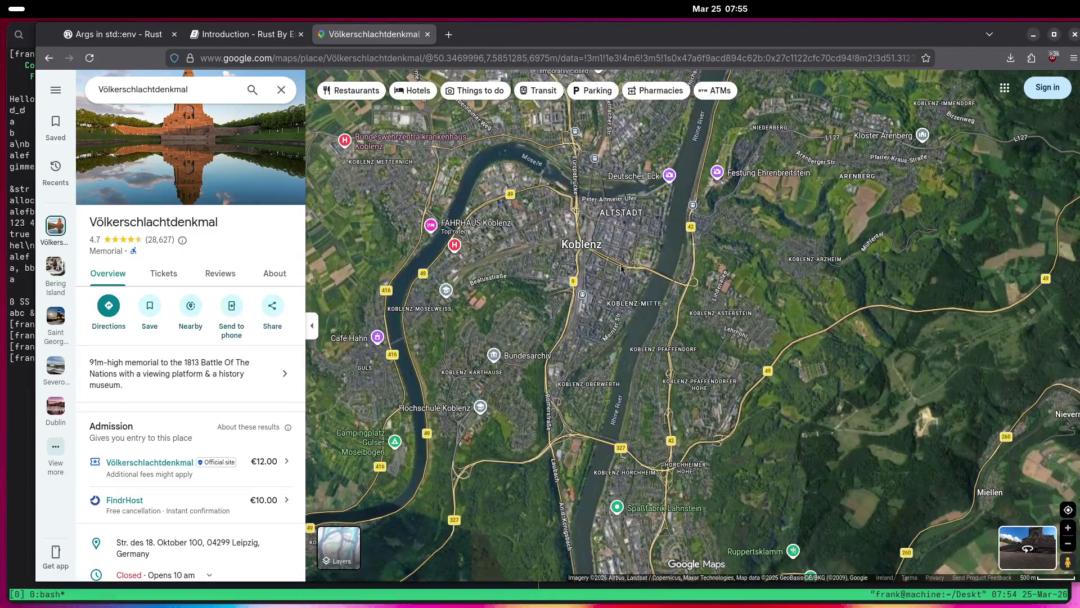
scroll(666, 240, up, 5)
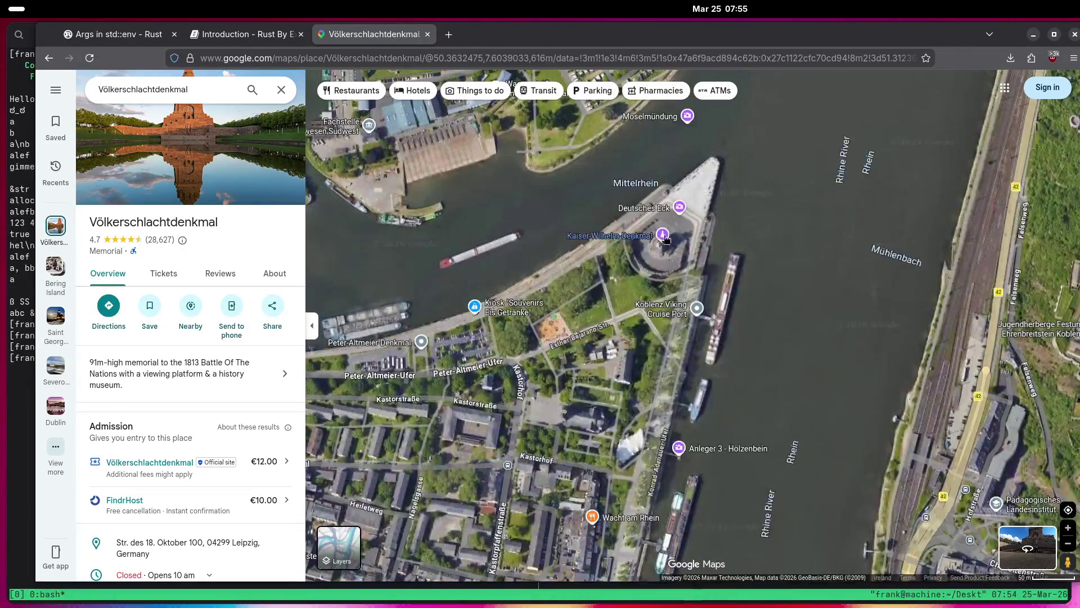
Open the Kaiser-Wilhelm-Denkmal photo gallery and play its 0:12 statue video muted.
click(637, 243)
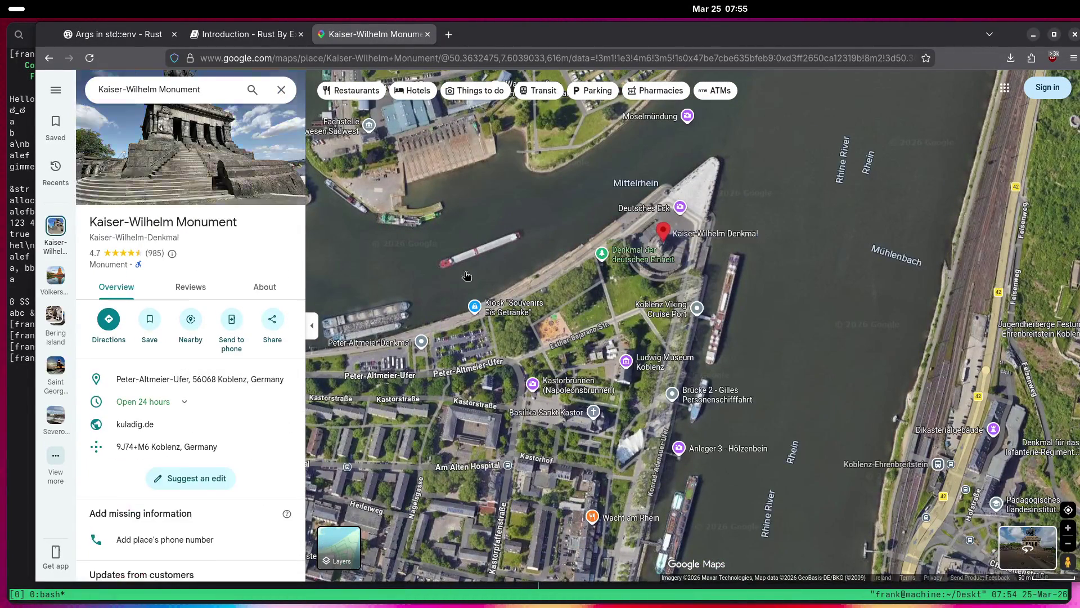
click(160, 178)
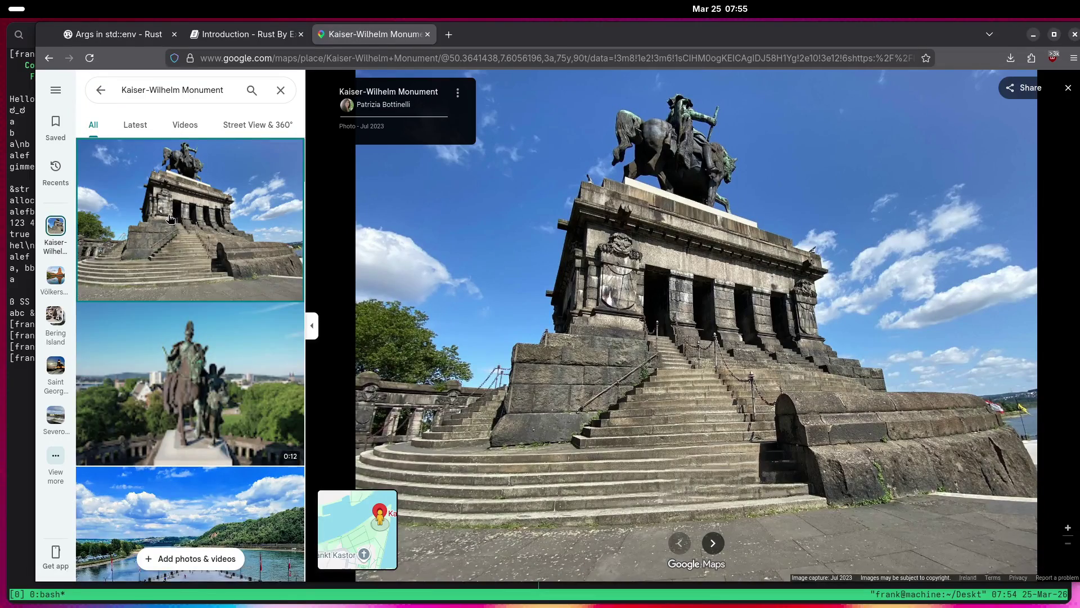
scroll(170, 218, down, 2)
click(170, 225)
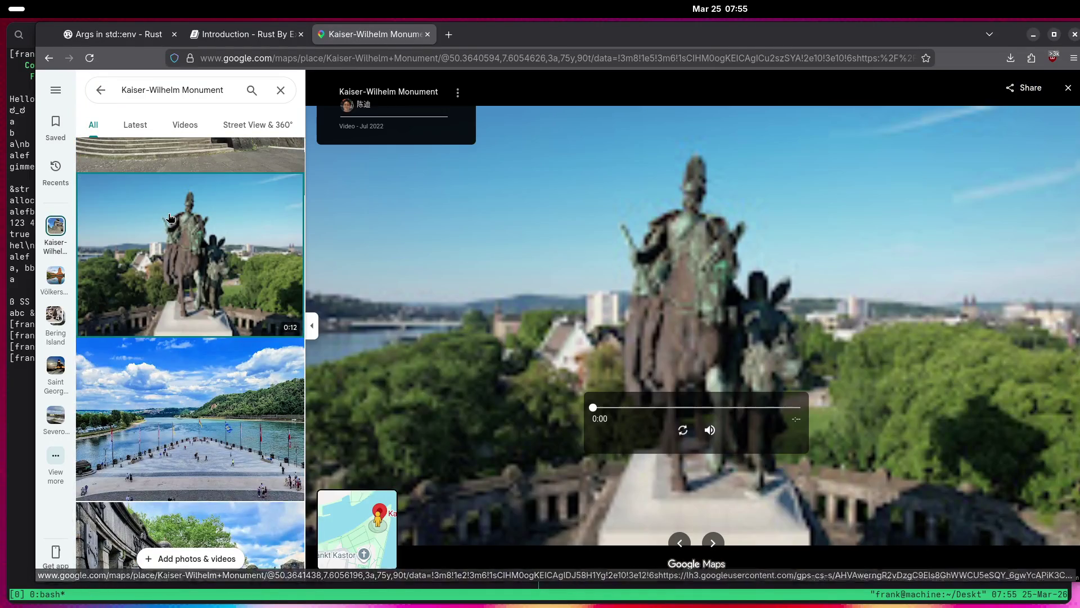
click(710, 430)
click(685, 431)
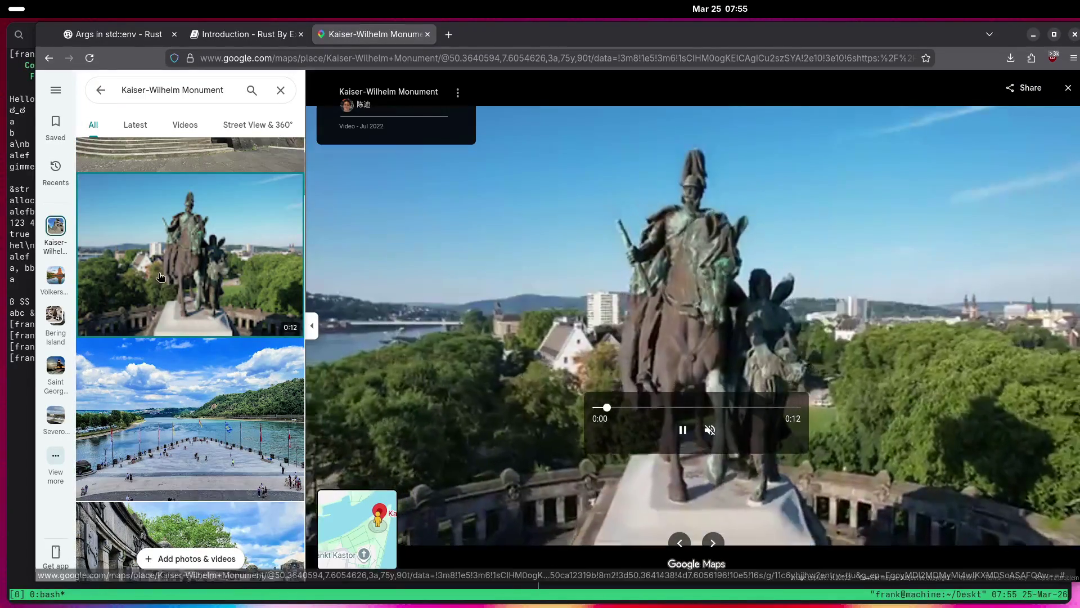
View the lion-fountain, statue-with-bicycle and colonnade coat-of-arms photos.
scroll(160, 277, down, 8)
click(161, 277)
scroll(155, 259, down, 3)
scroll(154, 253, down, 8)
scroll(162, 243, down, 6)
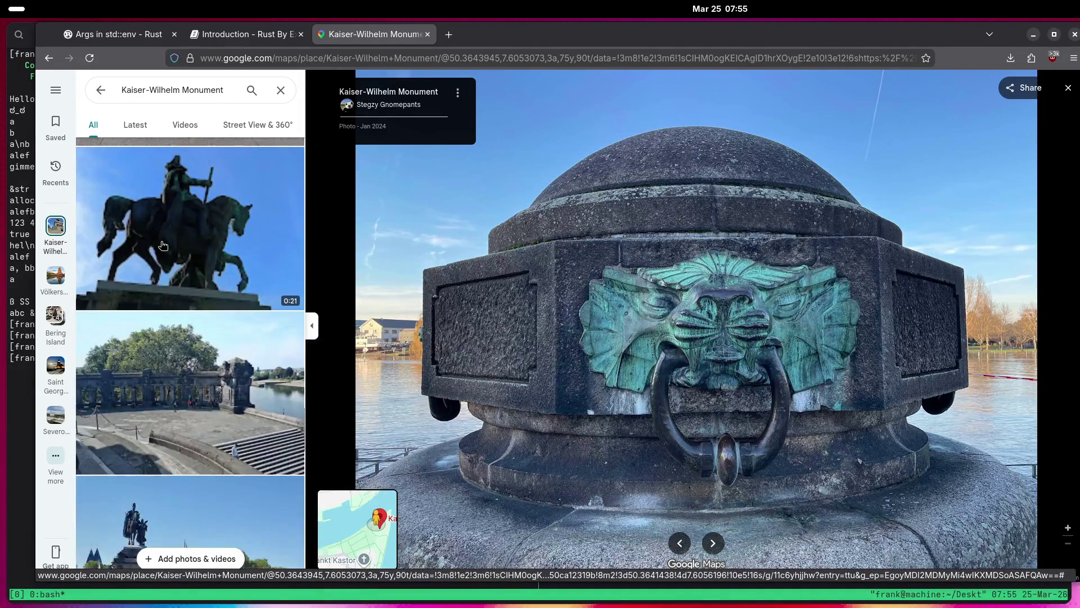
scroll(162, 245, down, 4)
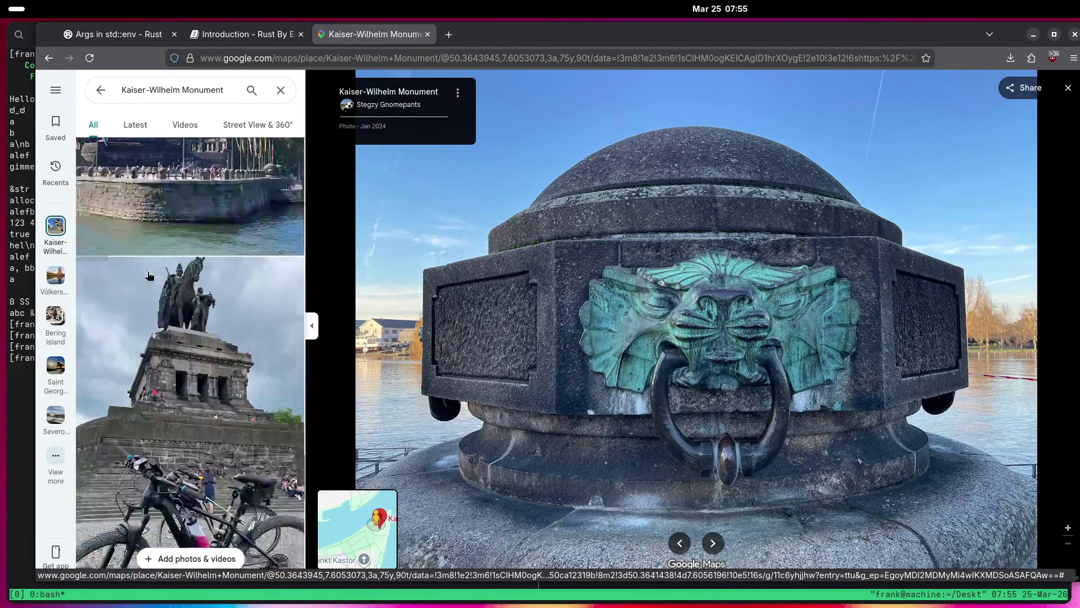
click(150, 275)
scroll(150, 275, down, 6)
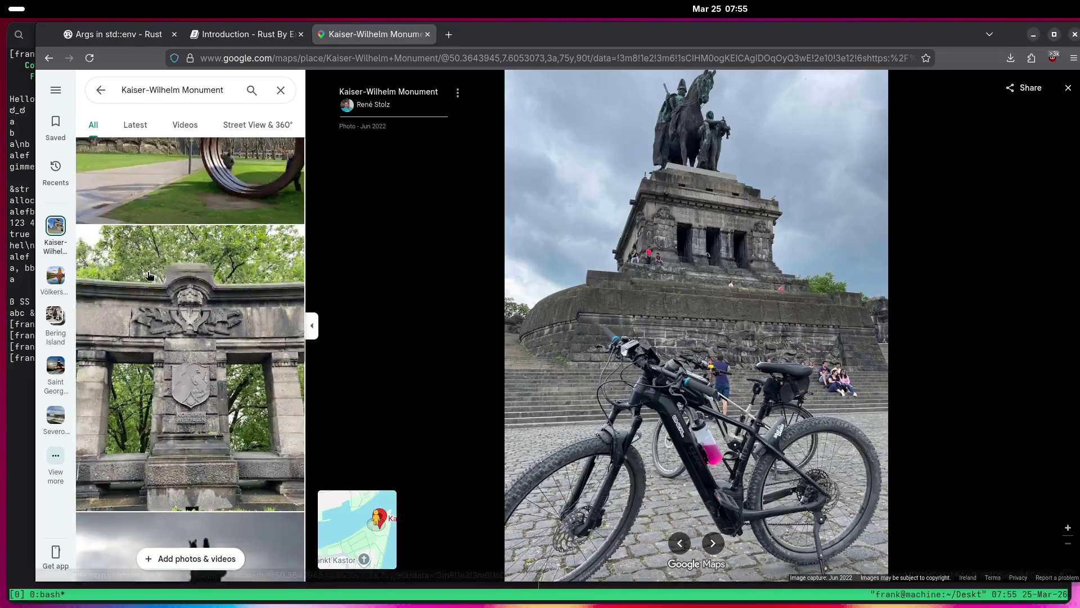
click(150, 275)
View the green lion-head ring close-up, then the stone relief photo.
scroll(188, 335, down, 5)
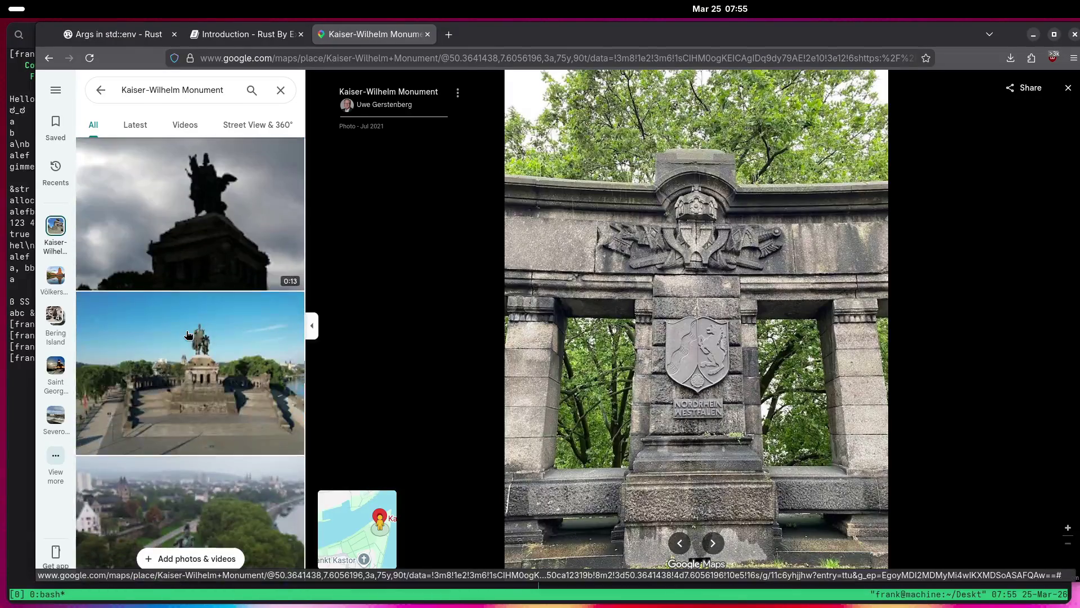
scroll(188, 335, down, 5)
scroll(188, 335, down, 5)
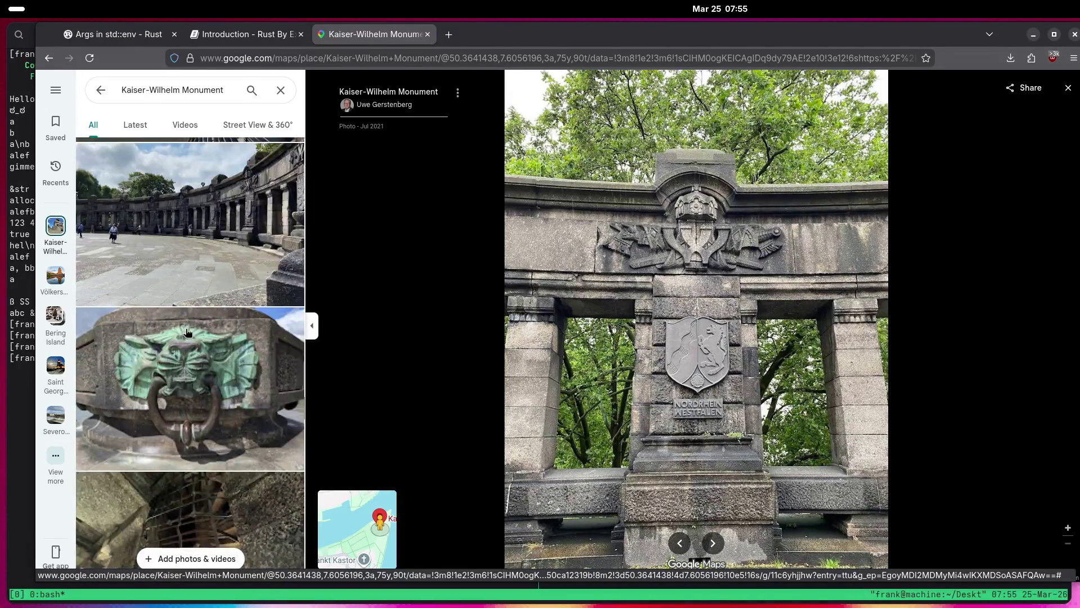
click(187, 333)
scroll(187, 333, down, 5)
scroll(187, 333, down, 5)
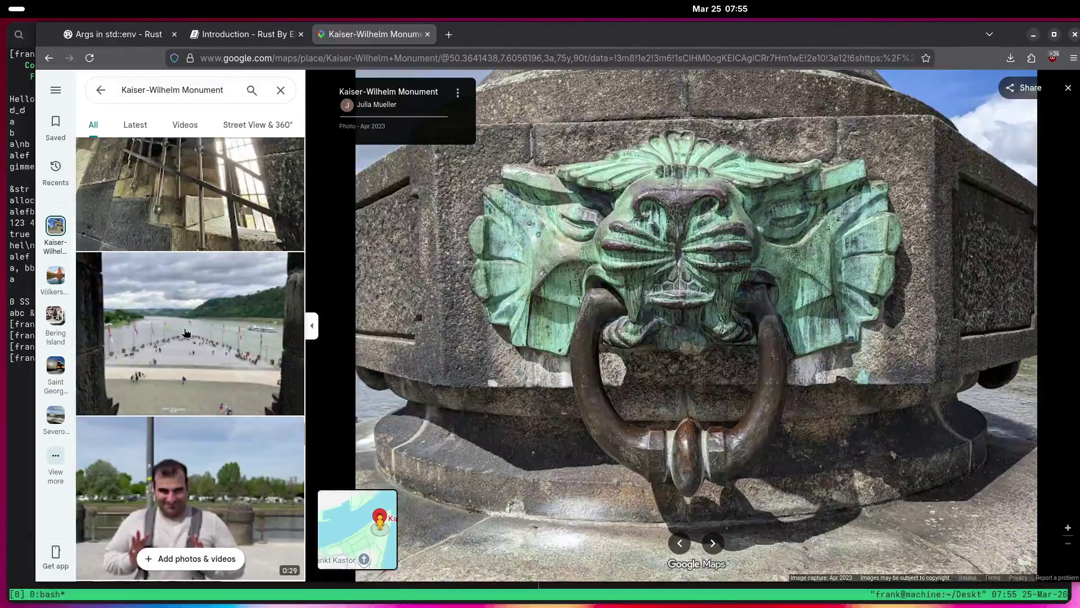
scroll(186, 332, down, 3)
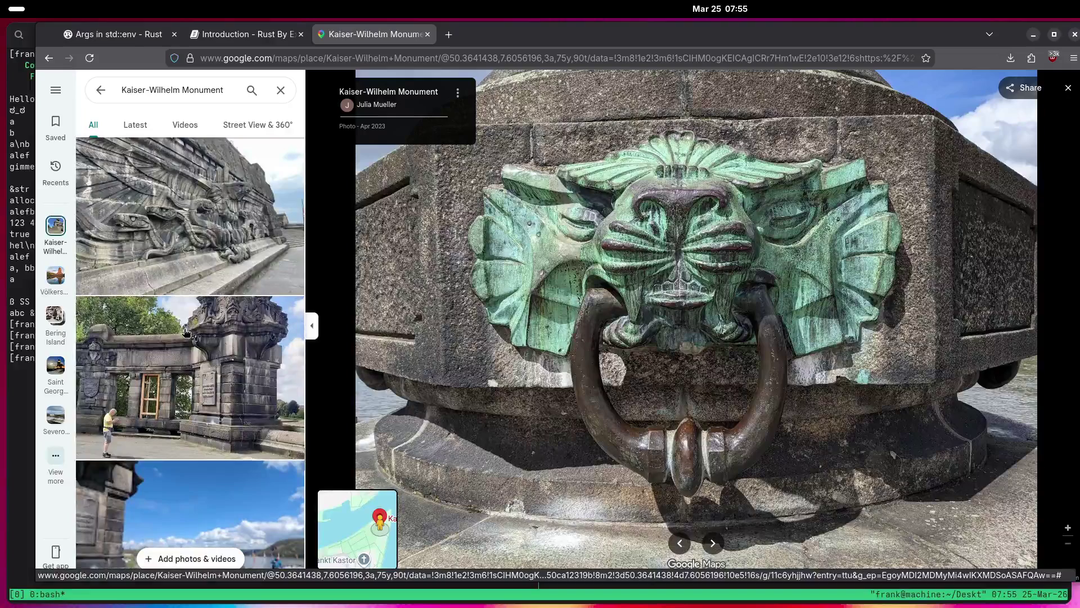
scroll(186, 332, down, 8)
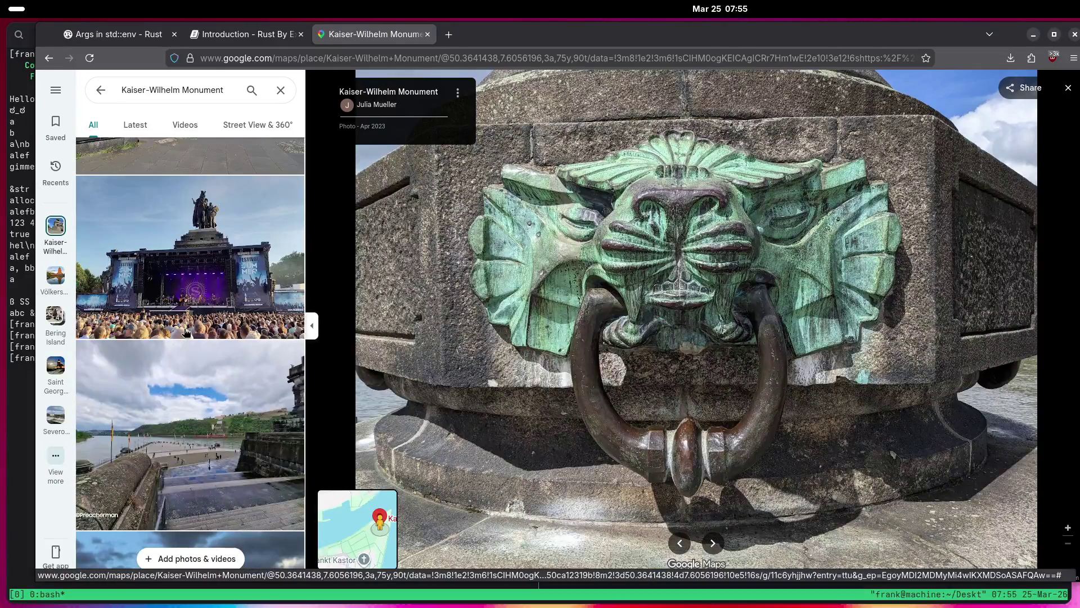
scroll(183, 327, down, 3)
scroll(169, 281, up, 10)
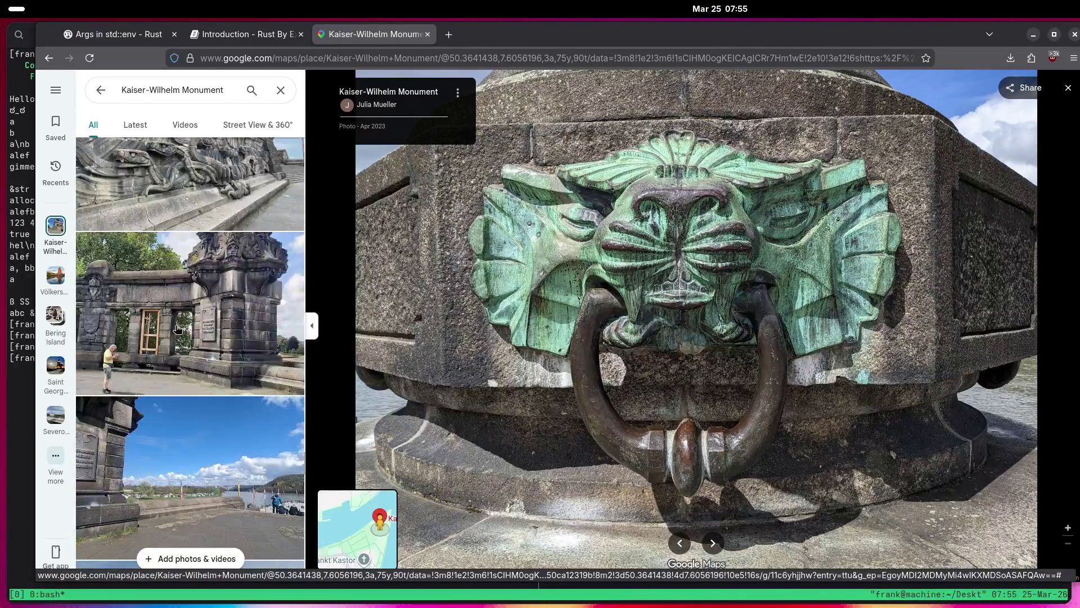
click(150, 179)
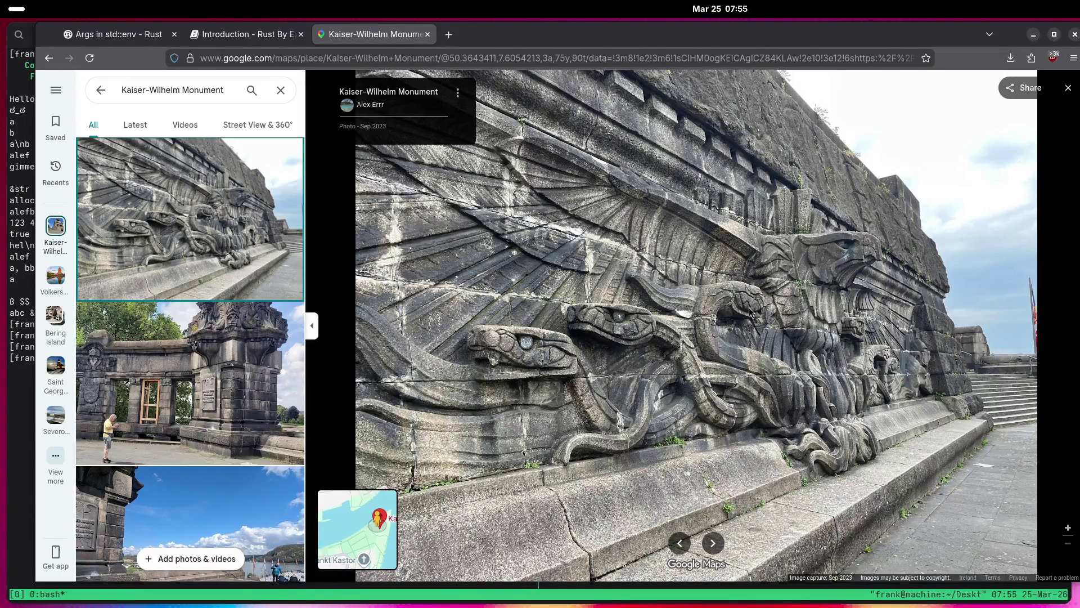
Play the 0:04 July 2020 riverside video of the monument and fortress to its end.
scroll(293, 344, down, 7)
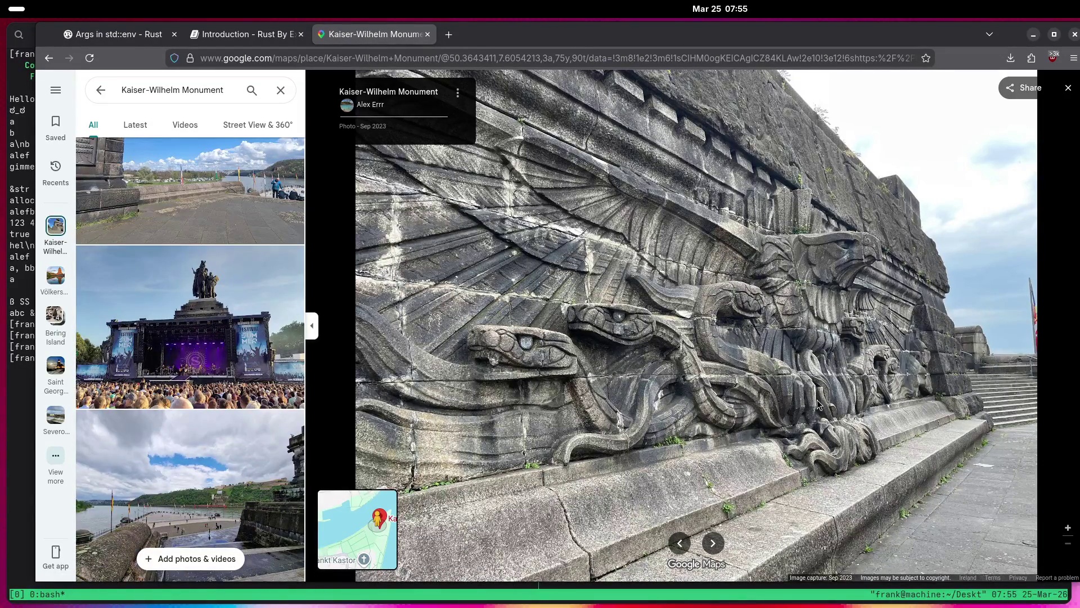
scroll(160, 294, down, 5)
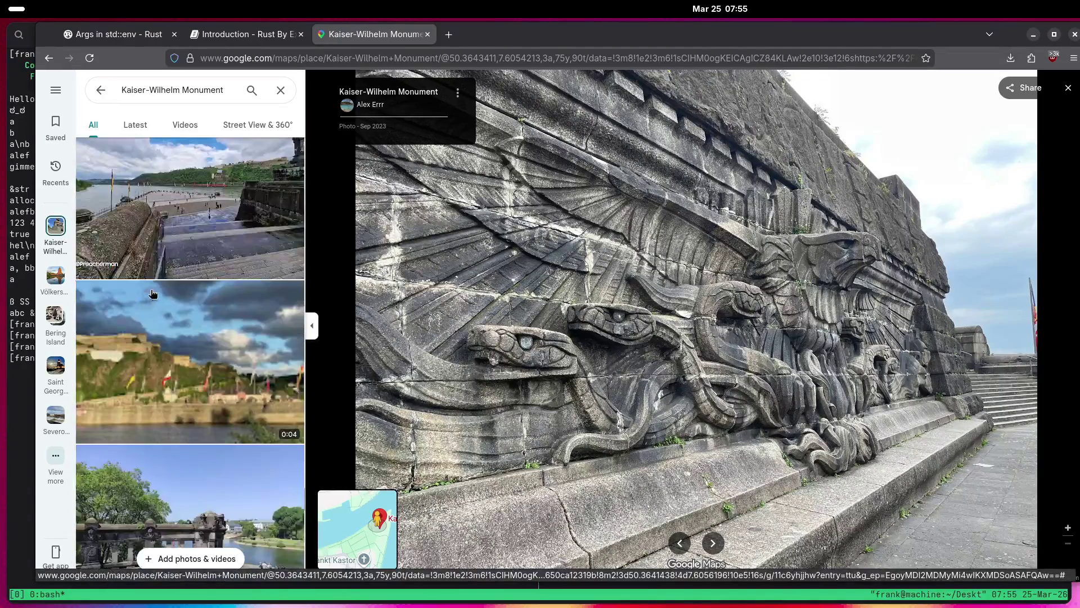
scroll(167, 298, up, 5)
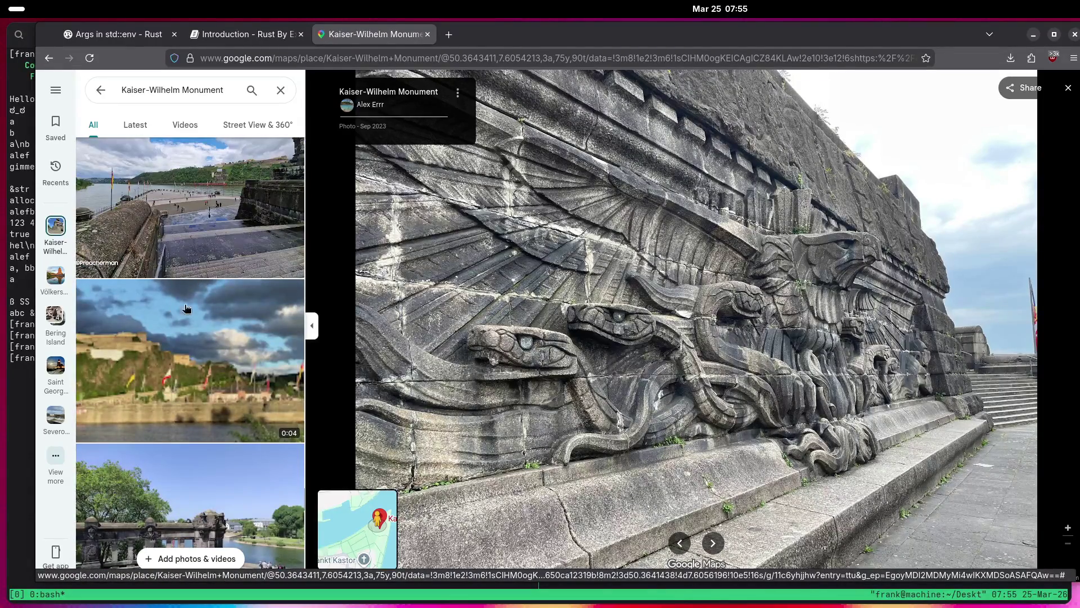
click(190, 352)
click(682, 431)
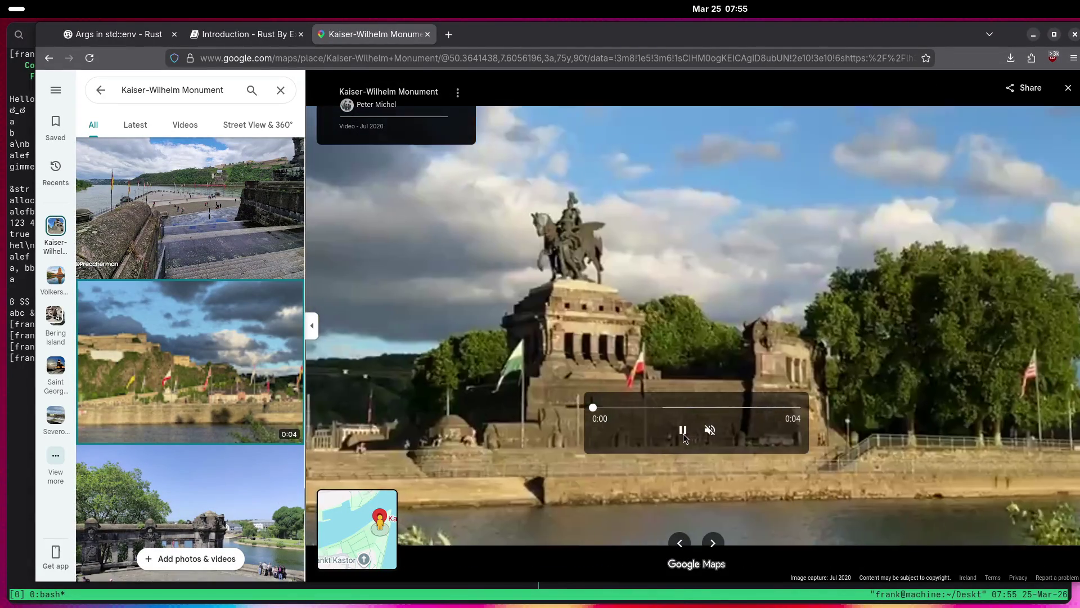
scroll(155, 319, down, 1)
scroll(157, 318, down, 10)
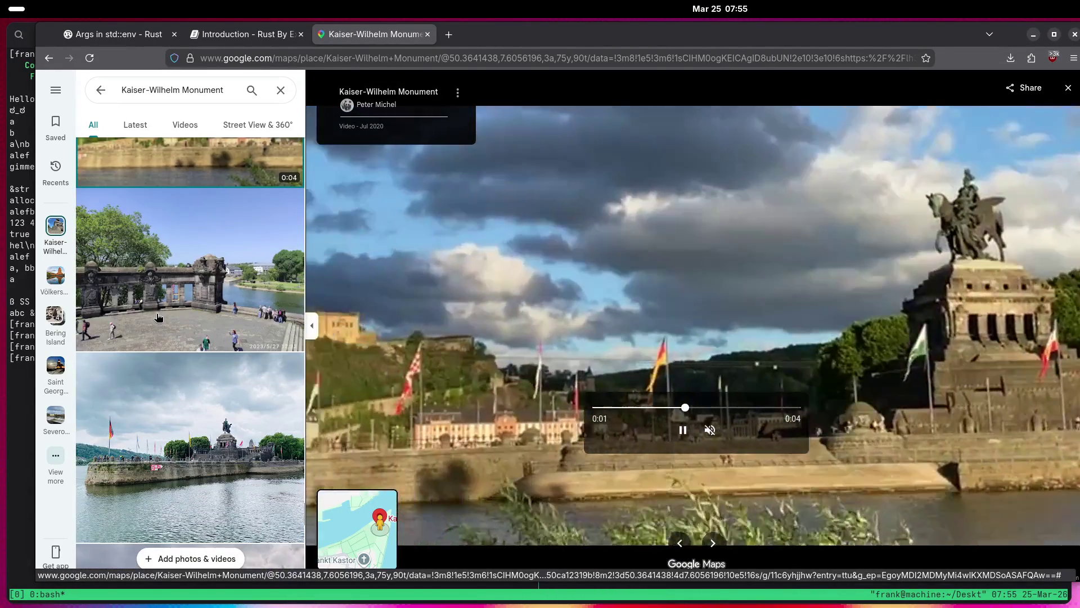
scroll(158, 318, down, 15)
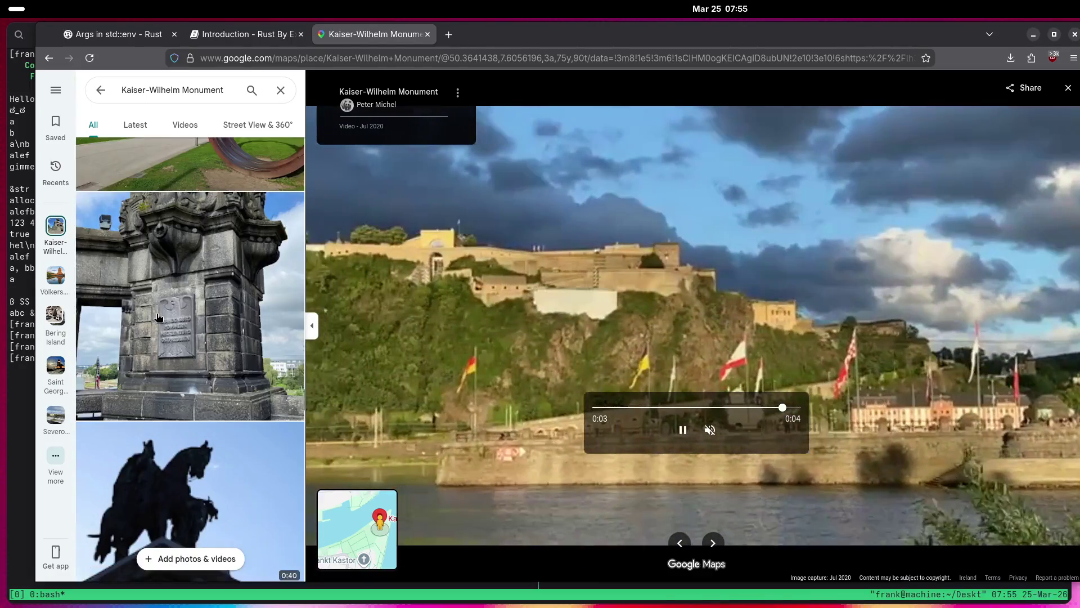
scroll(157, 318, down, 15)
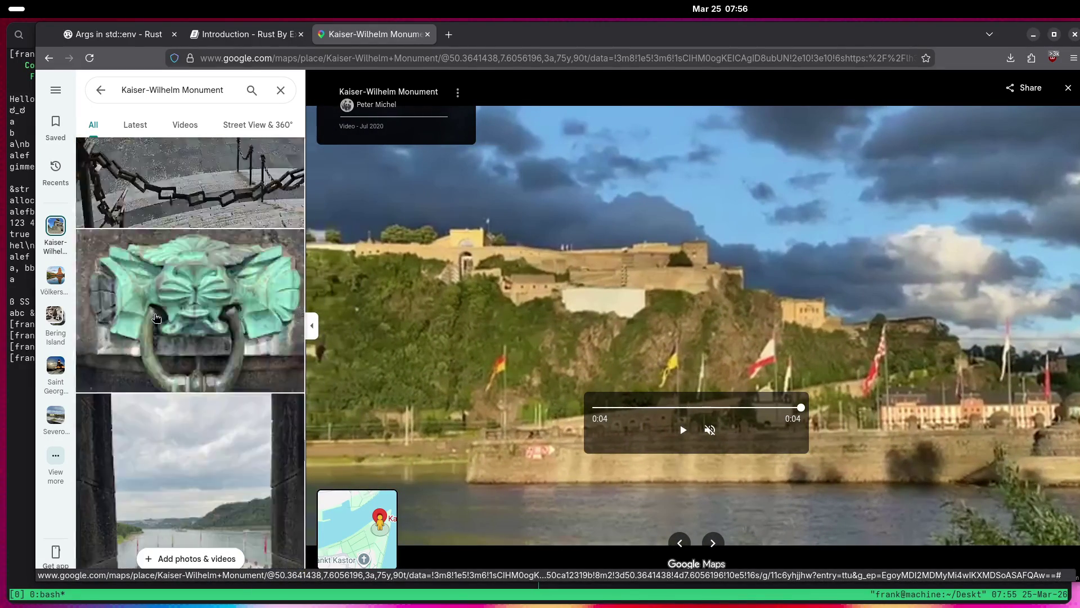
scroll(157, 318, down, 7)
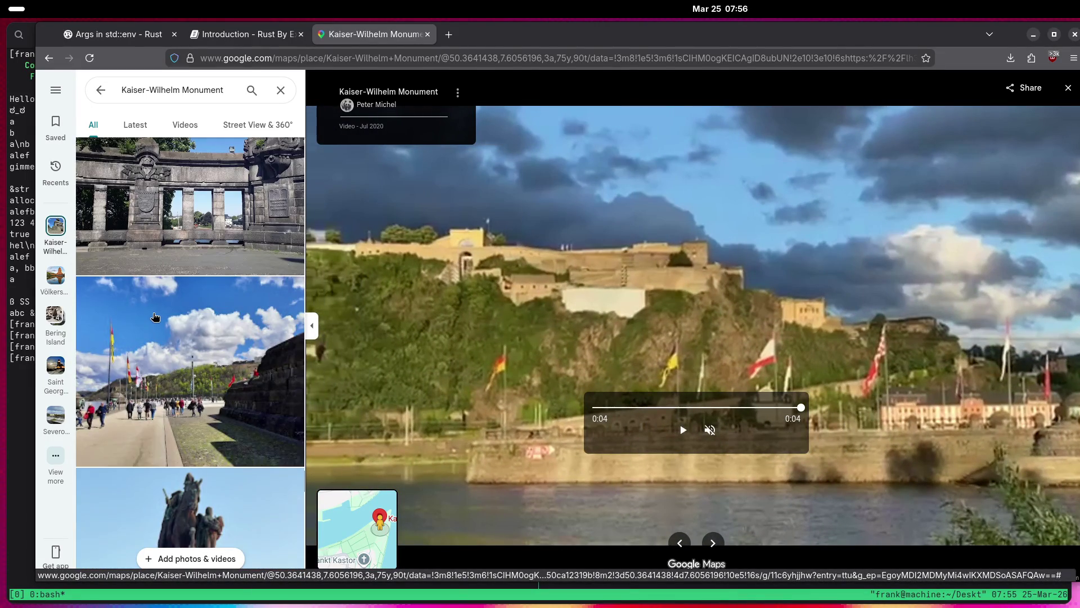
scroll(156, 318, up, 4)
scroll(197, 260, up, 3)
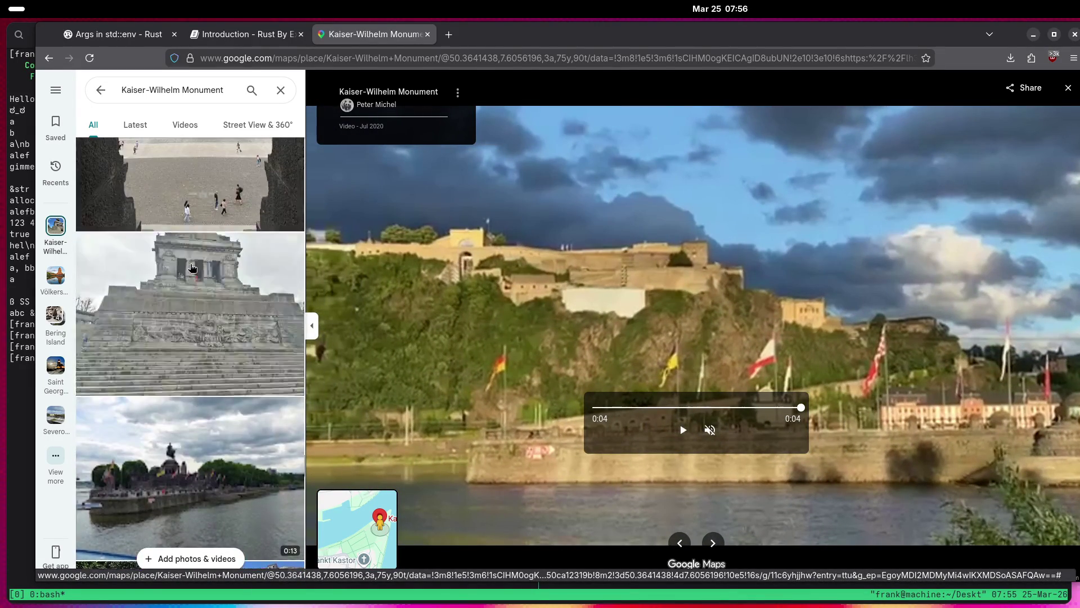
View the monument's steps photo and pan across its carved inscription.
click(194, 264)
scroll(180, 281, down, 6)
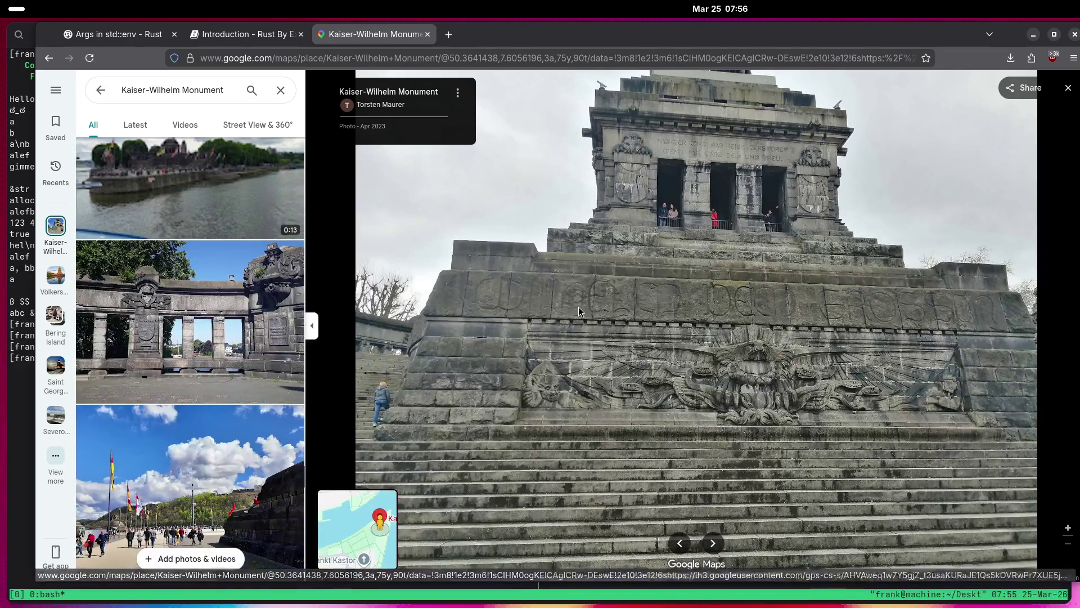
scroll(585, 298, up, 3)
drag(611, 321, 449, 315)
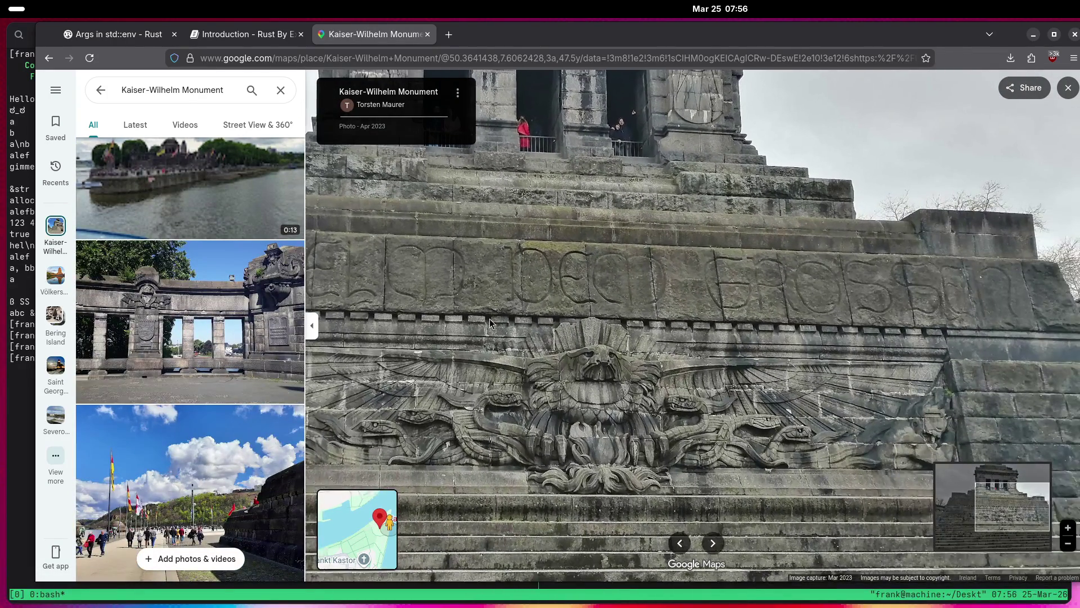
Play the short video of the monument.
scroll(612, 323, down, 3)
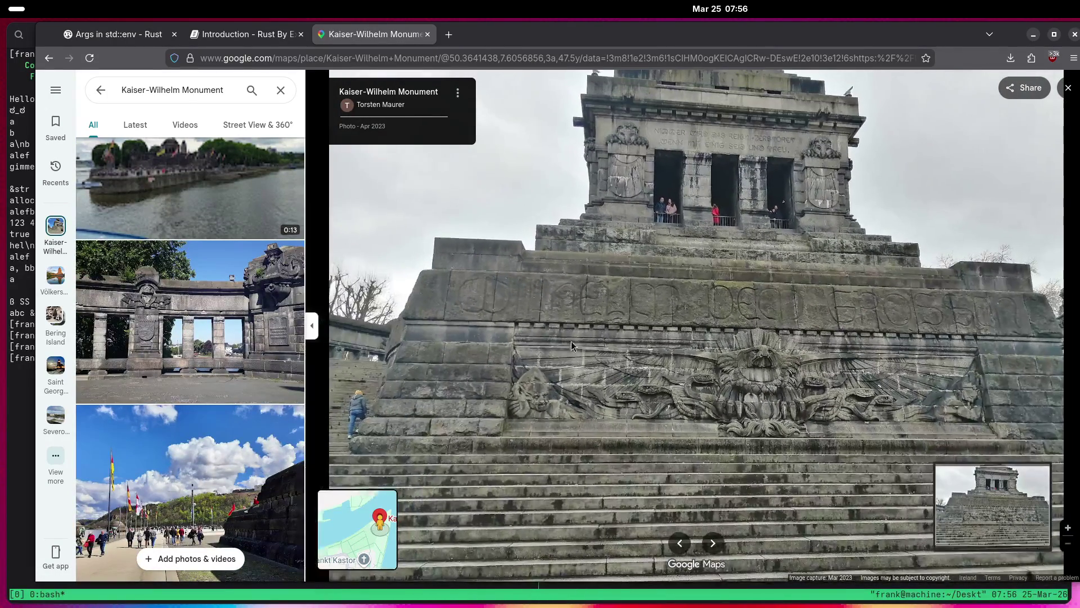
scroll(236, 330, down, 2)
scroll(171, 301, down, 3)
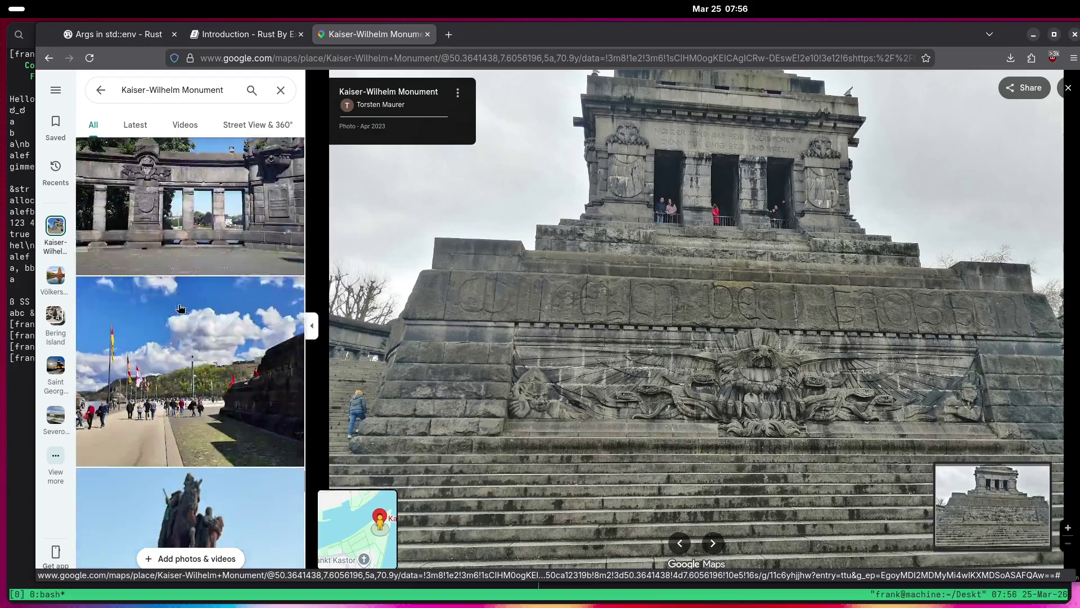
scroll(171, 301, down, 5)
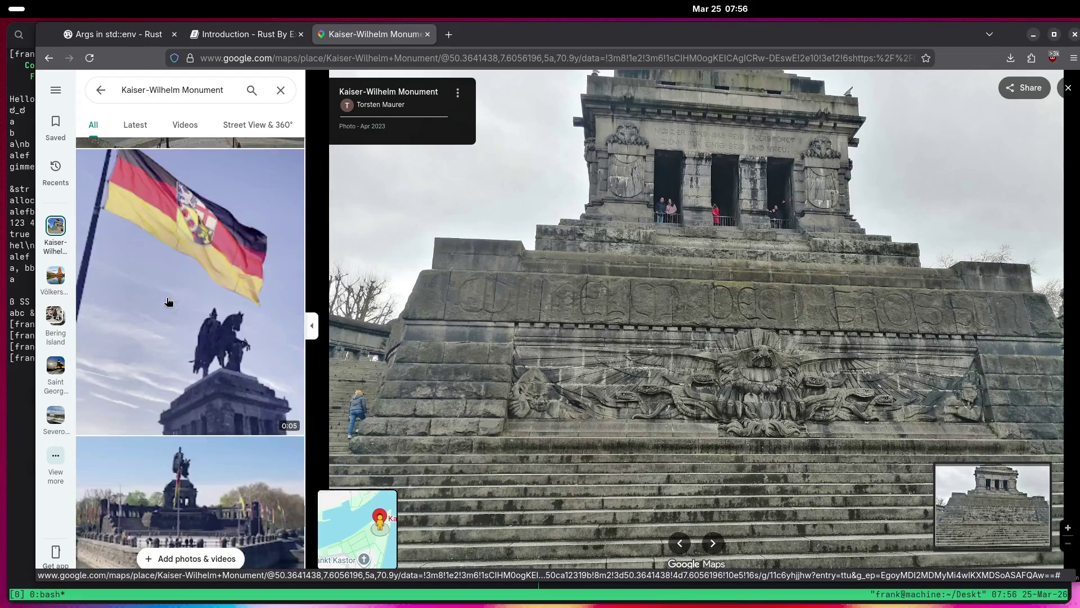
scroll(168, 301, down, 5)
scroll(167, 302, down, 10)
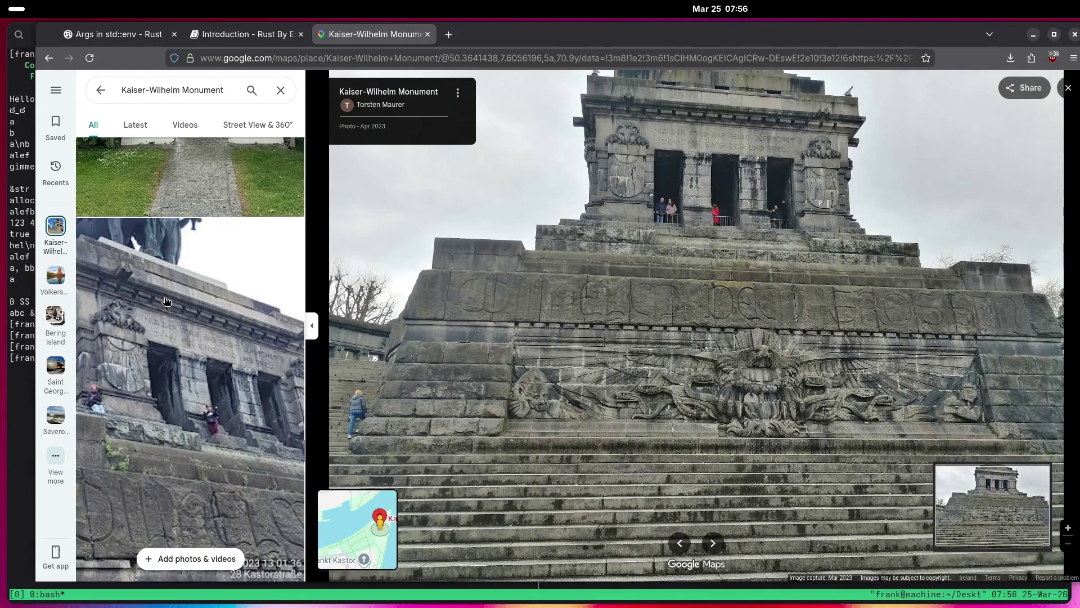
click(167, 301)
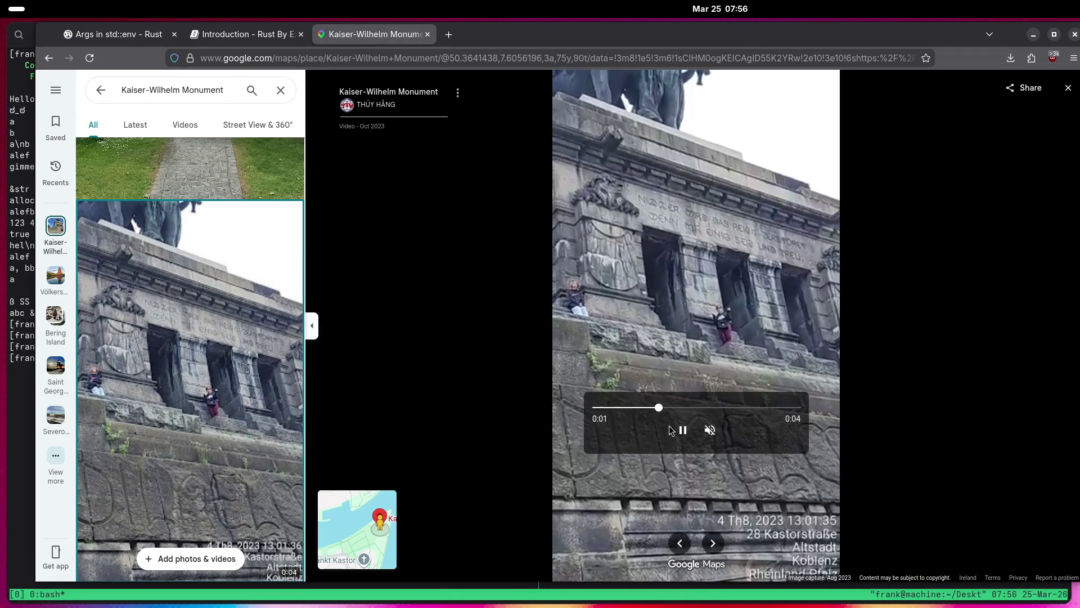
View the photo of the large stone building.
scroll(190, 326, down, 5)
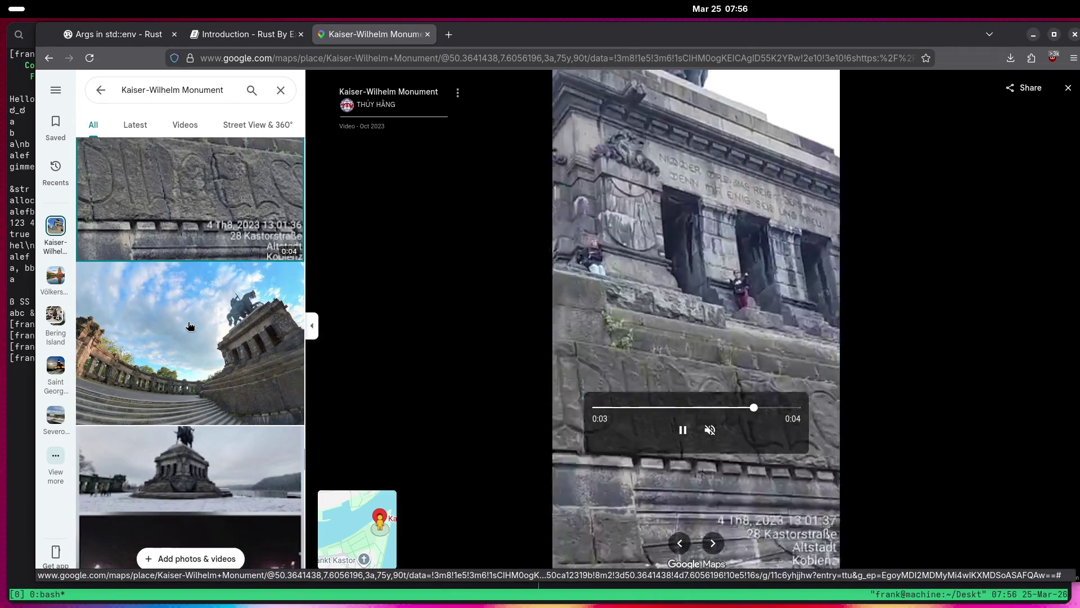
scroll(191, 326, down, 5)
scroll(181, 328, down, 5)
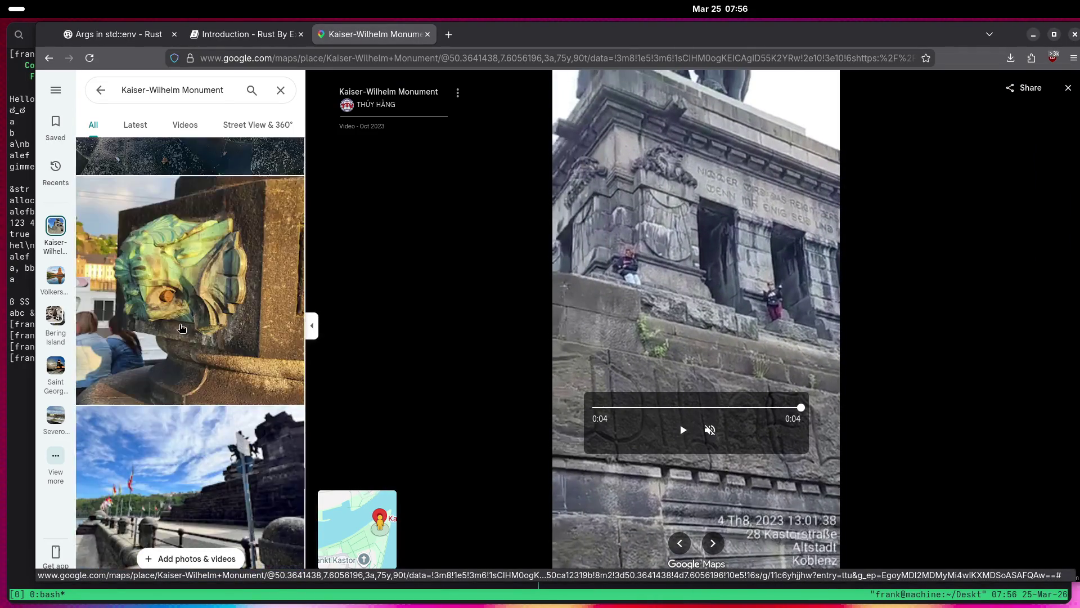
scroll(180, 328, down, 7)
scroll(180, 328, down, 10)
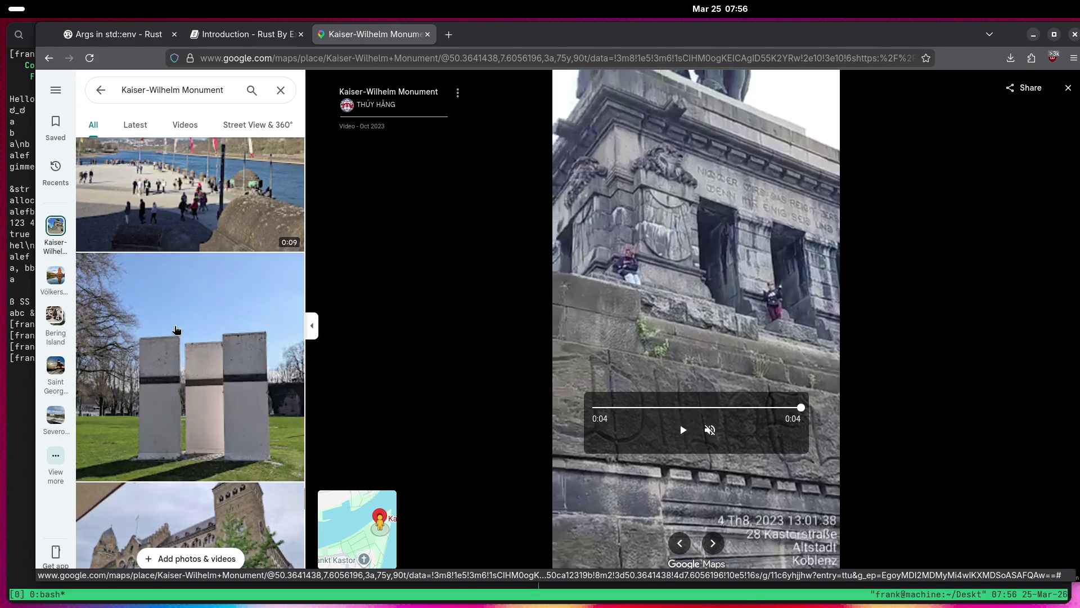
scroll(172, 330, up, 3)
click(171, 330)
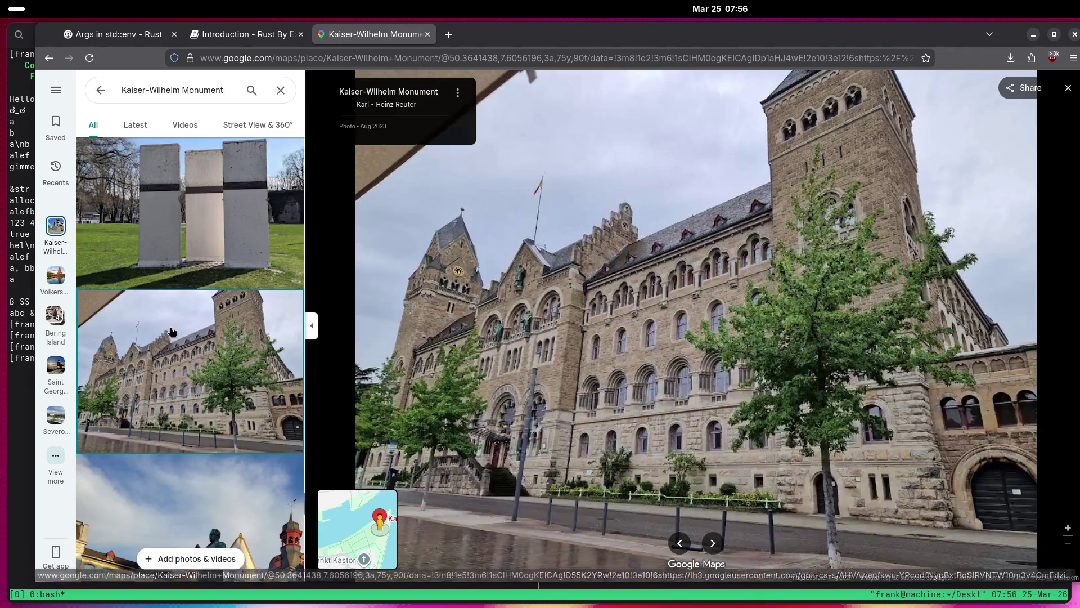
Zoom into the memorial plaque photo to show the small 1983 Sparkasse Koblenz sign.
scroll(169, 332, down, 3)
scroll(168, 332, down, 3)
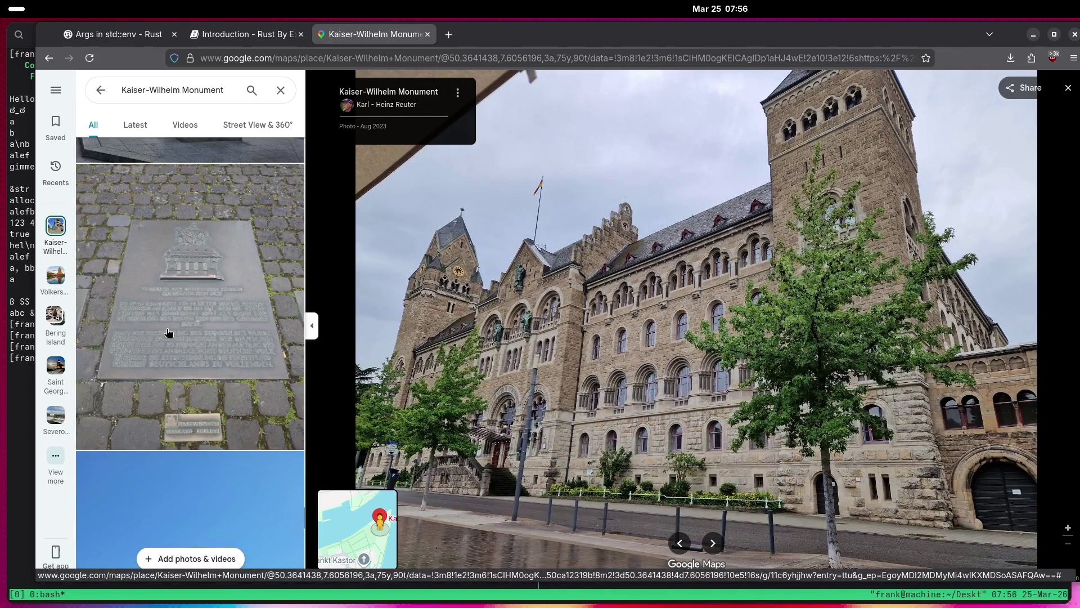
click(169, 331)
scroll(650, 381, up, 5)
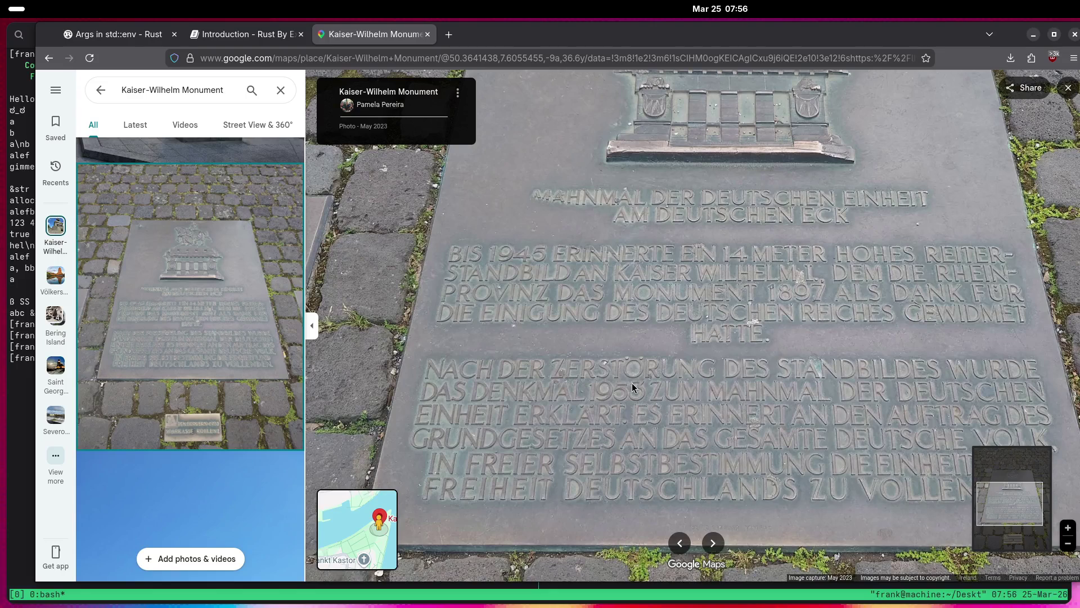
drag(610, 392, 617, 360)
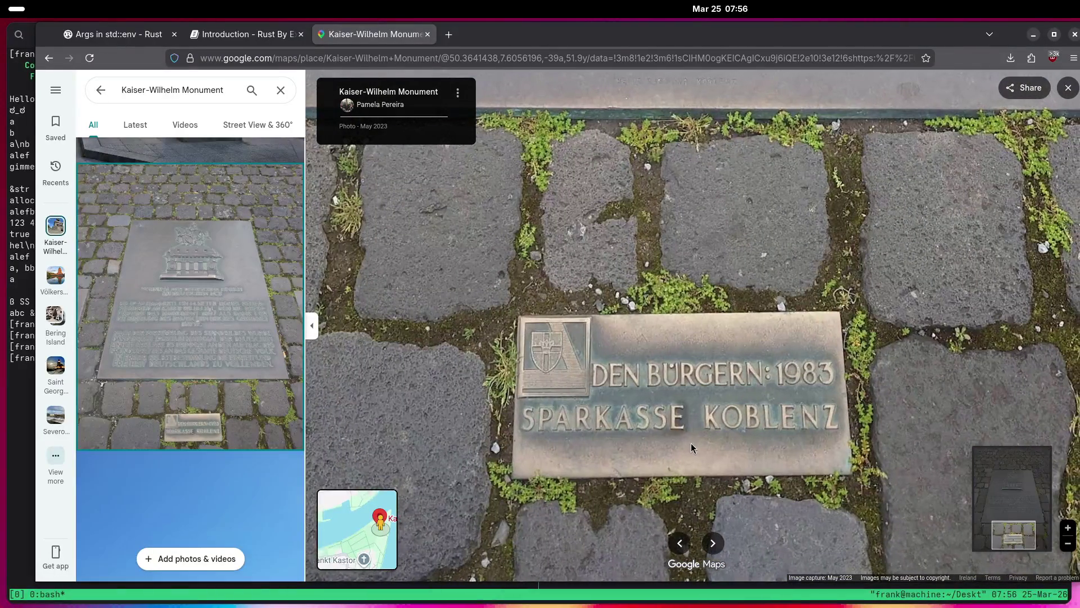
scroll(205, 377, down, 5)
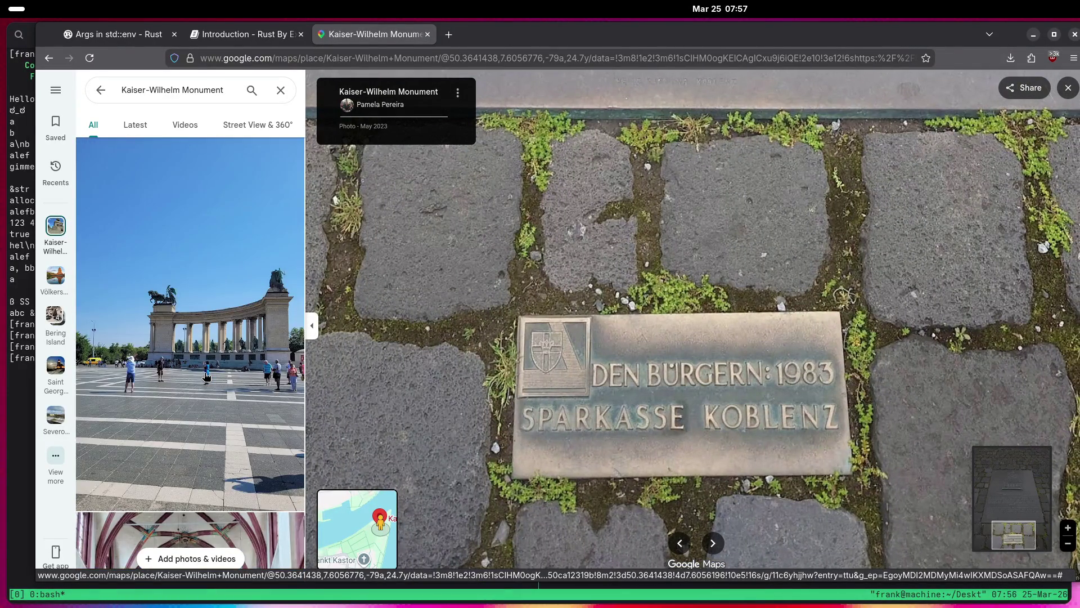
View the colonnade square, chariot-on-pillar and warrior-on-domed-tower photos.
click(206, 377)
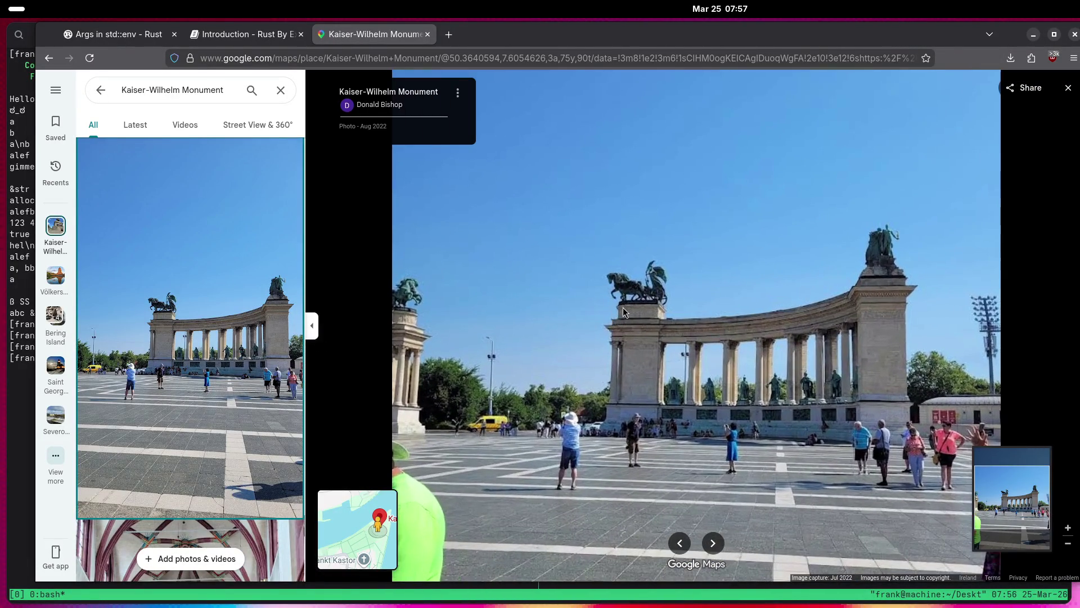
scroll(227, 346, down, 10)
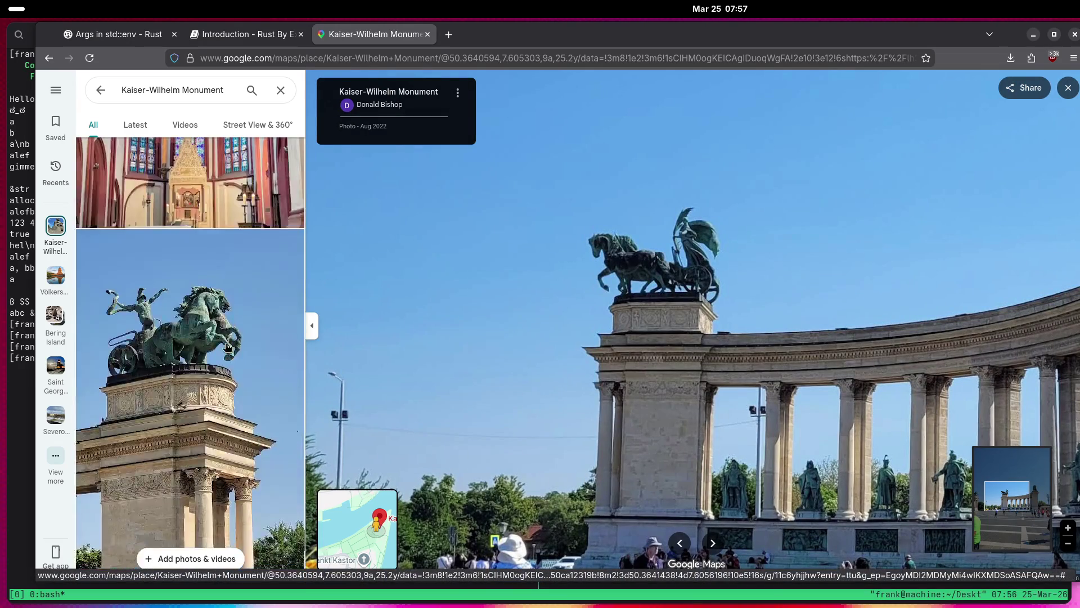
click(227, 346)
scroll(226, 347, down, 5)
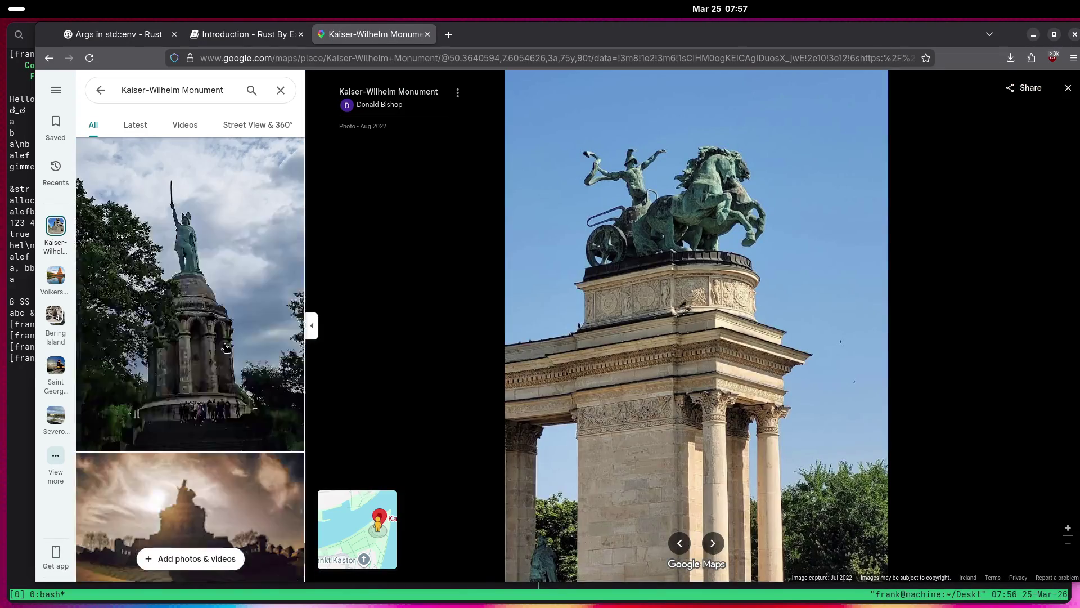
scroll(224, 349, down, 5)
scroll(223, 349, up, 6)
click(223, 349)
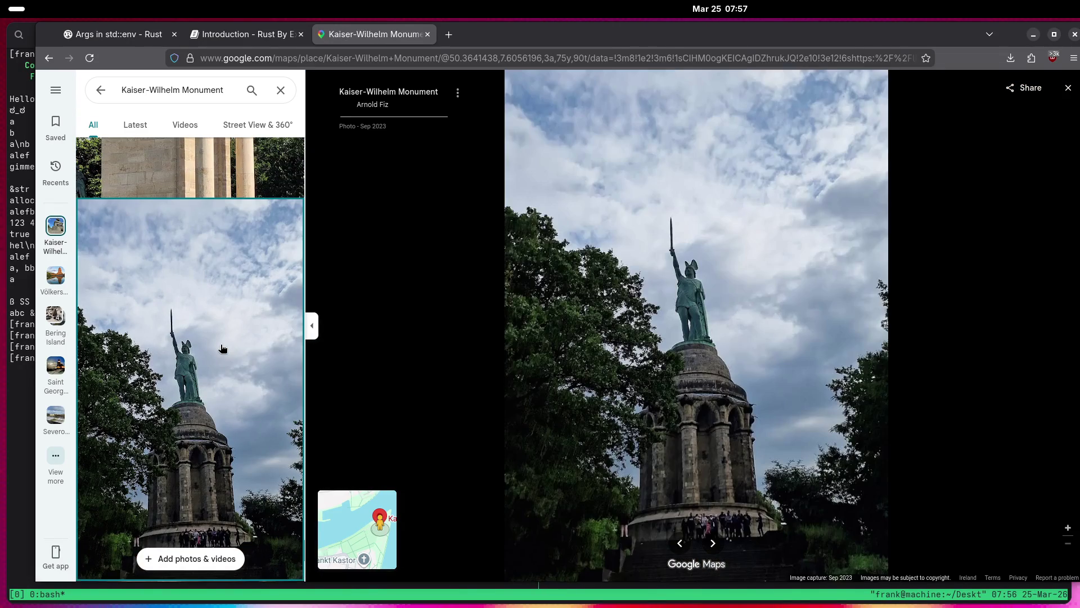
scroll(634, 336, up, 5)
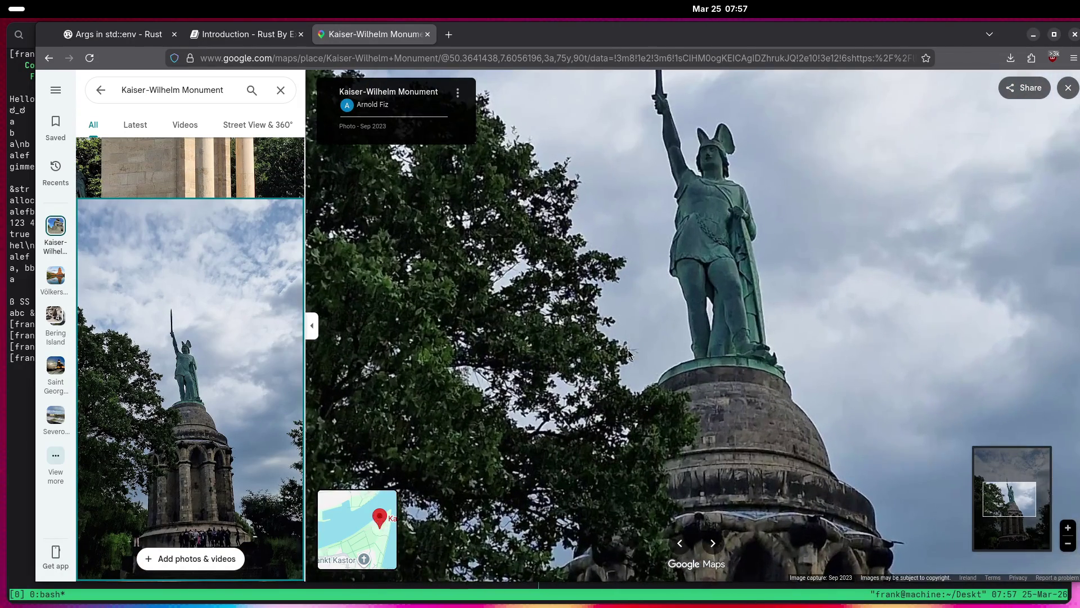
scroll(239, 298, down, 5)
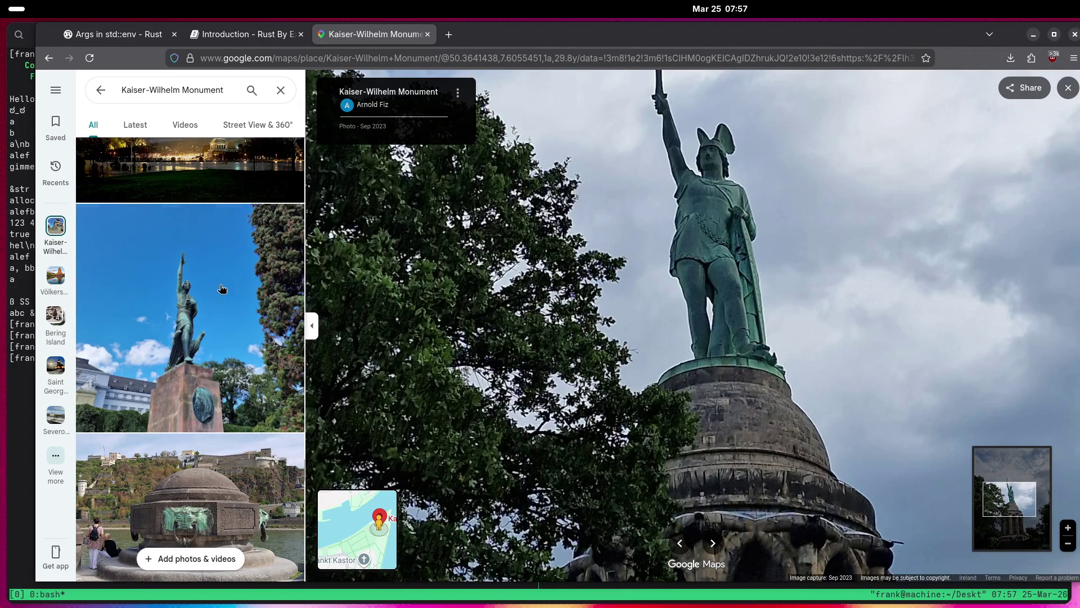
View the raised-arm statue, dusk equestrian and turquoise-tinted equestrian statue photos.
click(221, 288)
scroll(208, 289, down, 10)
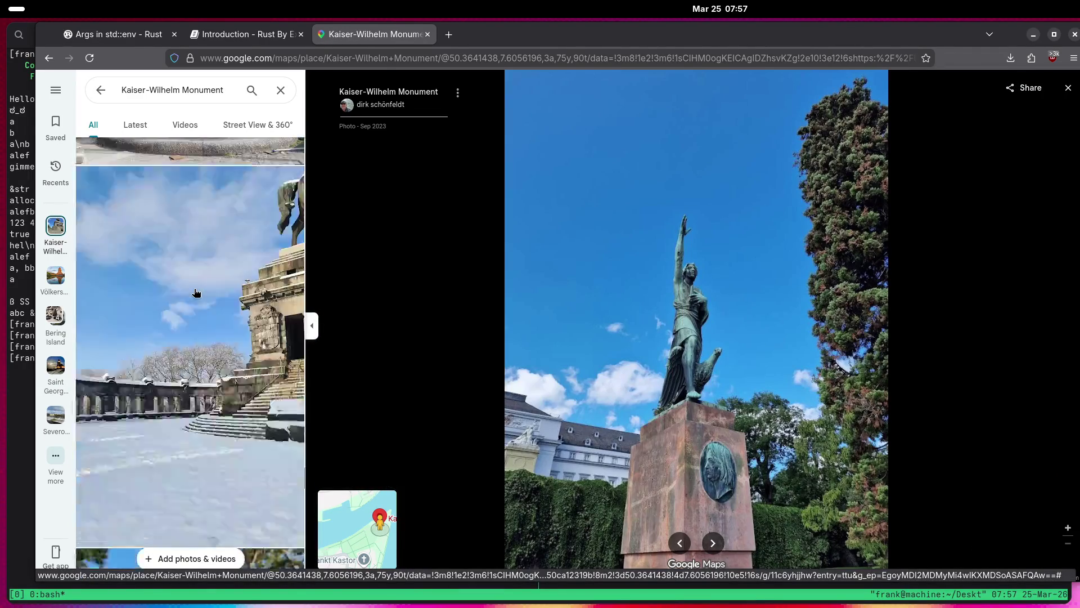
scroll(191, 290, up, 10)
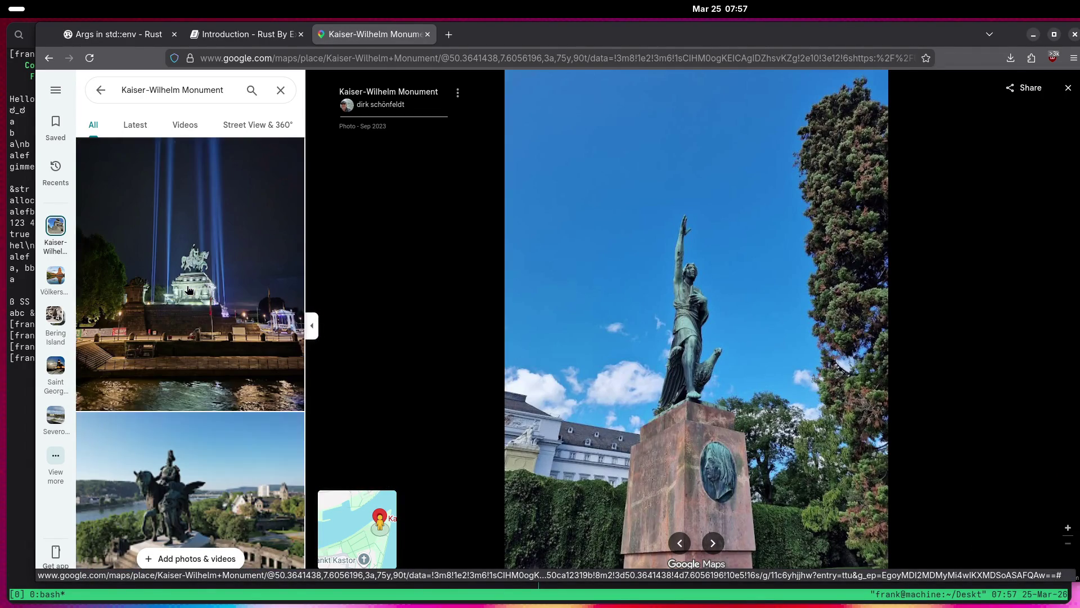
scroll(188, 290, down, 5)
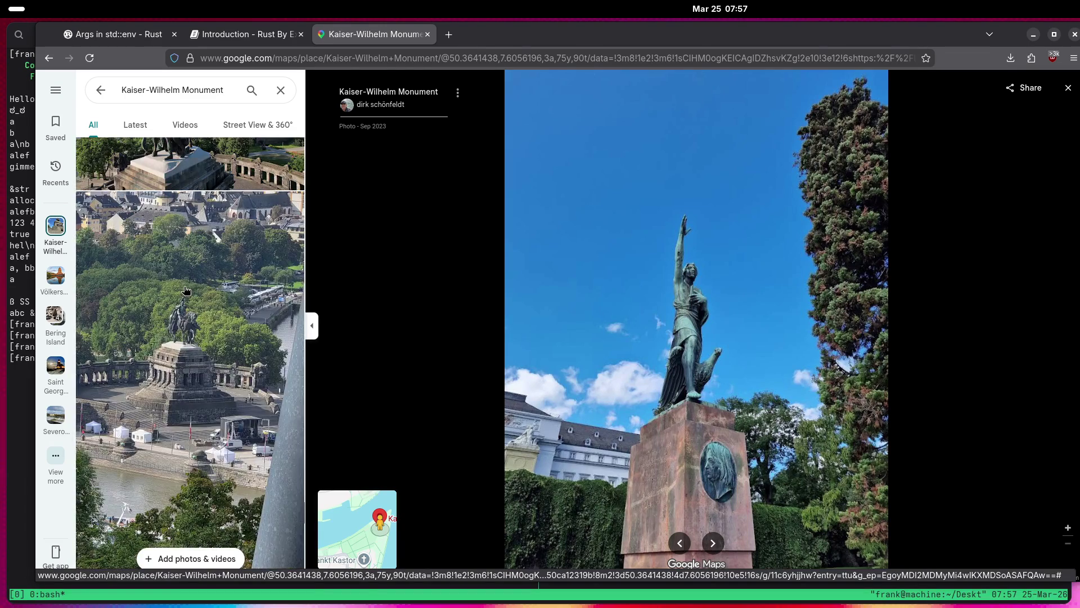
scroll(186, 290, down, 5)
scroll(180, 289, down, 5)
scroll(180, 288, down, 5)
click(177, 290)
scroll(172, 289, down, 10)
scroll(167, 289, down, 10)
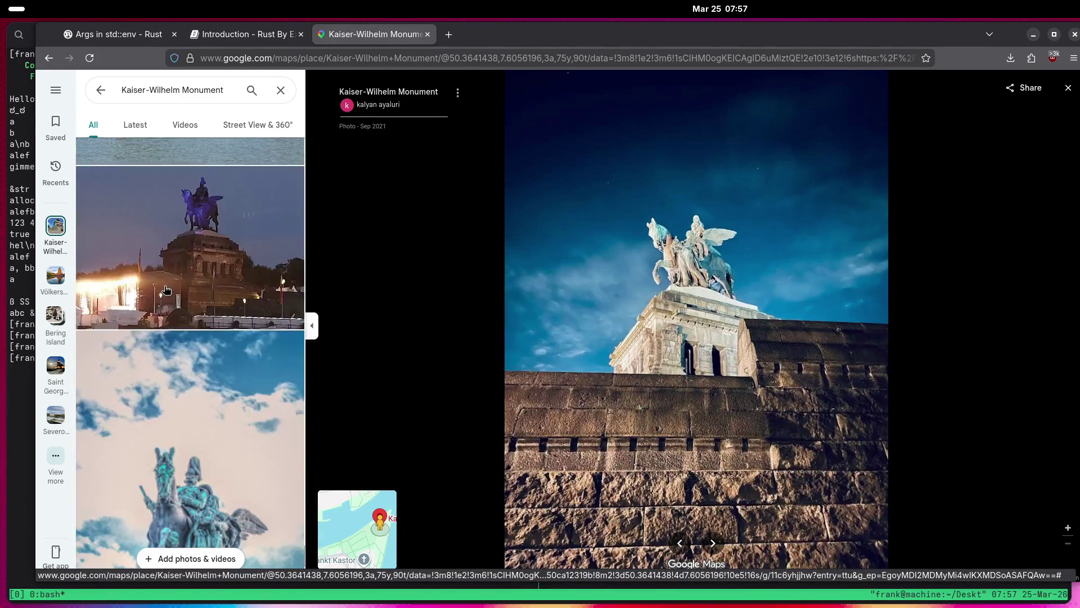
click(167, 289)
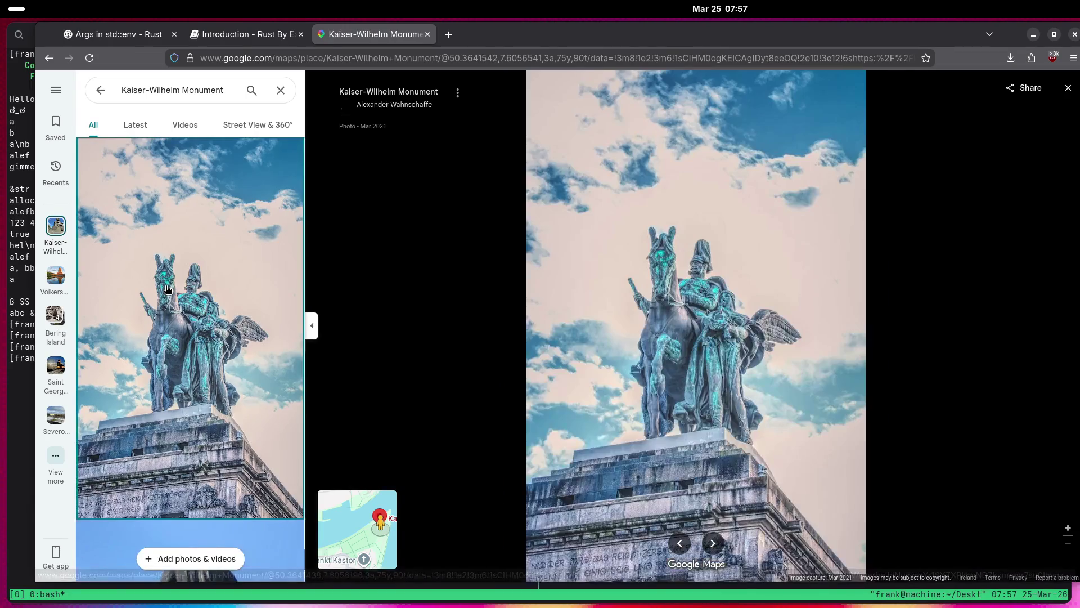
scroll(163, 292, down, 5)
Zoom and reposition the statue face close-up, then close the photo viewer.
click(162, 292)
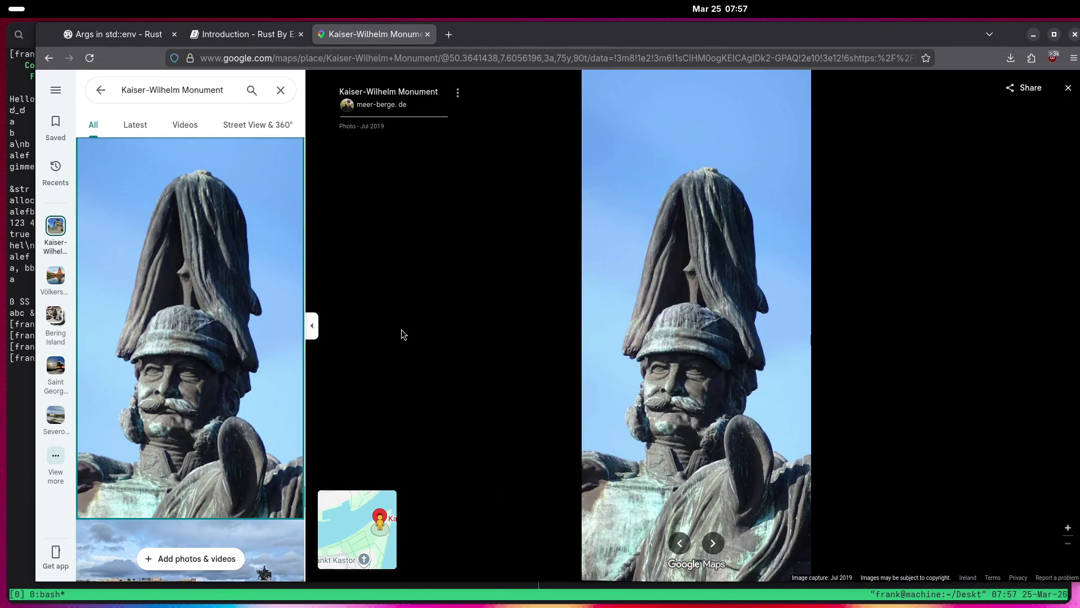
scroll(703, 423, up, 5)
scroll(692, 428, up, 3)
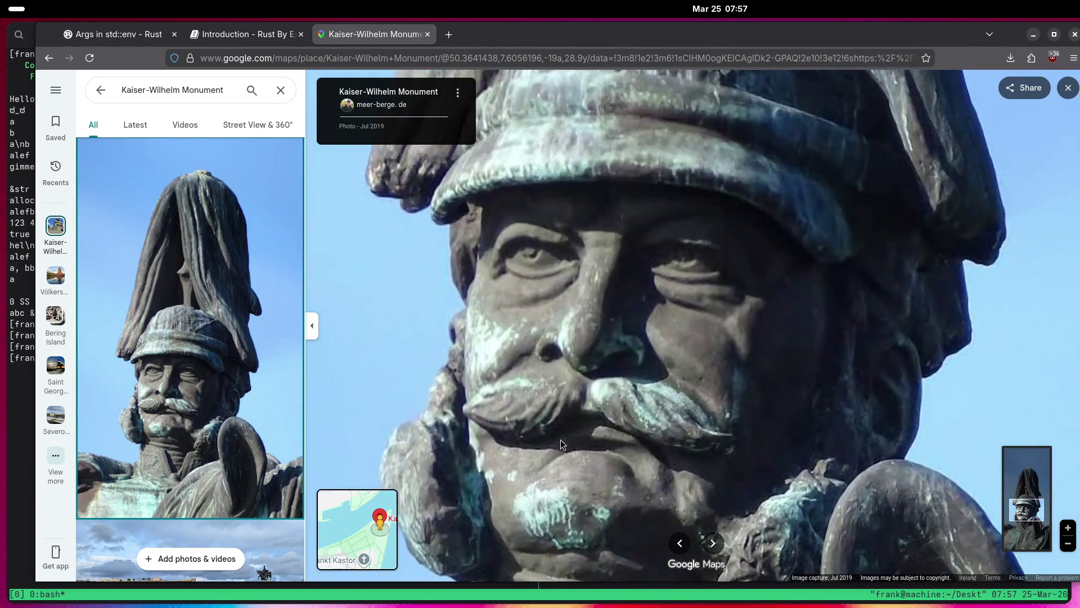
scroll(206, 350, down, 5)
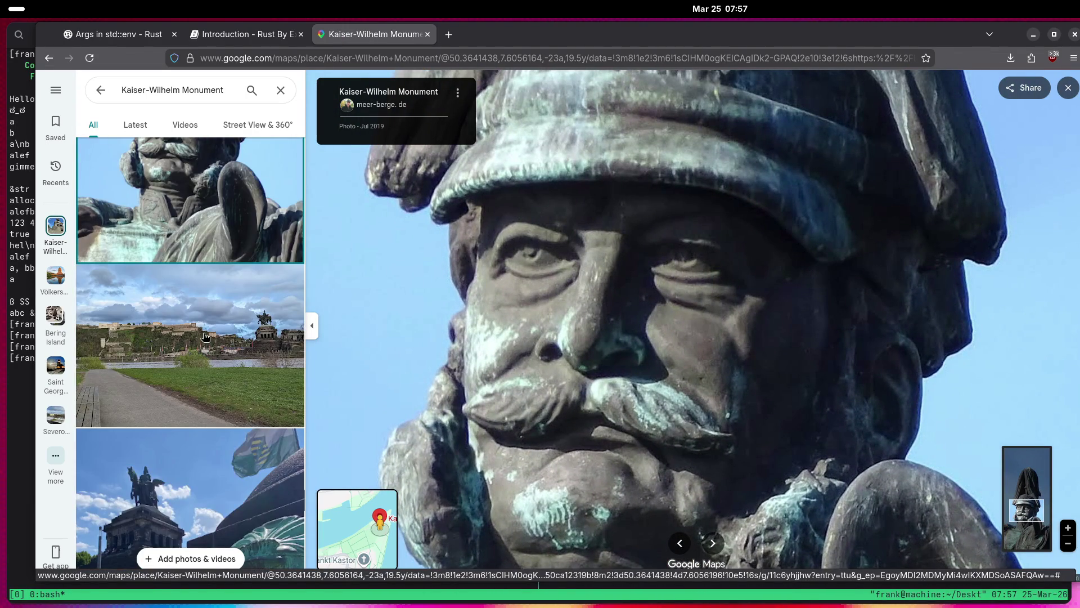
scroll(205, 337, down, 3)
scroll(200, 331, down, 4)
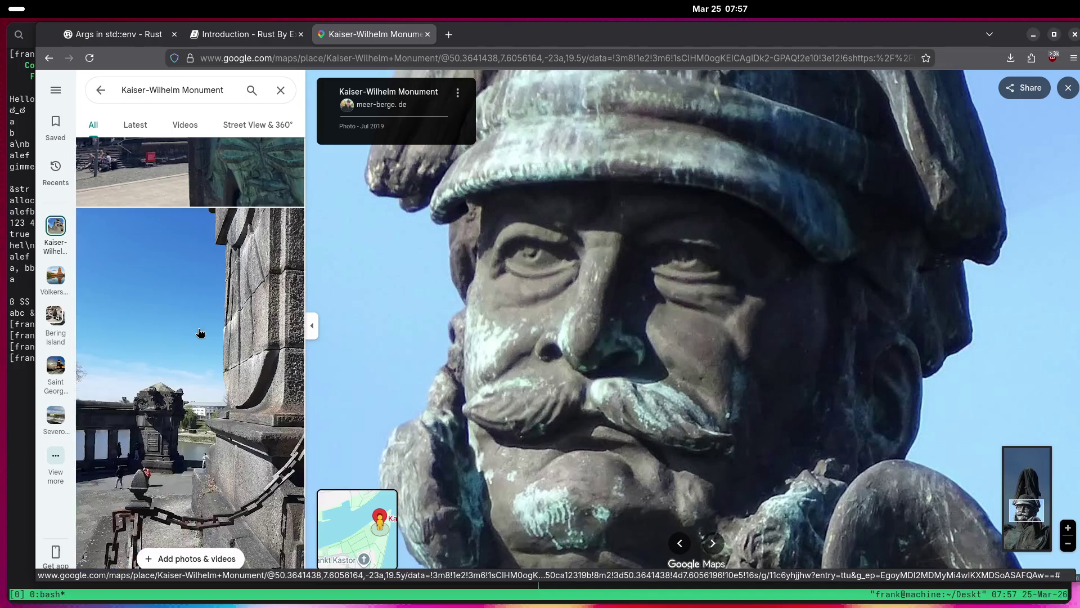
scroll(621, 311, down, 5)
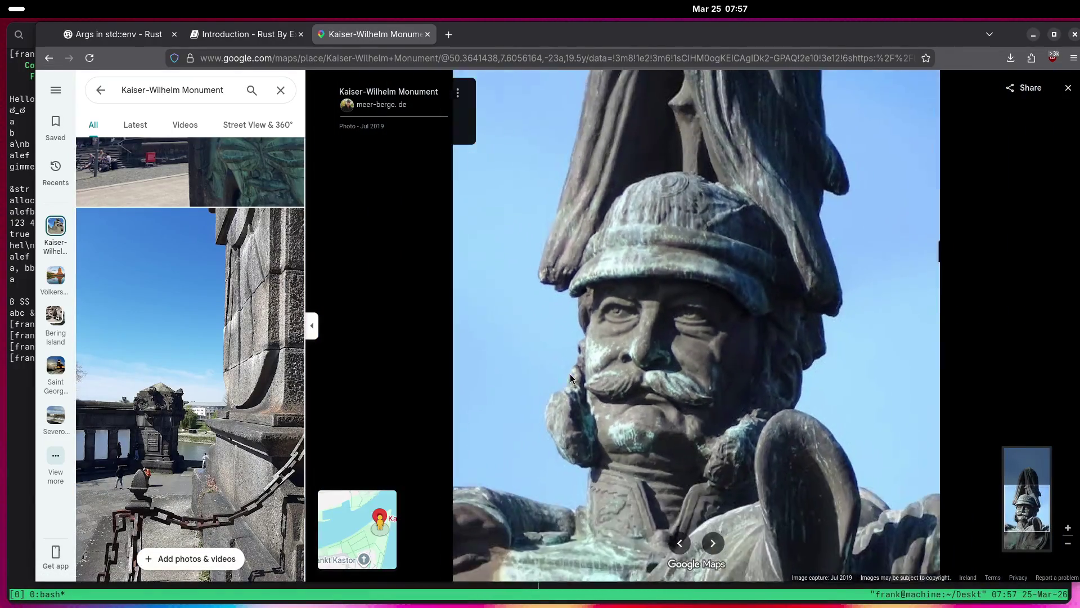
drag(622, 312, 627, 273)
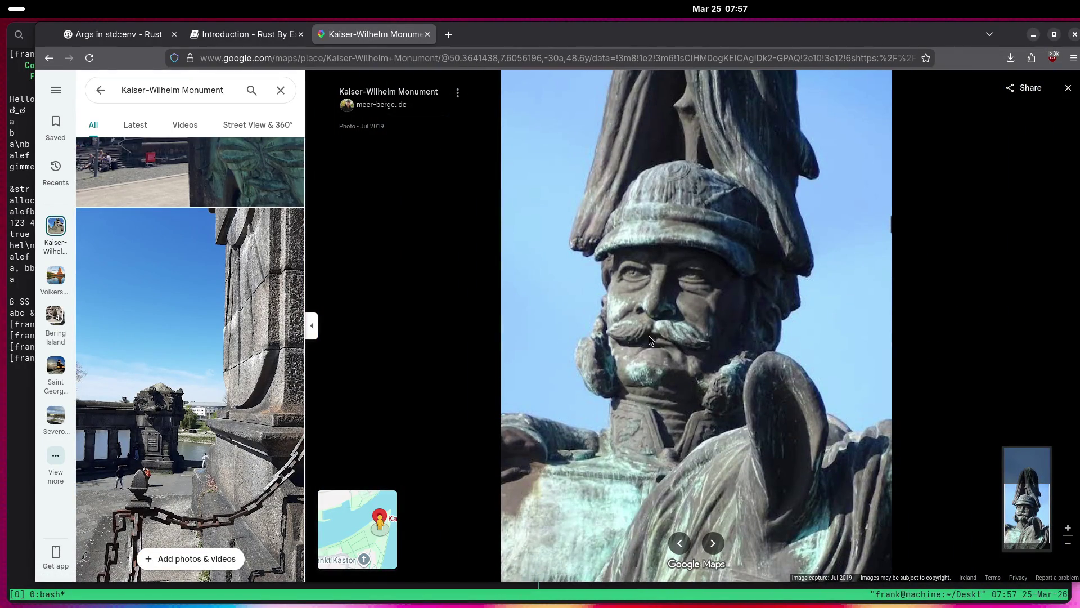
click(1068, 89)
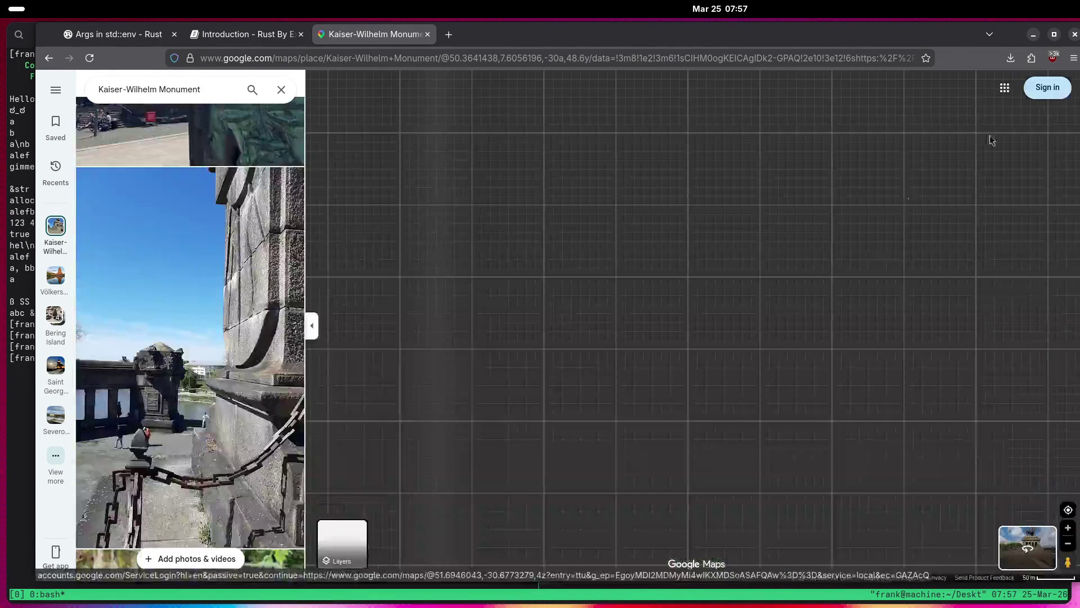
Zoom from the Europe view into Dortmund and bring the Schwerte–Hagen area into view.
scroll(513, 312, down, 7)
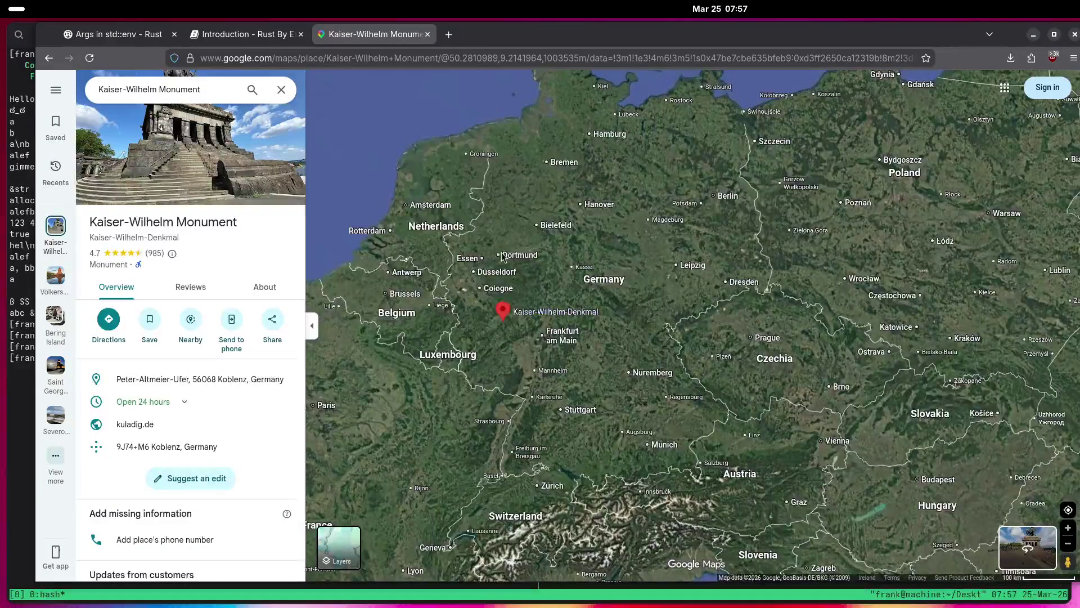
scroll(493, 264, up, 6)
scroll(494, 265, up, 5)
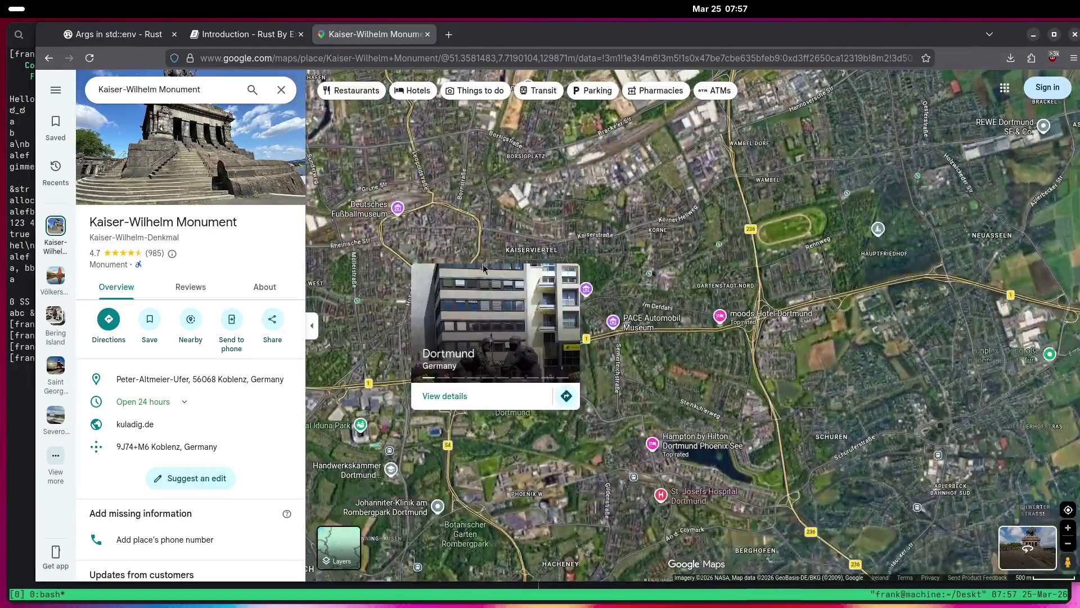
scroll(523, 216, down, 2)
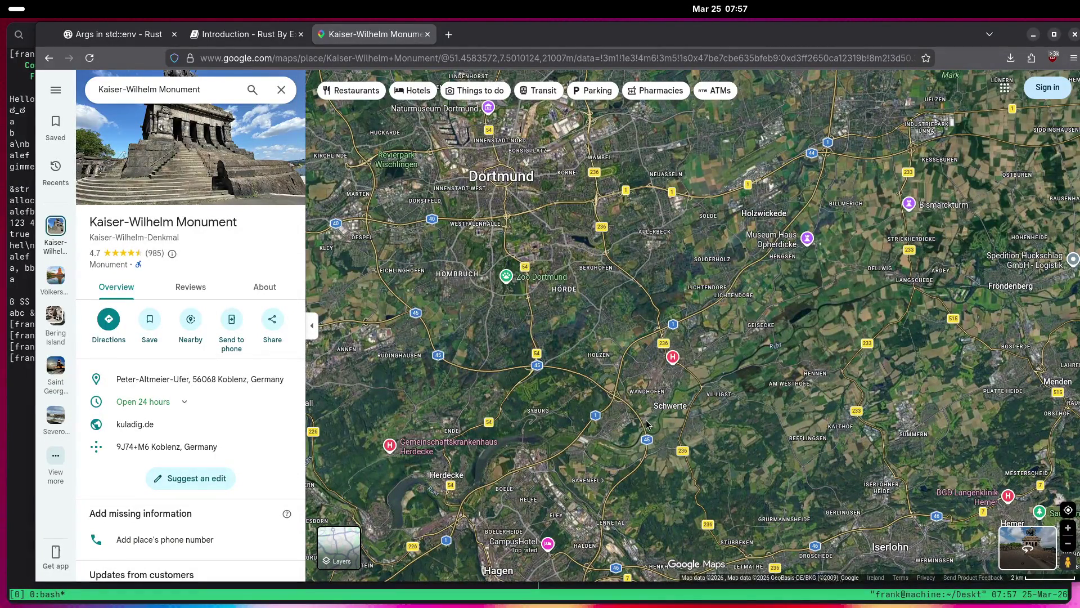
scroll(653, 436, up, 3)
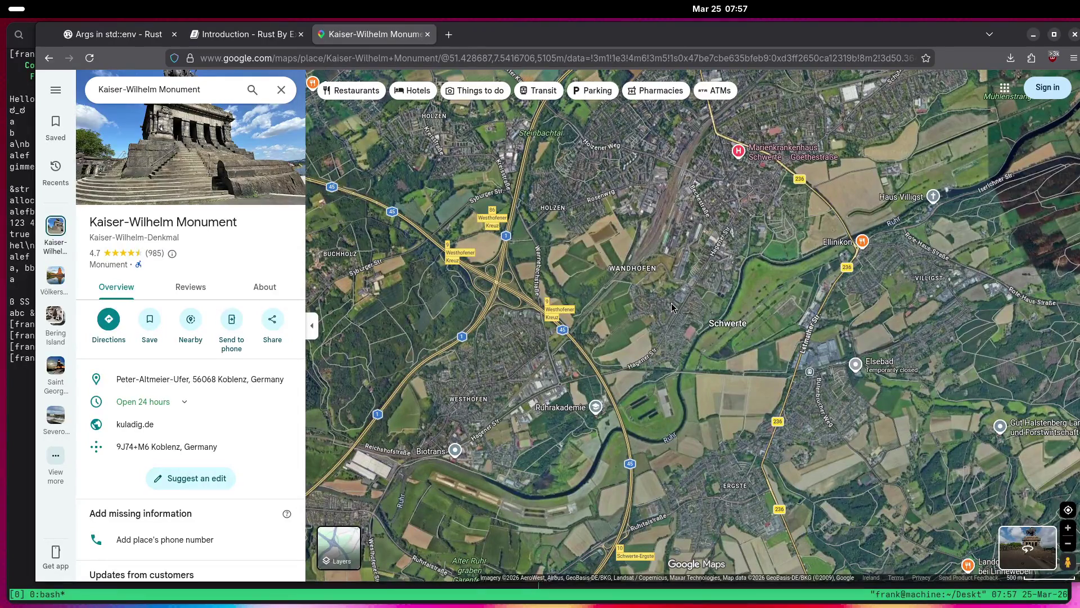
scroll(647, 348, down, 3)
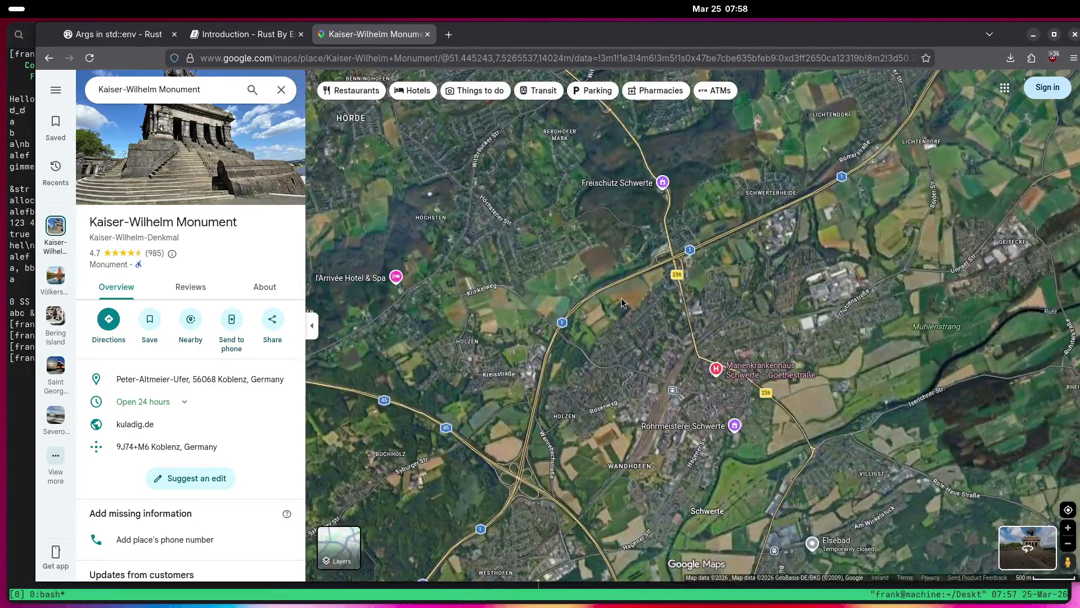
scroll(618, 303, down, 1)
scroll(799, 394, up, 3)
scroll(798, 393, up, 5)
scroll(570, 324, down, 3)
scroll(570, 325, down, 3)
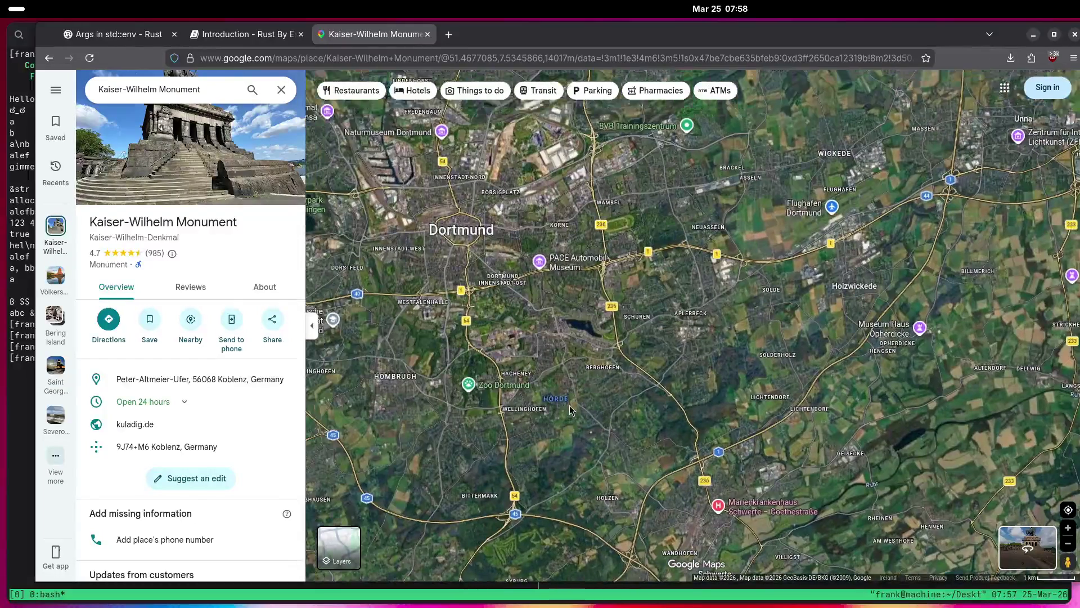
drag(570, 409, 680, 161)
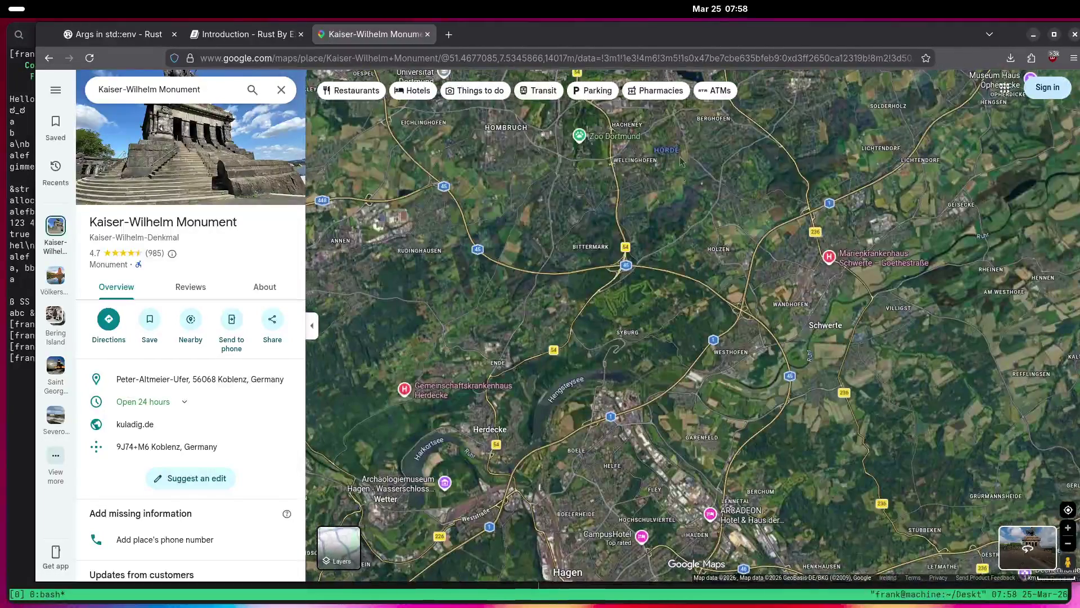
Center and zoom in on the Kaiser-Wilhelm-Denkmal plaza and select the place.
scroll(561, 374, up, 5)
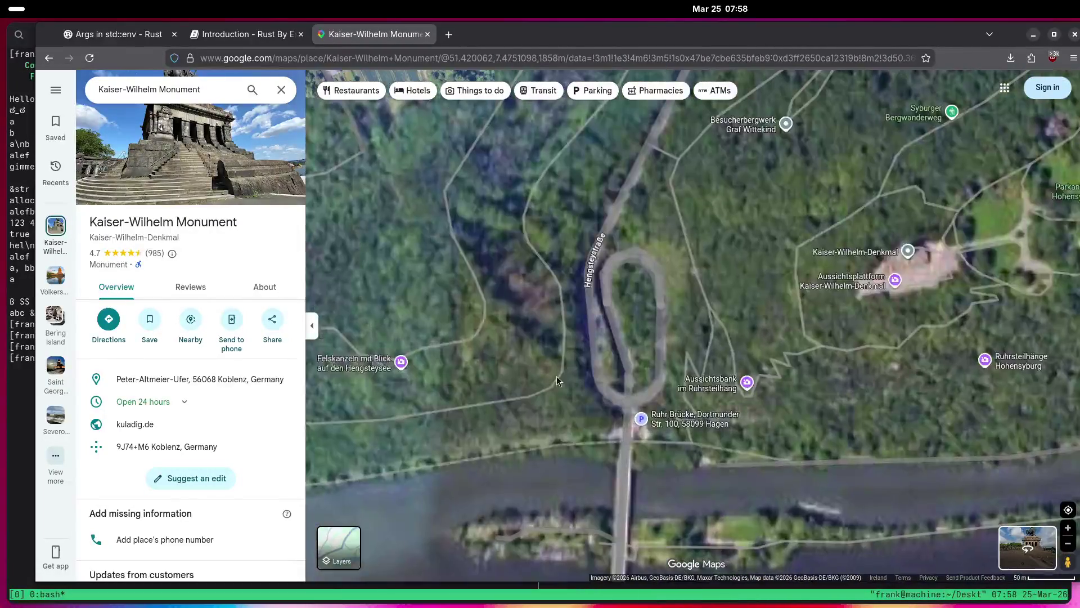
mouse_move(872, 282)
mouse_down()
mouse_move(694, 265)
mouse_move(509, 323)
mouse_up()
scroll(510, 322, up, 5)
click(804, 194)
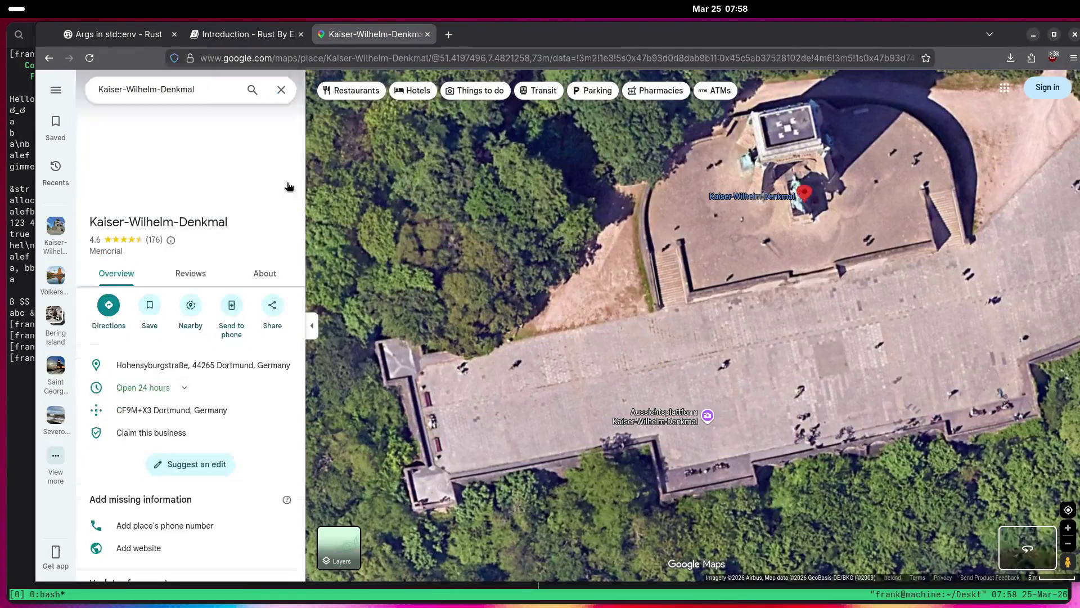
Open the Kaiser-Wilhelm-Denkmal photo gallery and view the reclining stone sculpture photo.
click(193, 161)
scroll(191, 328, down, 5)
scroll(191, 328, down, 10)
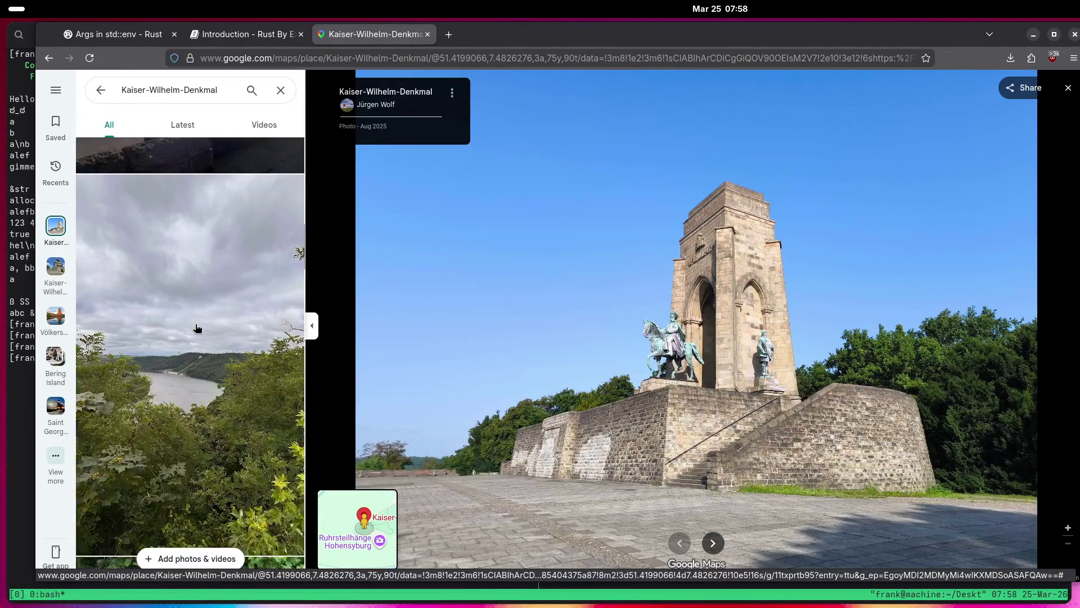
click(222, 281)
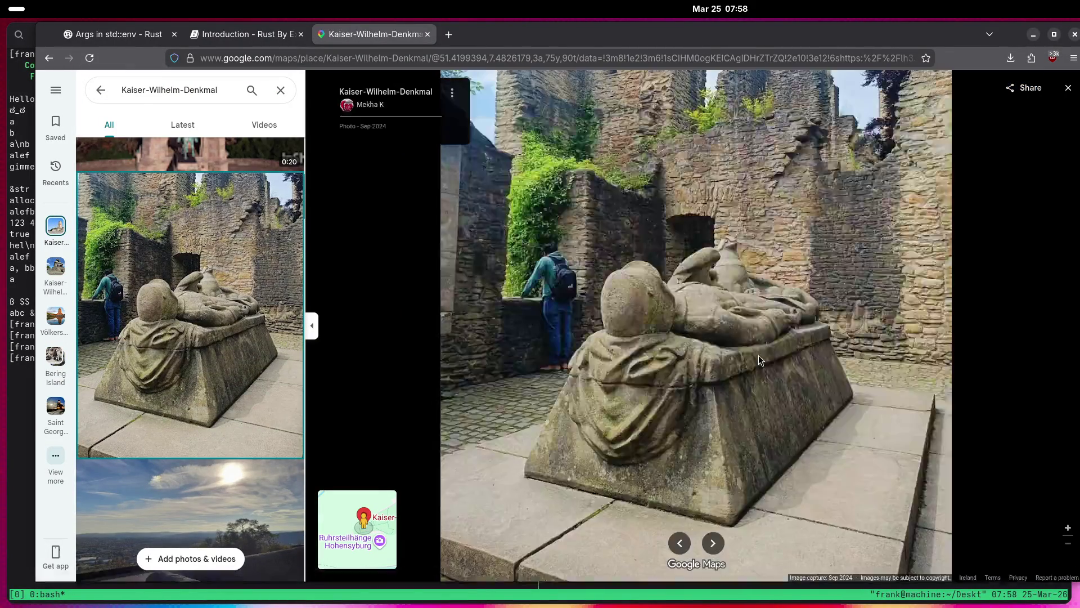
View the bronze statue close-up and the inscribed pedestal photos.
scroll(213, 330, down, 3)
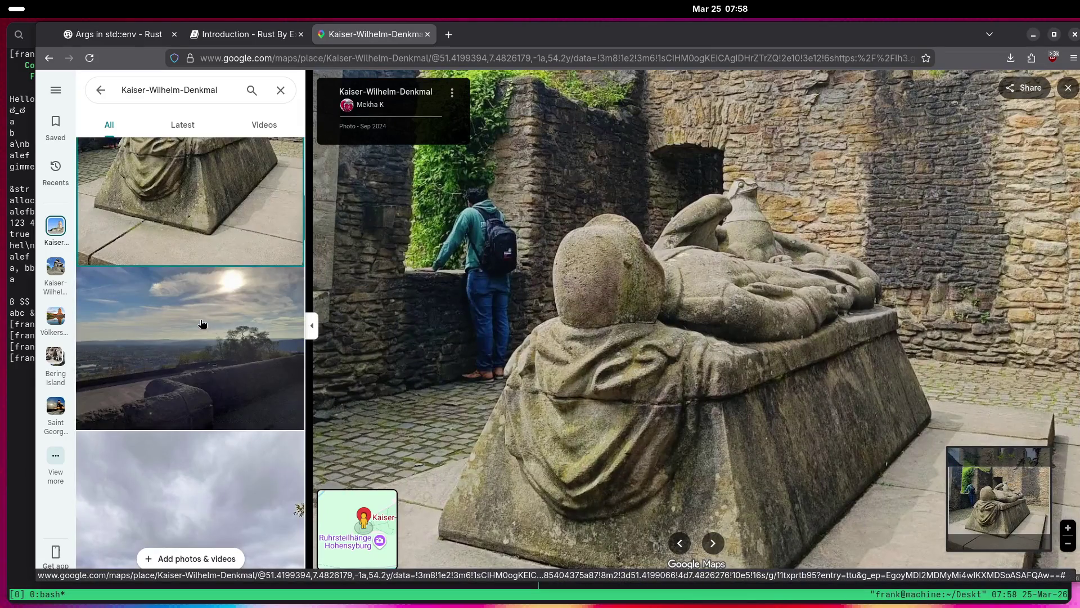
scroll(206, 326, down, 5)
scroll(175, 315, down, 5)
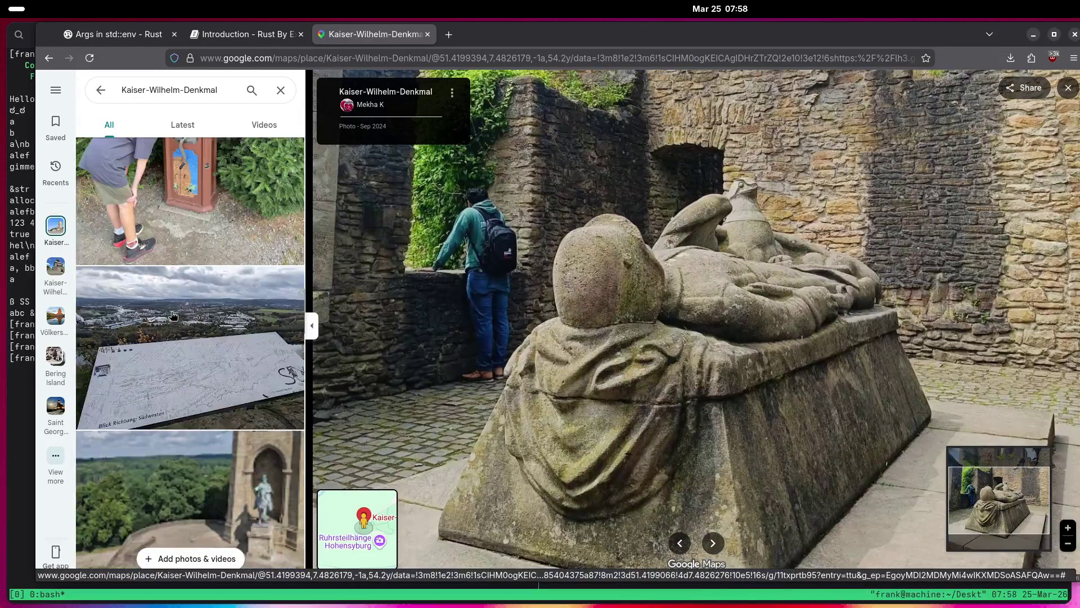
scroll(173, 314, down, 10)
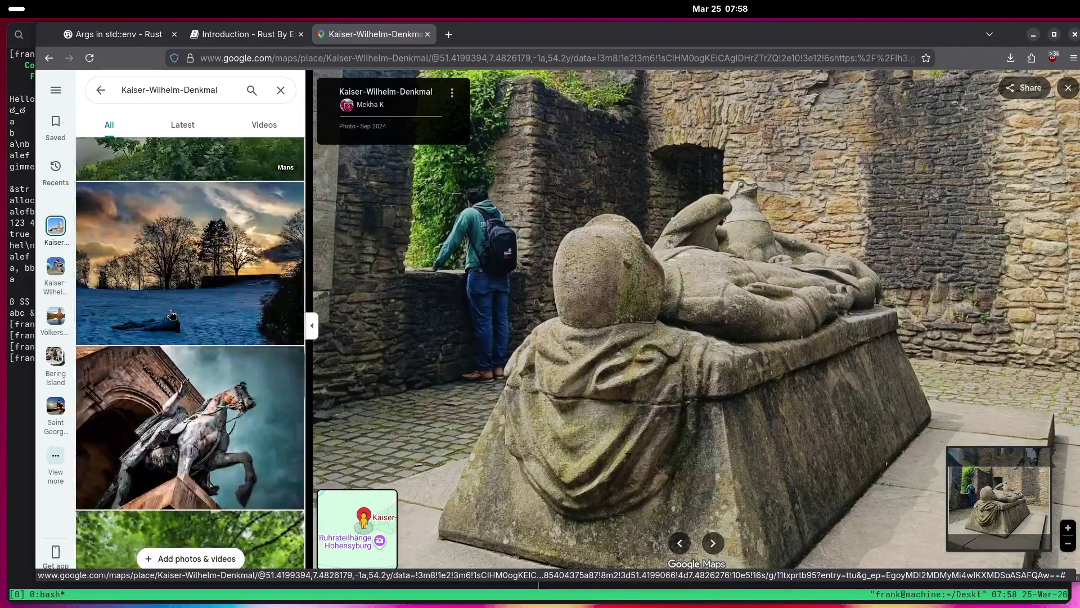
scroll(169, 314, down, 5)
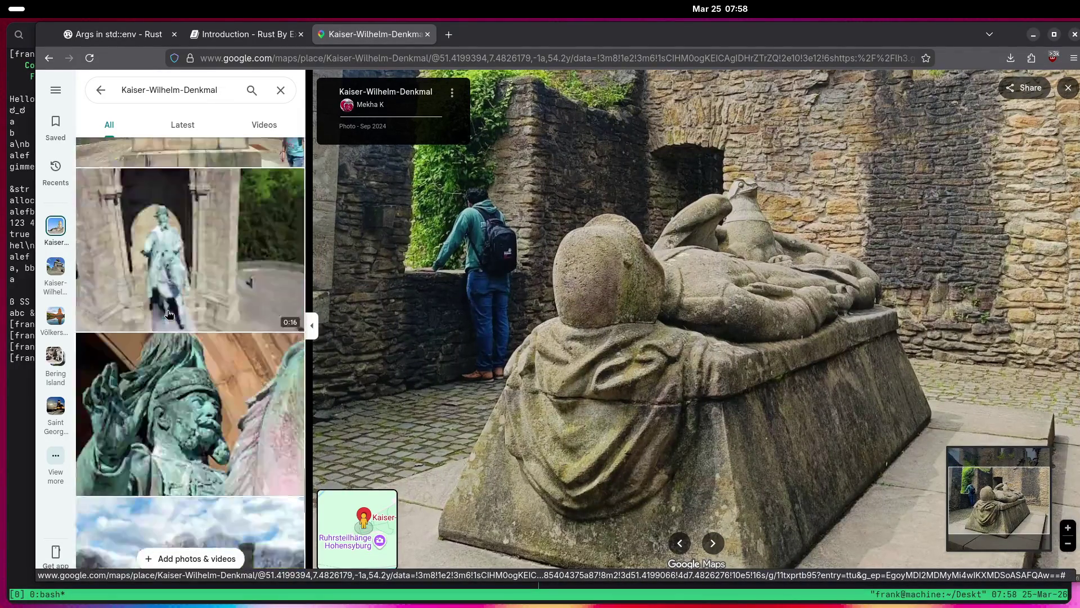
click(173, 390)
scroll(739, 336, up, 3)
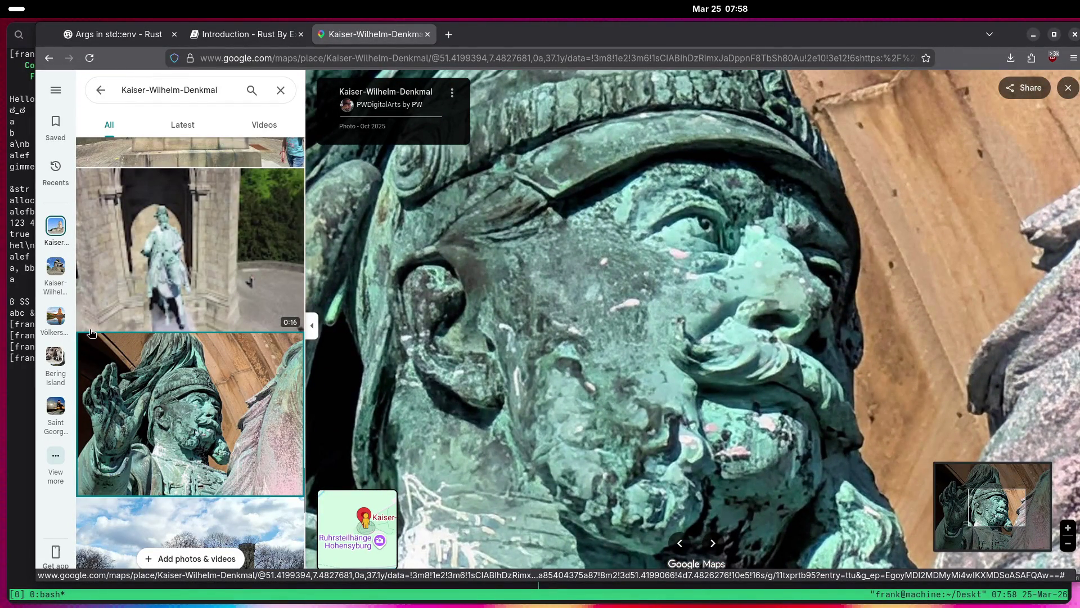
scroll(91, 332, down, 10)
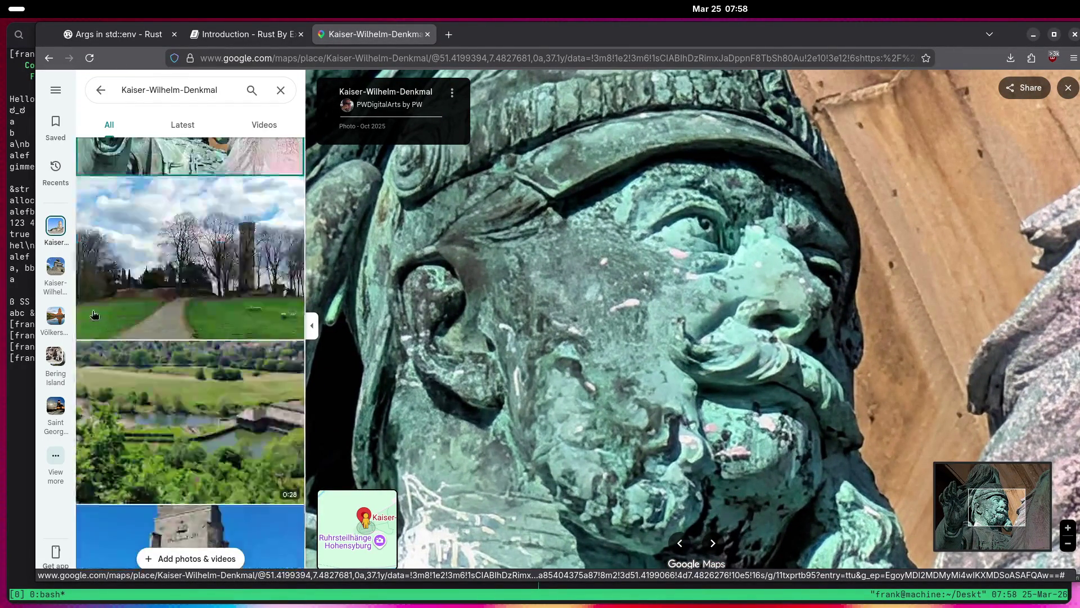
scroll(107, 312, down, 5)
scroll(118, 298, down, 15)
scroll(204, 369, down, 20)
scroll(181, 316, down, 10)
scroll(168, 322, down, 20)
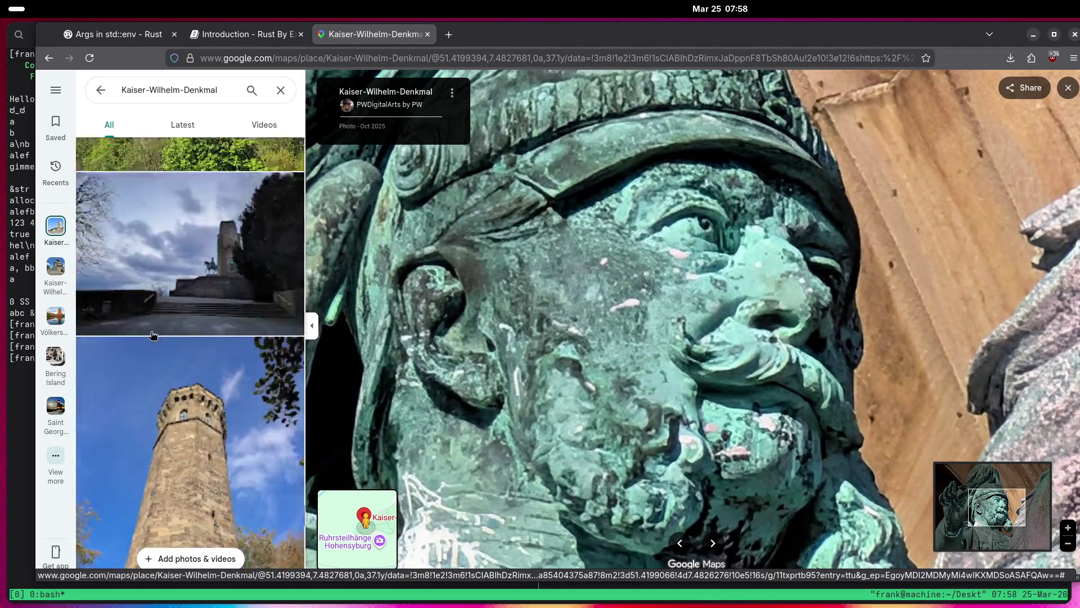
scroll(129, 343, down, 10)
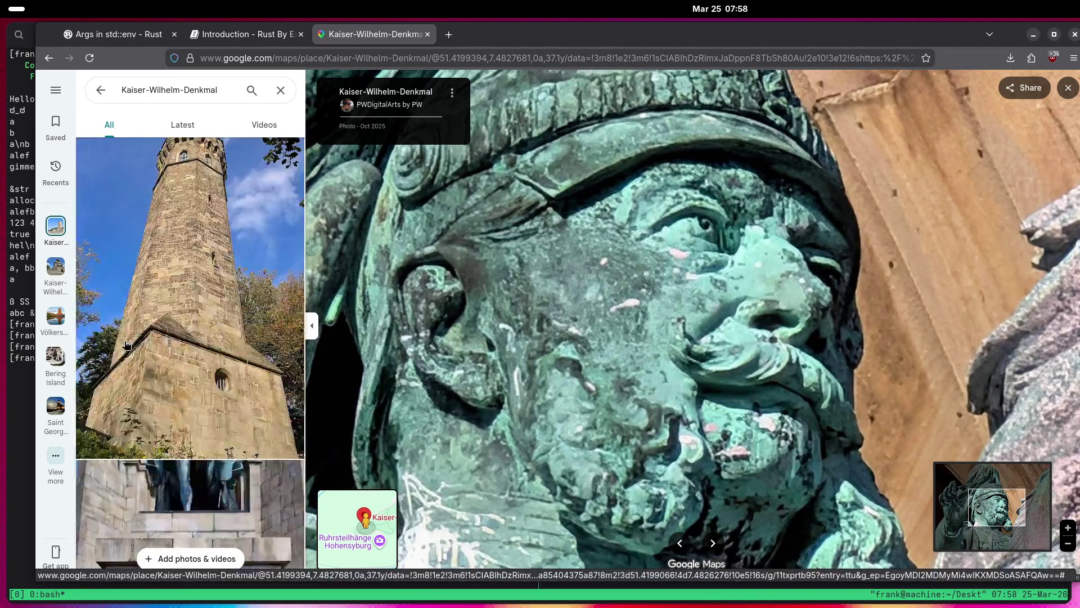
click(135, 338)
View the '18 JANUAR 1871' inscription photo and the memorial inside the ruin.
scroll(162, 325, down, 5)
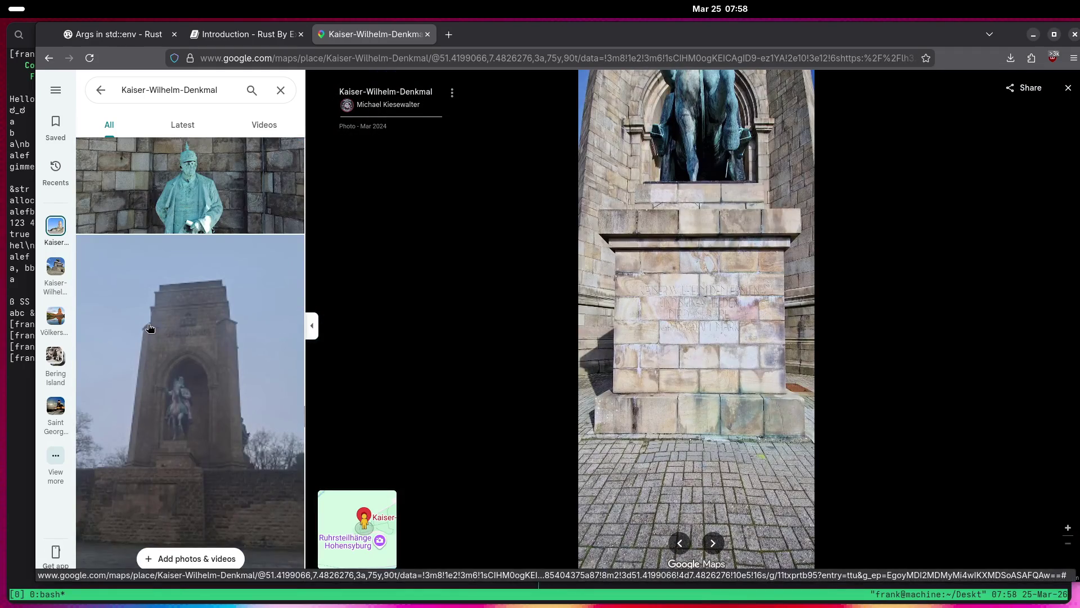
scroll(162, 325, down, 3)
scroll(698, 315, up, 2)
scroll(751, 314, up, 3)
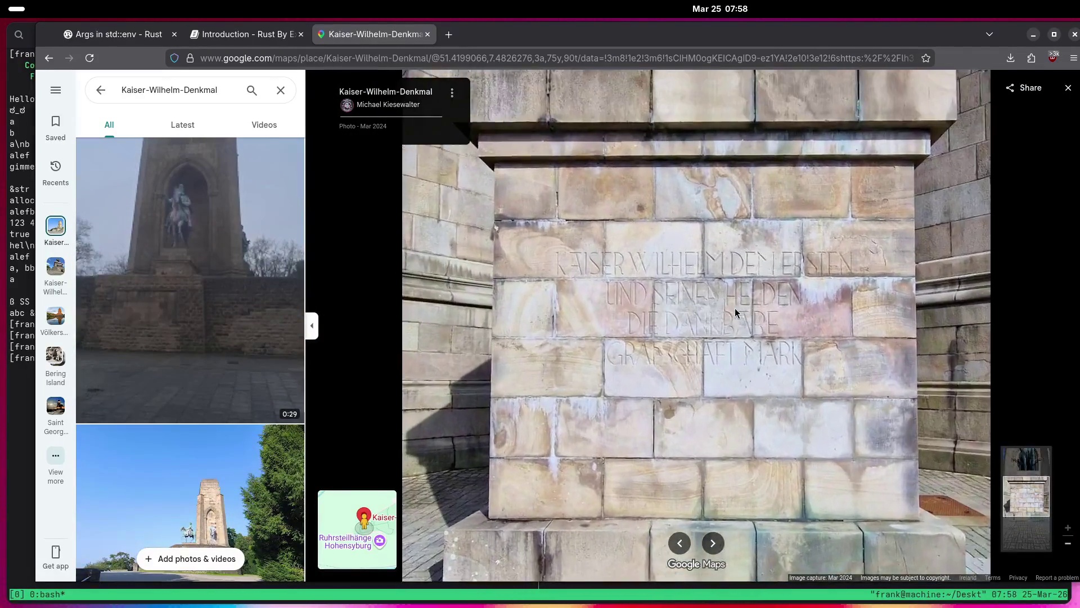
scroll(191, 322, down, 5)
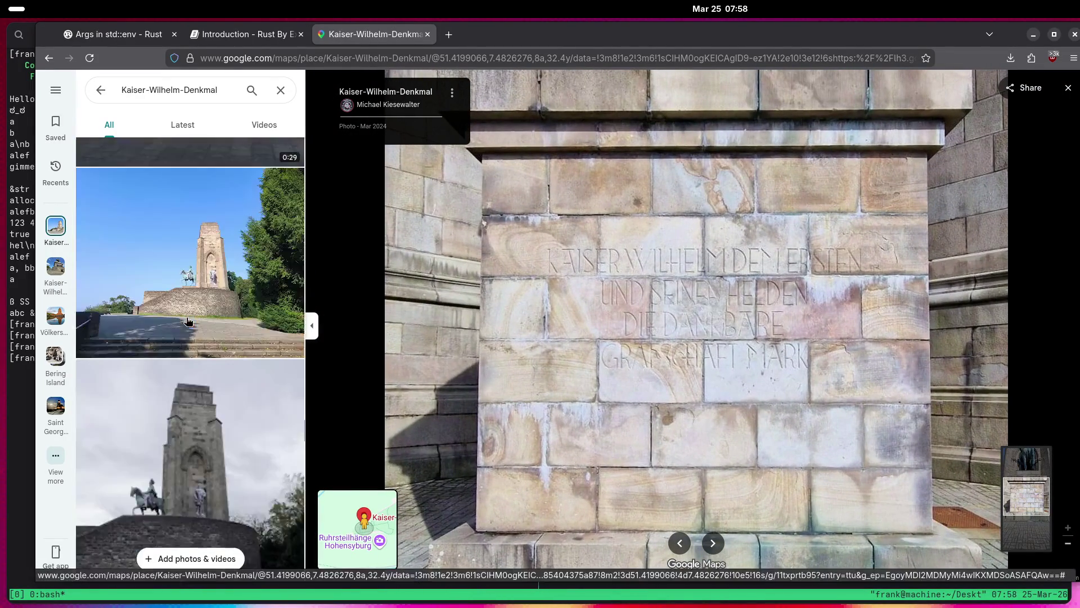
scroll(185, 321, down, 15)
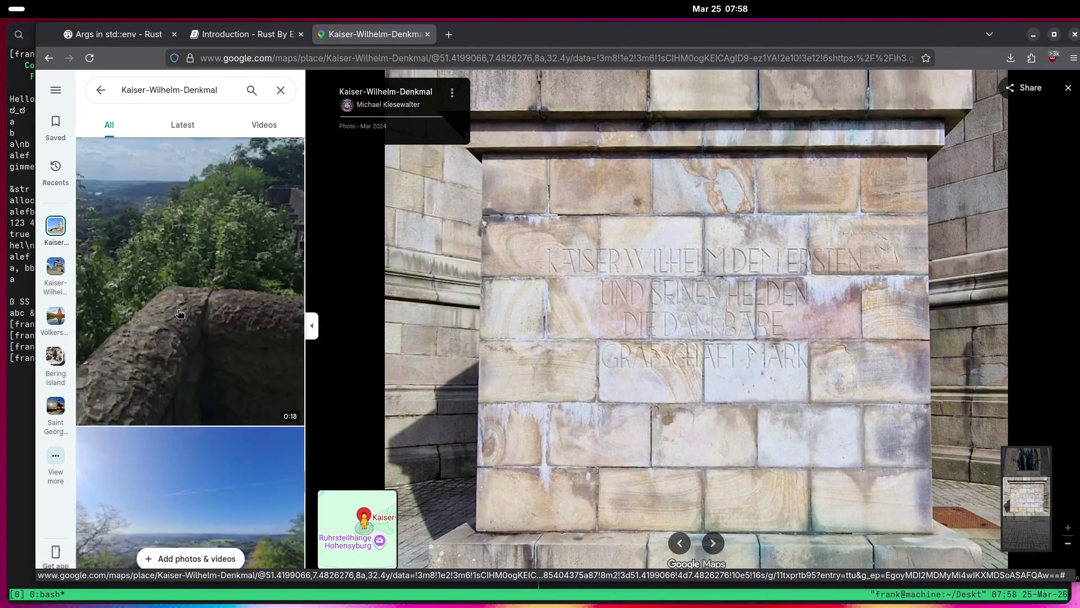
scroll(181, 321, down, 10)
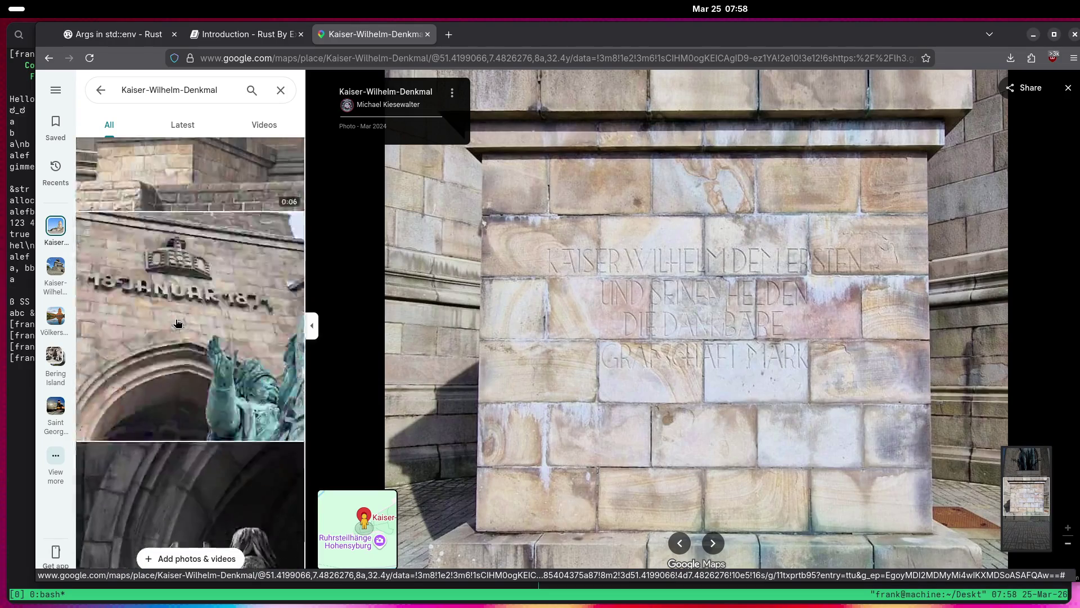
click(177, 323)
scroll(530, 256, up, 5)
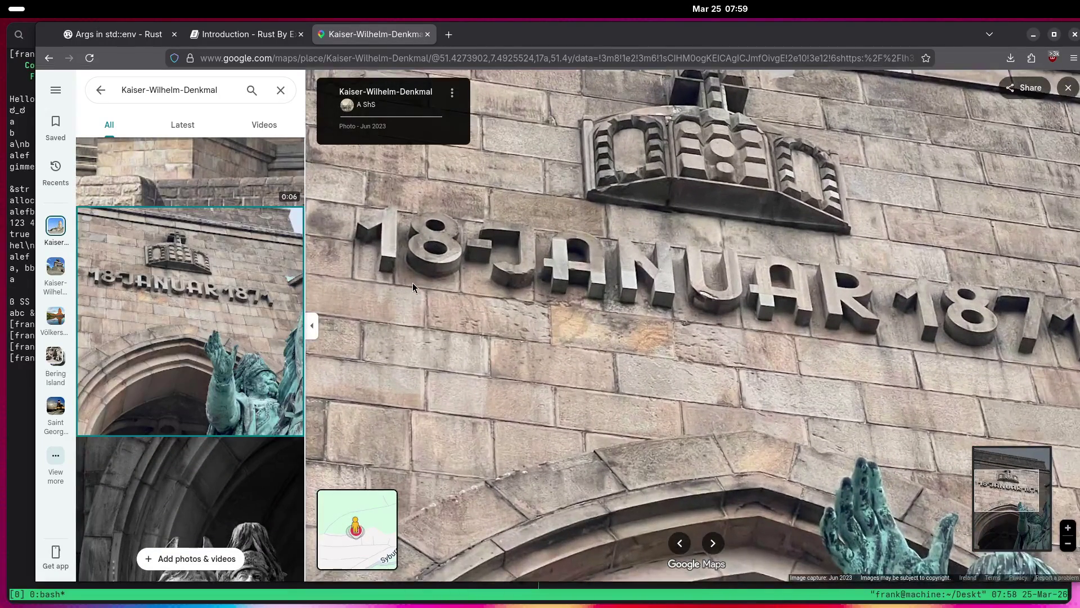
scroll(559, 317, down, 3)
scroll(156, 347, down, 10)
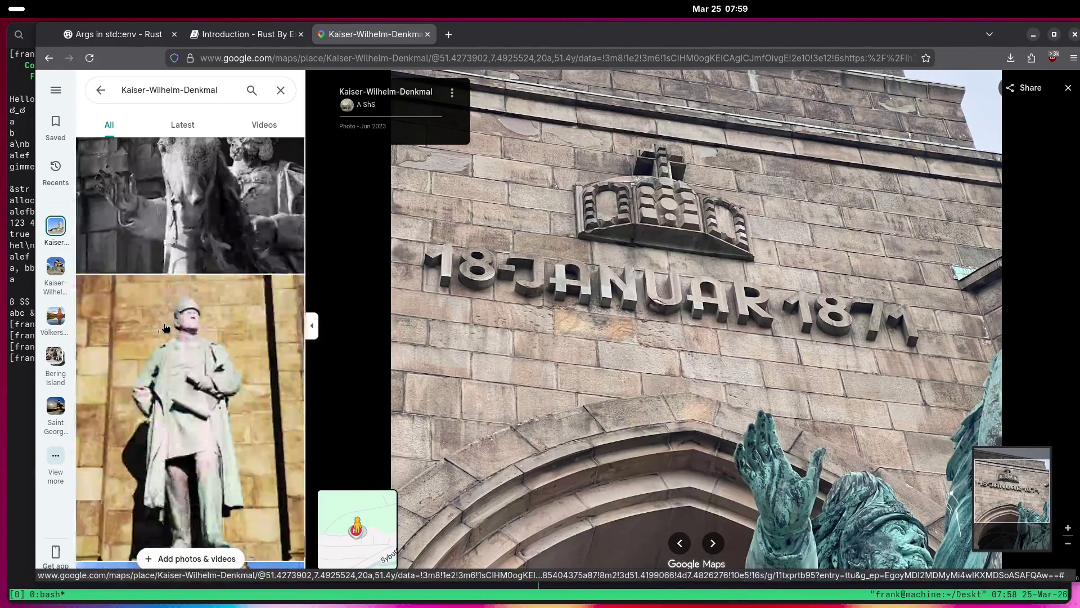
scroll(137, 328, down, 10)
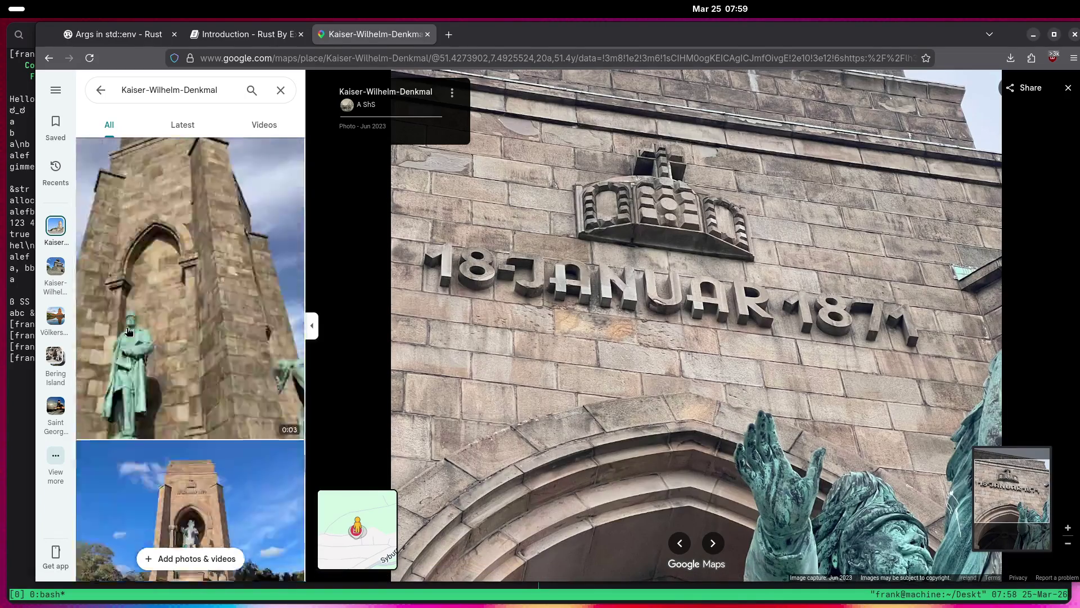
scroll(110, 341, up, 2)
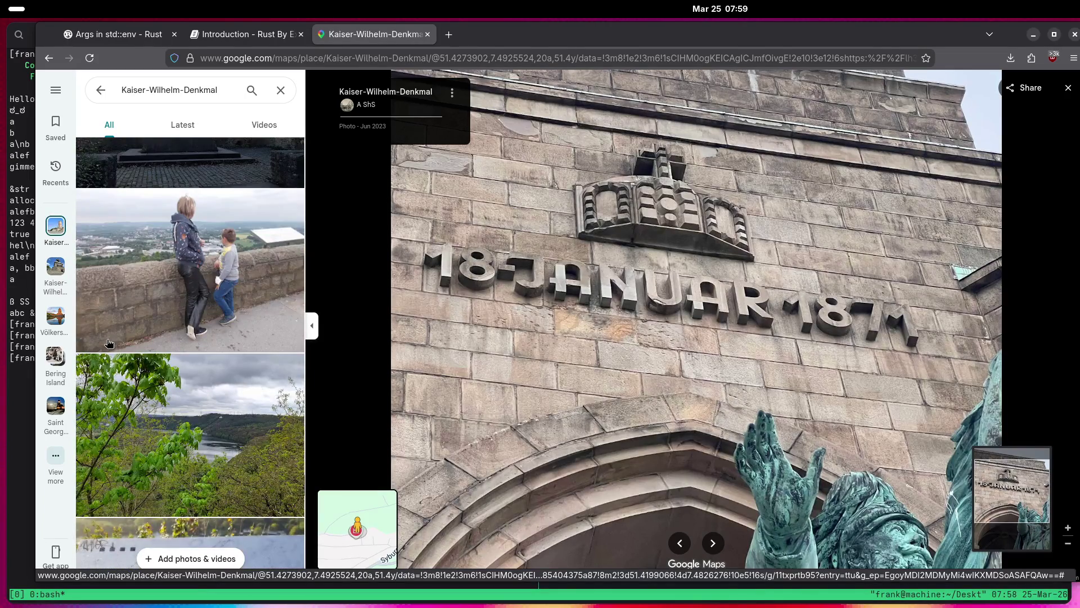
click(243, 270)
Find and open the photo of the seated green bronze Wilhelm I statue.
scroll(680, 403, up, 5)
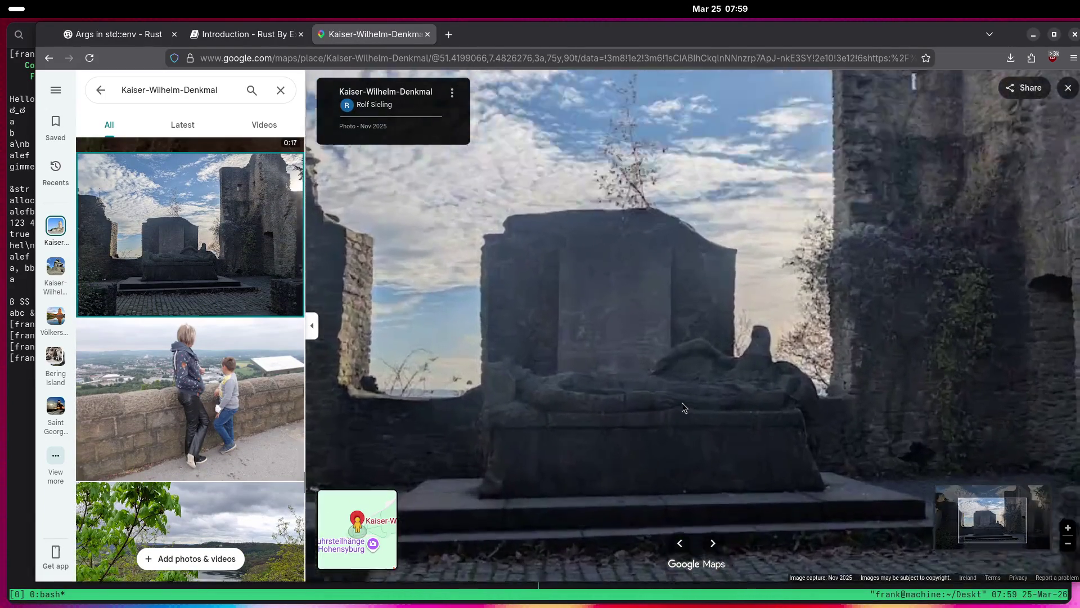
scroll(160, 366, down, 10)
scroll(160, 366, down, 6)
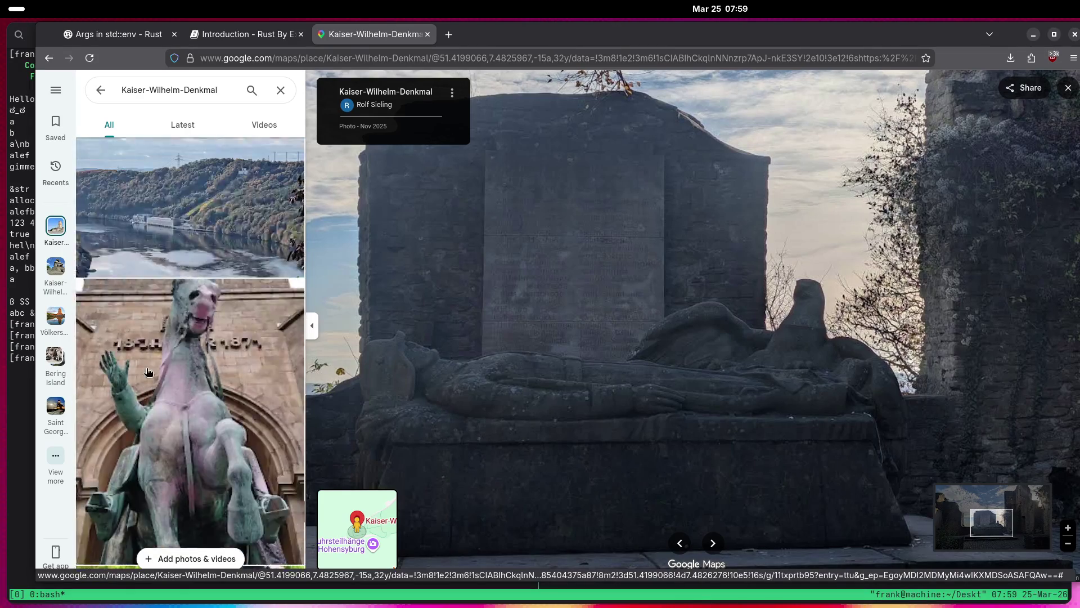
scroll(135, 376, down, 5)
scroll(134, 373, up, 6)
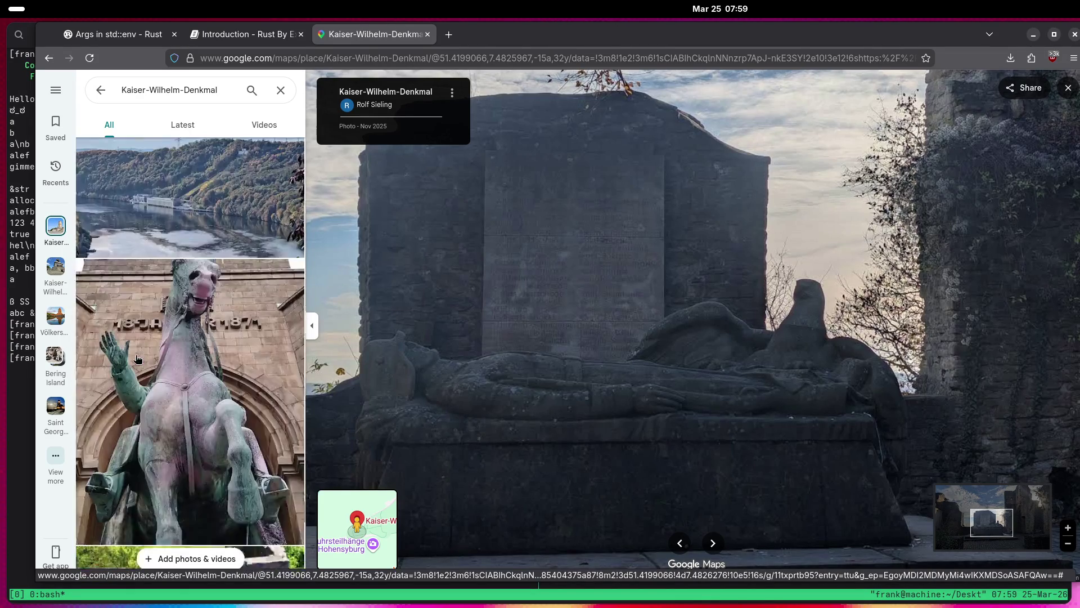
scroll(133, 361, down, 7)
scroll(125, 368, up, 10)
scroll(123, 369, down, 5)
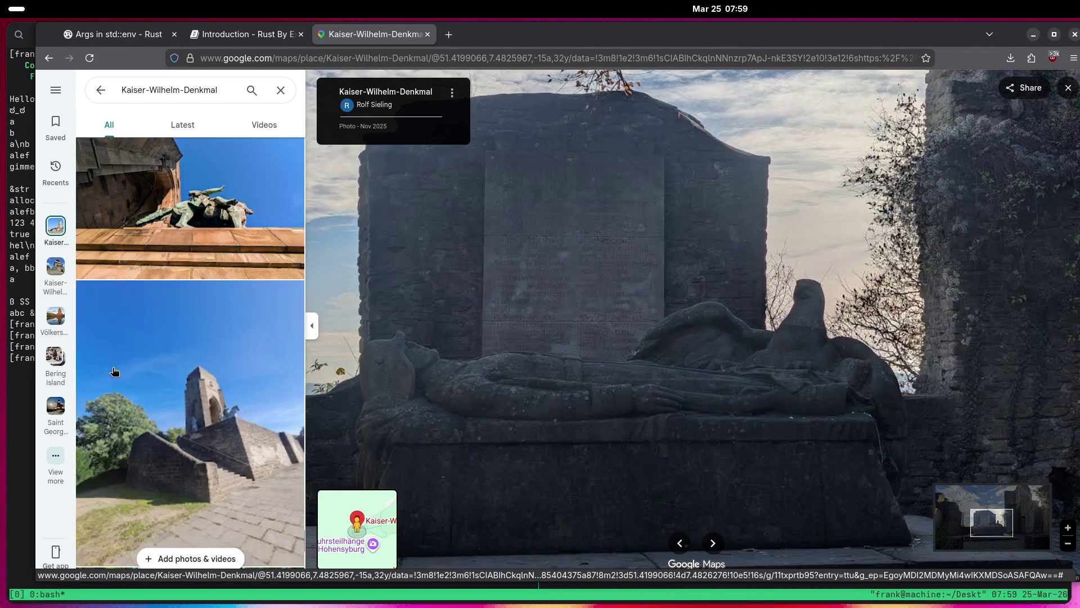
scroll(110, 370, up, 3)
click(108, 370)
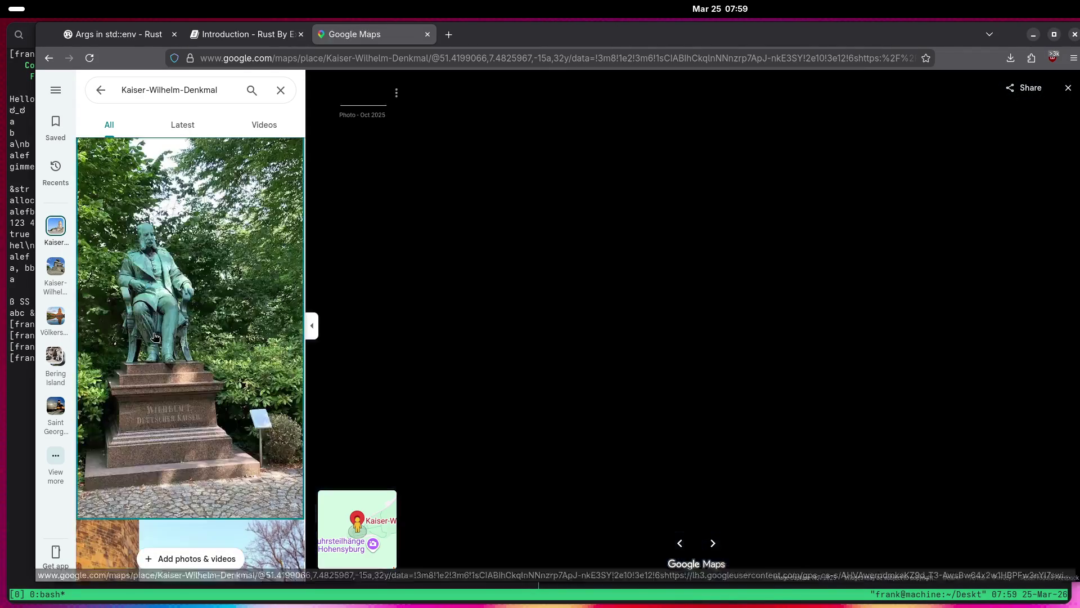
Scroll further down and open the stone effigy photo.
scroll(195, 282, down, 5)
scroll(195, 283, down, 8)
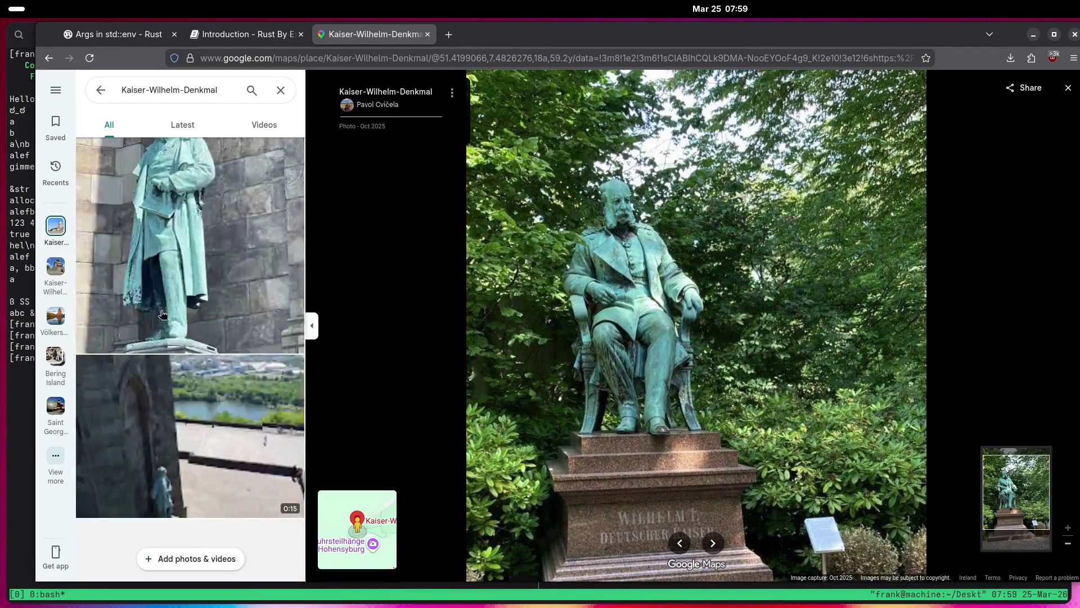
scroll(155, 334, down, 10)
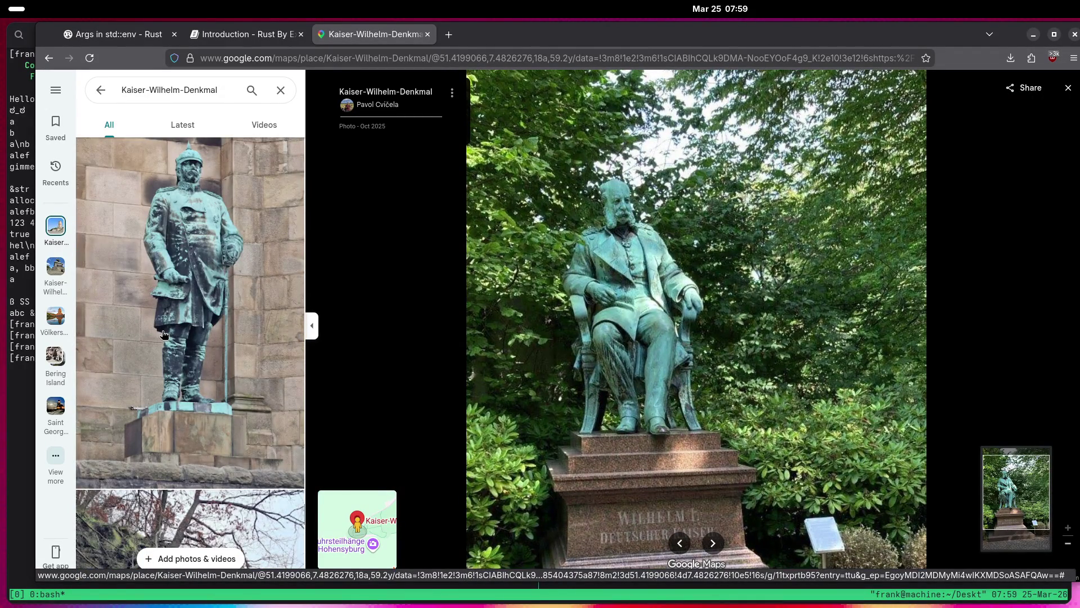
scroll(163, 335, down, 10)
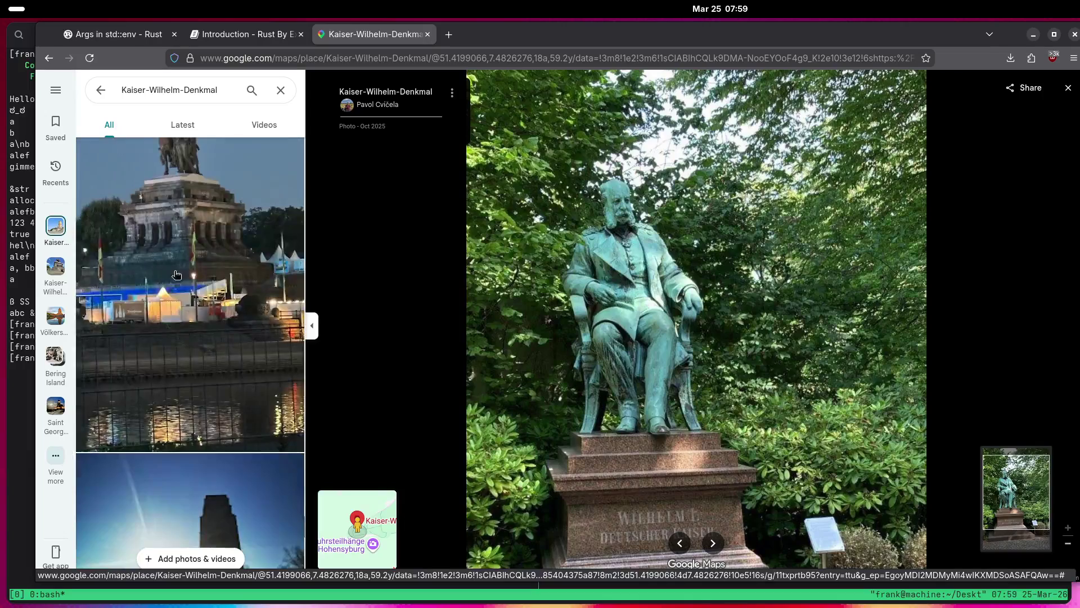
scroll(194, 327, up, 5)
click(188, 267)
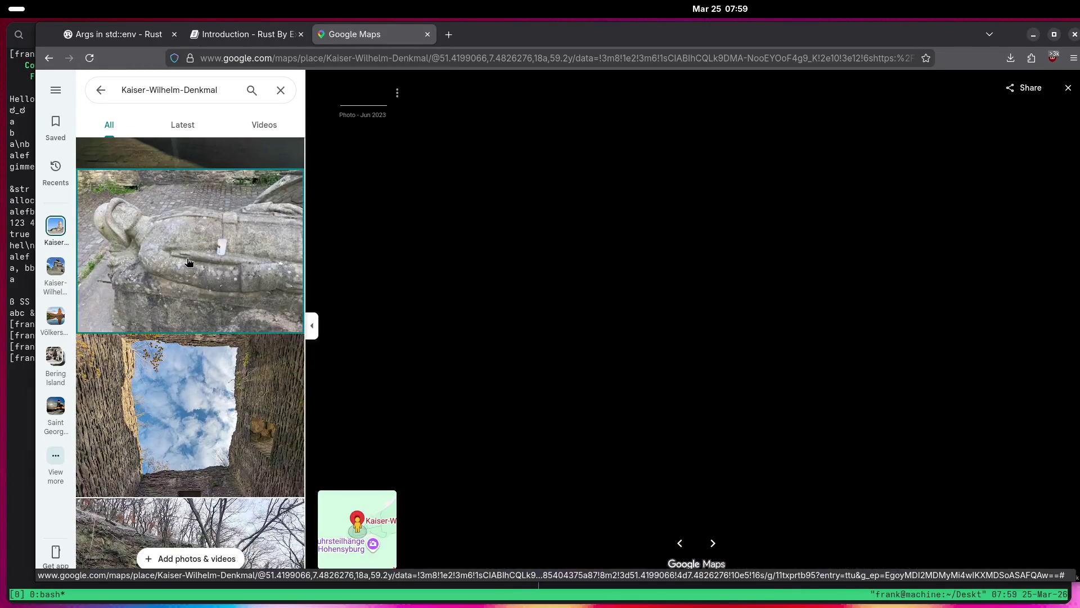
Open the equestrian statue photo above the terrace.
scroll(187, 268, down, 3)
scroll(186, 268, up, 5)
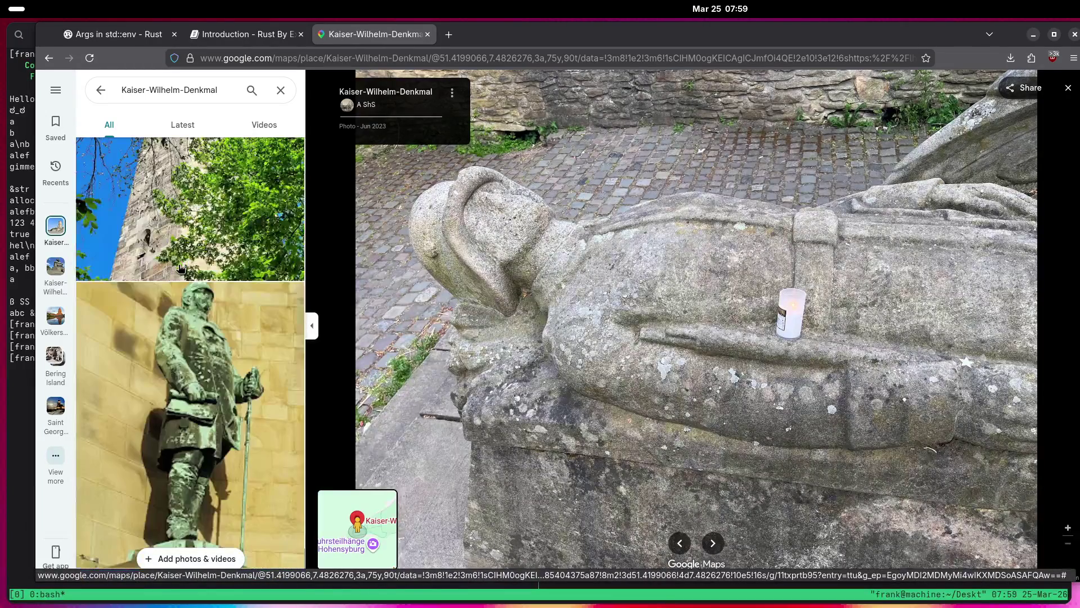
scroll(177, 270, down, 10)
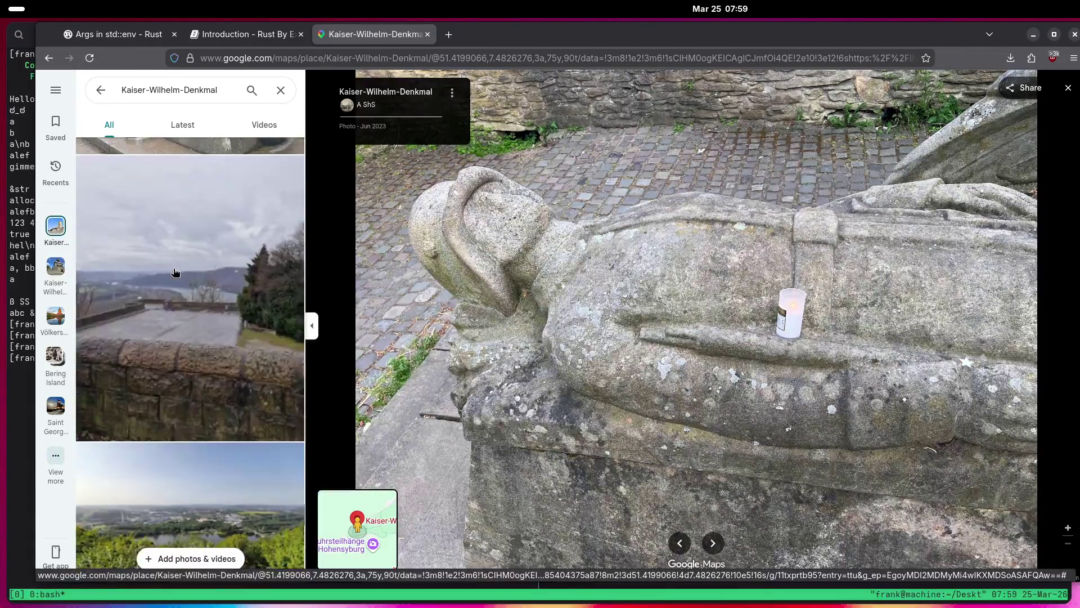
scroll(169, 275, down, 10)
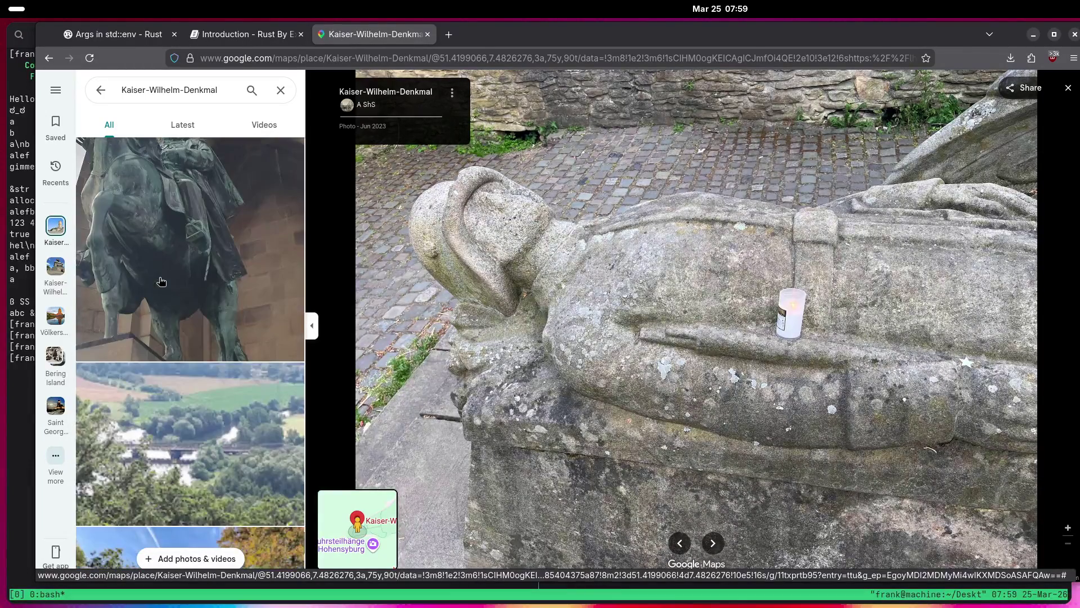
scroll(161, 282, up, 15)
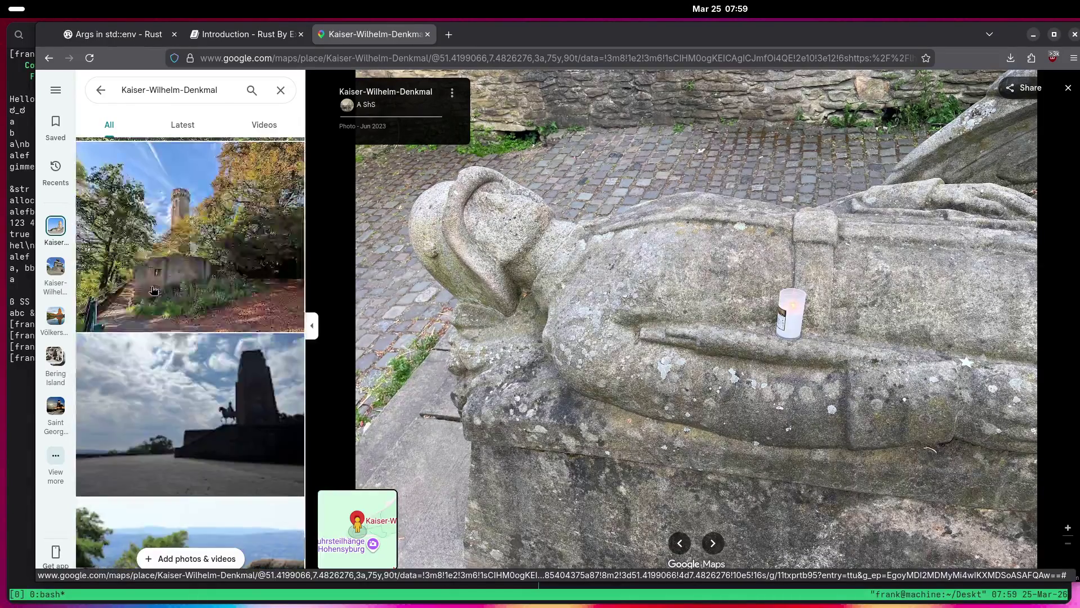
scroll(144, 292, down, 15)
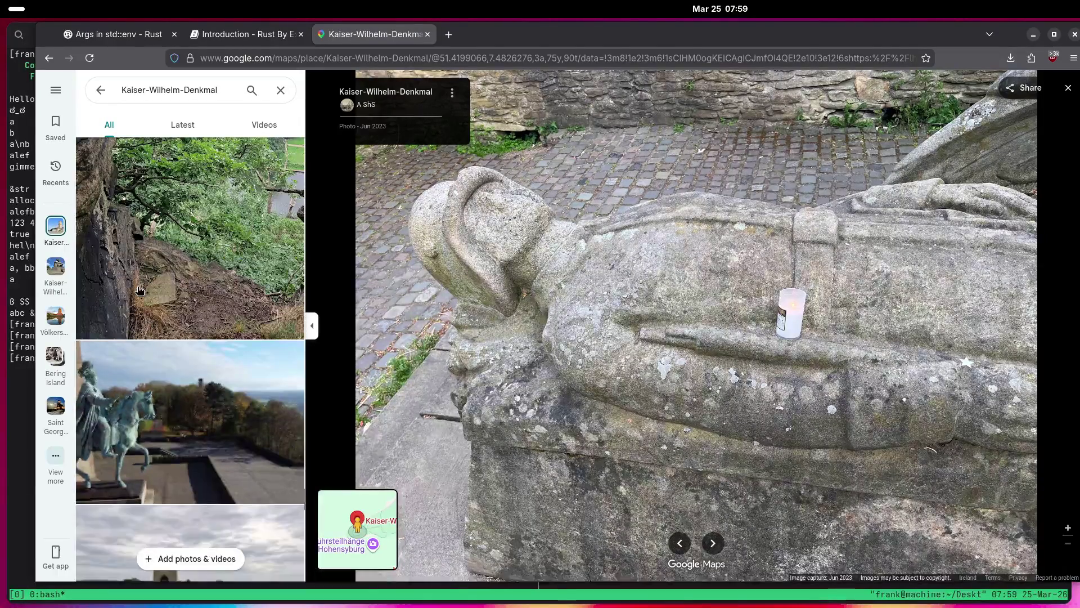
scroll(138, 291, down, 4)
click(140, 284)
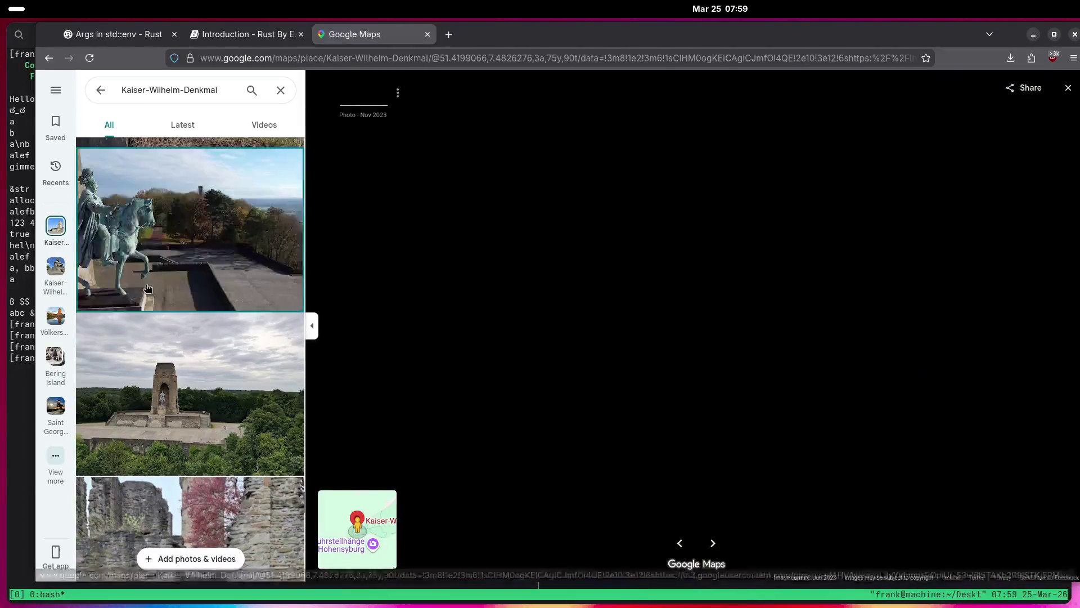
View the snowman photo, then the sea-of-fog landscape photo.
scroll(144, 288, down, 5)
scroll(141, 290, down, 1)
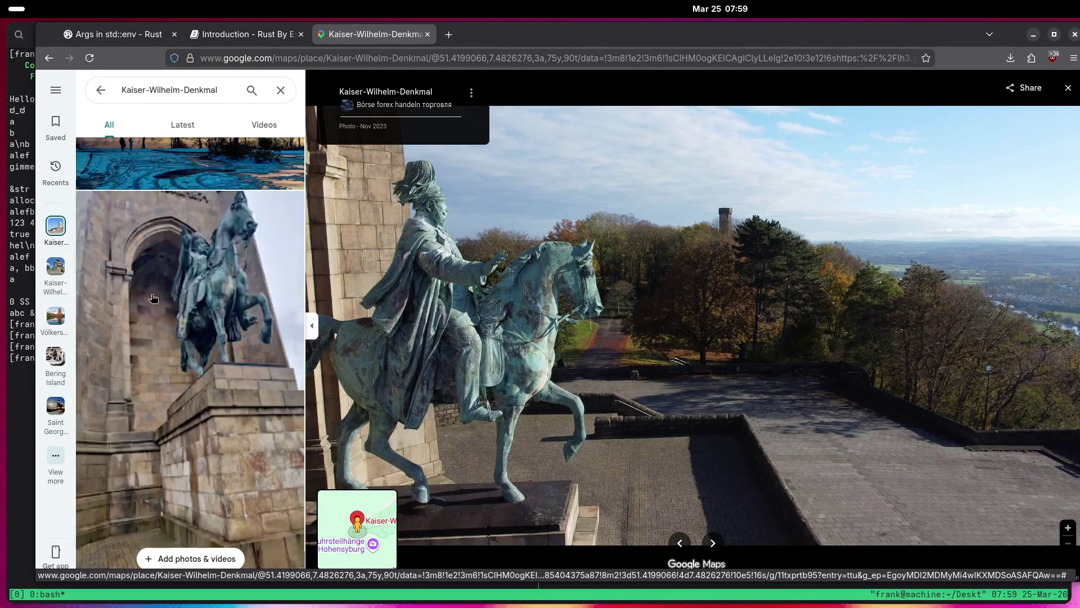
scroll(145, 355, down, 10)
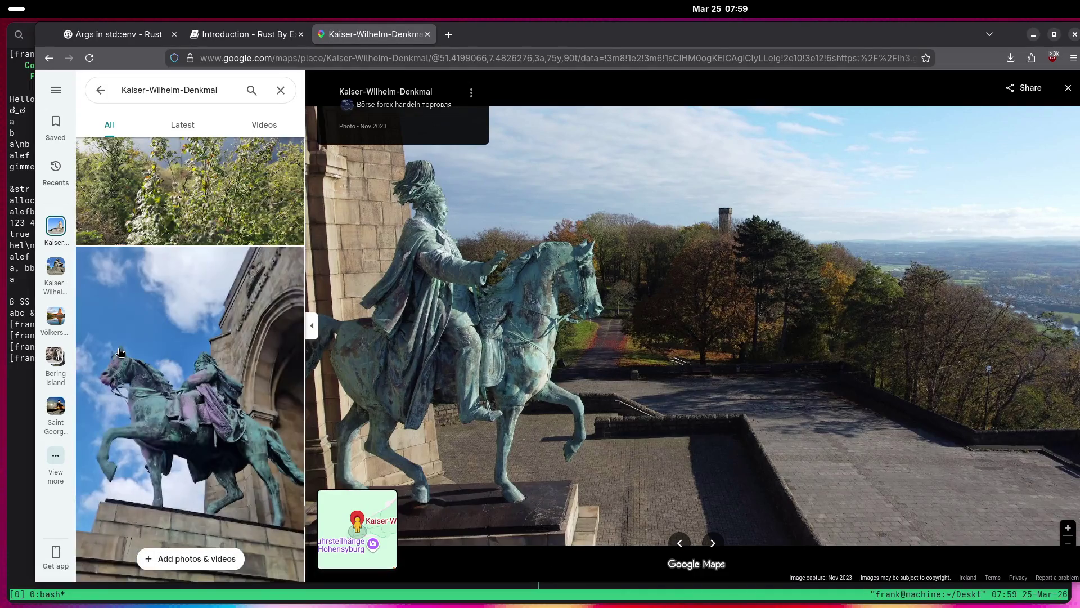
scroll(119, 353, down, 5)
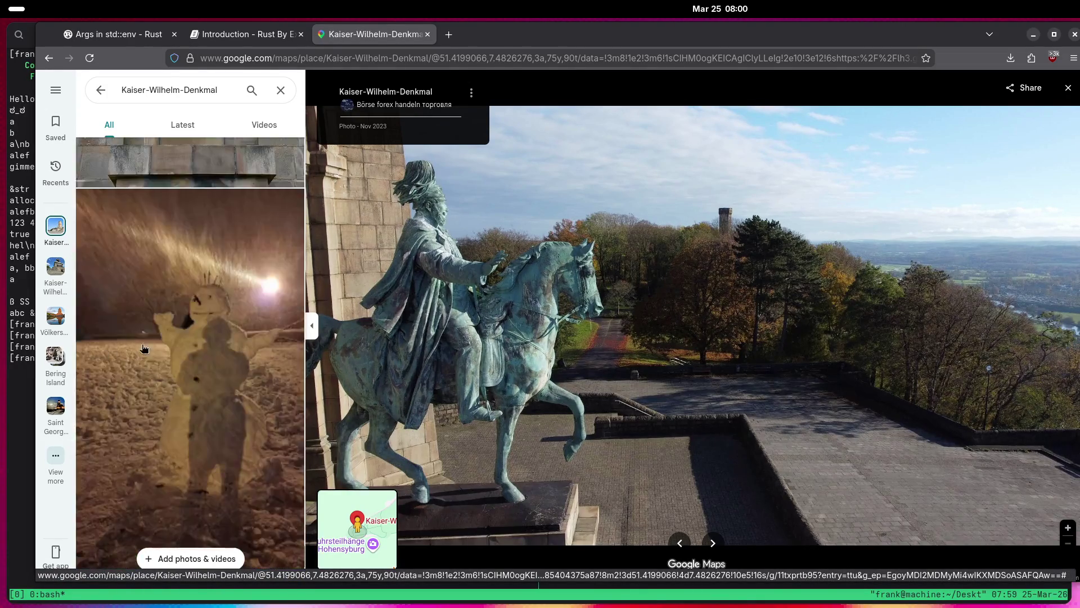
click(168, 348)
scroll(160, 350, down, 5)
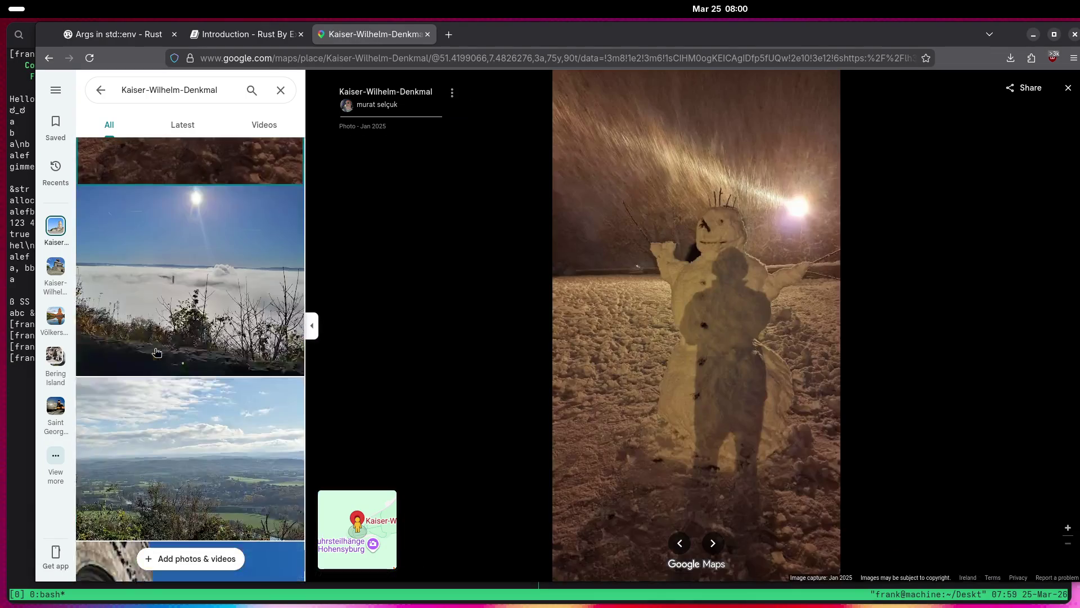
scroll(149, 352, down, 10)
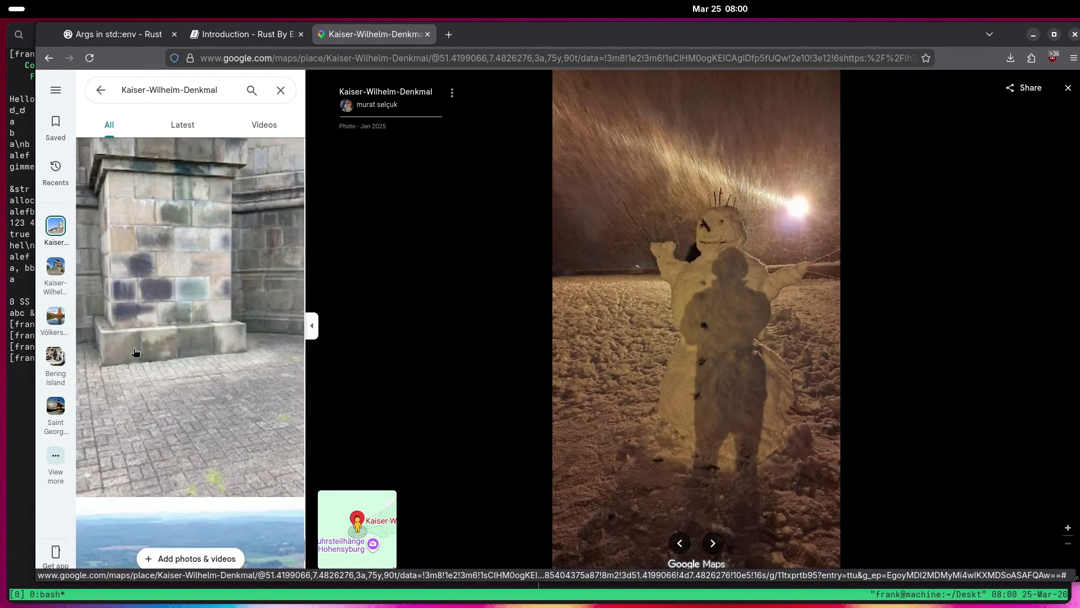
click(134, 344)
View the tree-lined park path photo, then the stone hotel building photo.
scroll(132, 345, down, 8)
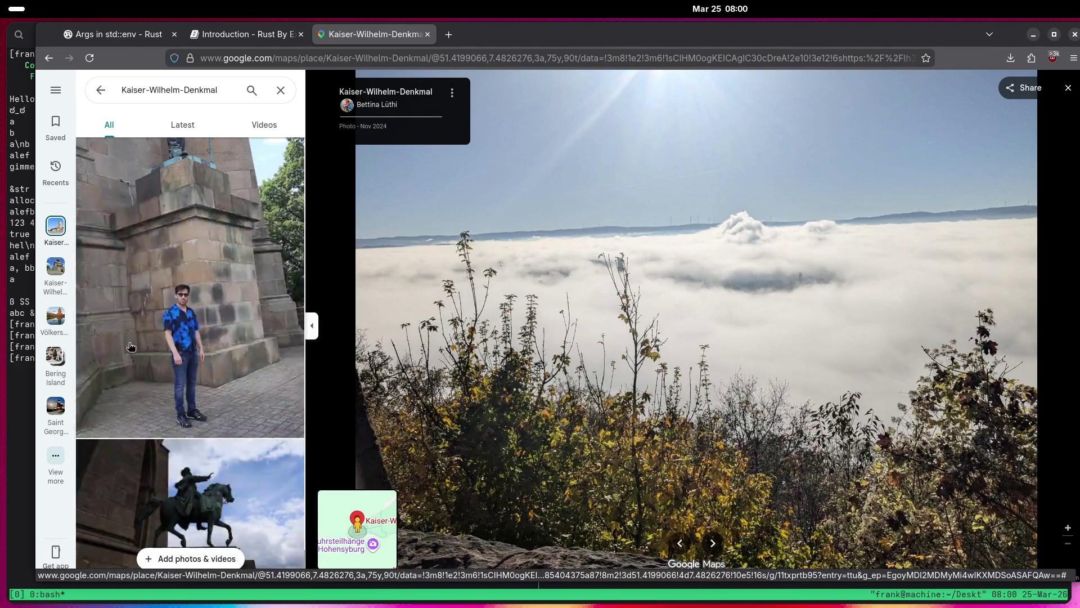
scroll(128, 349, down, 3)
scroll(123, 351, up, 3)
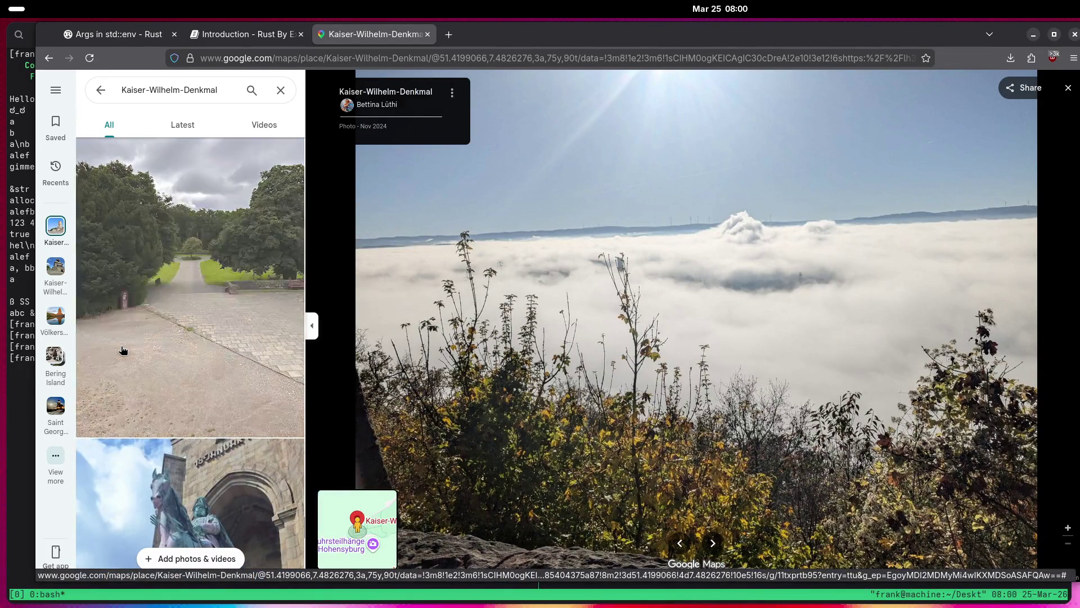
click(129, 349)
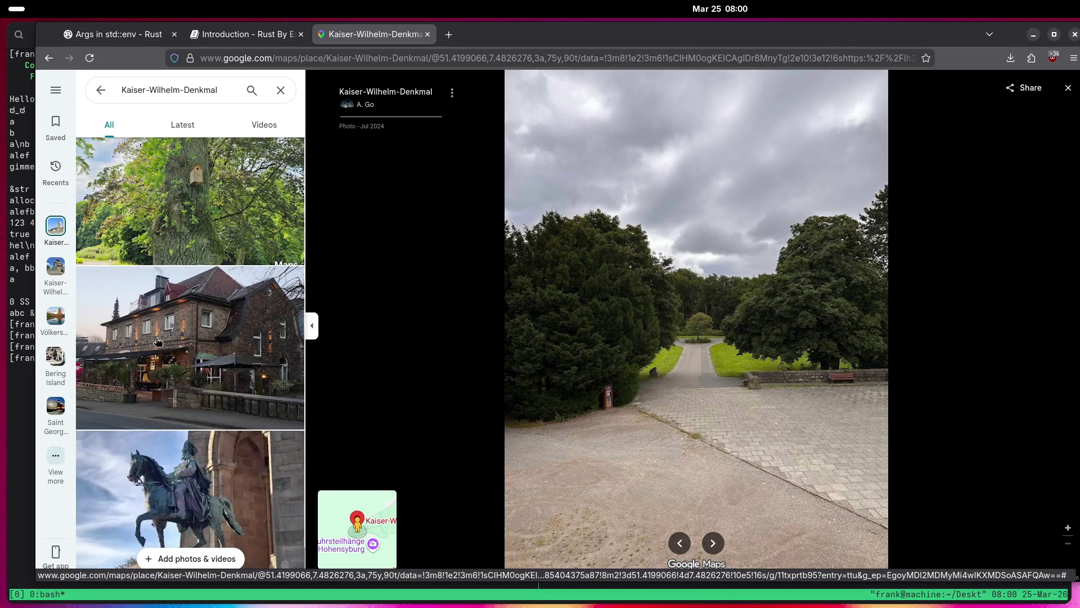
click(158, 341)
View the photos of the man in a carved chair and the orange-helmet selfie.
scroll(158, 341, down, 10)
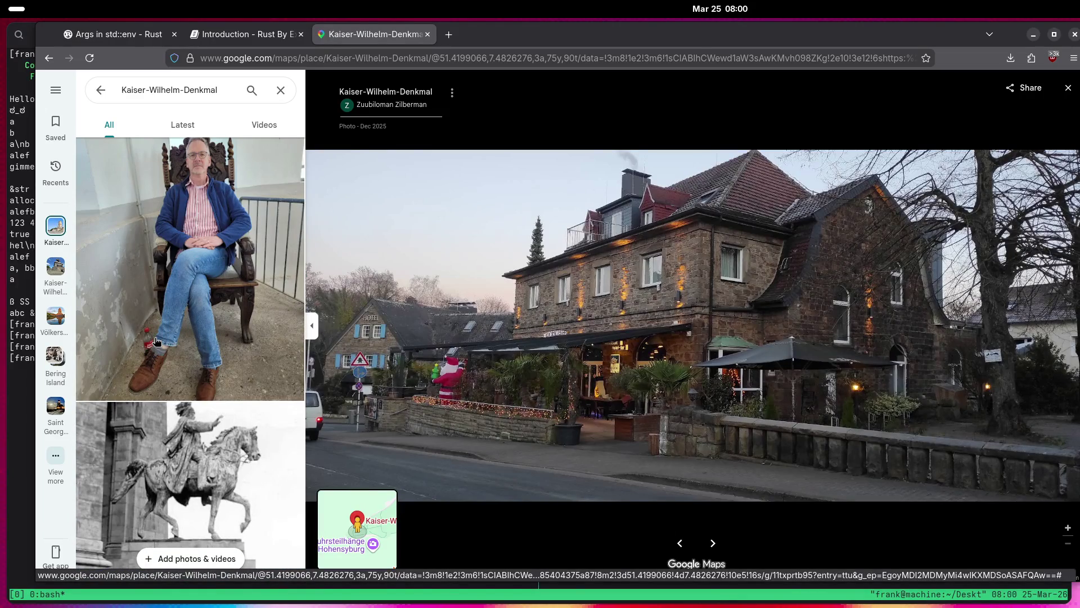
click(156, 341)
scroll(157, 341, down, 8)
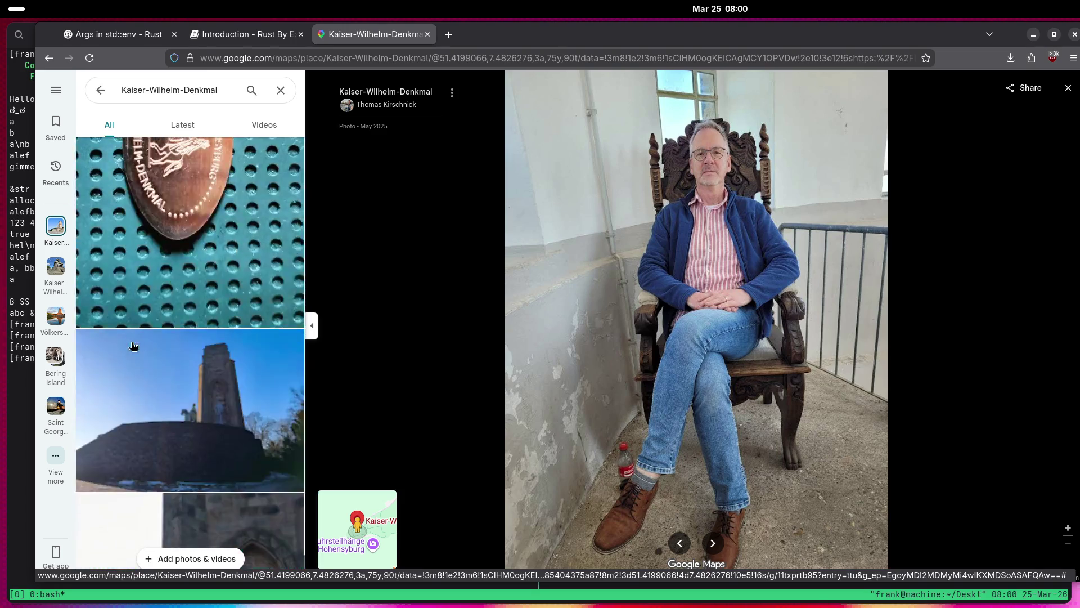
scroll(133, 346, down, 5)
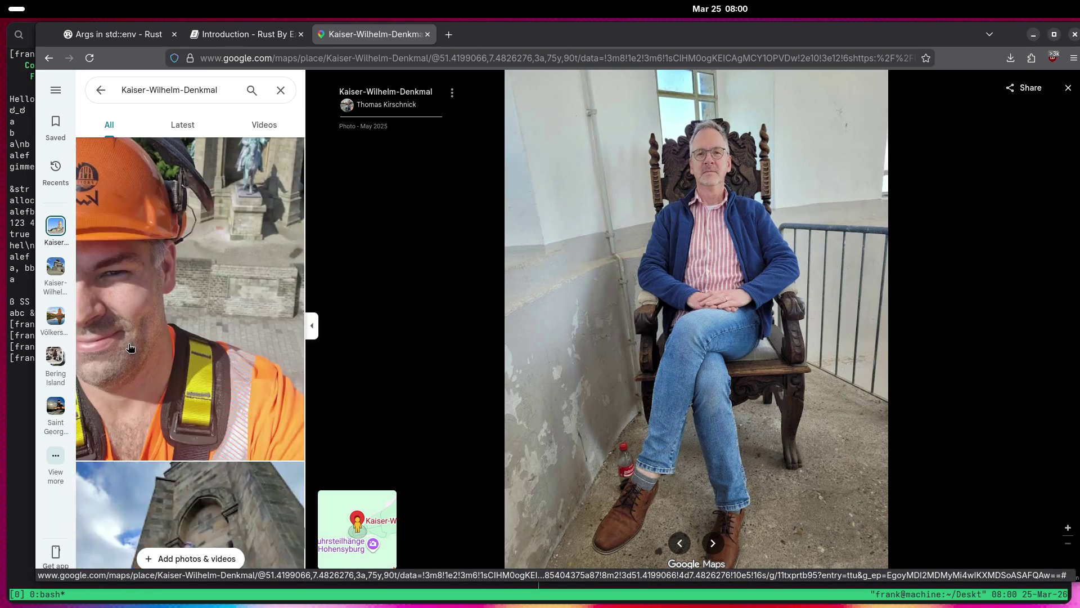
click(130, 347)
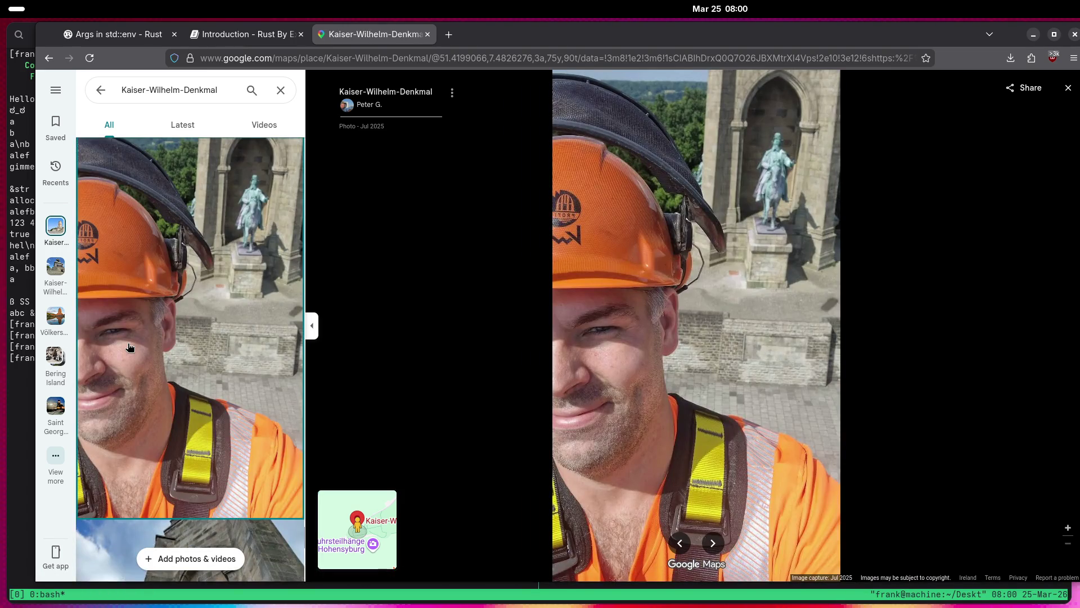
View the monument tower photos: dark sky, blue sky, sunset with visitors, cloudy close-up.
scroll(129, 348, down, 2)
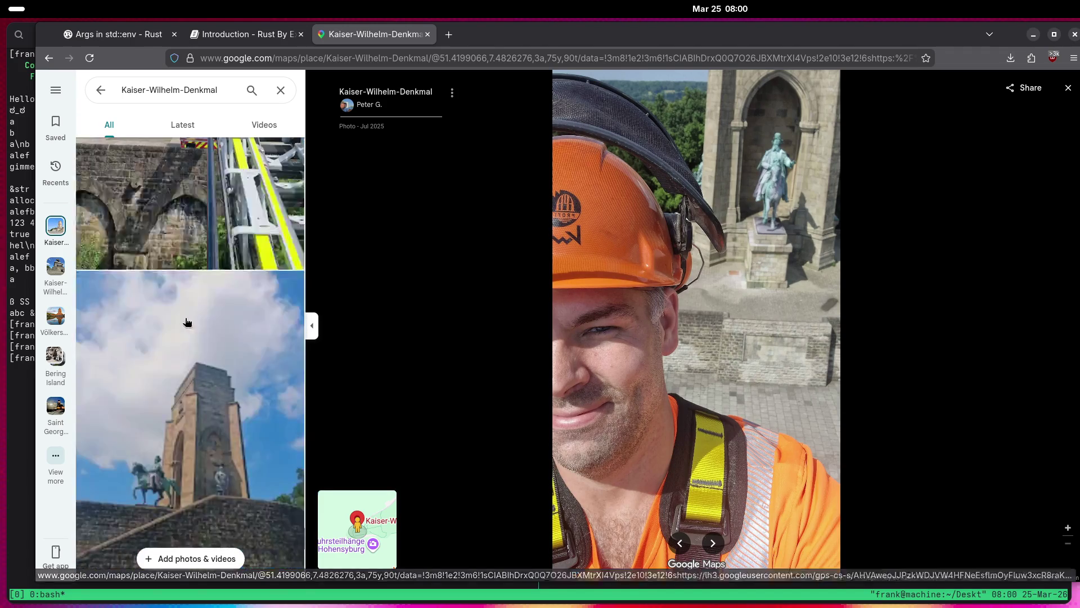
click(183, 321)
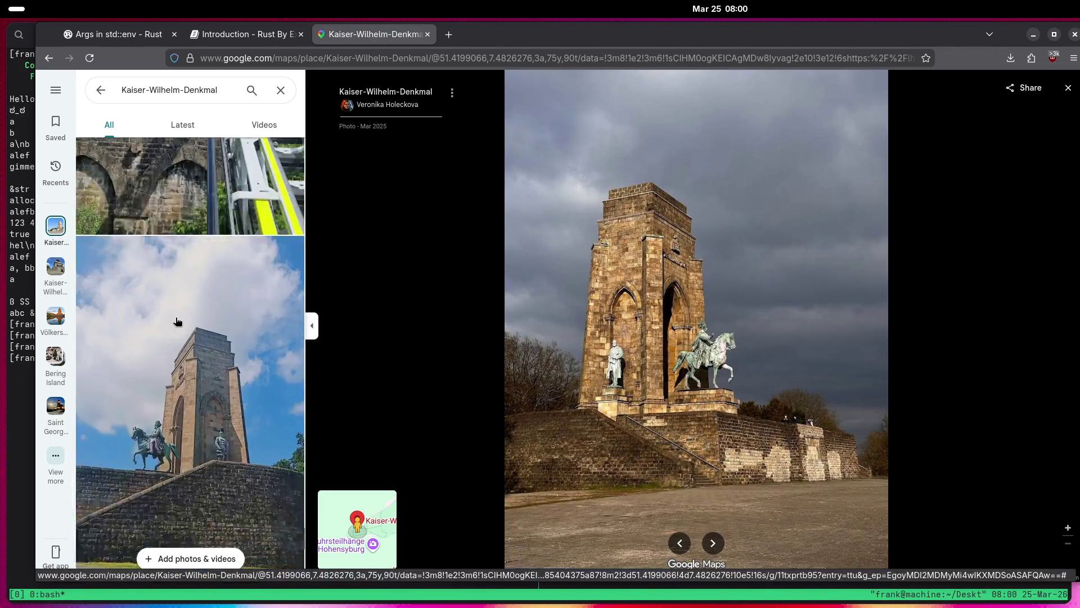
click(177, 321)
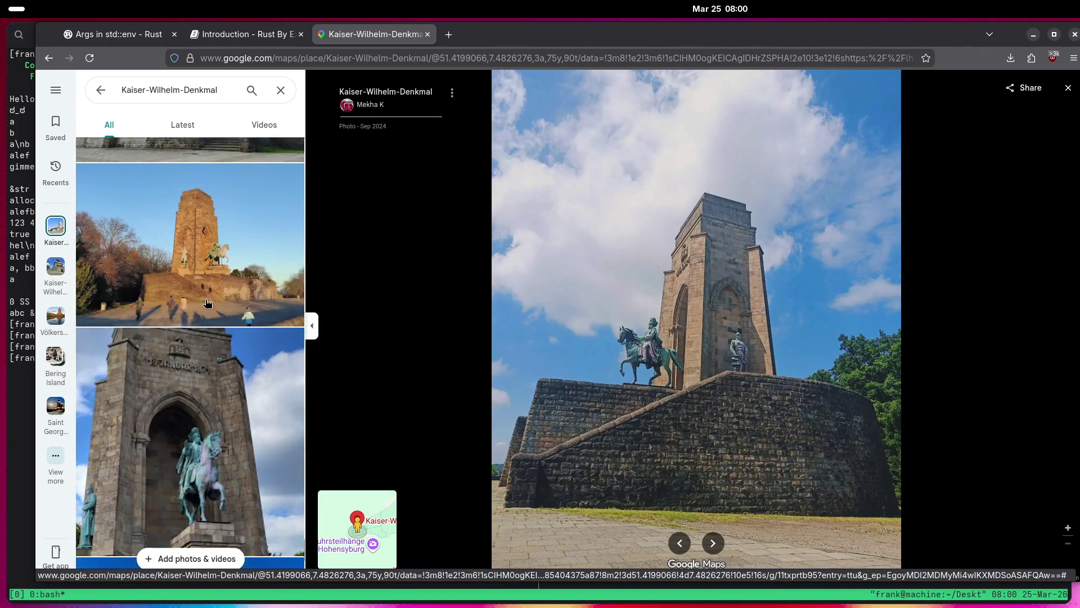
click(214, 290)
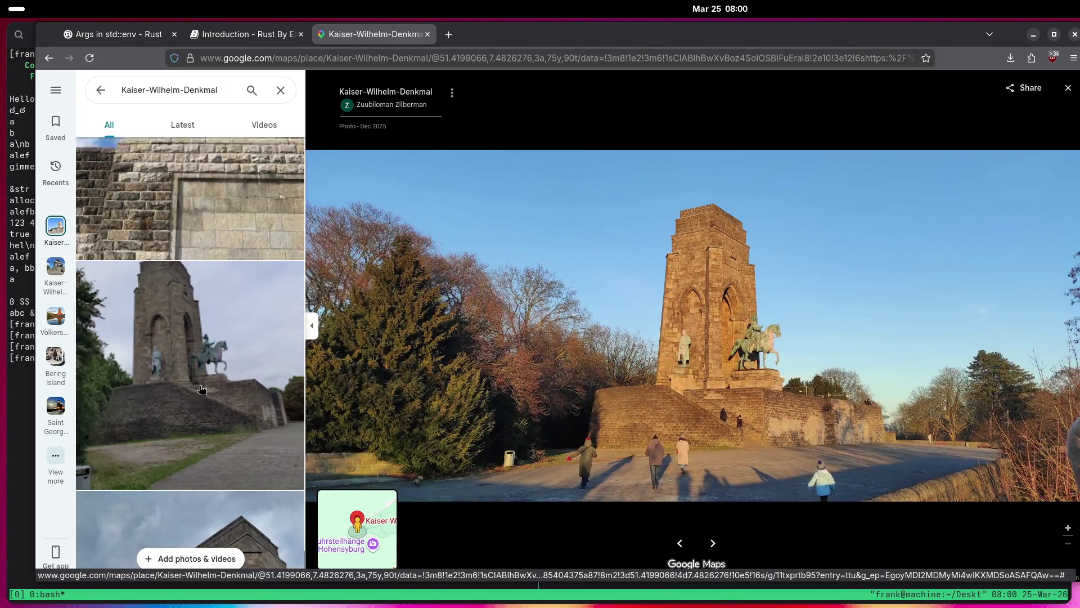
click(187, 393)
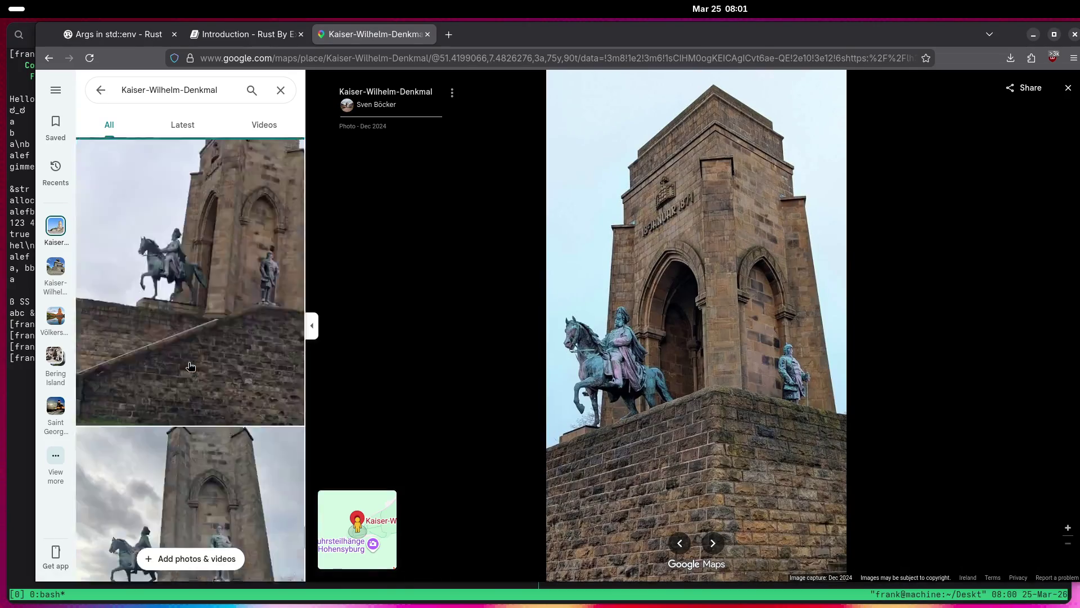
Open the ruins photo showing the effigy large.
scroll(190, 366, down, 3)
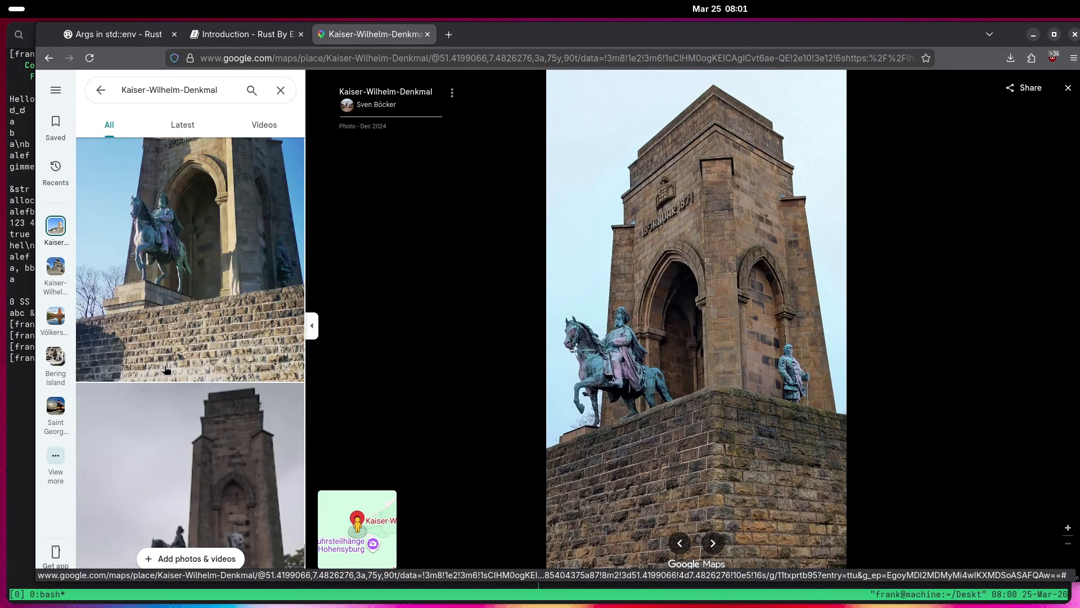
scroll(161, 372, down, 10)
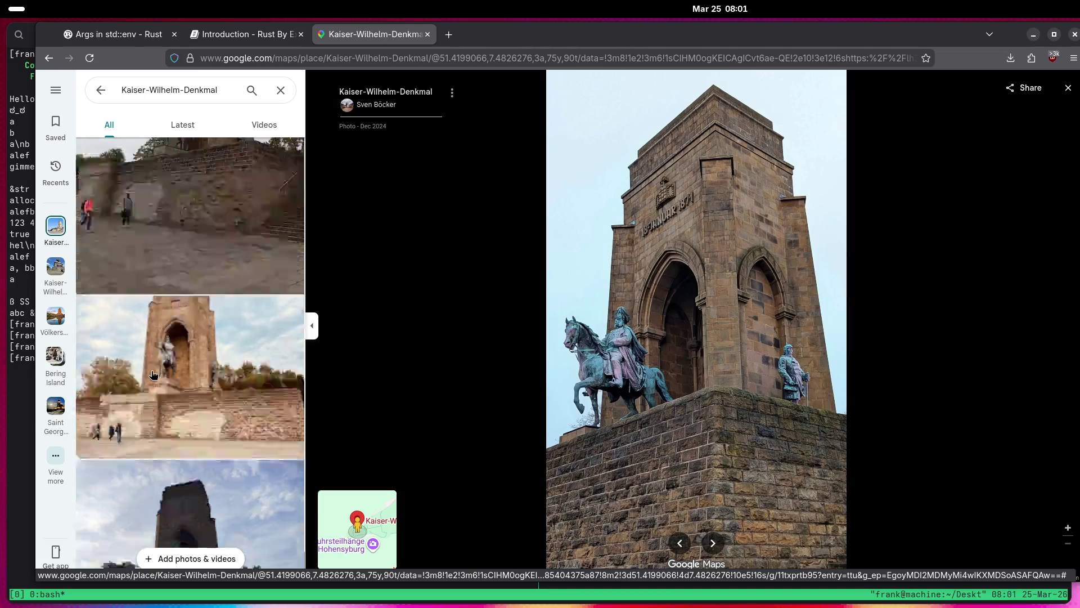
scroll(153, 374, down, 10)
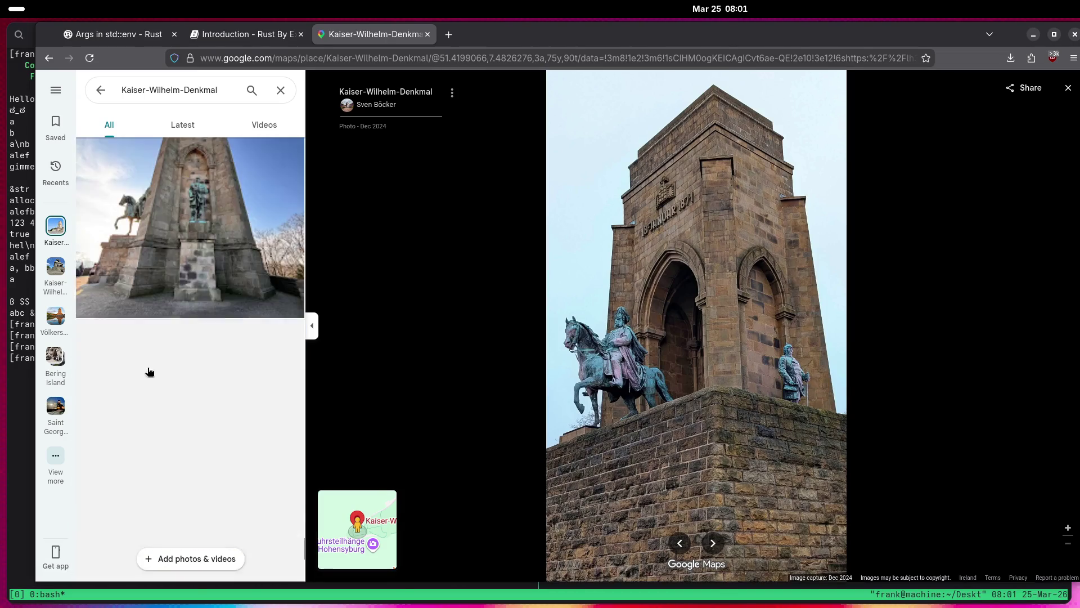
click(148, 373)
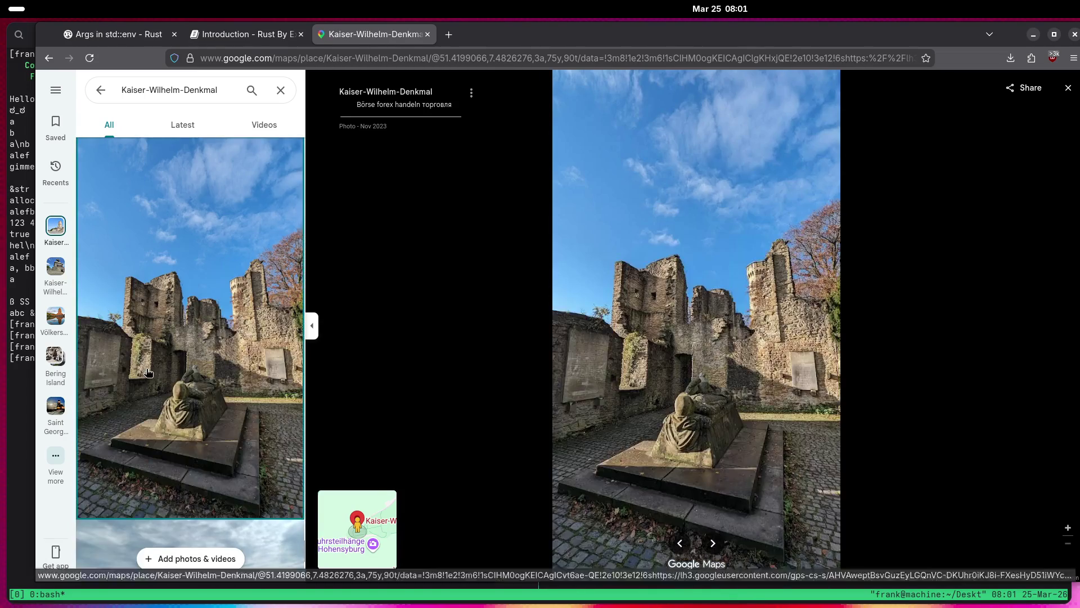
scroll(140, 371, down, 5)
scroll(138, 368, down, 5)
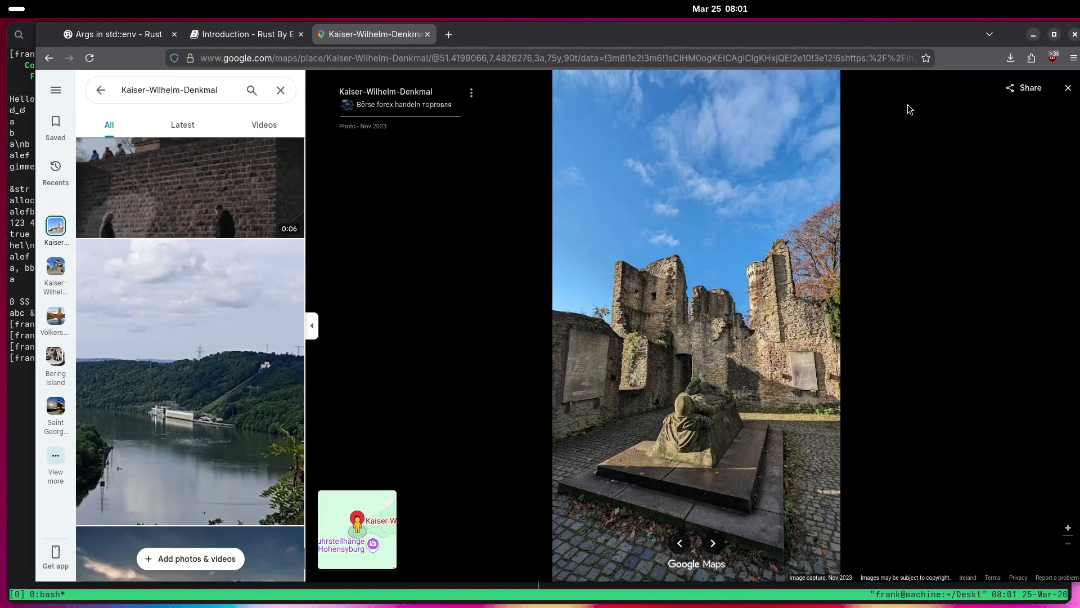
Close the monument's photos, select the Hohensyburg Burgruine ruins on the map and open its gallery.
key(Escape)
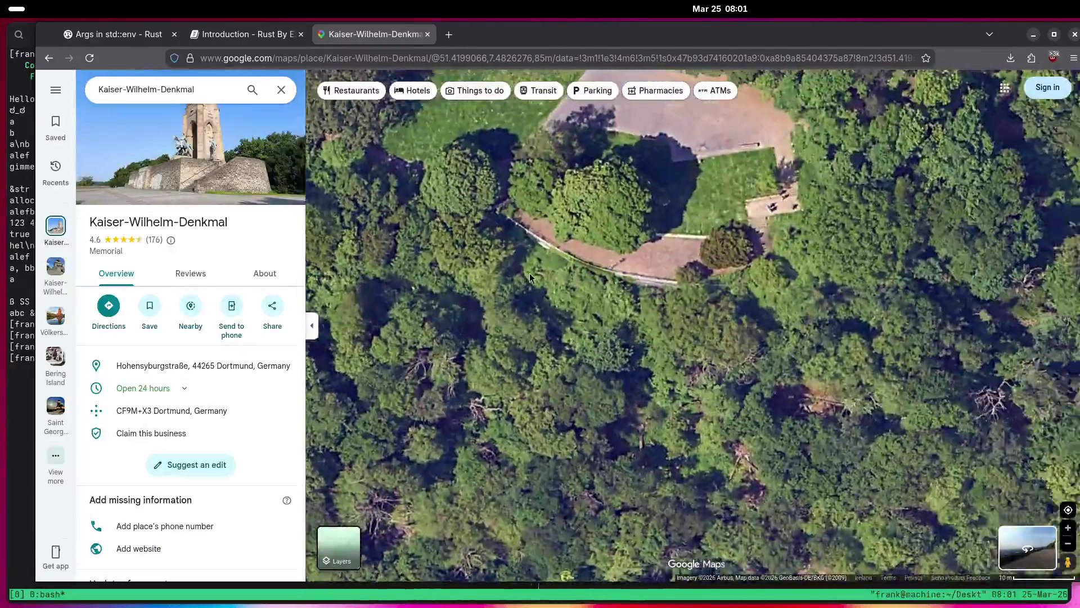
scroll(681, 264, up, 5)
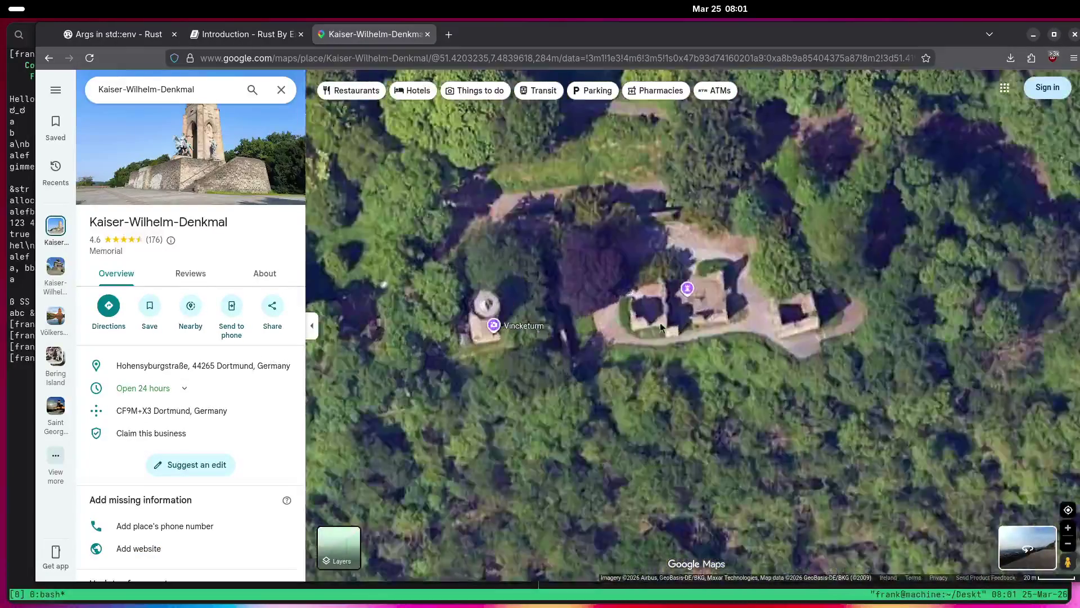
click(681, 263)
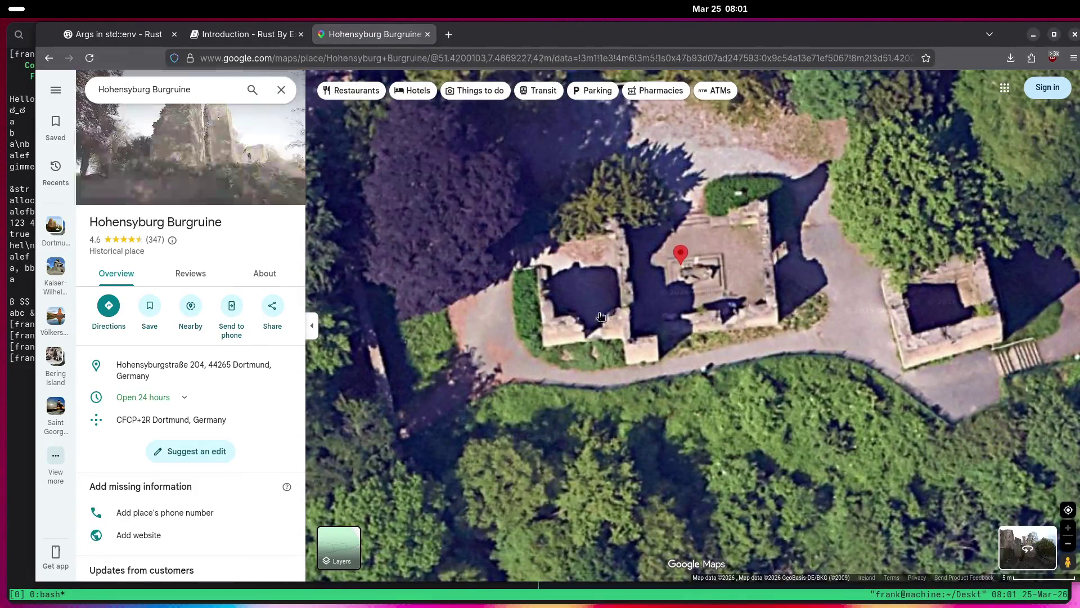
click(186, 169)
View the memorial ruins photo and the snow-covered tree photo.
scroll(207, 348, down, 10)
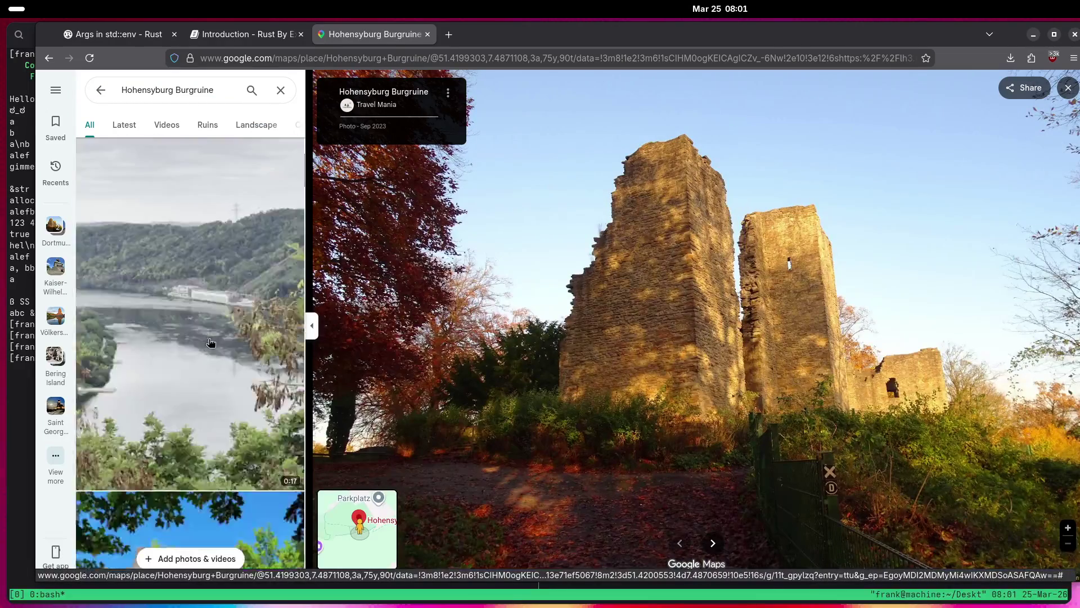
click(178, 239)
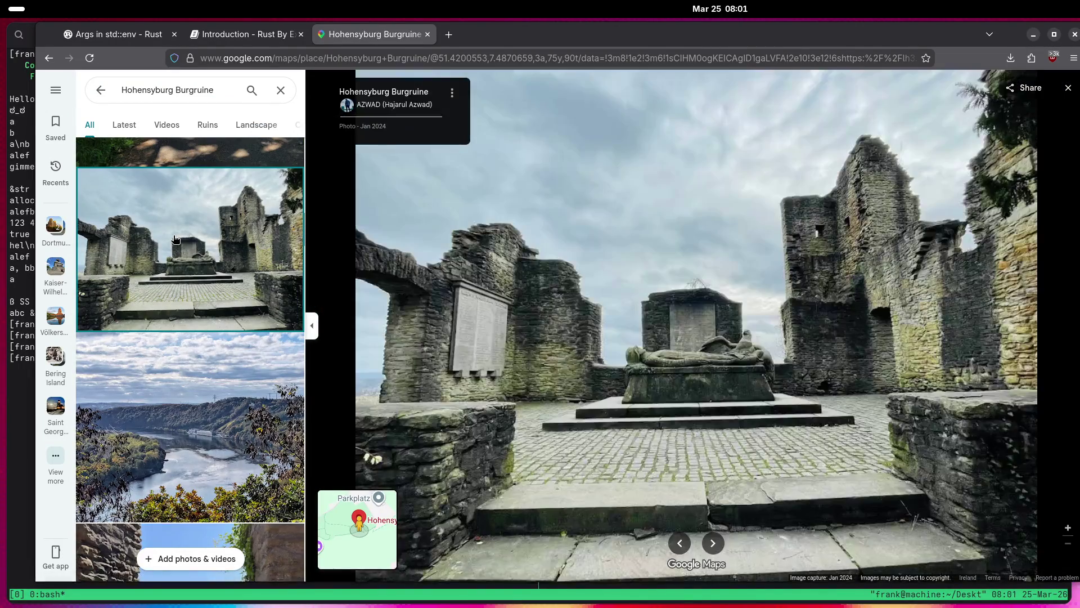
scroll(146, 321, down, 5)
scroll(147, 321, down, 15)
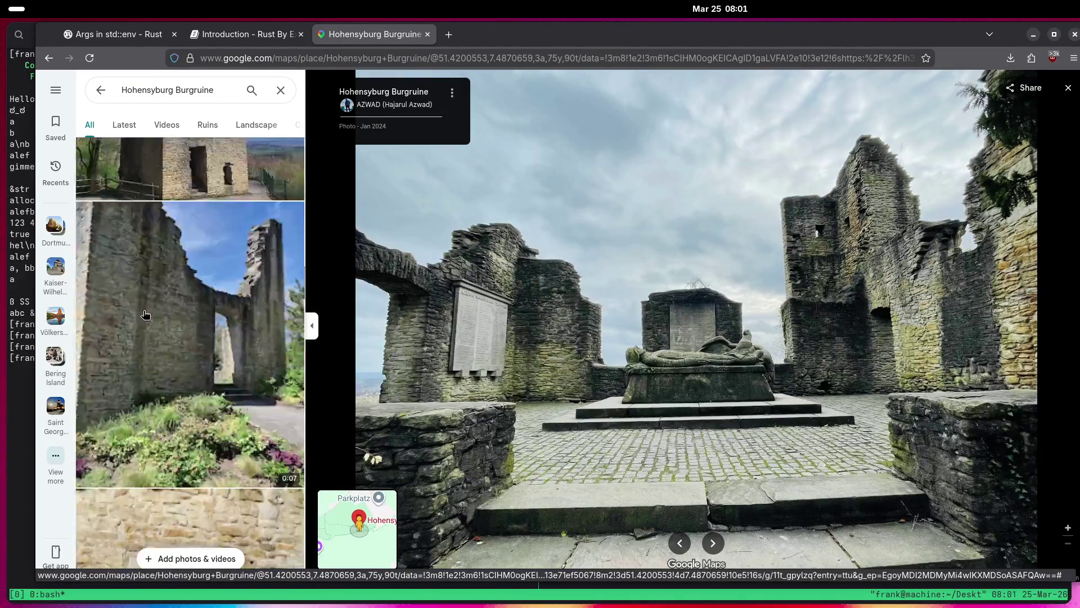
scroll(145, 310, down, 15)
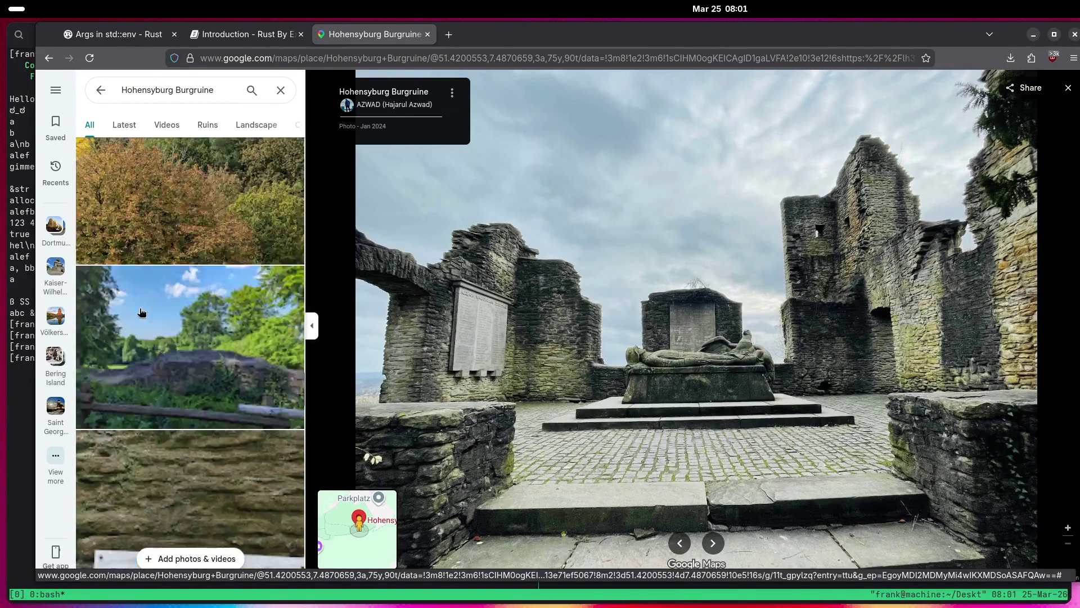
scroll(134, 311, down, 15)
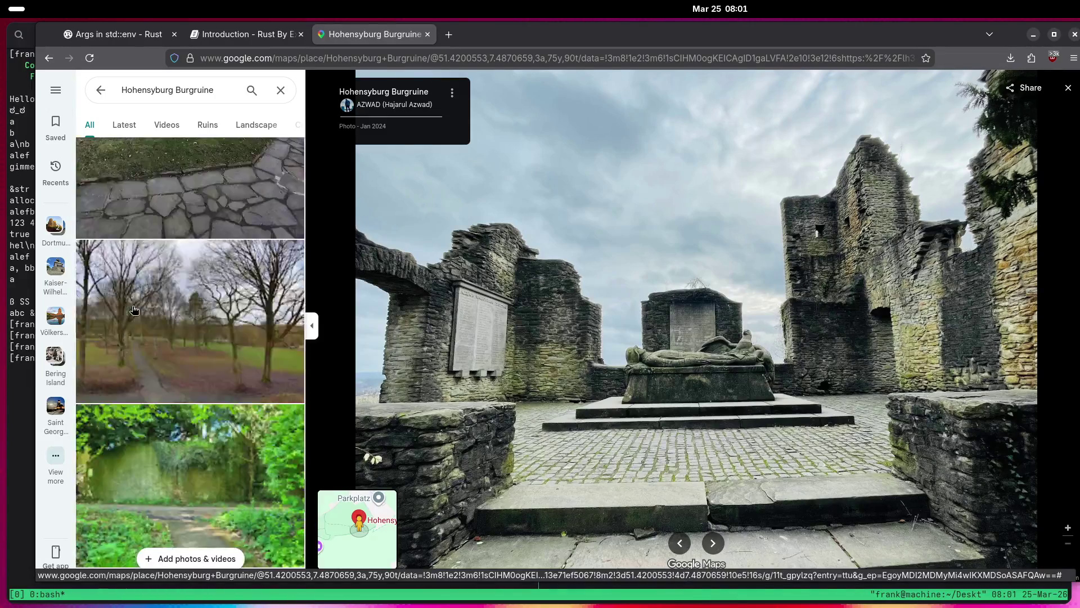
click(129, 309)
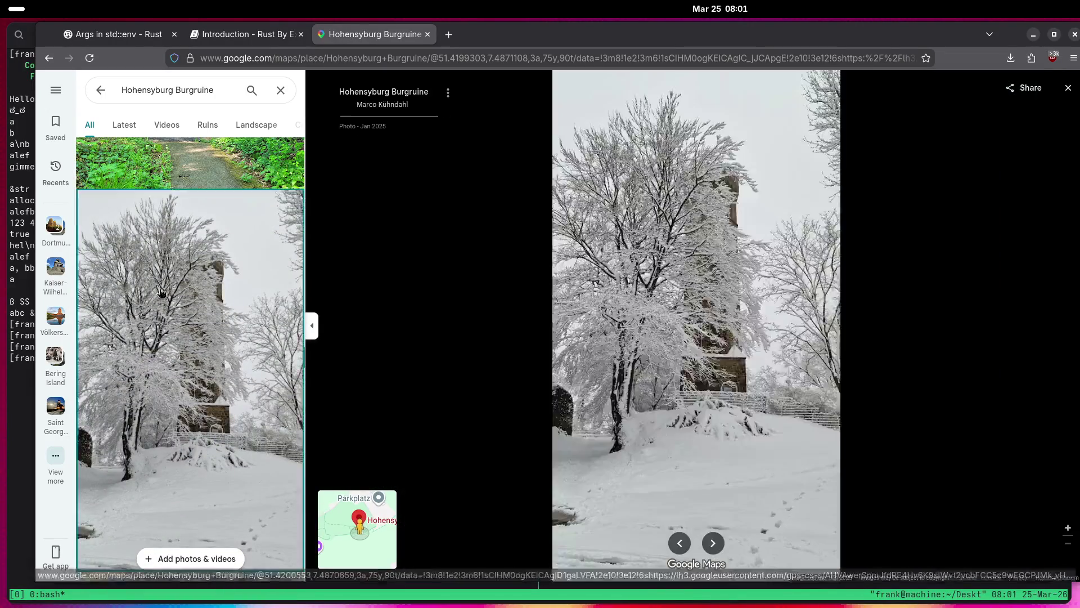
View the snowy park photo and the sunny green park photo.
scroll(166, 288, down, 10)
scroll(166, 287, down, 10)
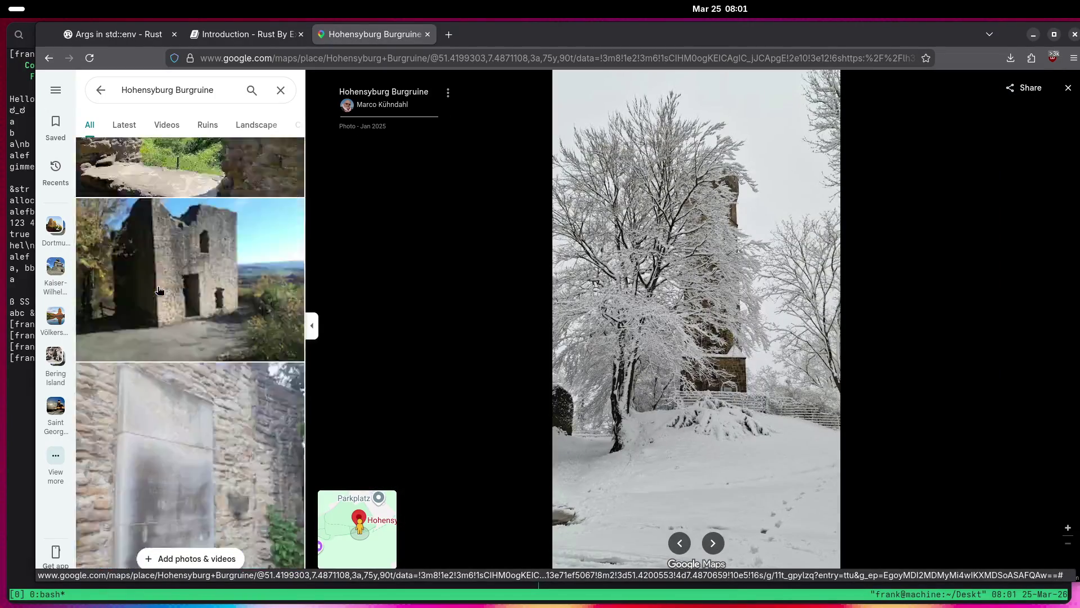
scroll(150, 293, up, 10)
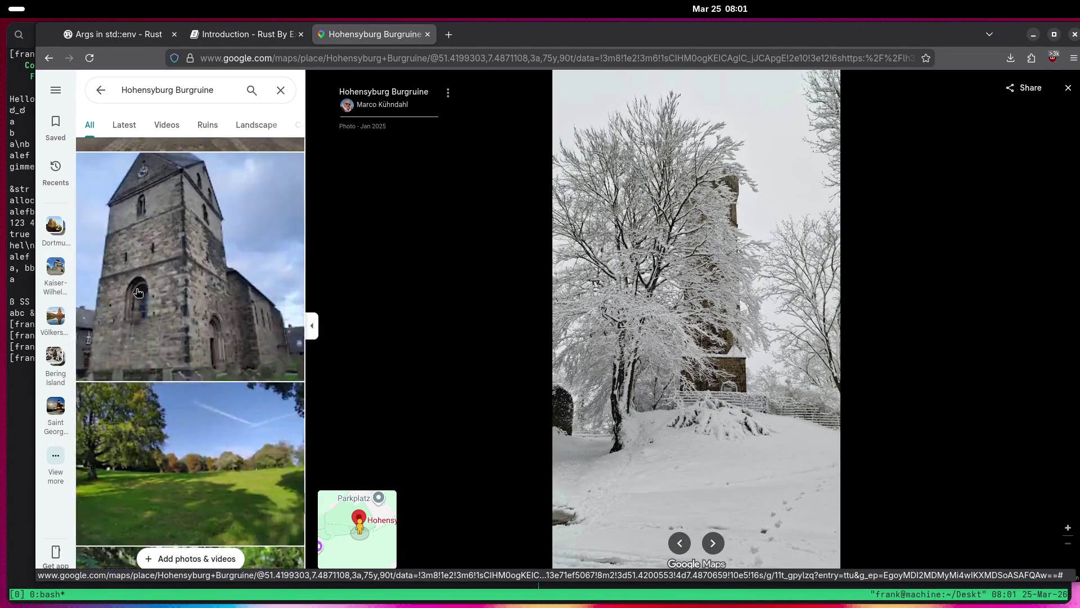
click(134, 288)
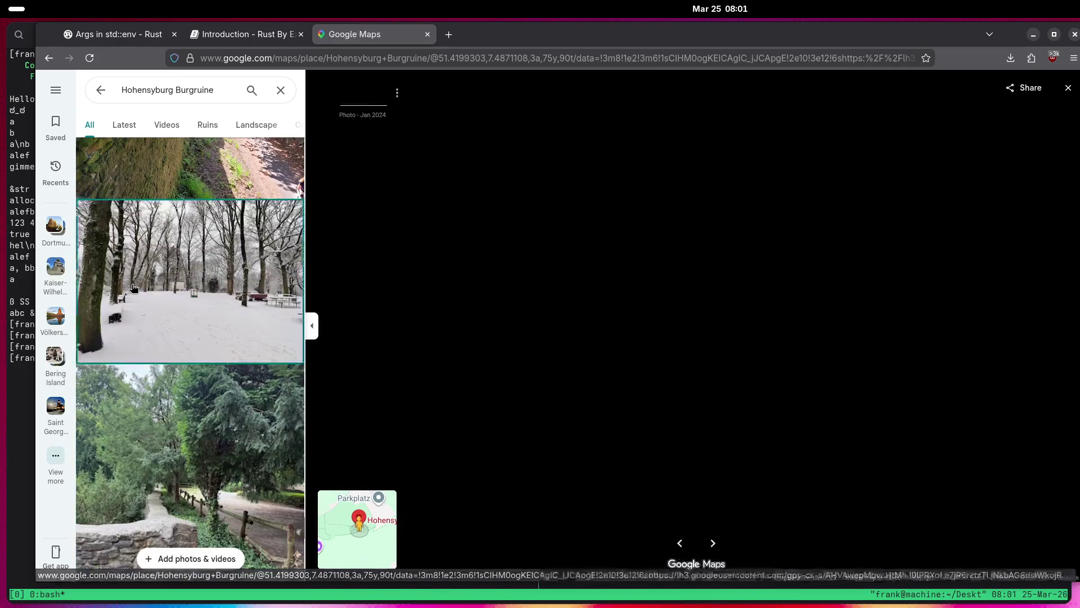
scroll(163, 281, down, 10)
scroll(163, 280, down, 10)
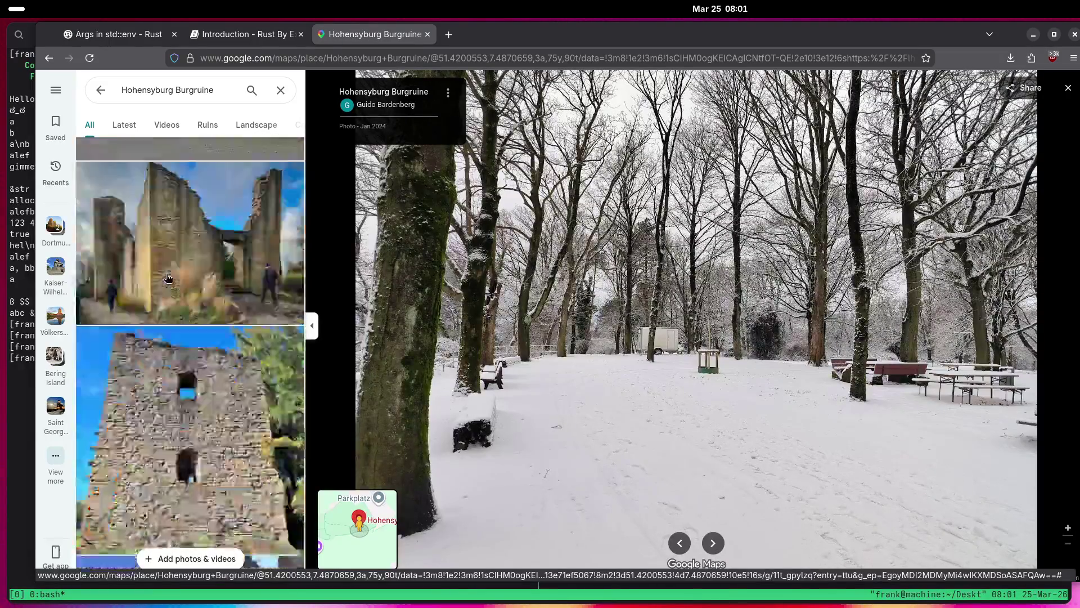
scroll(155, 281, down, 10)
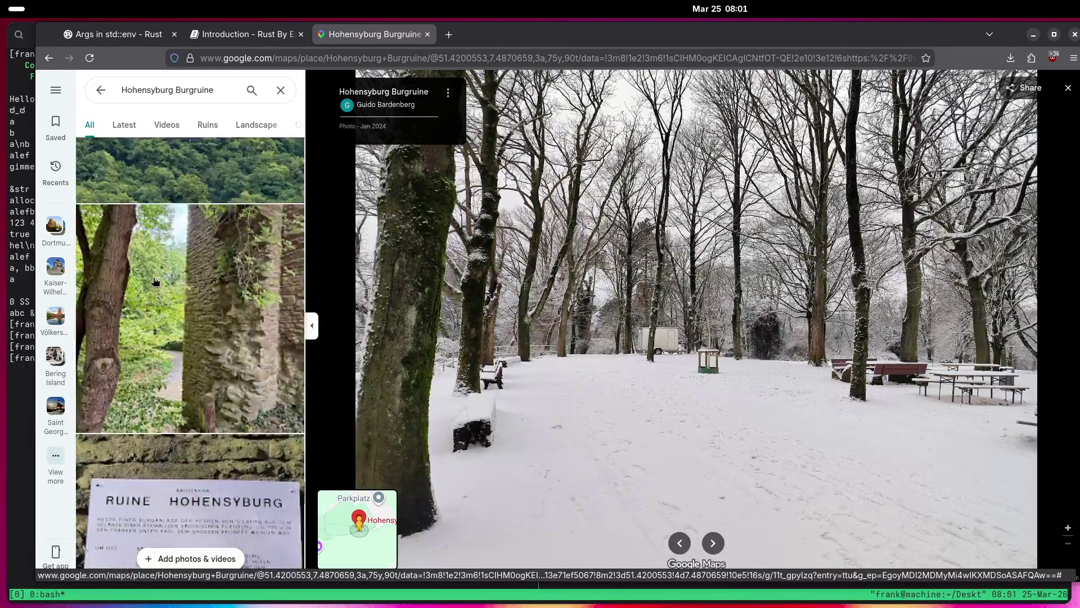
scroll(147, 280, down, 5)
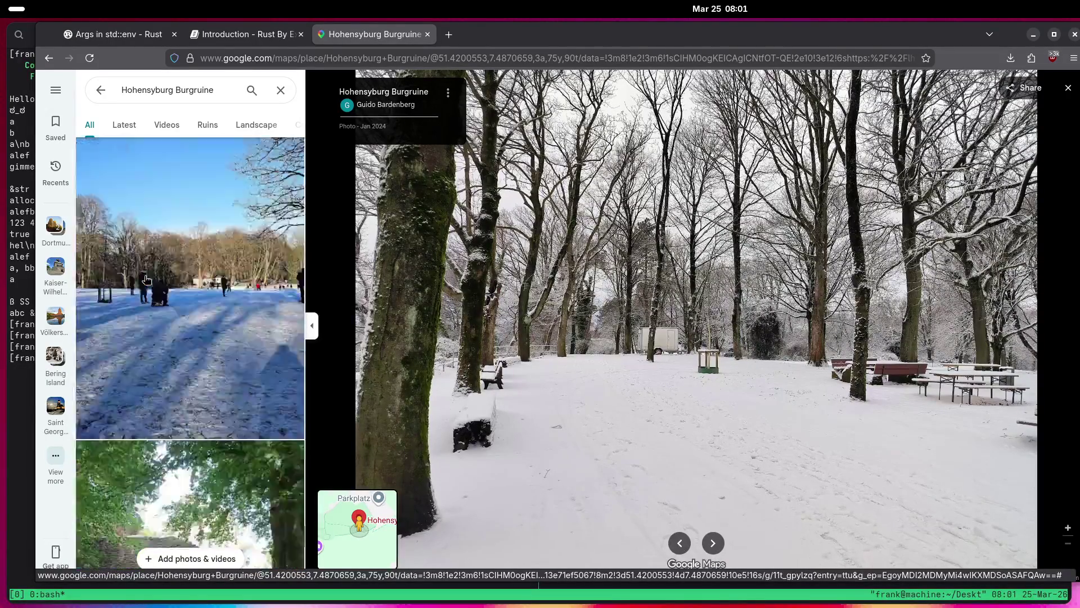
click(153, 312)
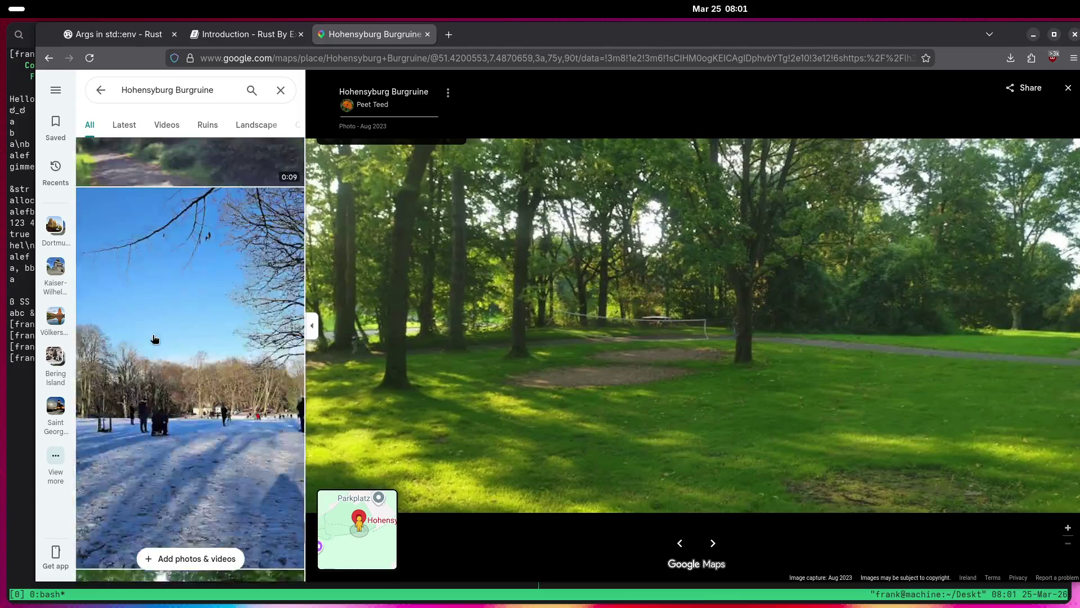
View the snow-covered effigy photo and the graveyard photo.
scroll(163, 297, down, 1)
scroll(162, 294, down, 5)
scroll(158, 295, down, 3)
scroll(157, 296, up, 3)
click(156, 296)
scroll(155, 295, down, 5)
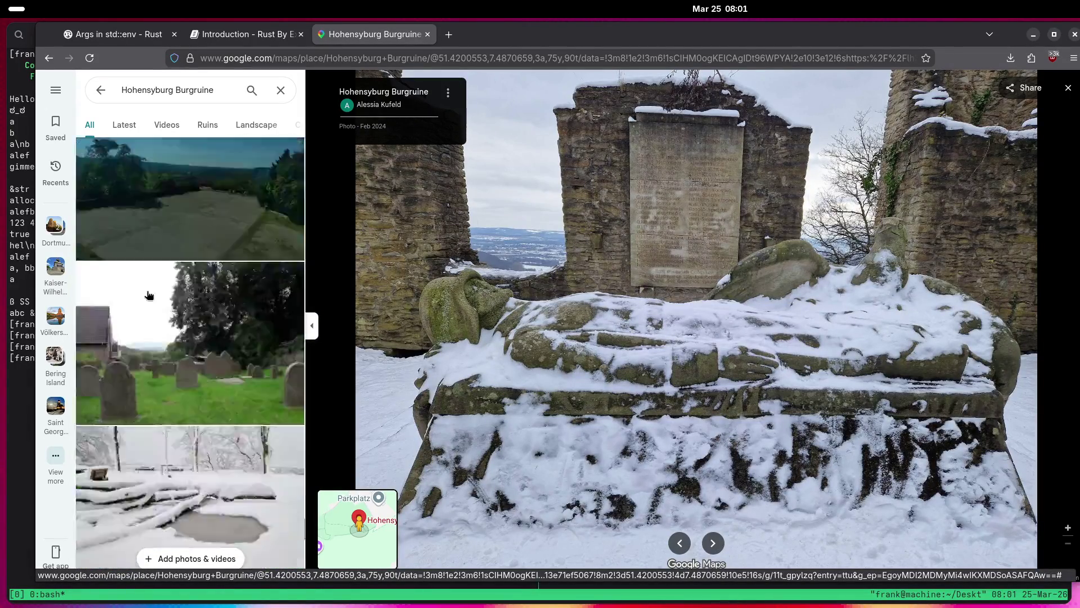
click(192, 221)
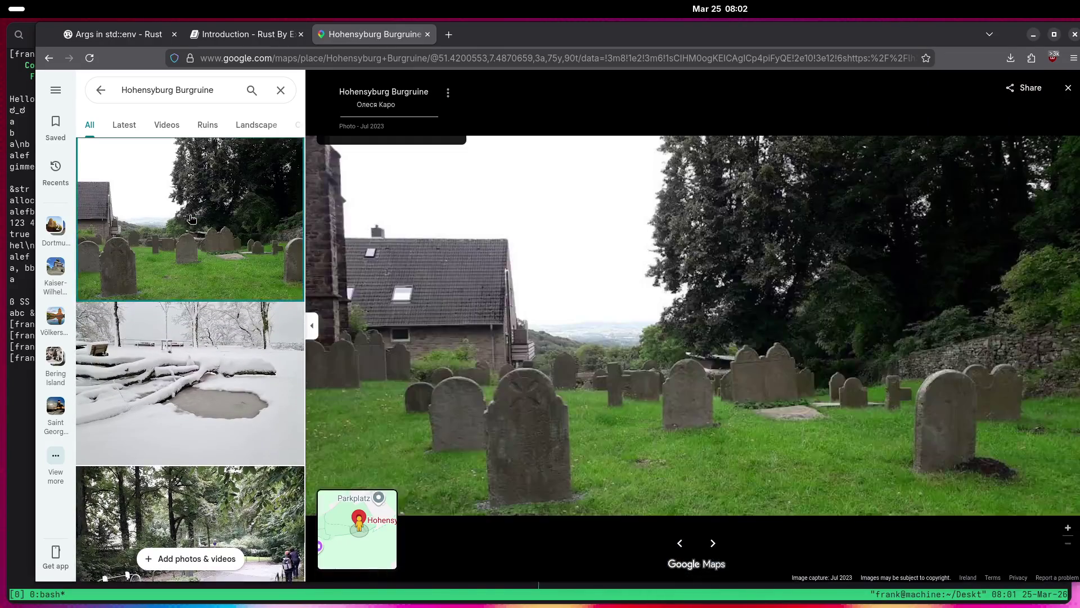
View the ruins through the stone archway, the effigy close-up and the mossy rock photo.
scroll(171, 236, down, 5)
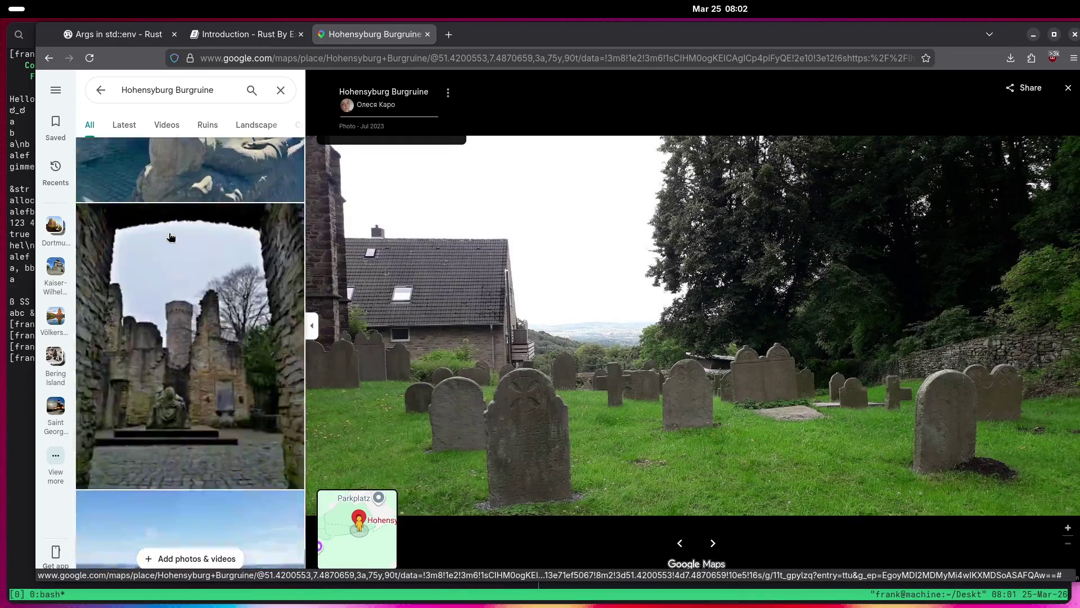
scroll(168, 237, up, 5)
click(163, 234)
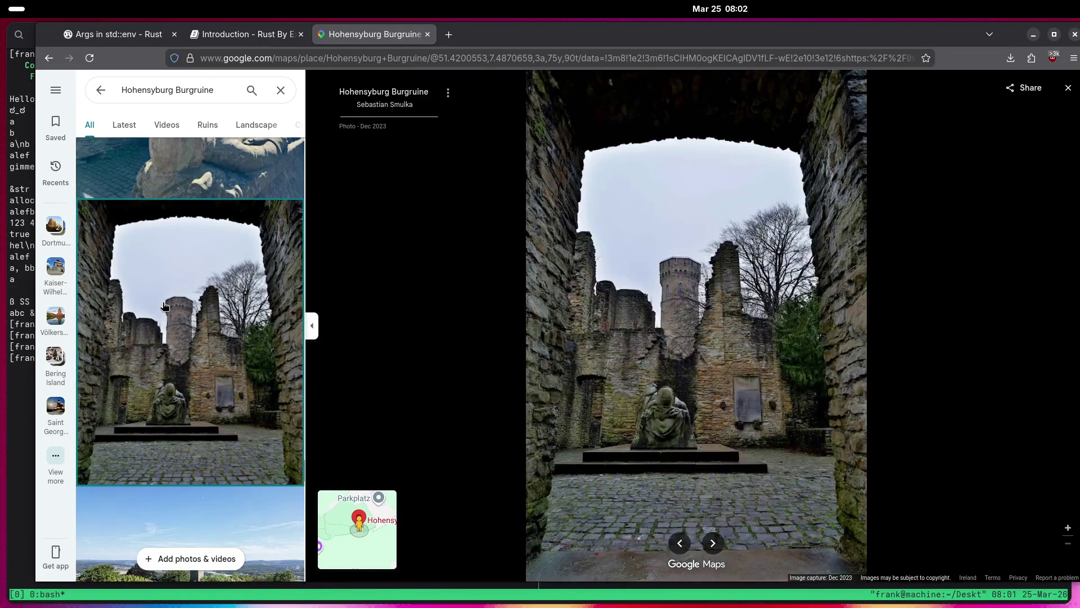
scroll(162, 270, down, 6)
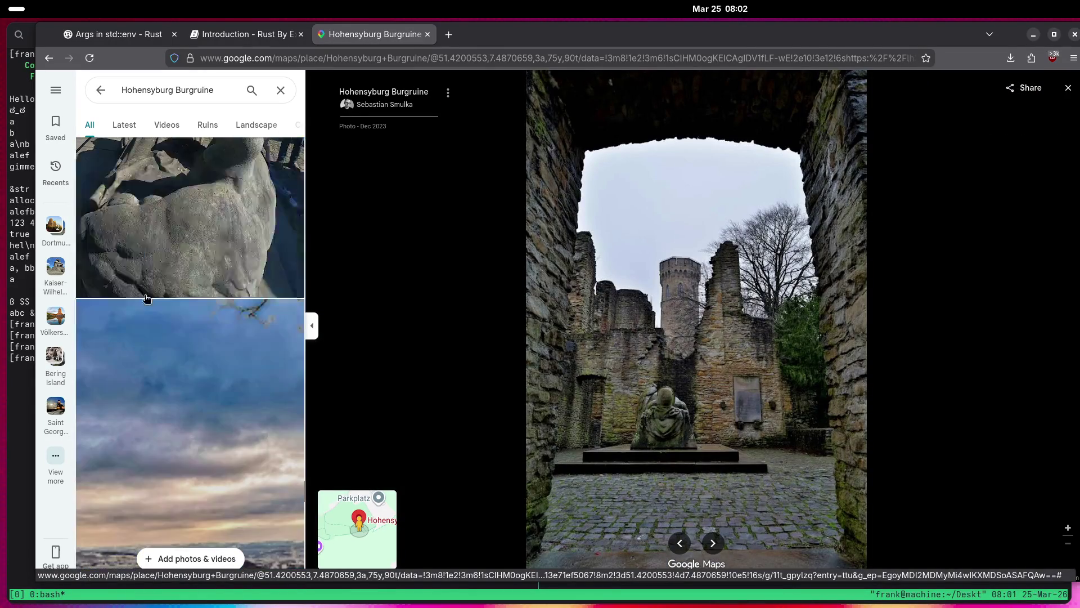
click(152, 314)
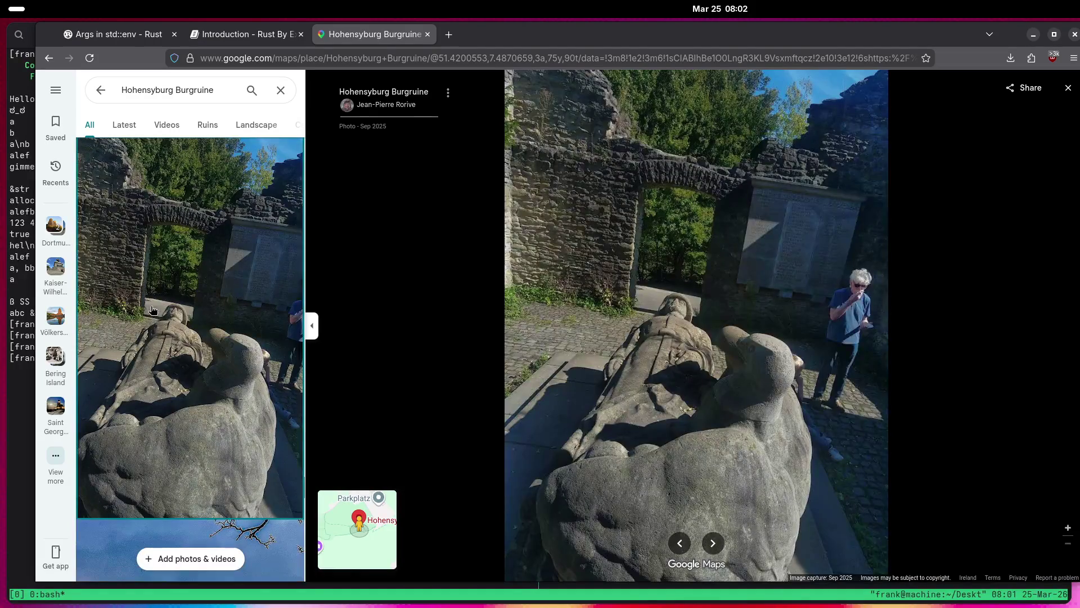
scroll(149, 308, down, 6)
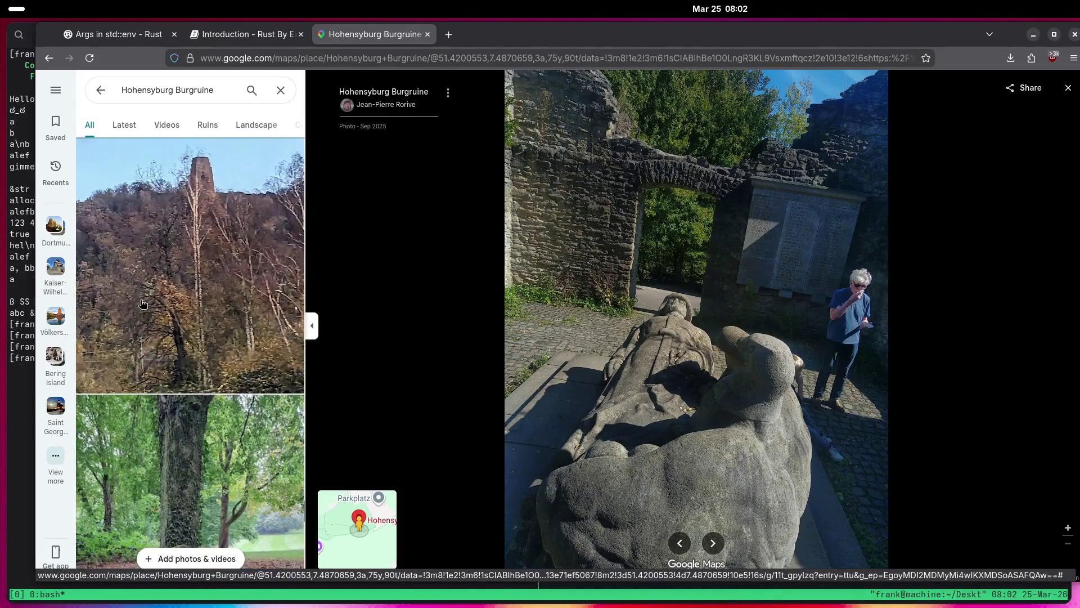
click(166, 460)
scroll(166, 380, down, 5)
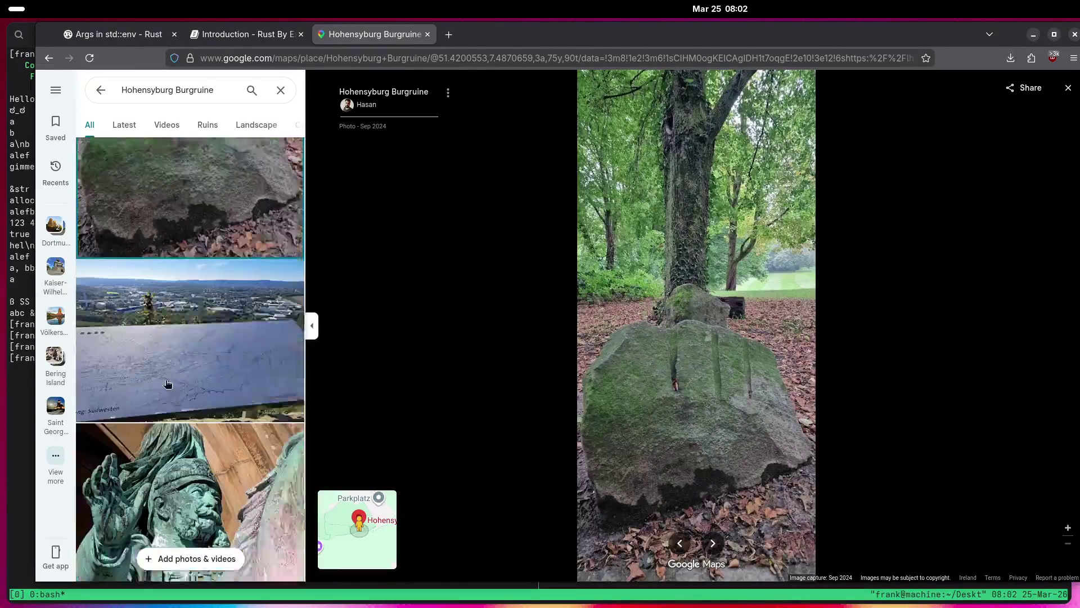
View the bronze statue, stone effigy, eagle statue and sunny ruins-with-tomb photos.
click(165, 259)
scroll(182, 328, down, 5)
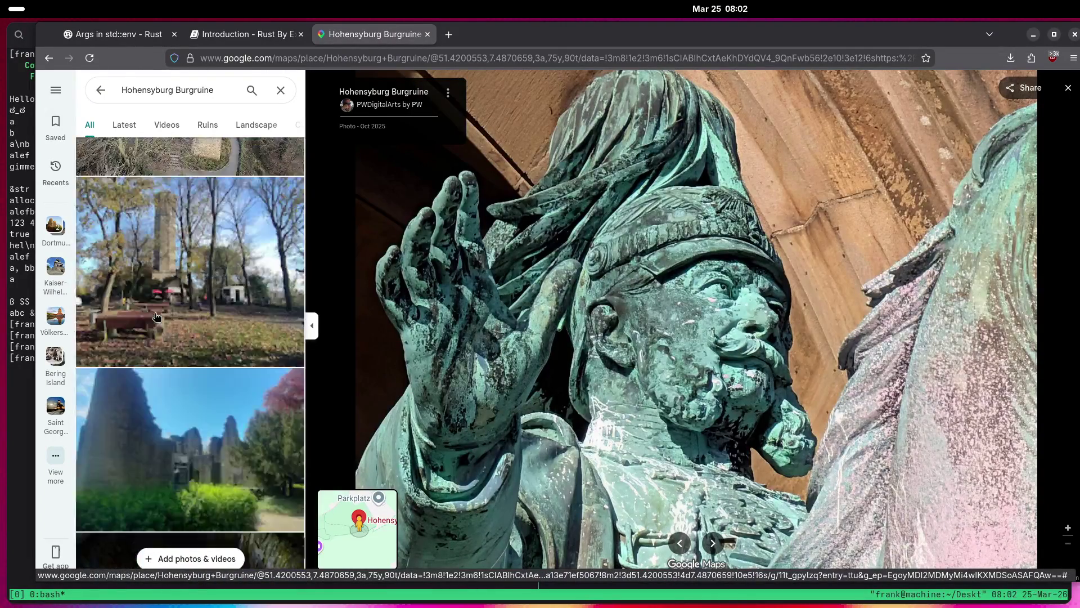
scroll(143, 308, down, 5)
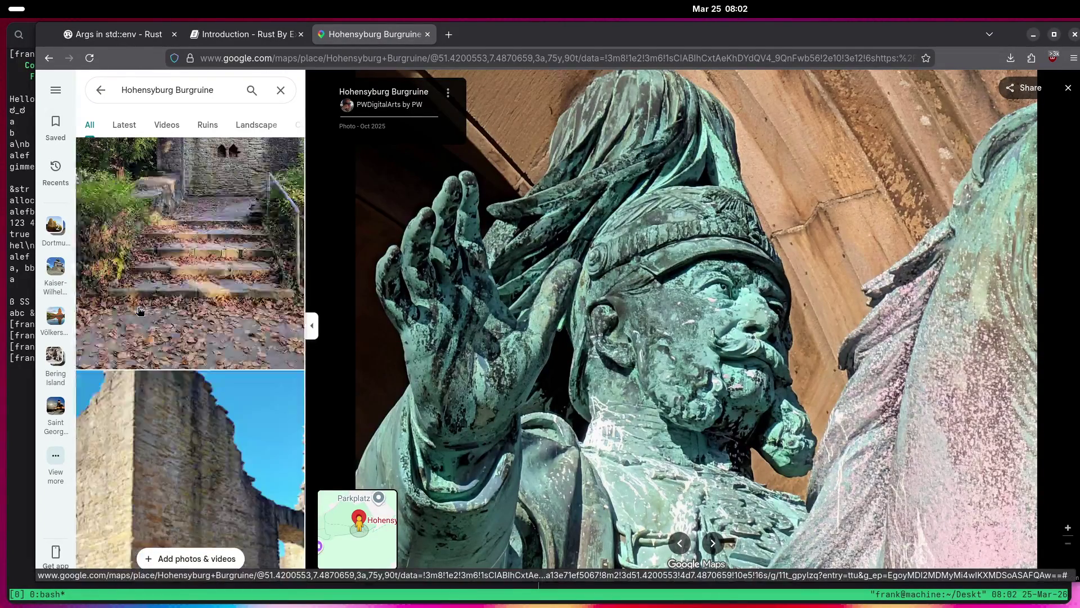
click(175, 214)
scroll(166, 216, down, 3)
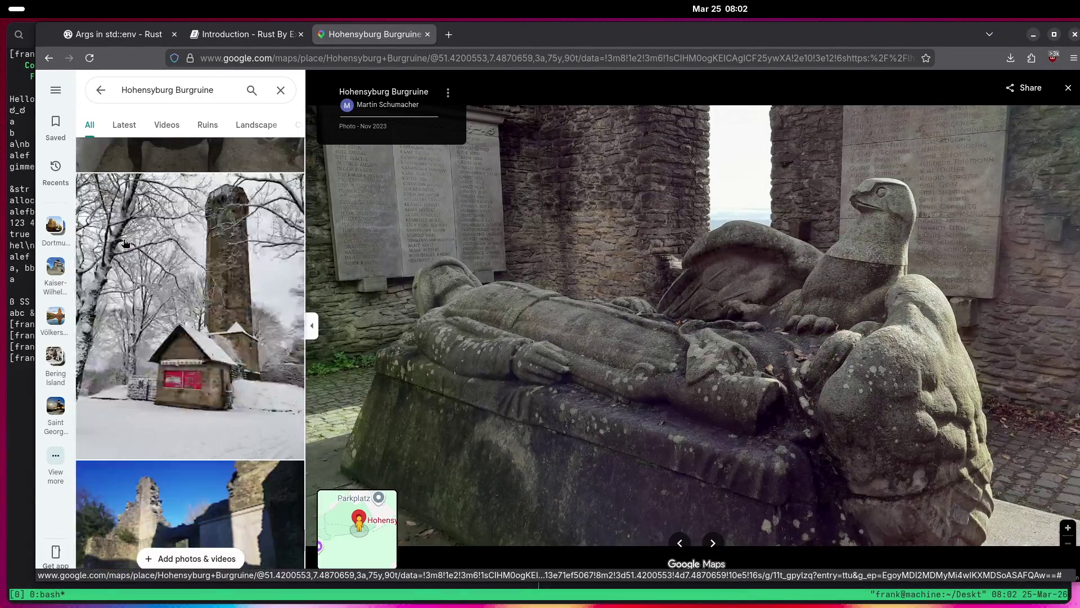
scroll(111, 243, down, 10)
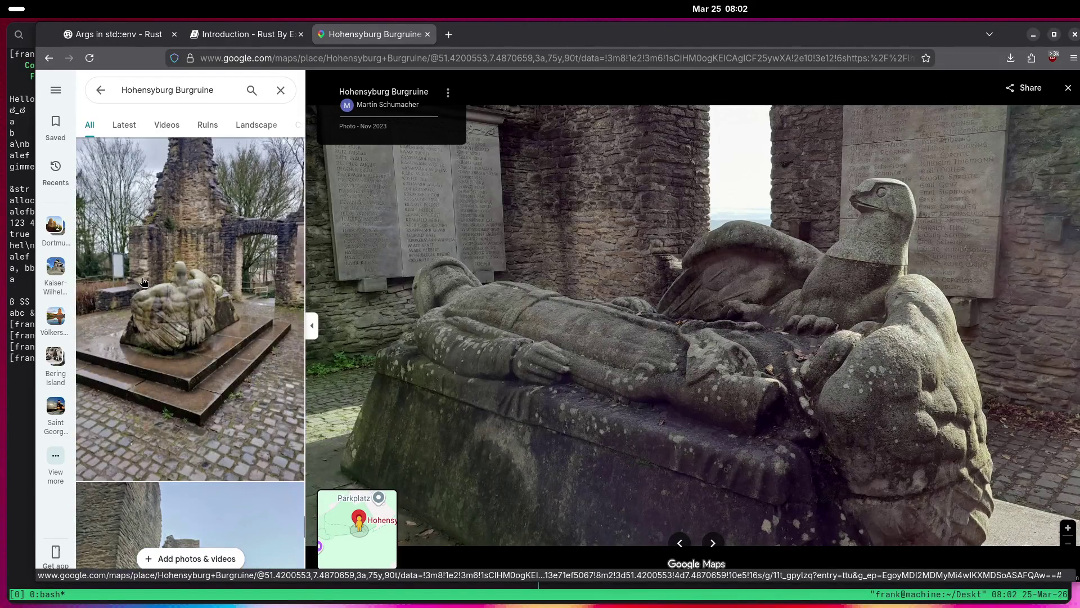
click(143, 281)
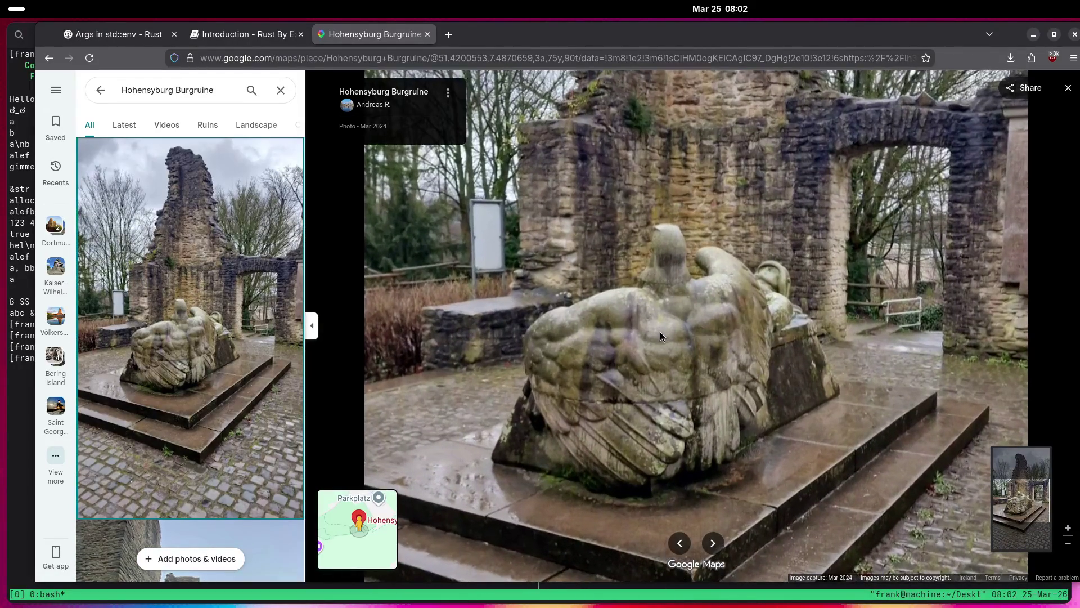
scroll(238, 271, down, 10)
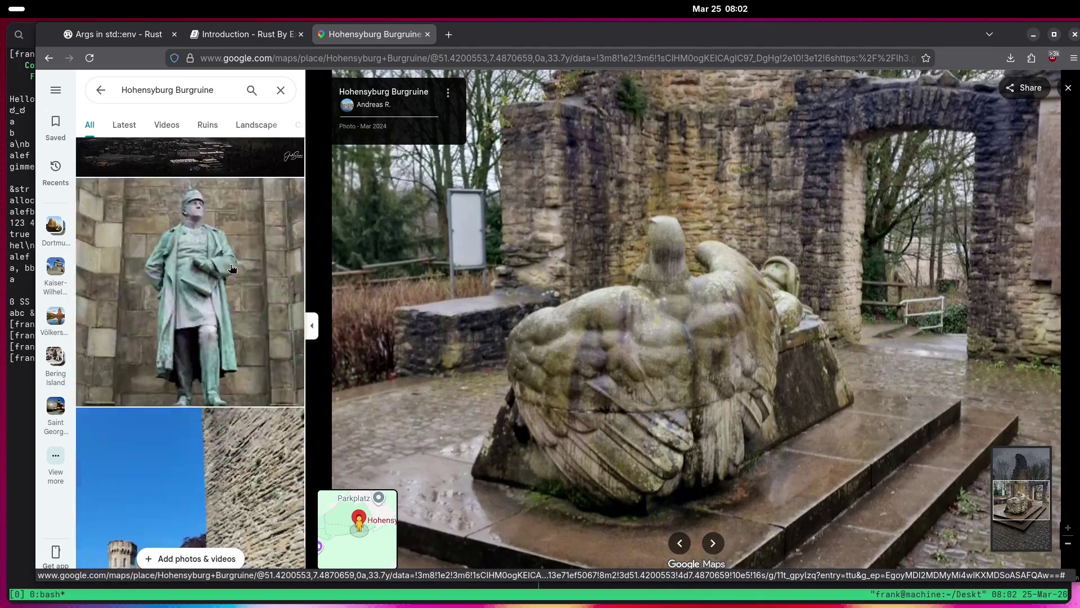
scroll(164, 264, up, 10)
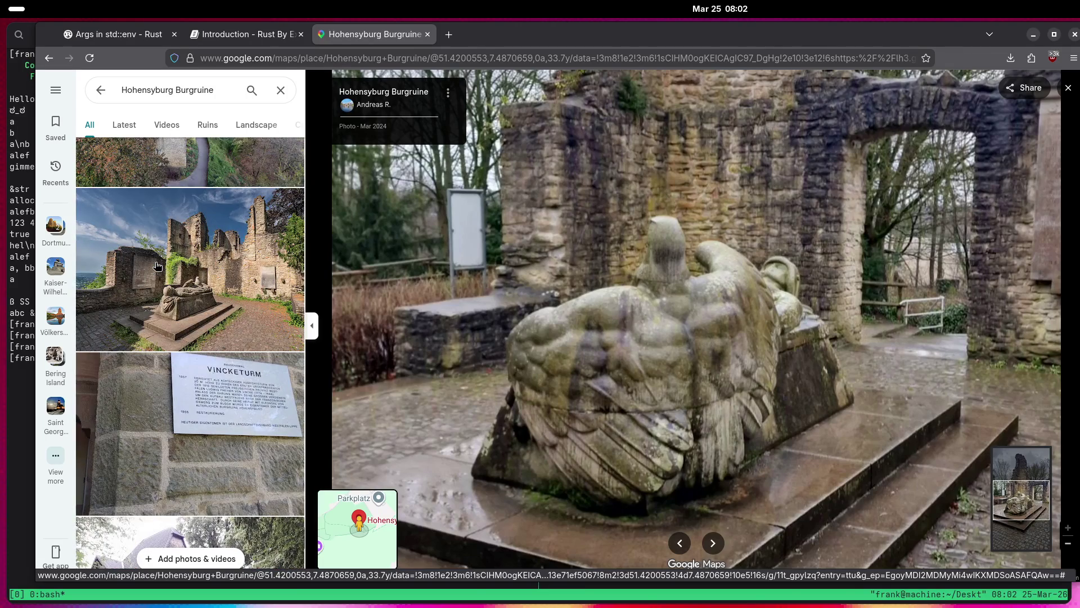
click(158, 265)
View the ruined courtyard, arched window, wooded hillside-and-lake and forest stairs photos.
scroll(158, 266, down, 10)
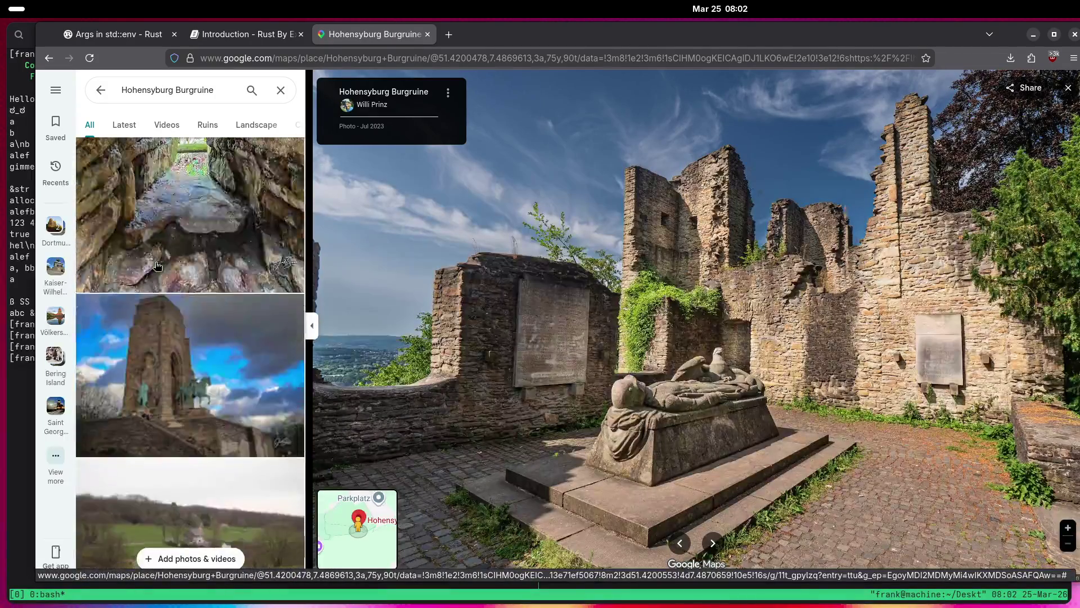
scroll(155, 262, down, 5)
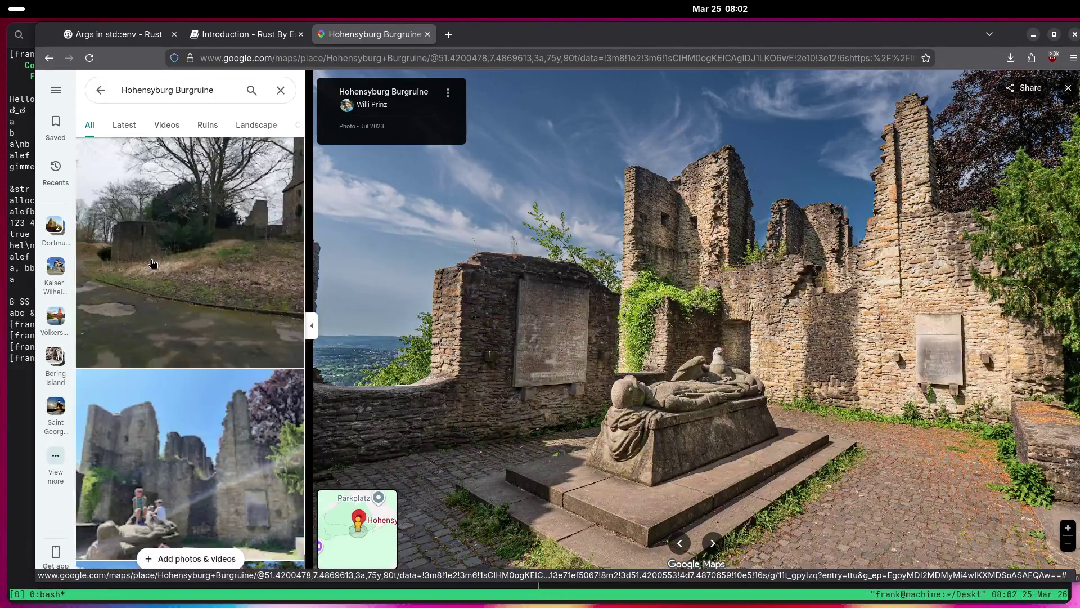
scroll(151, 263, down, 5)
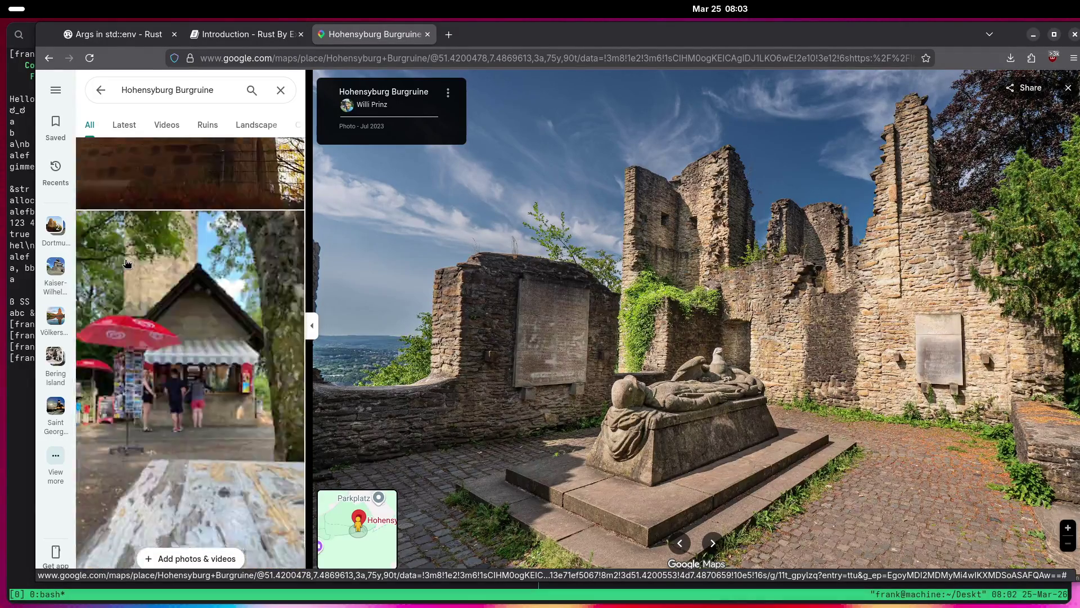
scroll(127, 263, down, 10)
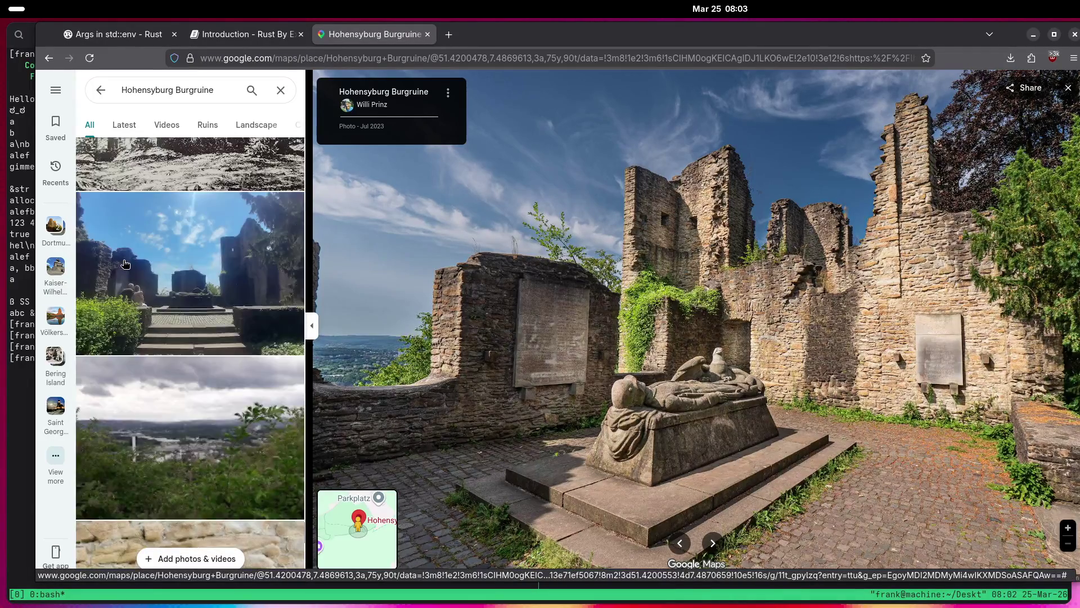
click(175, 270)
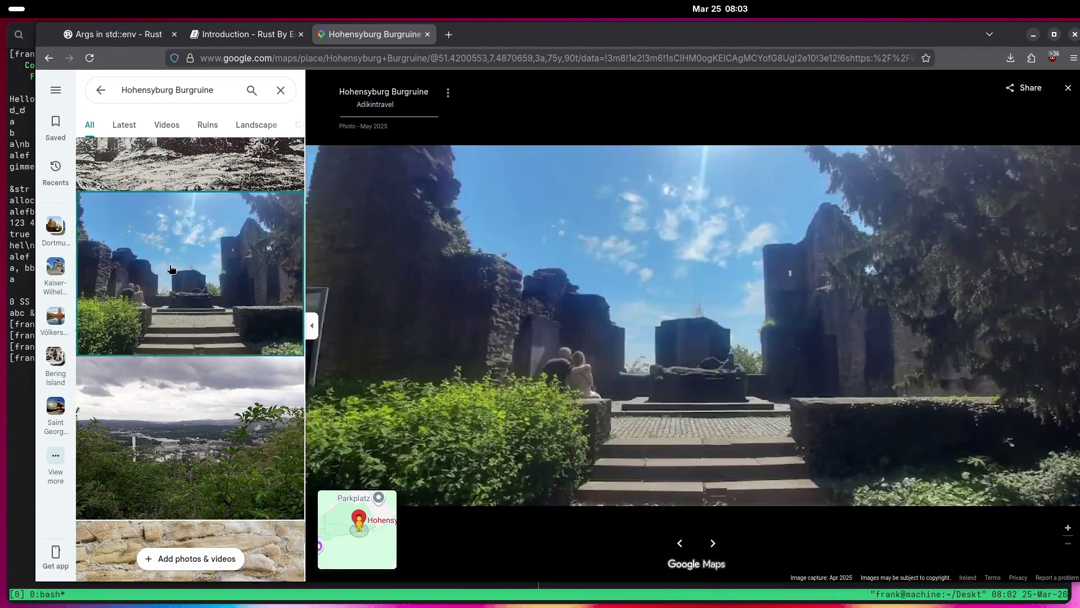
scroll(163, 271, down, 5)
scroll(157, 271, down, 10)
click(155, 270)
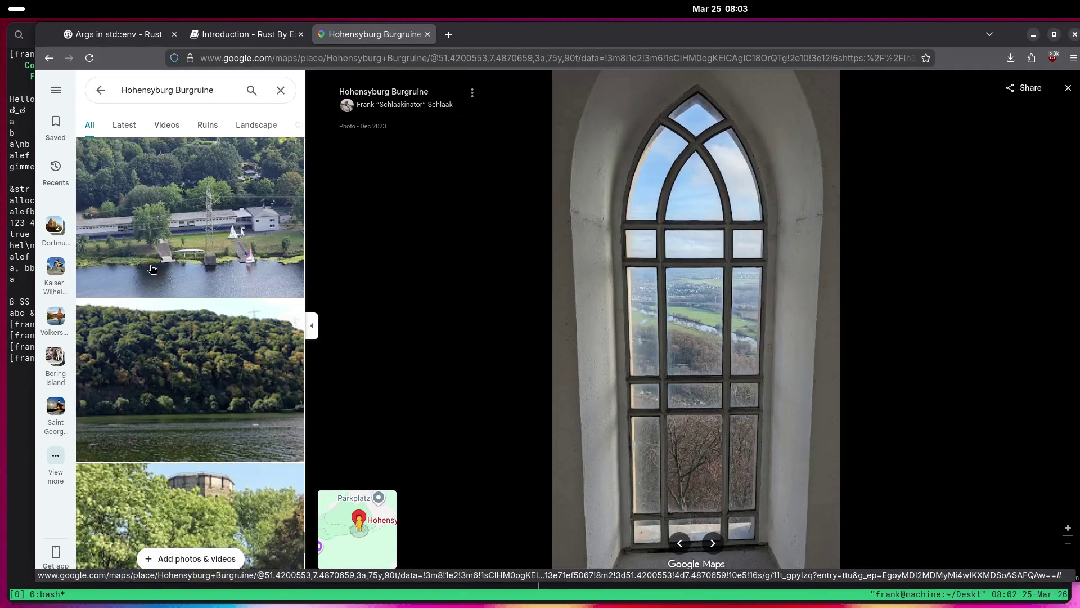
scroll(152, 268, up, 5)
scroll(152, 268, down, 5)
click(164, 340)
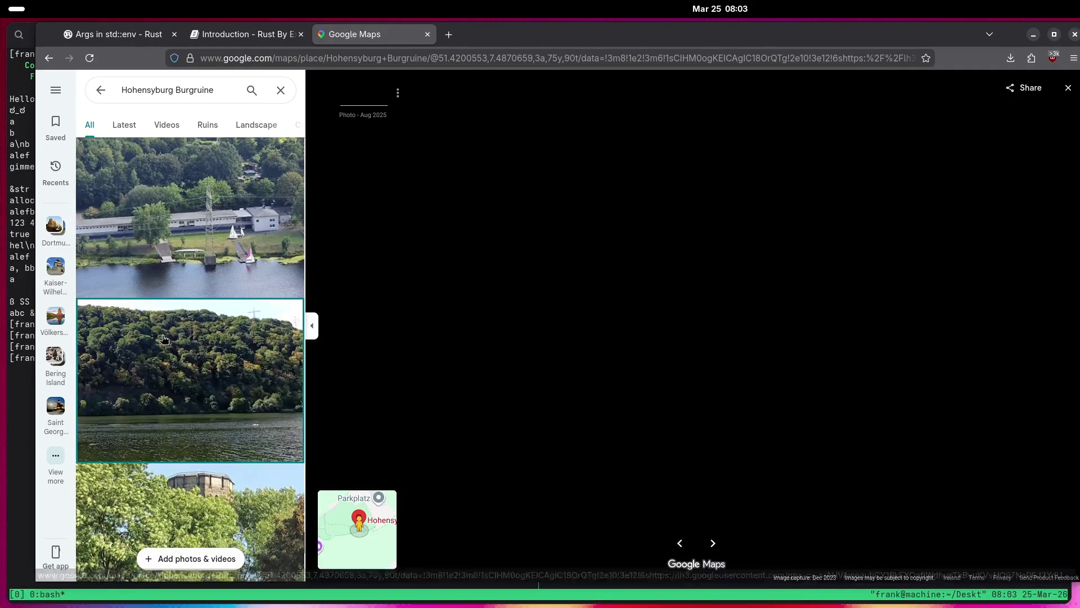
scroll(161, 334, down, 10)
scroll(156, 331, down, 10)
scroll(146, 325, up, 5)
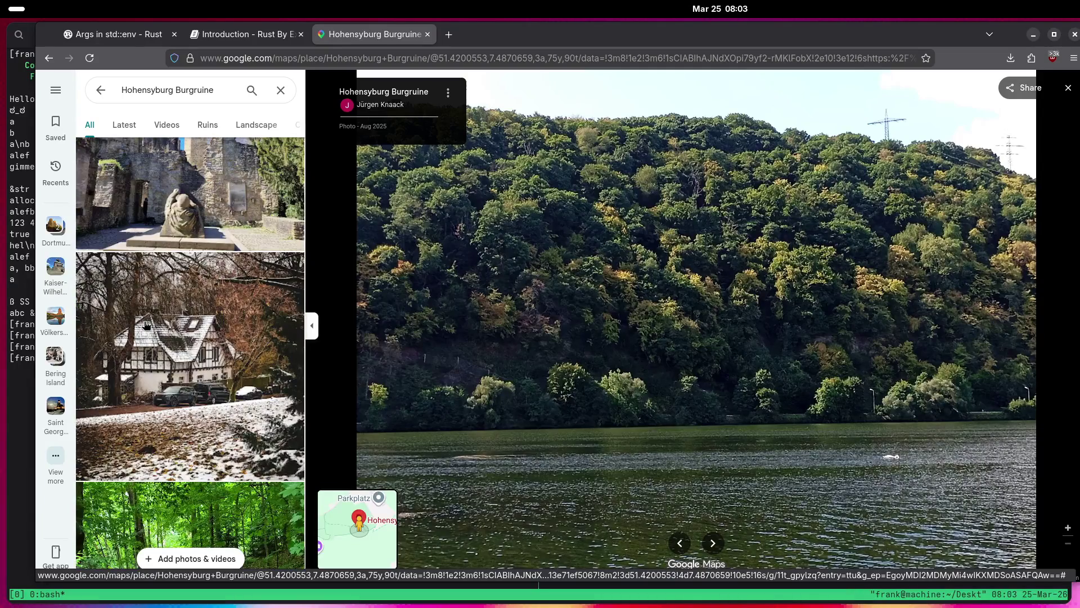
scroll(146, 324, down, 5)
scroll(146, 325, up, 5)
scroll(152, 327, down, 5)
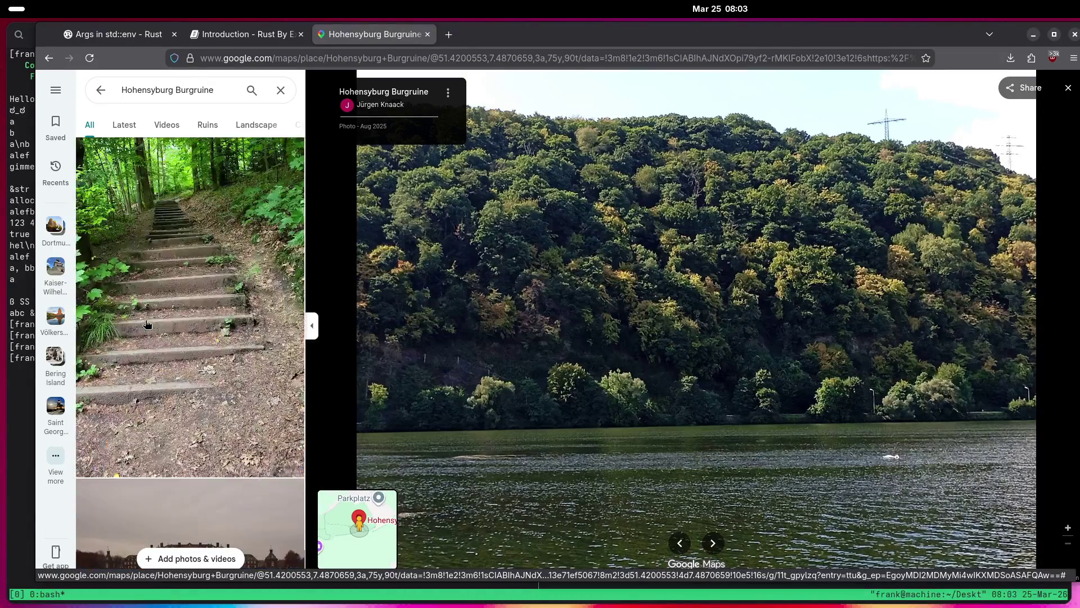
click(158, 326)
View the seated stone figure, reclining effigy close-up and eagle statue close-up photos.
scroll(154, 329, down, 10)
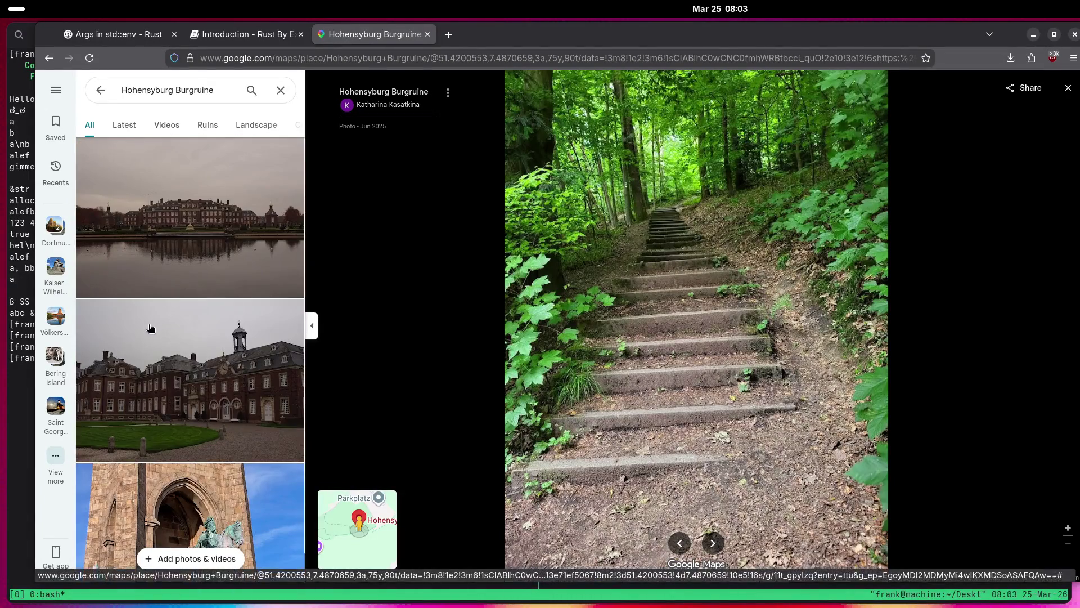
scroll(150, 332, up, 5)
scroll(149, 332, down, 10)
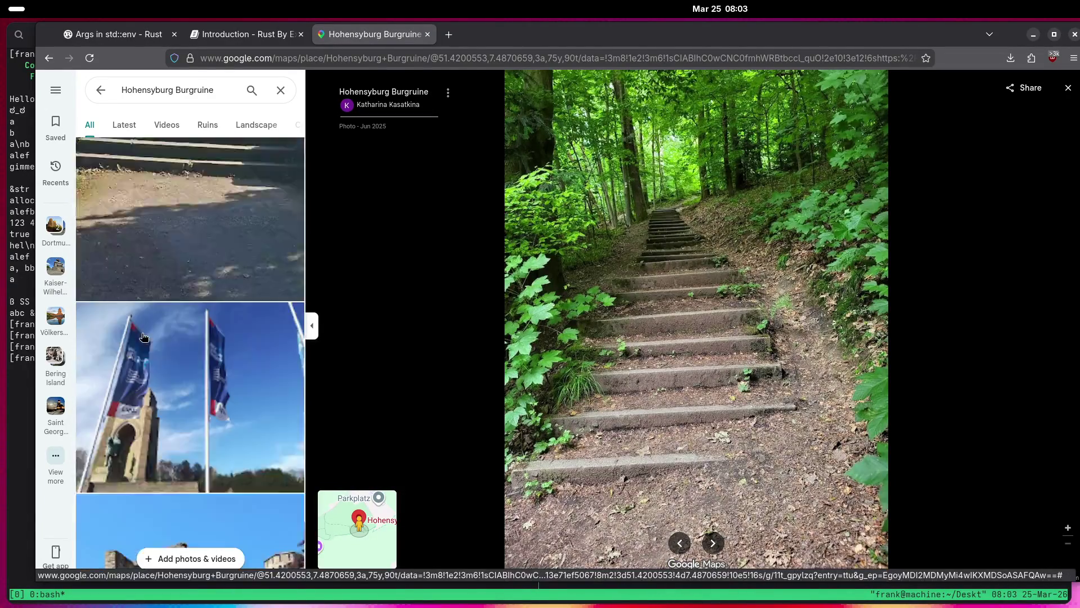
scroll(144, 332, down, 15)
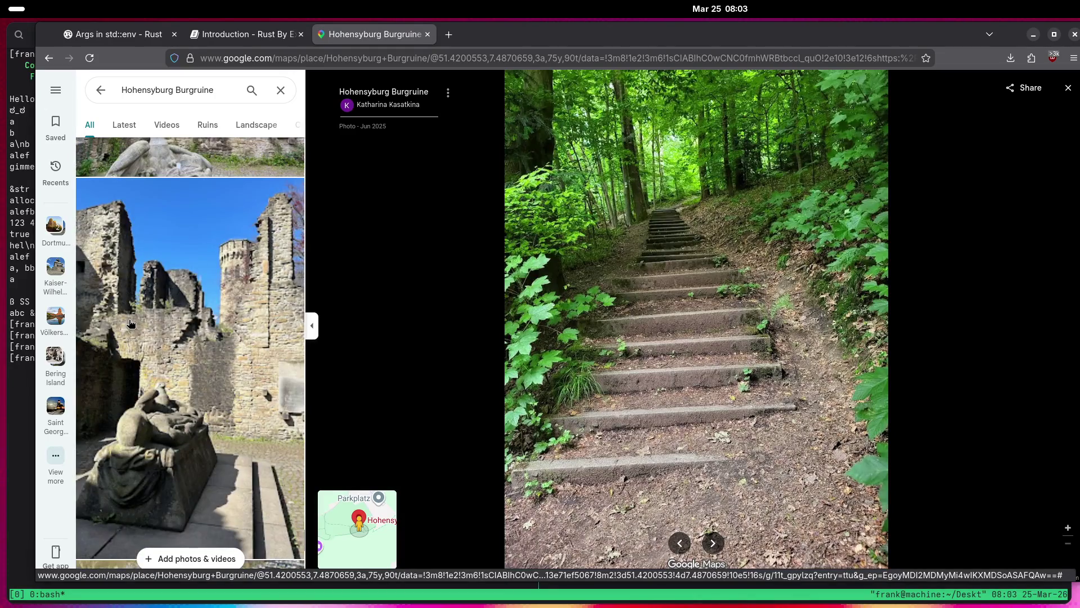
scroll(124, 324, down, 15)
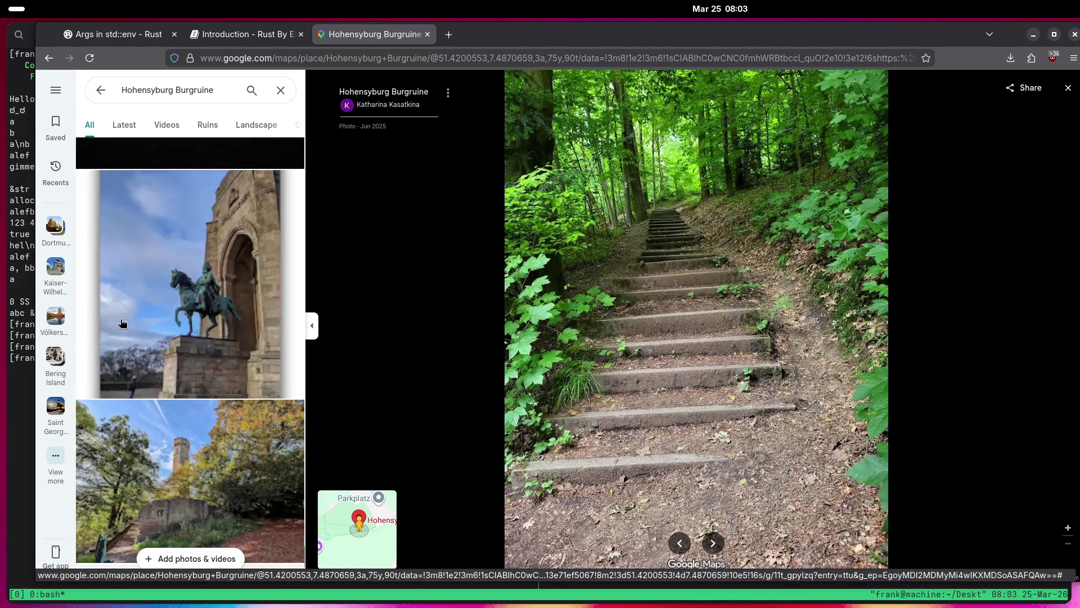
scroll(121, 326, down, 1)
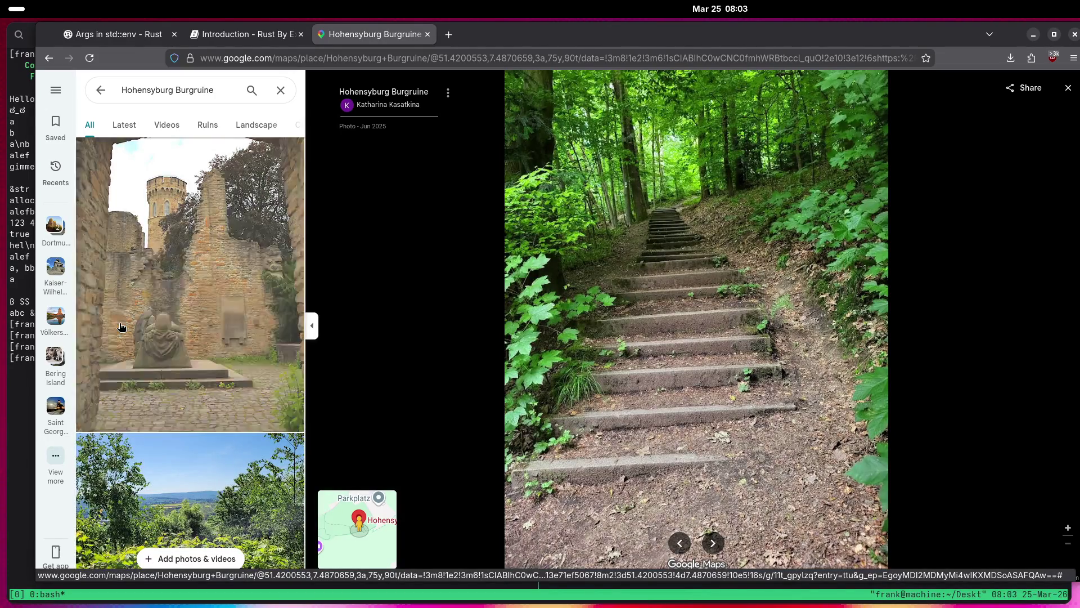
click(121, 326)
scroll(121, 327, down, 10)
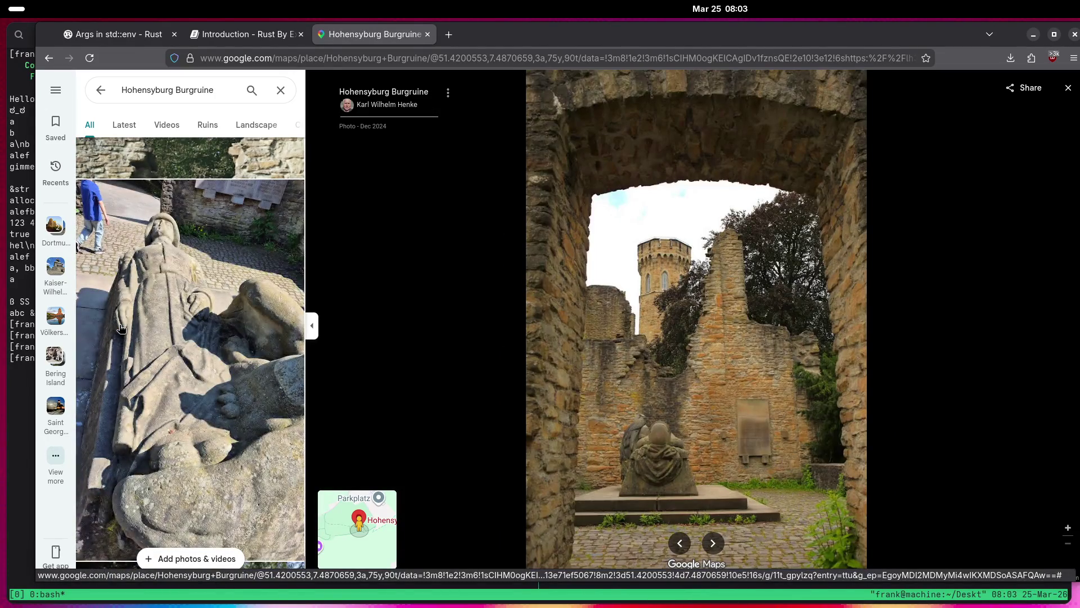
click(122, 327)
scroll(124, 328, down, 7)
scroll(123, 329, down, 5)
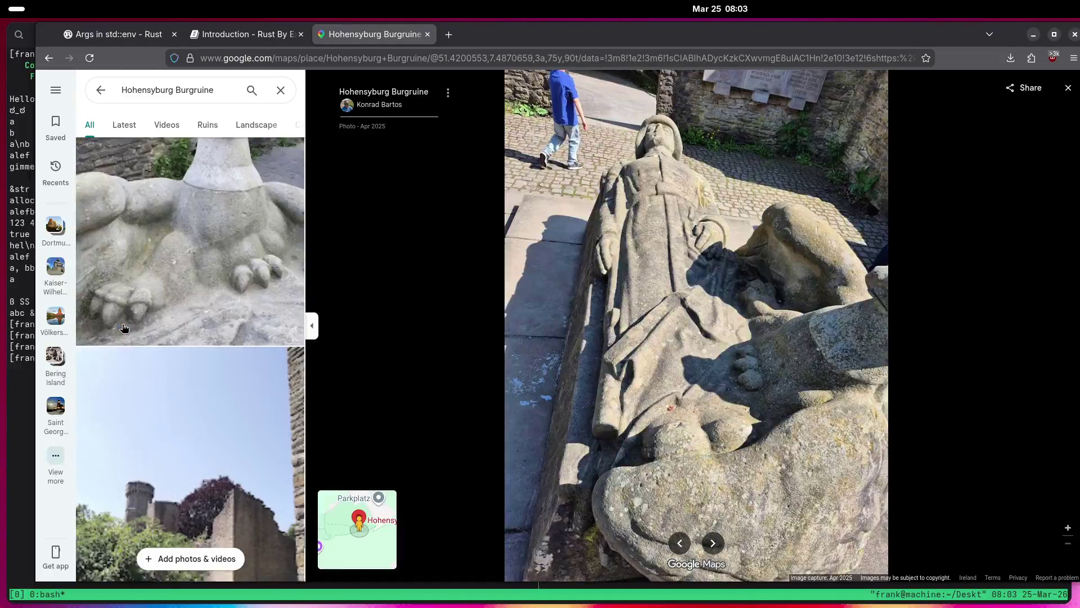
click(182, 295)
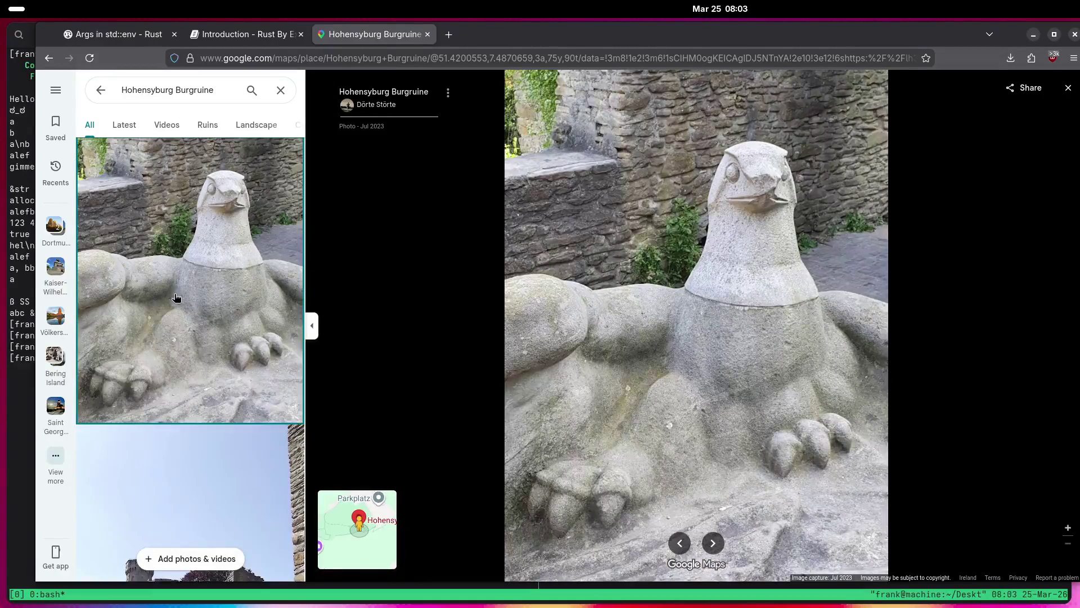
View the ruins-with-stone-figure and house-and-meadow photos, ending on the dusk palace-and-garden photo.
scroll(174, 297, down, 5)
scroll(168, 299, down, 5)
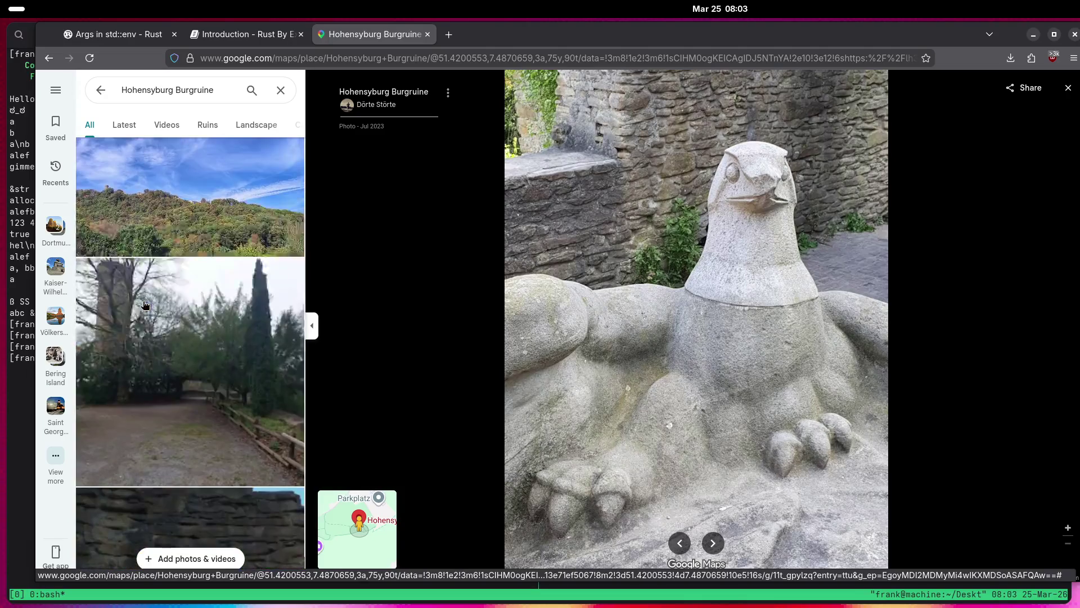
scroll(144, 304, down, 10)
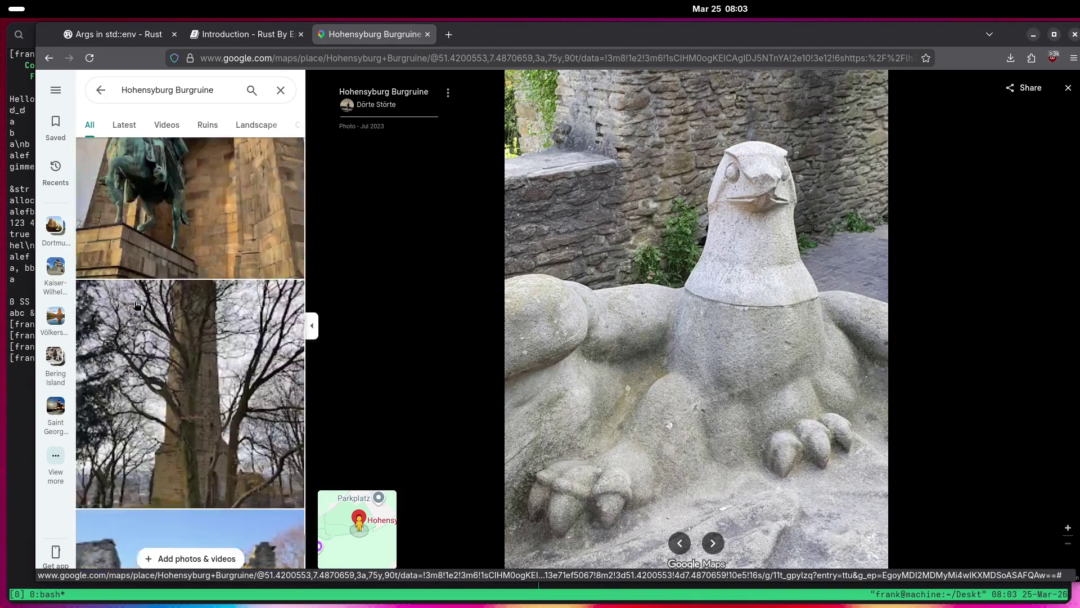
click(136, 305)
scroll(135, 307, down, 5)
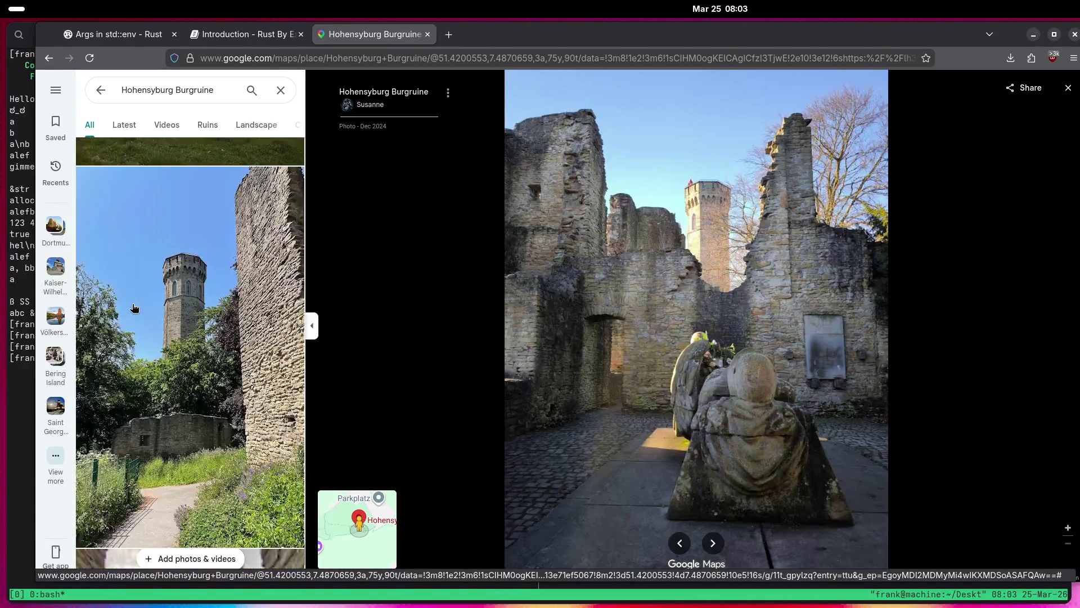
click(133, 306)
scroll(135, 306, down, 5)
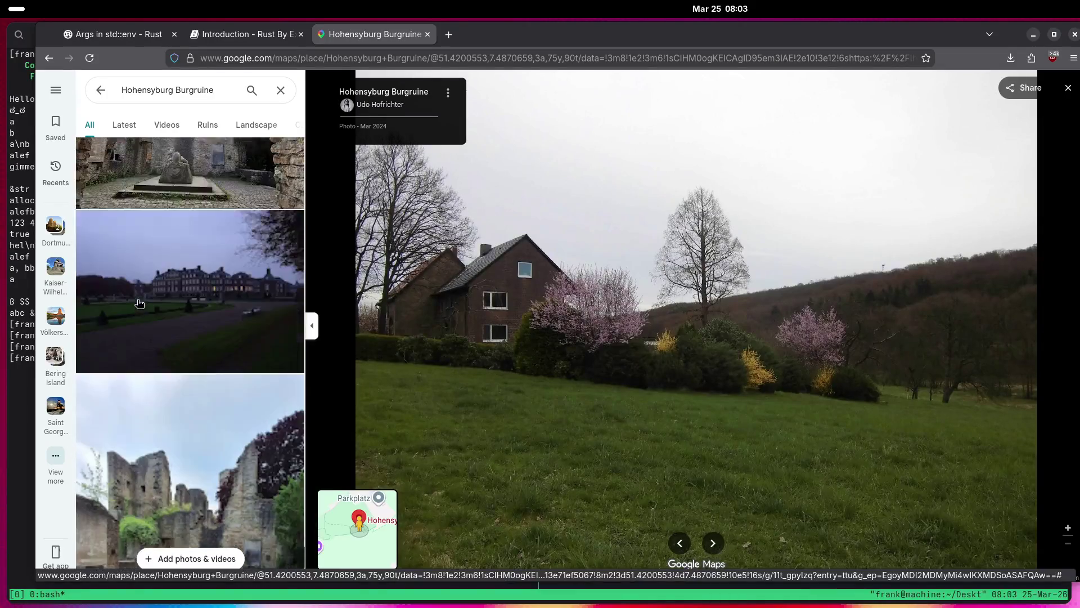
click(139, 303)
scroll(138, 304, down, 5)
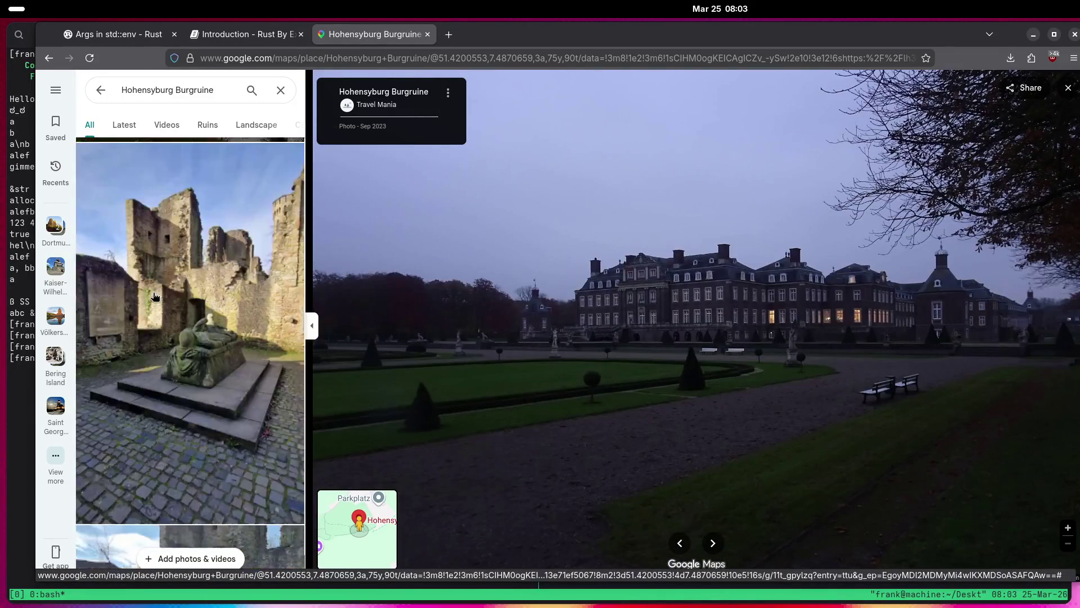
scroll(153, 296, down, 5)
scroll(152, 296, up, 5)
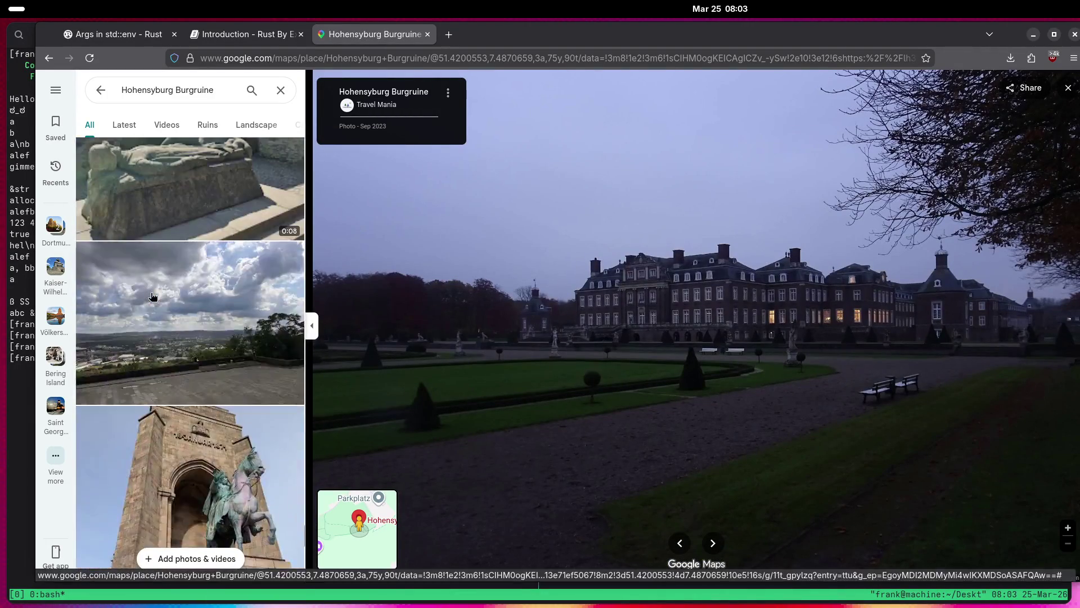
View the cloudy city view, sunlit tree-lined path, ruin tower and snowy restaurant photos.
click(152, 297)
scroll(152, 297, down, 5)
scroll(152, 297, down, 5)
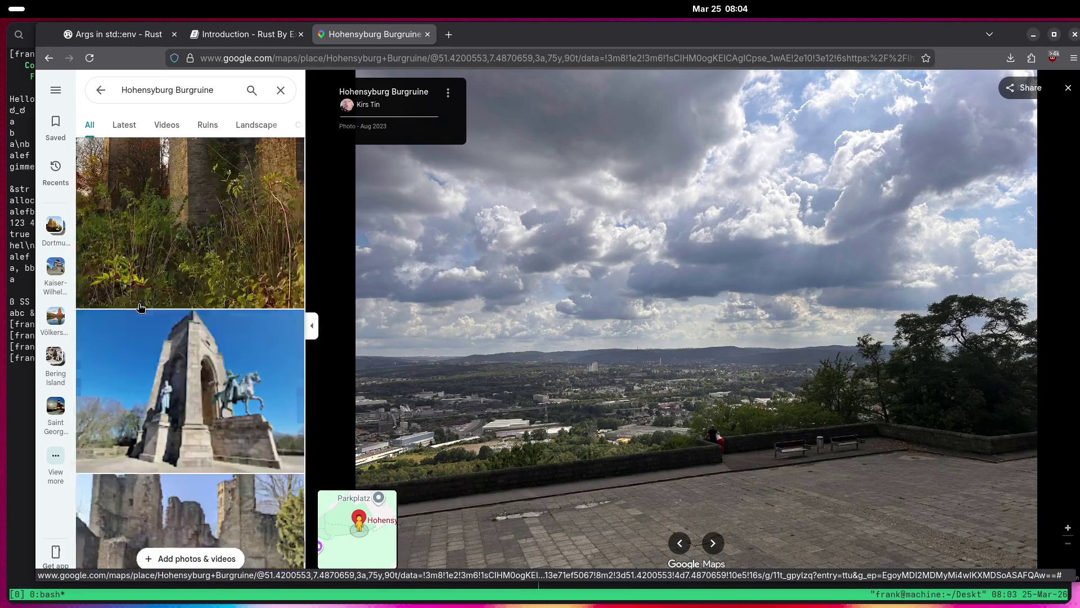
scroll(138, 309, up, 3)
click(185, 294)
scroll(168, 298, down, 5)
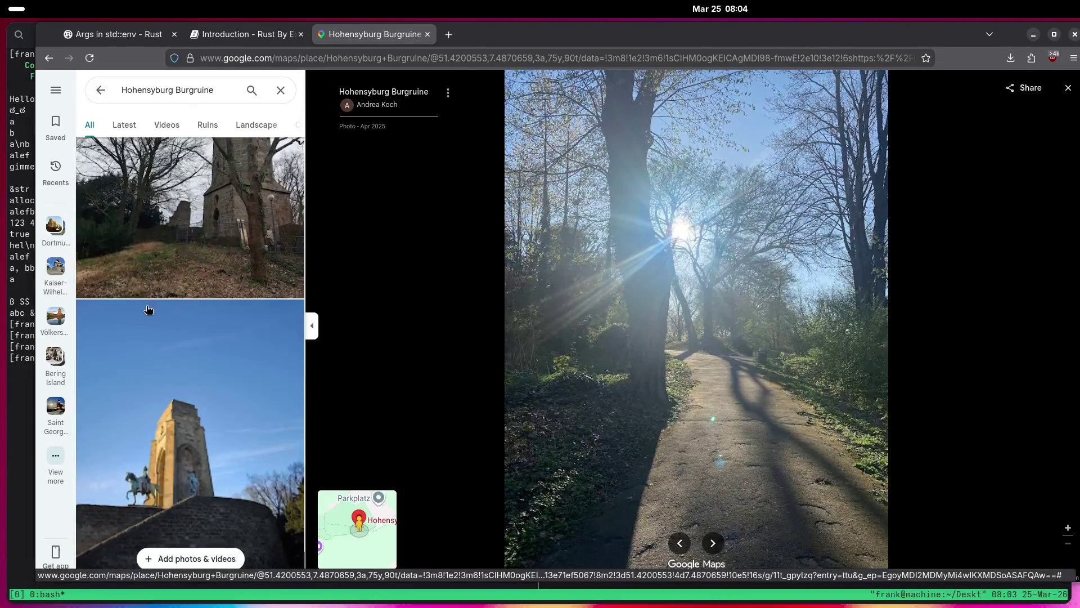
scroll(146, 310, up, 10)
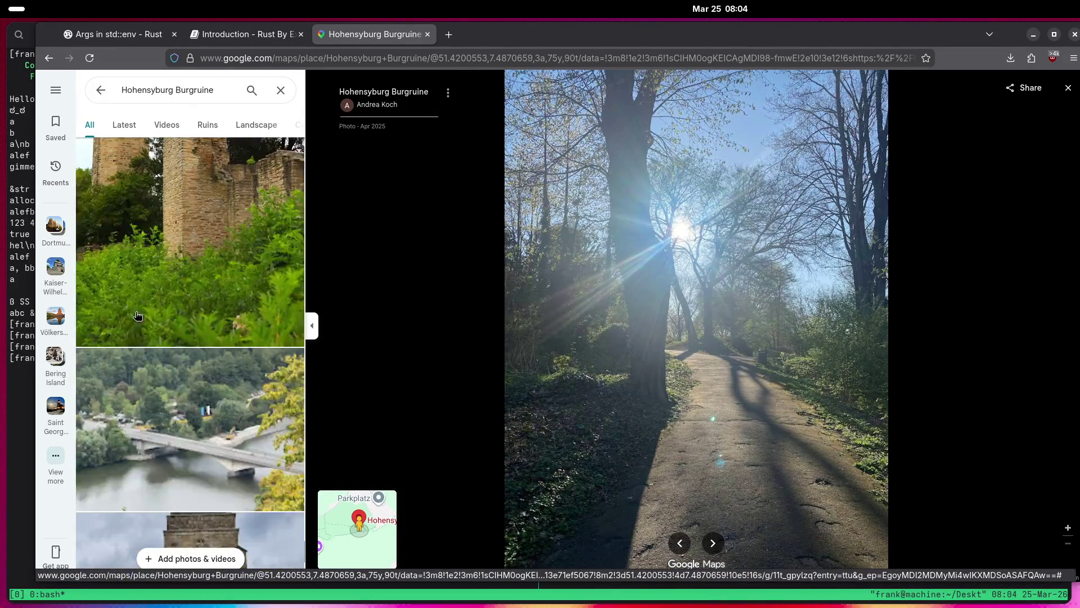
click(140, 315)
scroll(139, 315, down, 8)
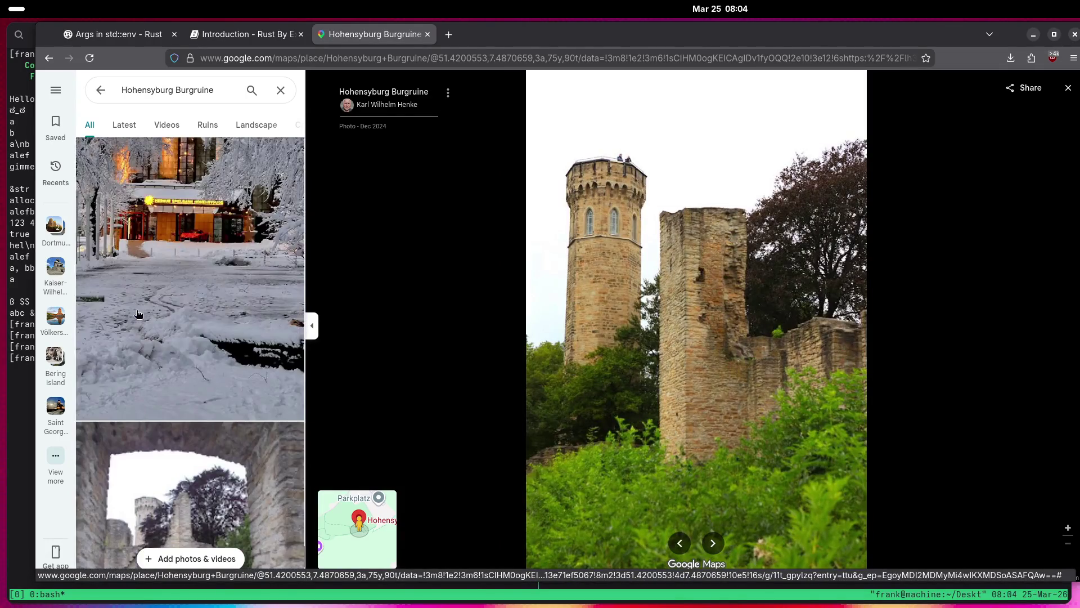
click(140, 315)
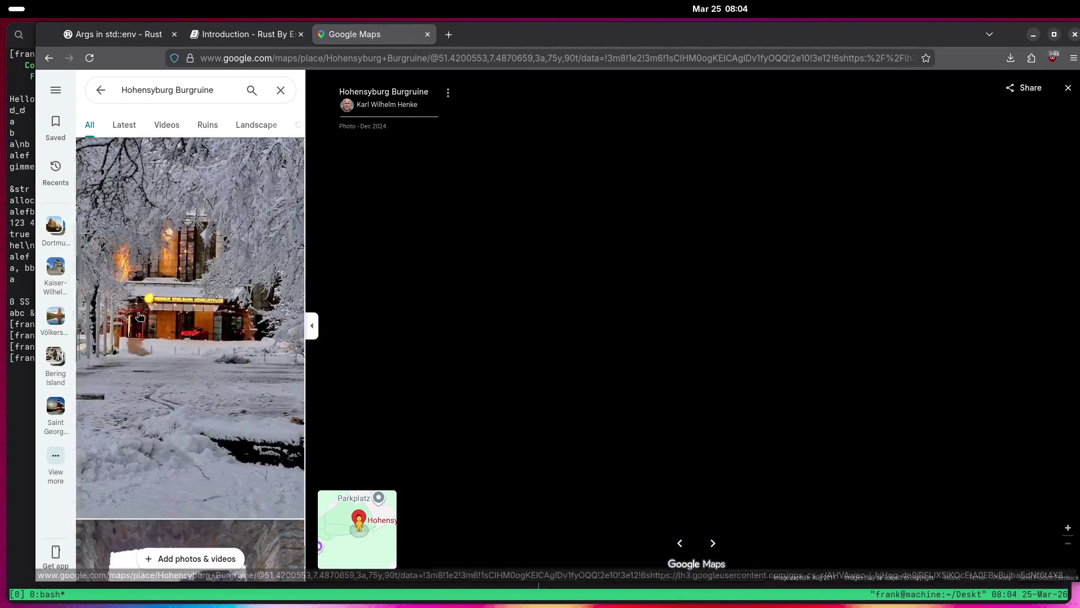
scroll(144, 315, down, 5)
View the archway, horseman monument and stone-walls photos, then magnify the plaque's 1870–71 inscription.
click(144, 314)
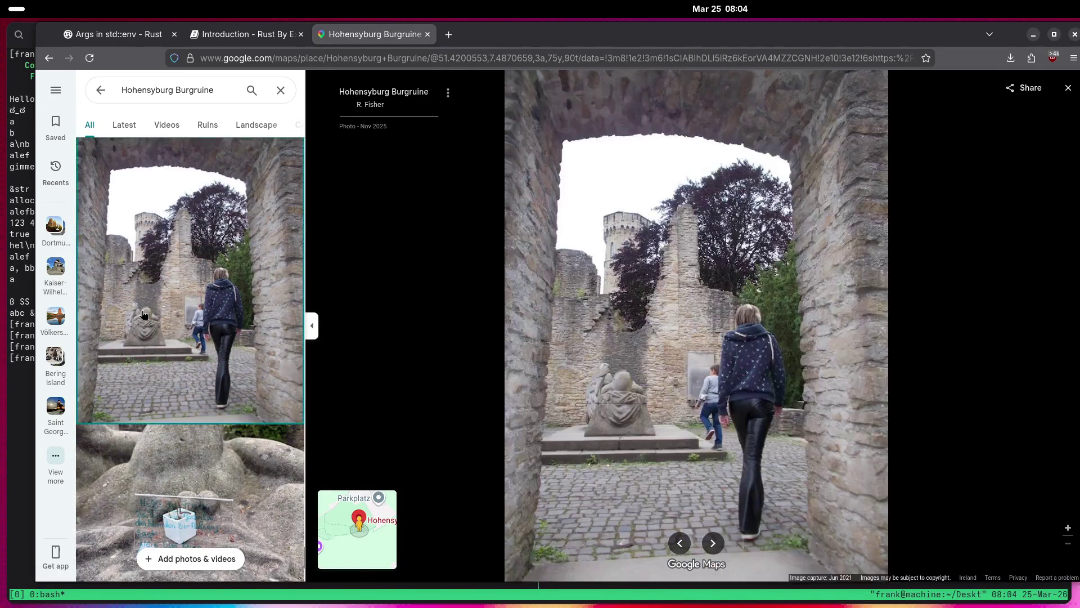
scroll(139, 317, down, 5)
click(137, 319)
scroll(138, 318, down, 5)
scroll(138, 316, down, 5)
click(138, 317)
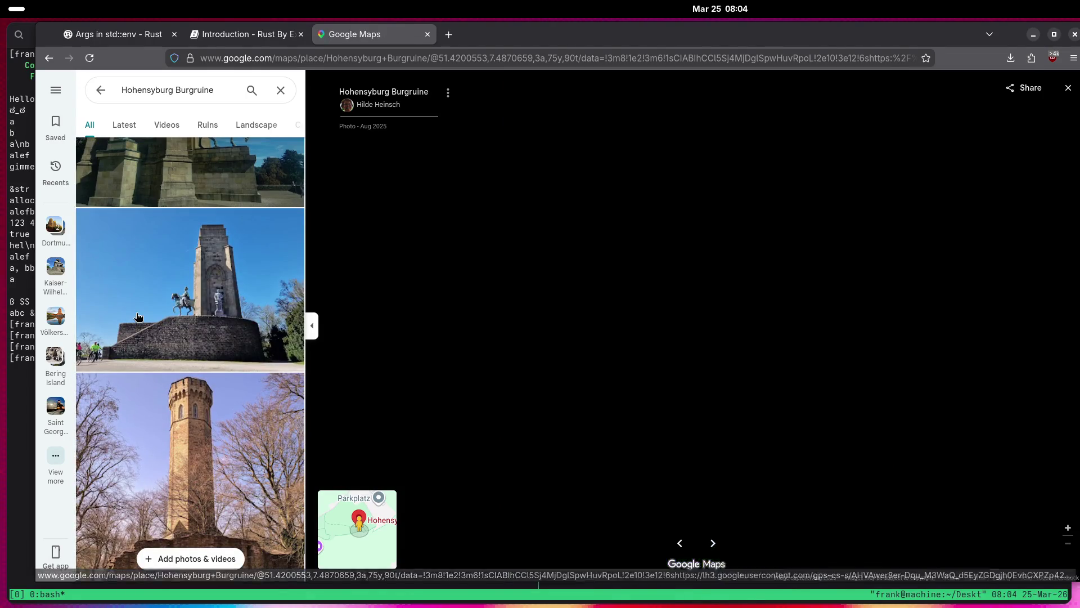
scroll(137, 317, down, 5)
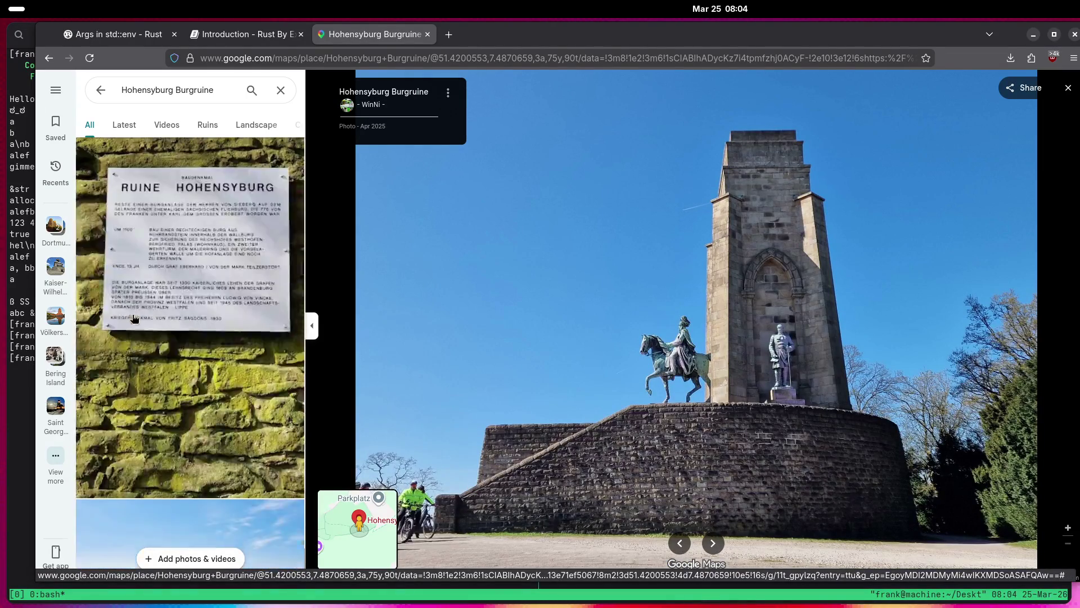
scroll(131, 322, down, 10)
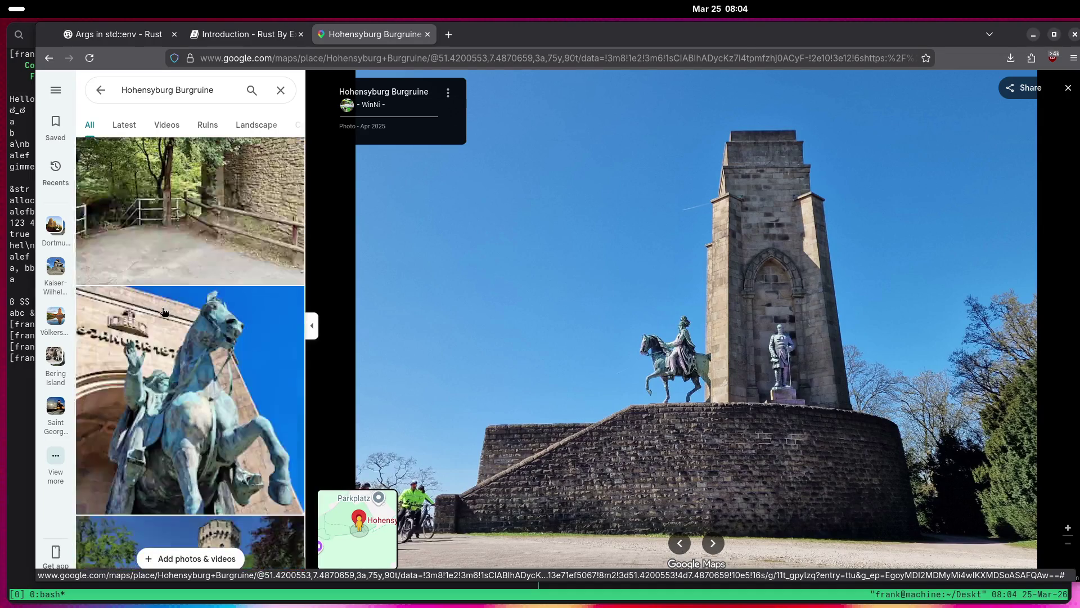
scroll(160, 309, down, 10)
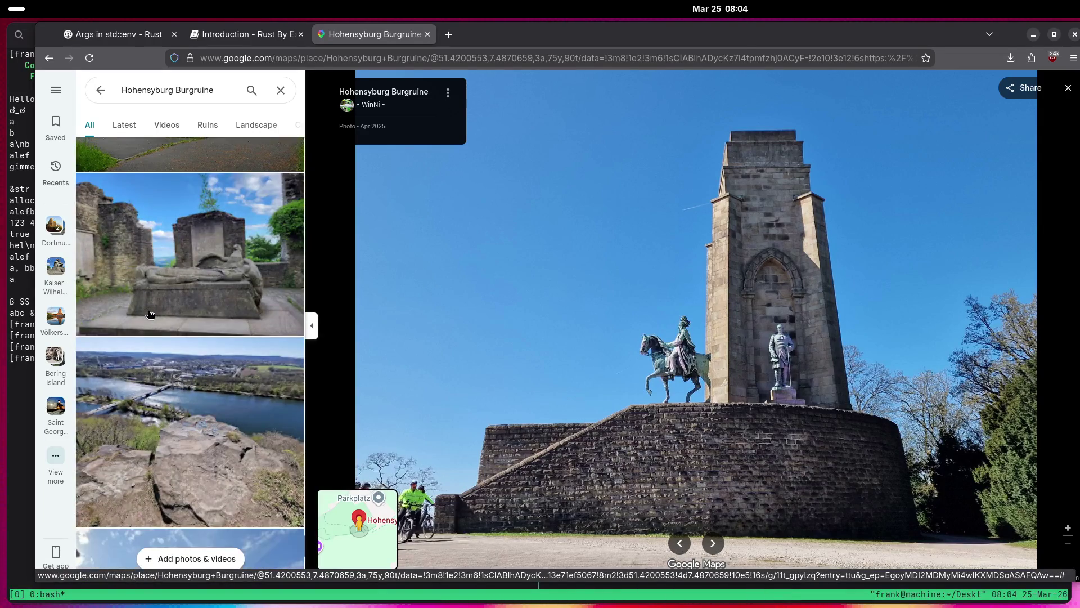
click(145, 317)
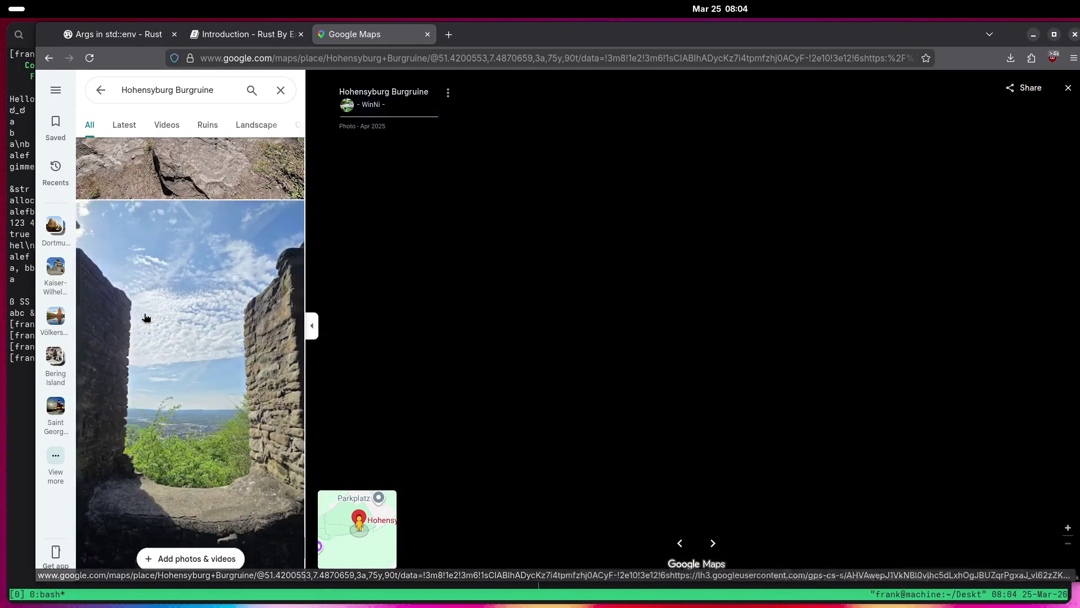
scroll(146, 317, down, 6)
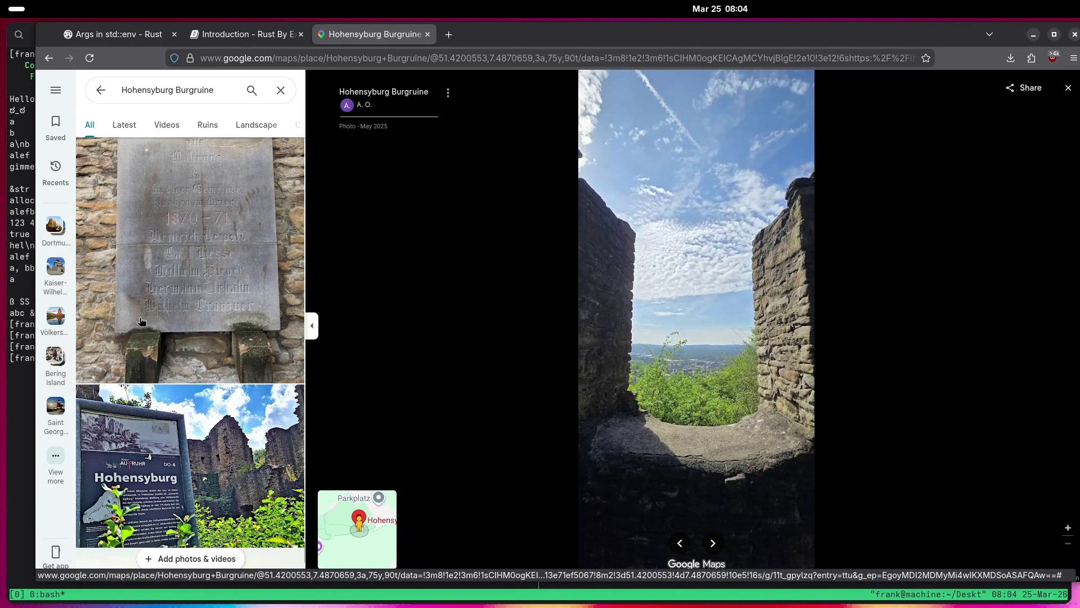
click(169, 314)
scroll(665, 329, up, 5)
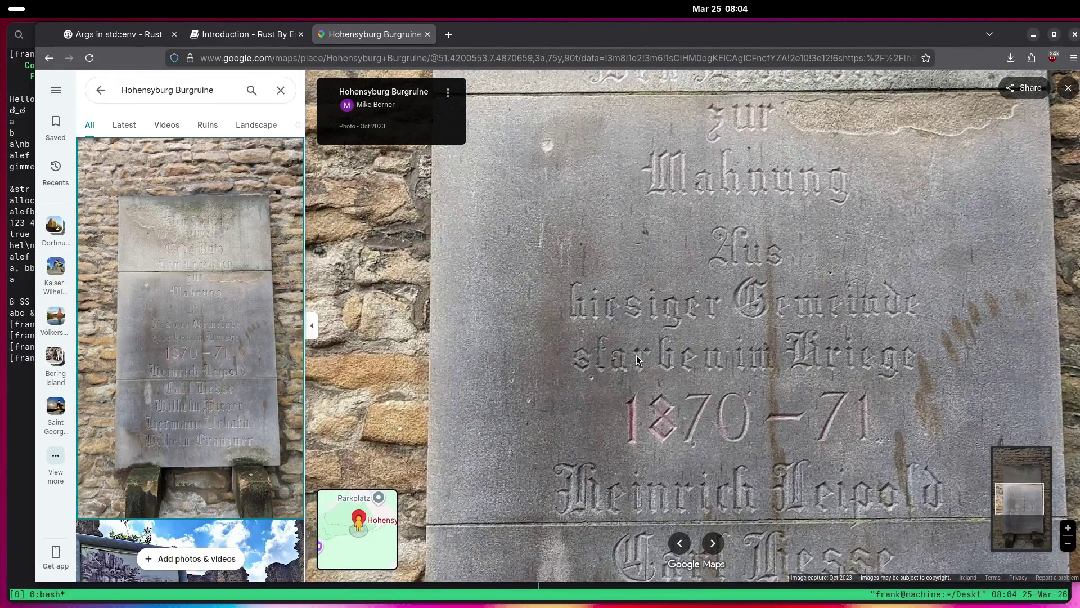
Pan down the magnified plaque through the 1870–71 names to its base.
scroll(637, 354, down, 2)
scroll(630, 299, up, 2)
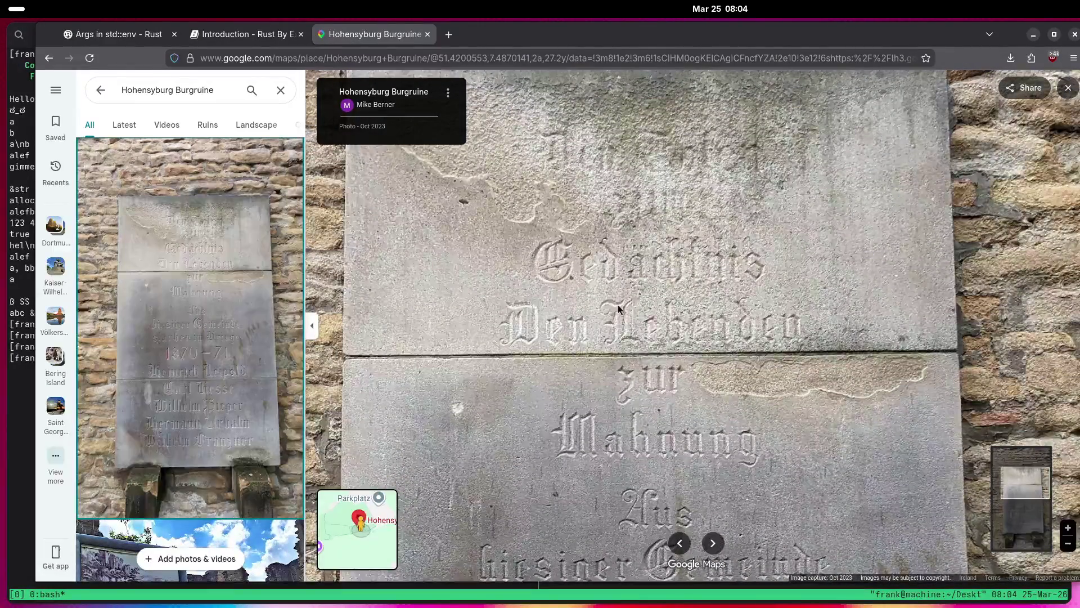
scroll(603, 451, down, 2)
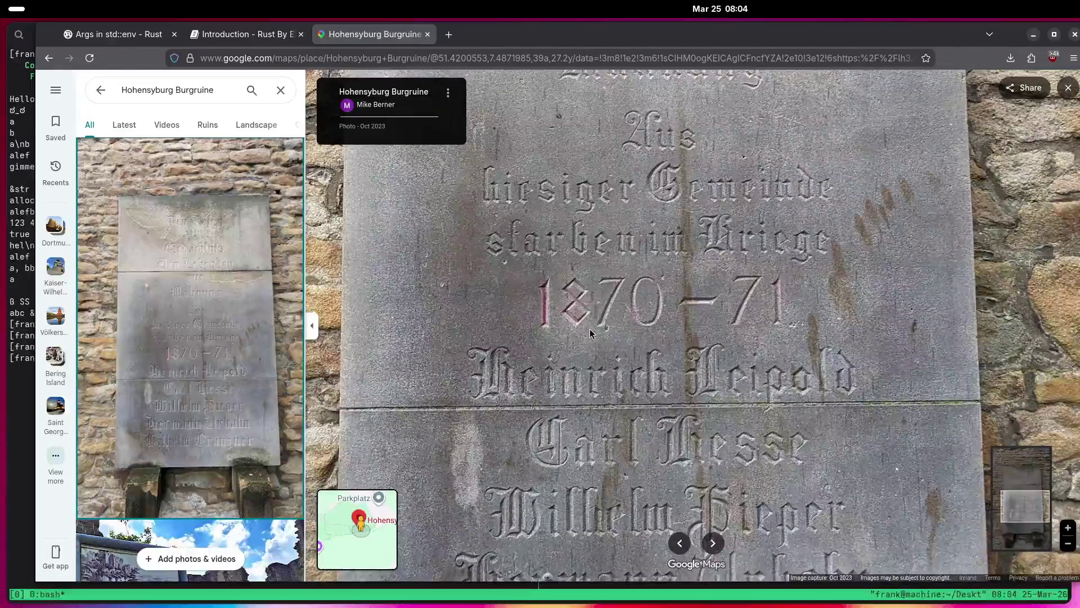
scroll(587, 342, up, 2)
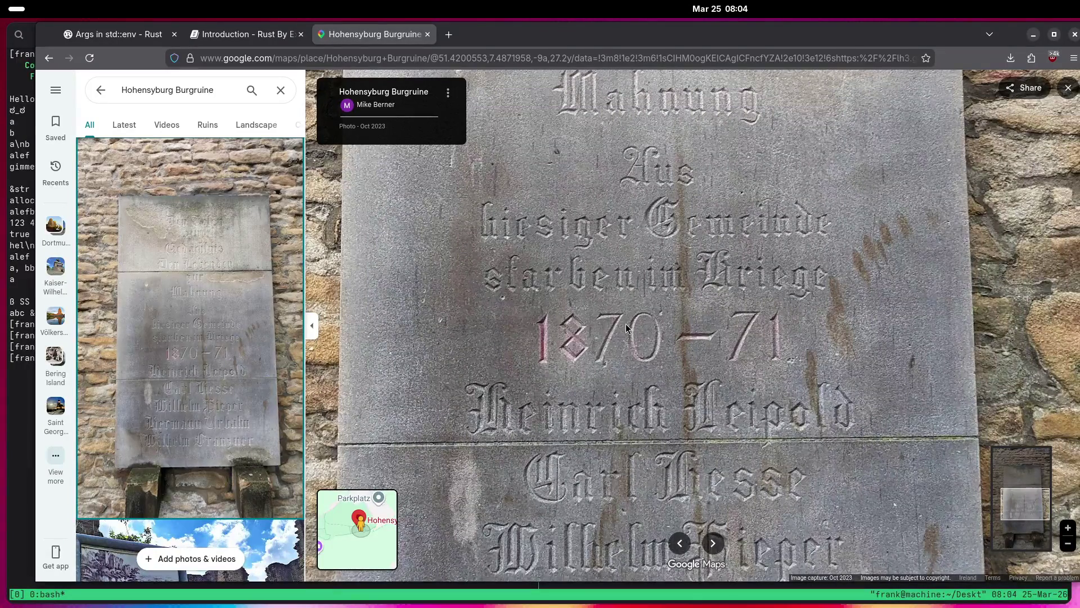
drag(626, 409, 641, 357)
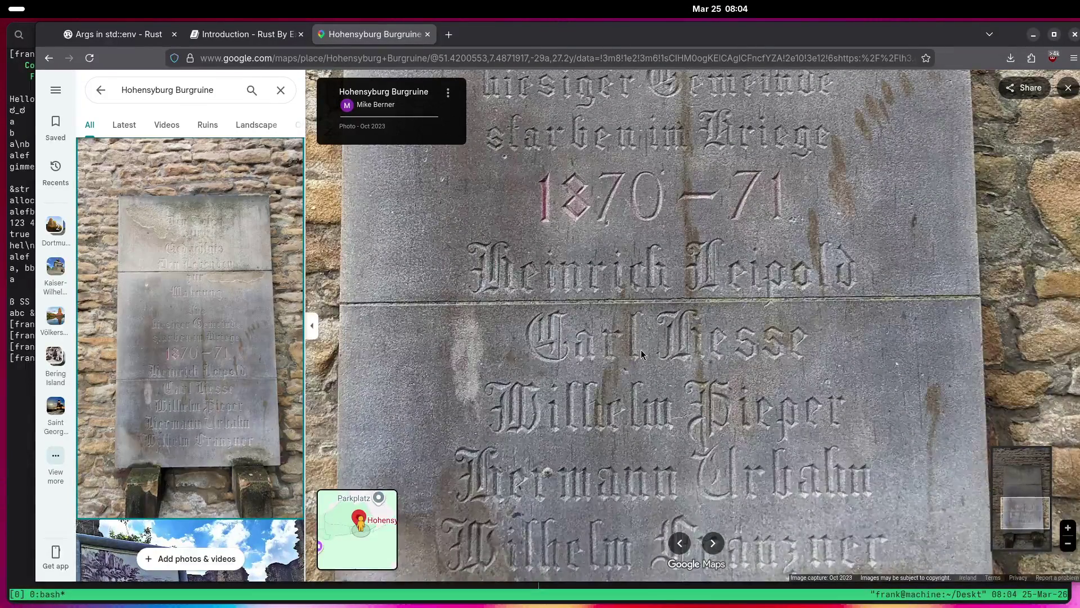
drag(621, 417, 634, 348)
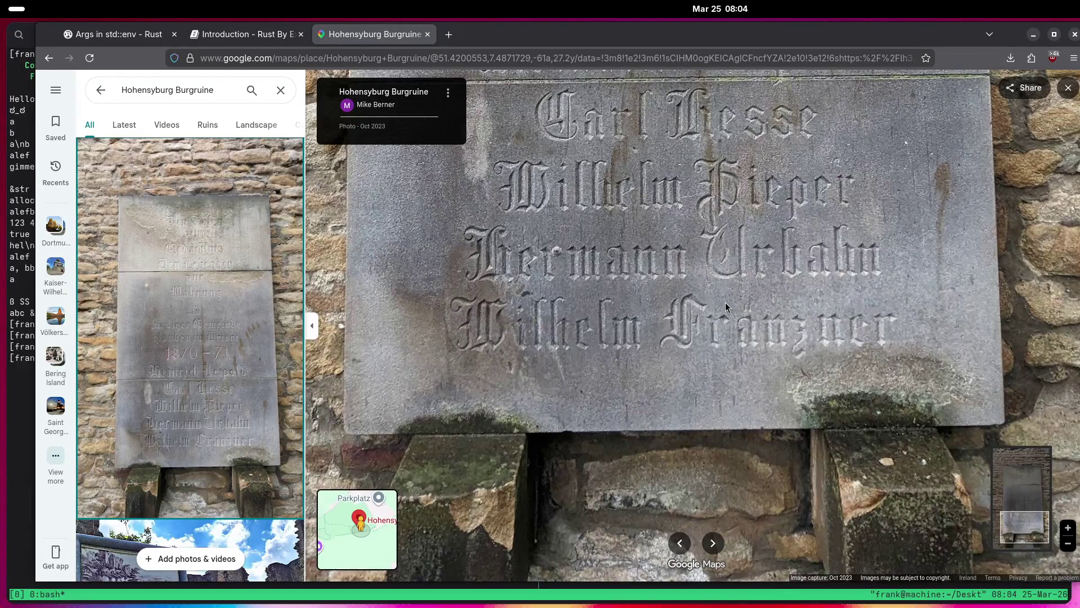
Zoom out to show the whole memorial plaque in the stone wall.
scroll(715, 315, down, 3)
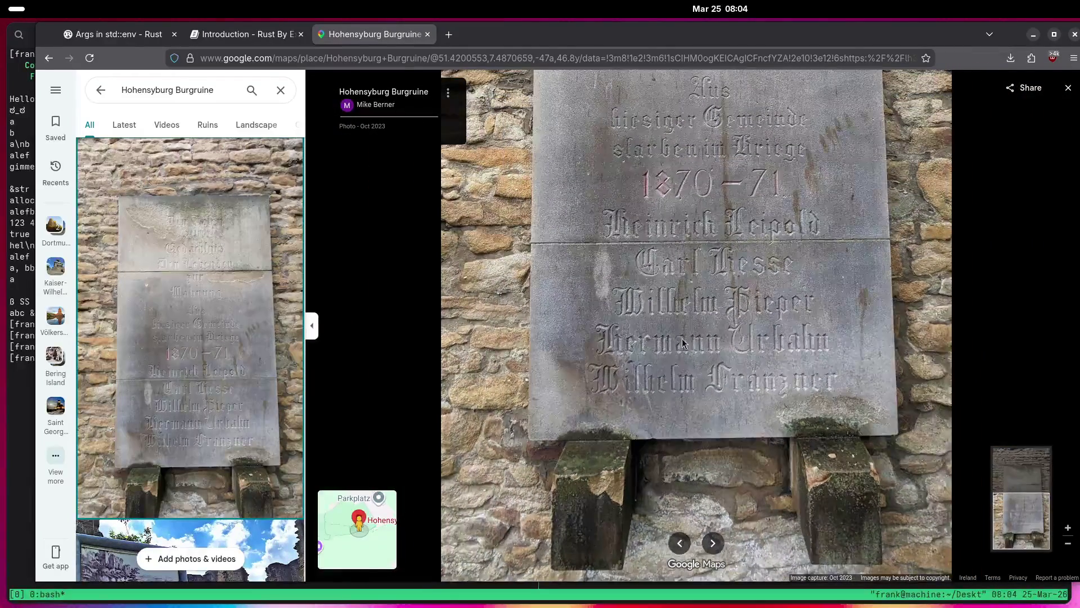
scroll(226, 388, down, 5)
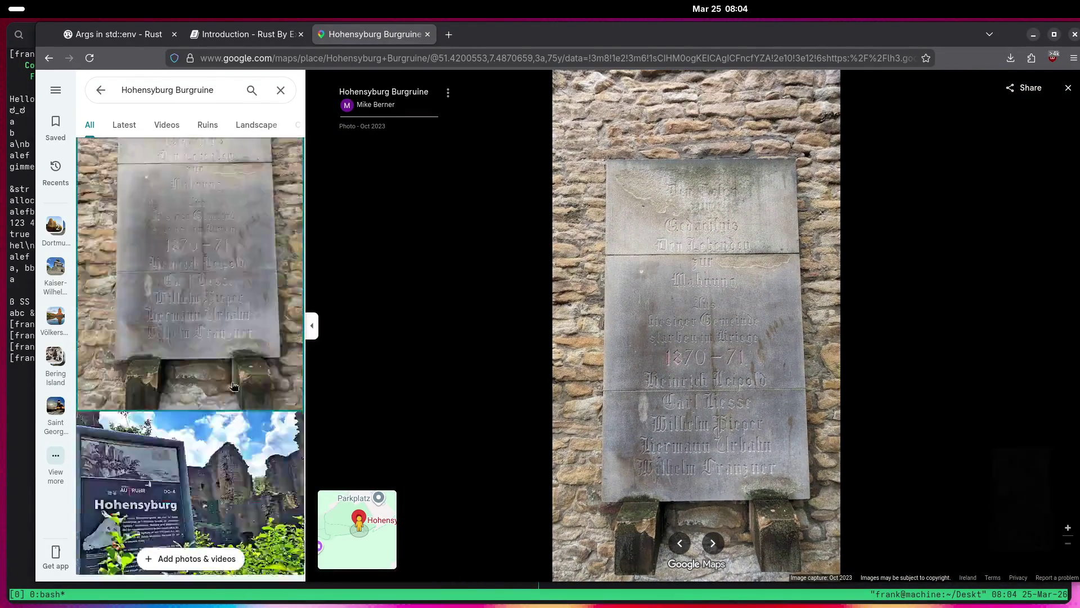
scroll(226, 388, down, 10)
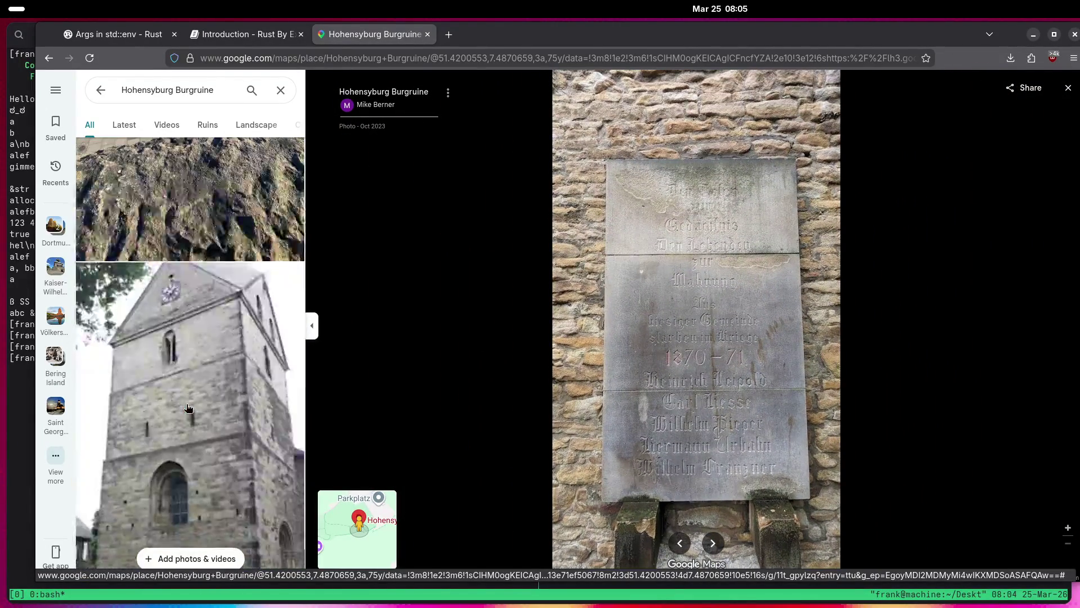
scroll(188, 404, down, 10)
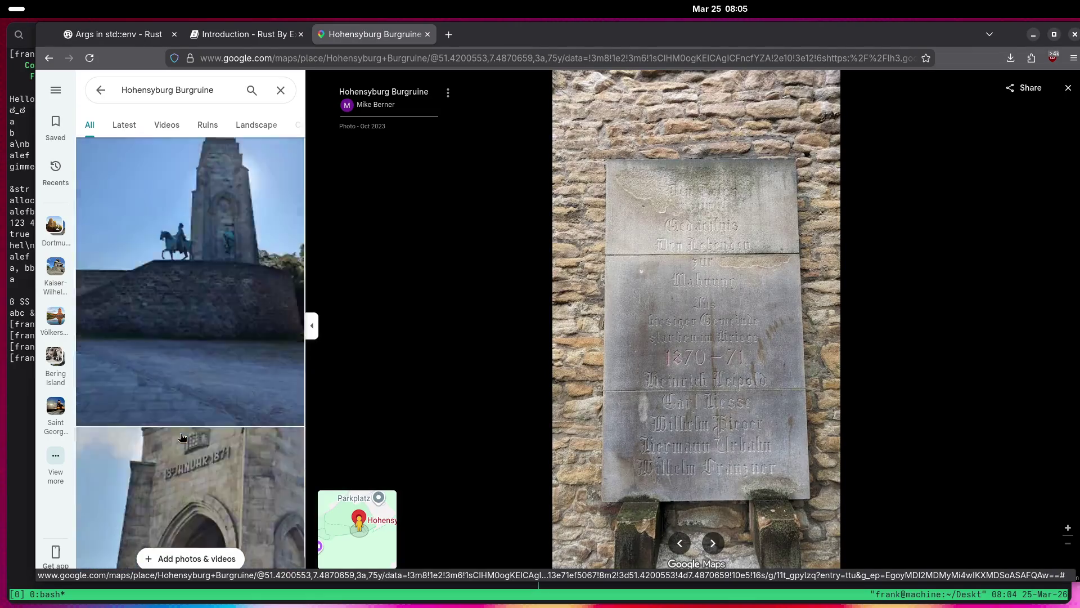
scroll(170, 434, down, 10)
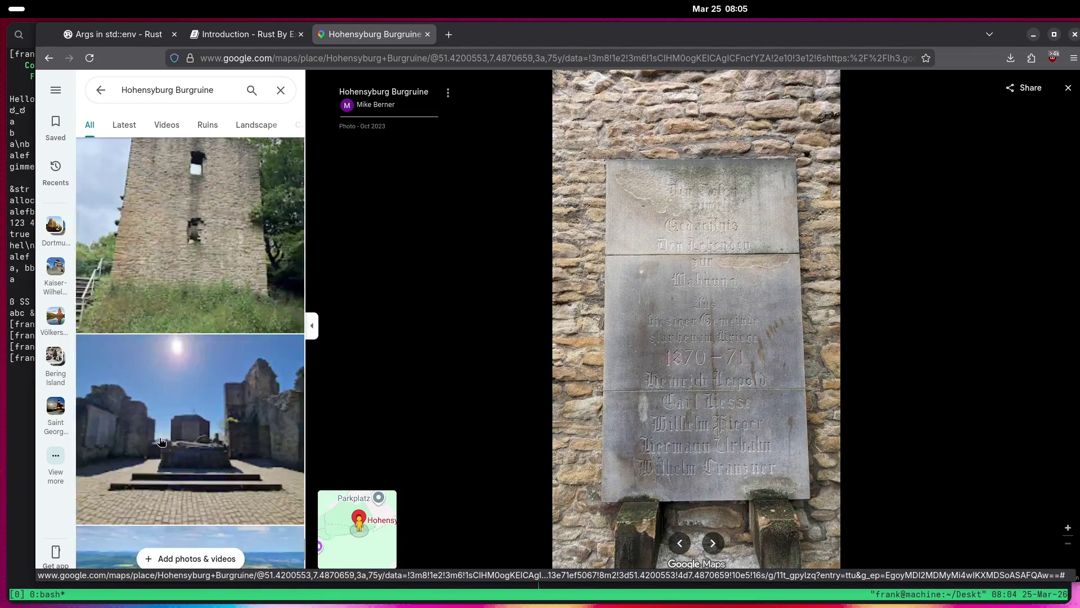
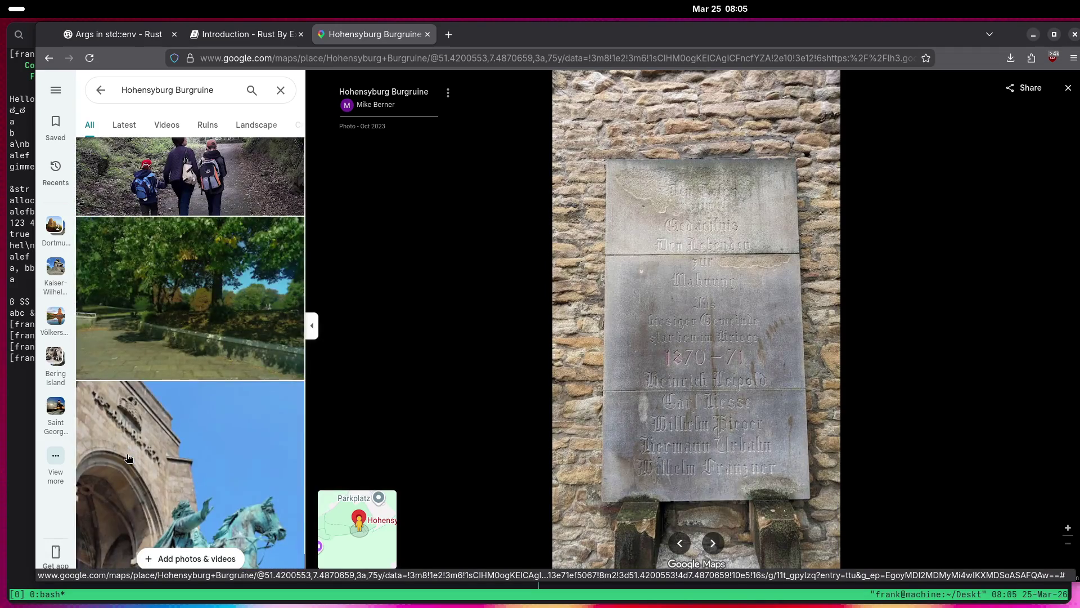
Close the photo viewer and zoom the satellite map back out.
scroll(124, 457, down, 5)
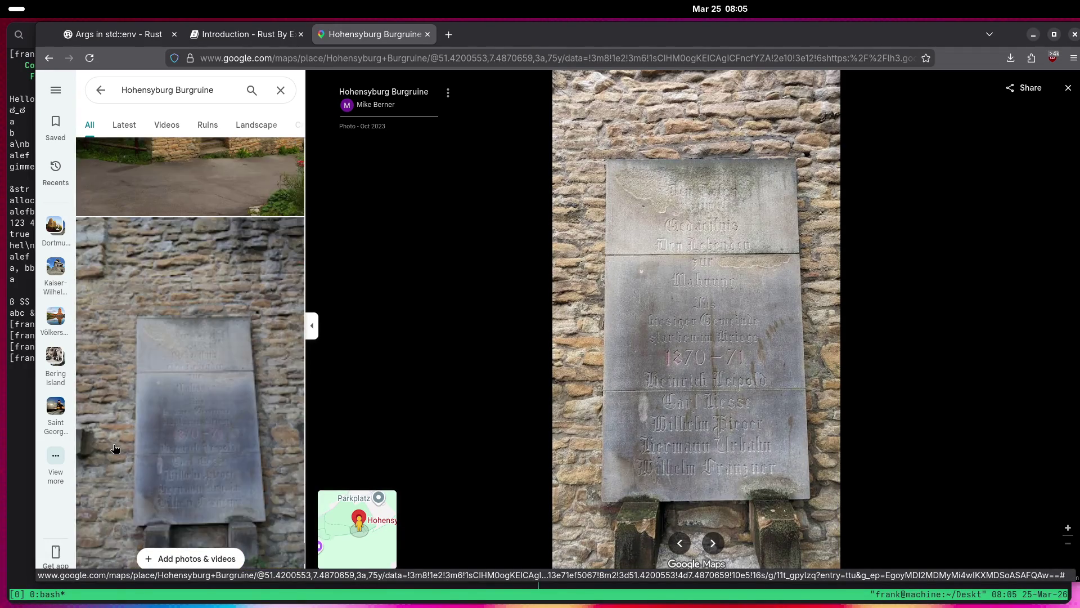
scroll(112, 446, down, 10)
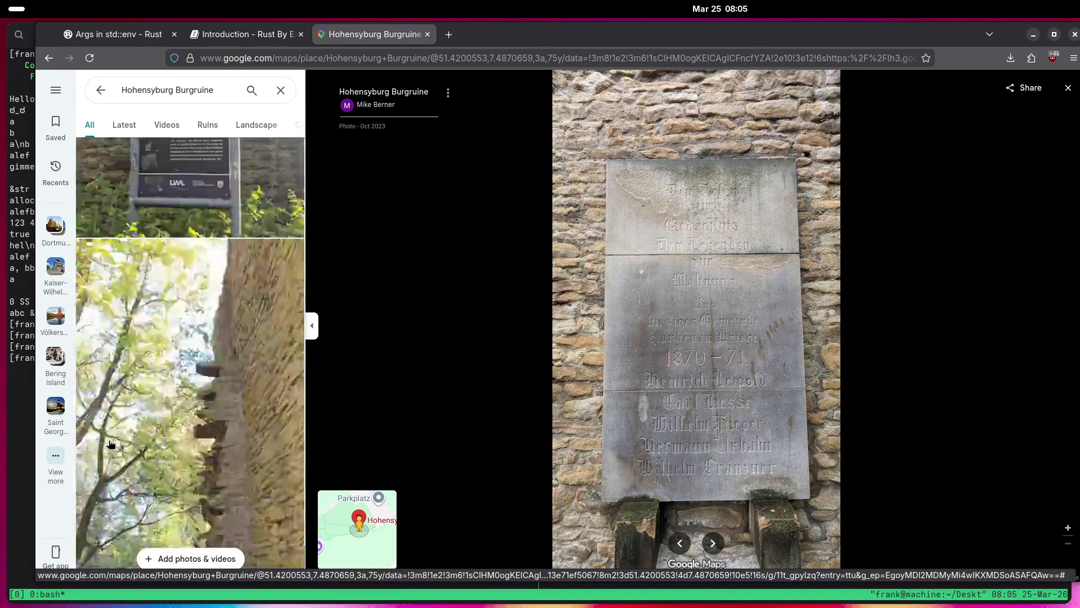
scroll(102, 449, down, 15)
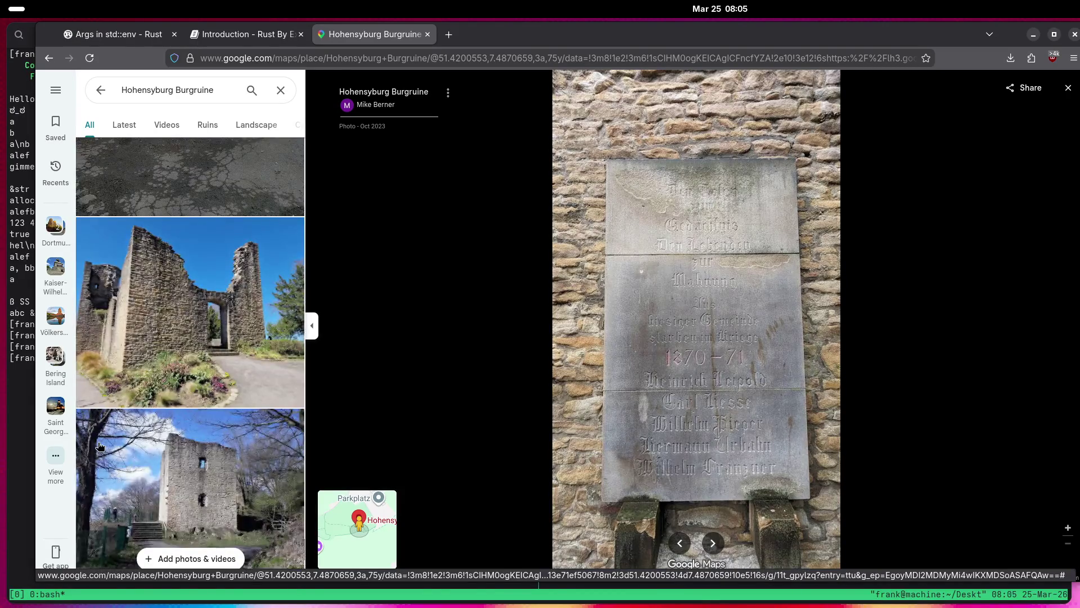
scroll(225, 439, down, 5)
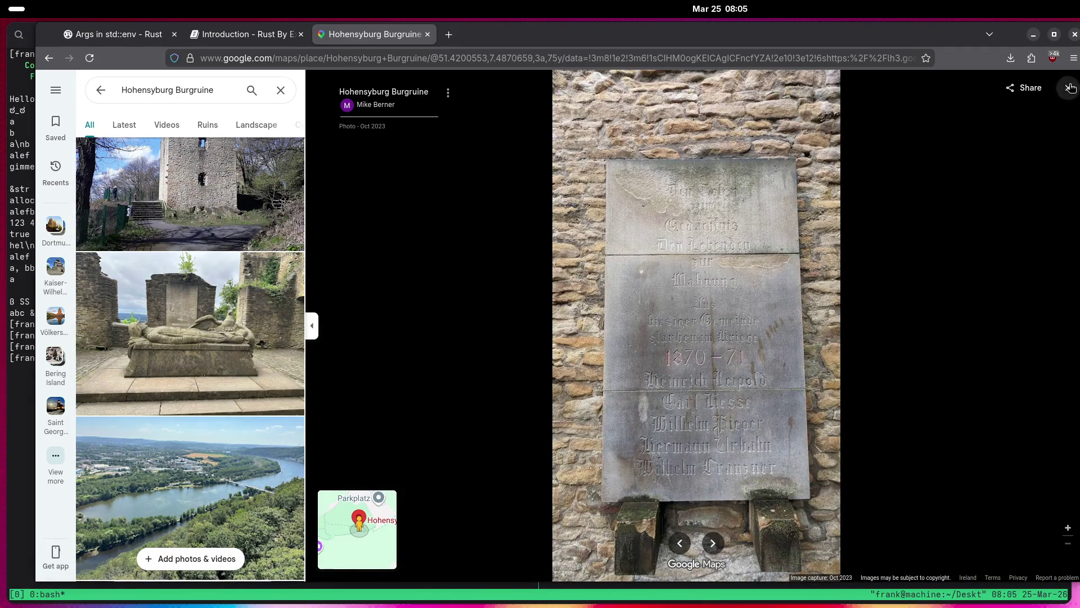
click(1070, 87)
scroll(483, 393, down, 4)
scroll(472, 399, down, 10)
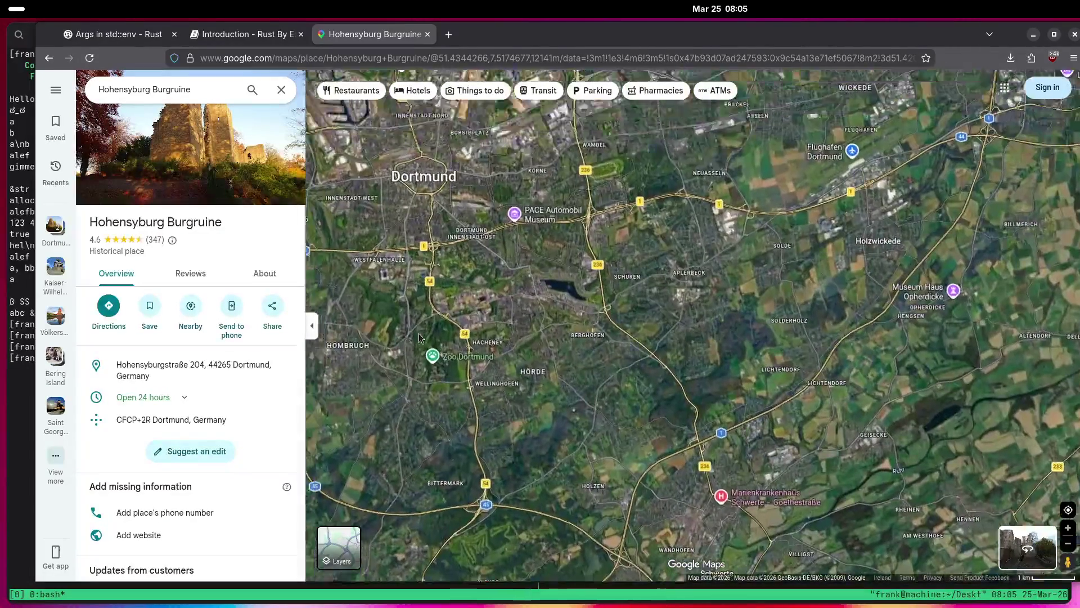
Pan past Stadtgarten and Friedensplatz, zoom in and open Platz der Alten Synagoge.
drag(419, 338, 487, 443)
scroll(487, 444, up, 10)
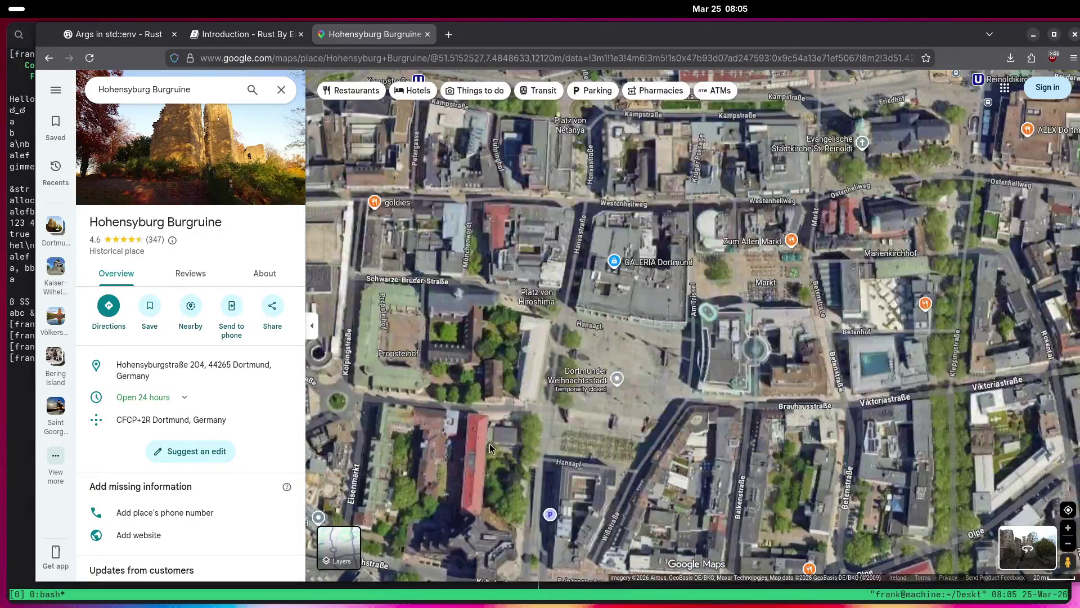
drag(505, 462, 572, 238)
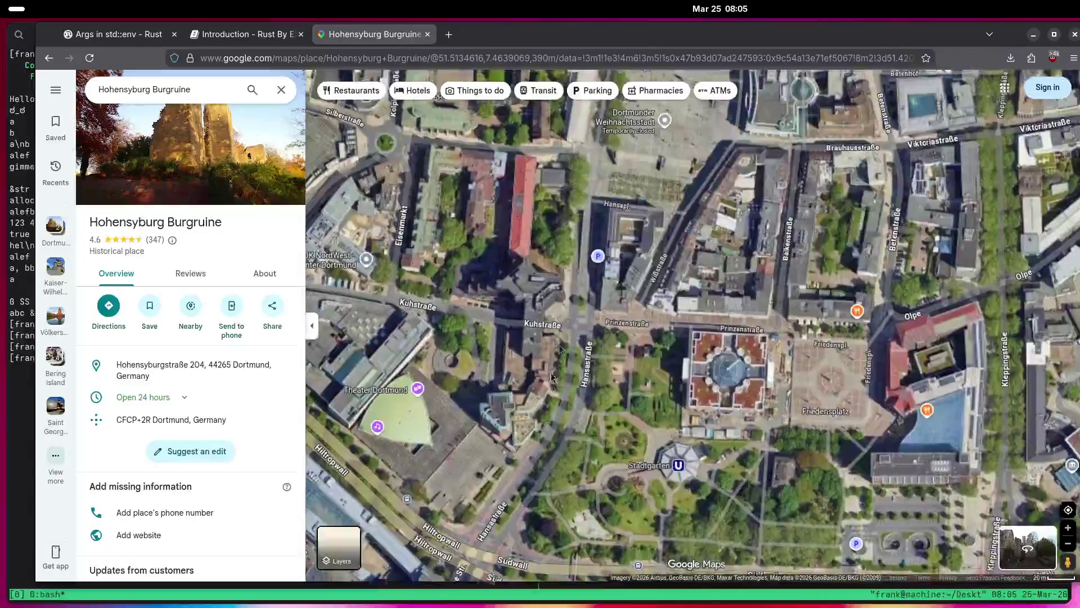
drag(552, 386, 591, 206)
scroll(629, 279, up, 3)
scroll(669, 242, up, 5)
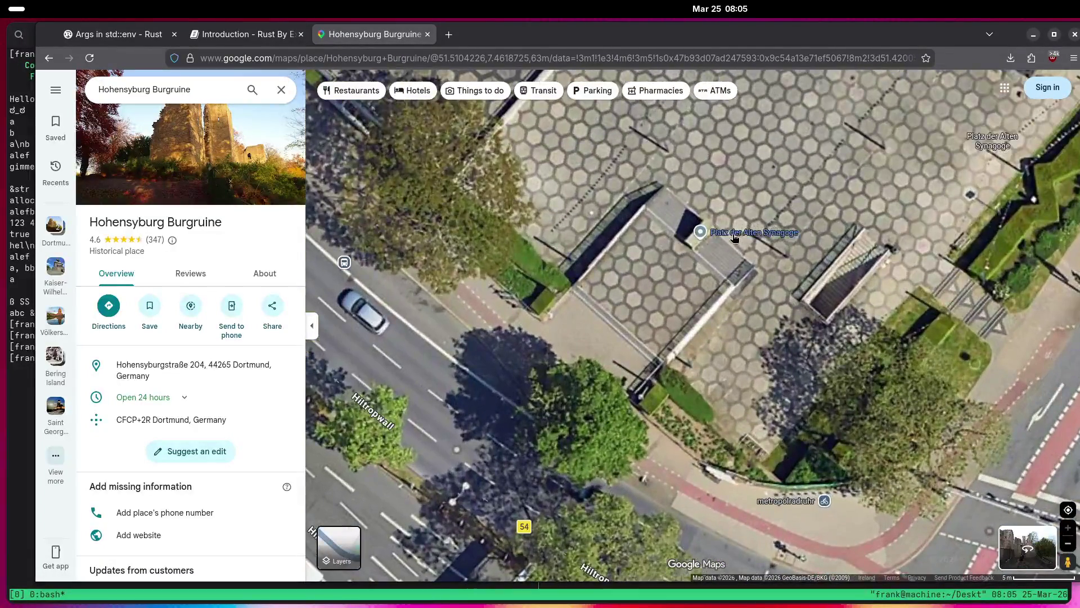
click(696, 232)
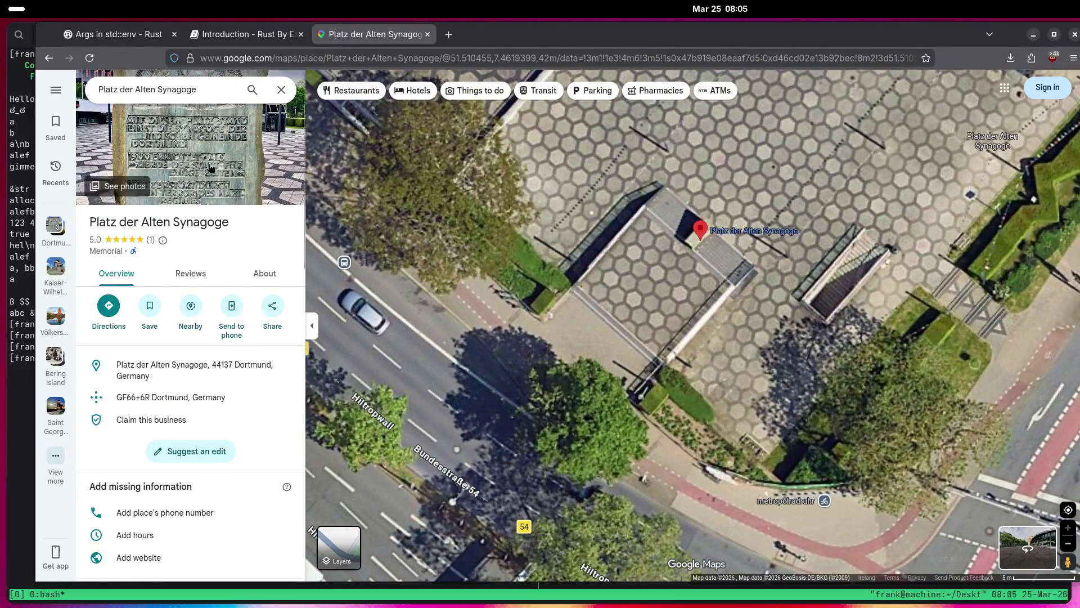
Browse the Platz der Alten Synagoge photos, including the second memorial stone image, then close them.
click(211, 167)
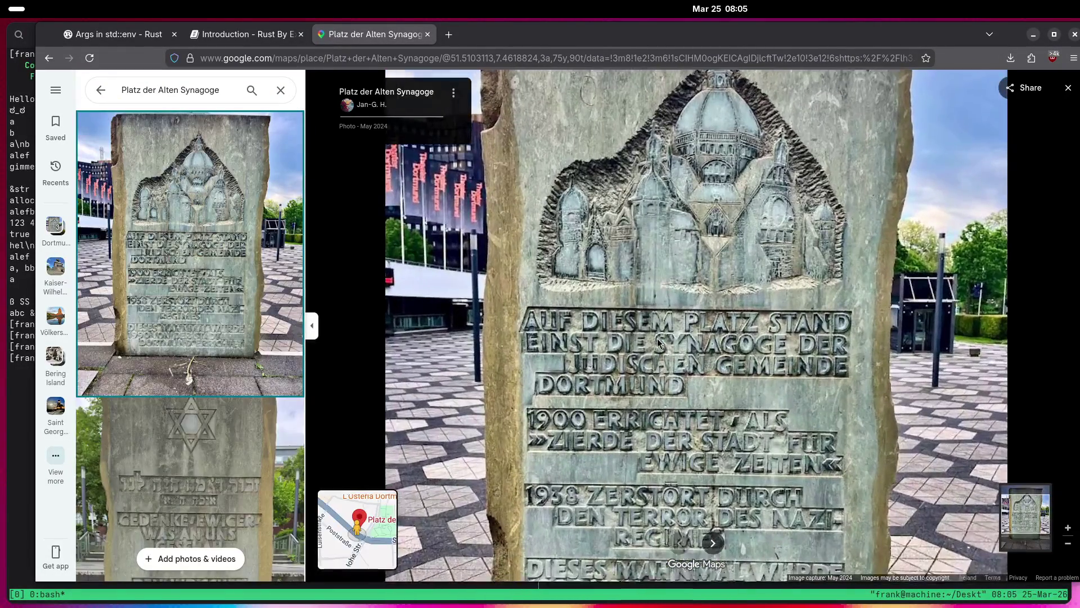
scroll(192, 274, down, 4)
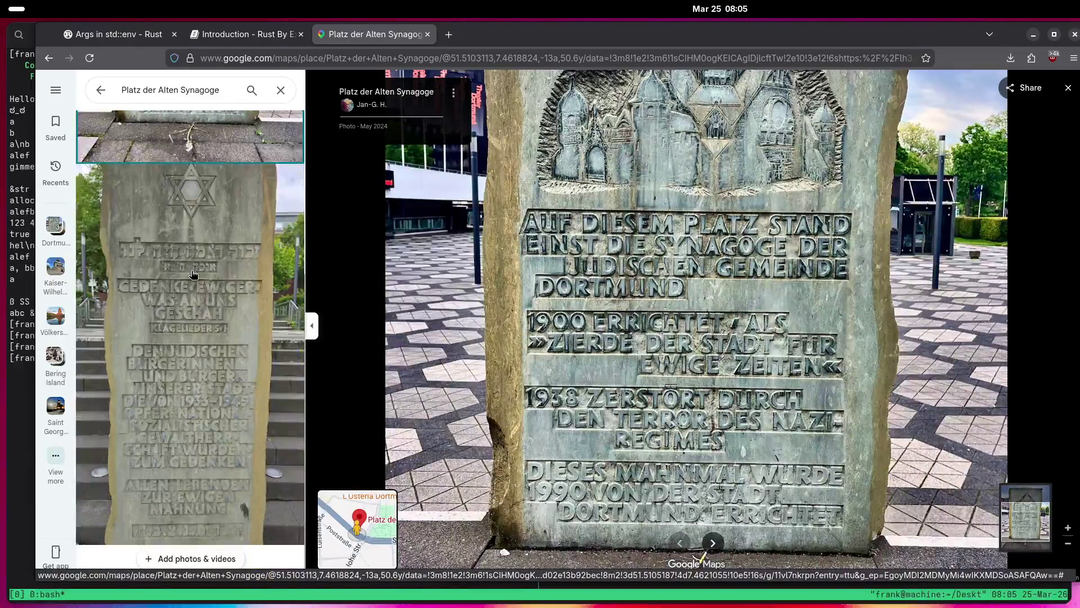
click(193, 274)
scroll(659, 271, up, 3)
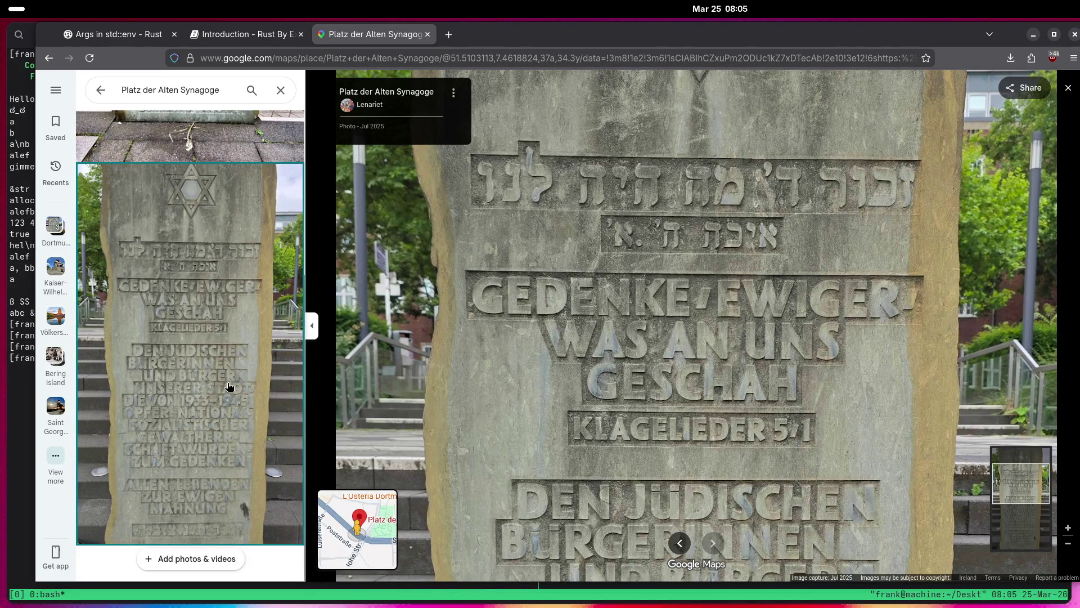
click(1070, 90)
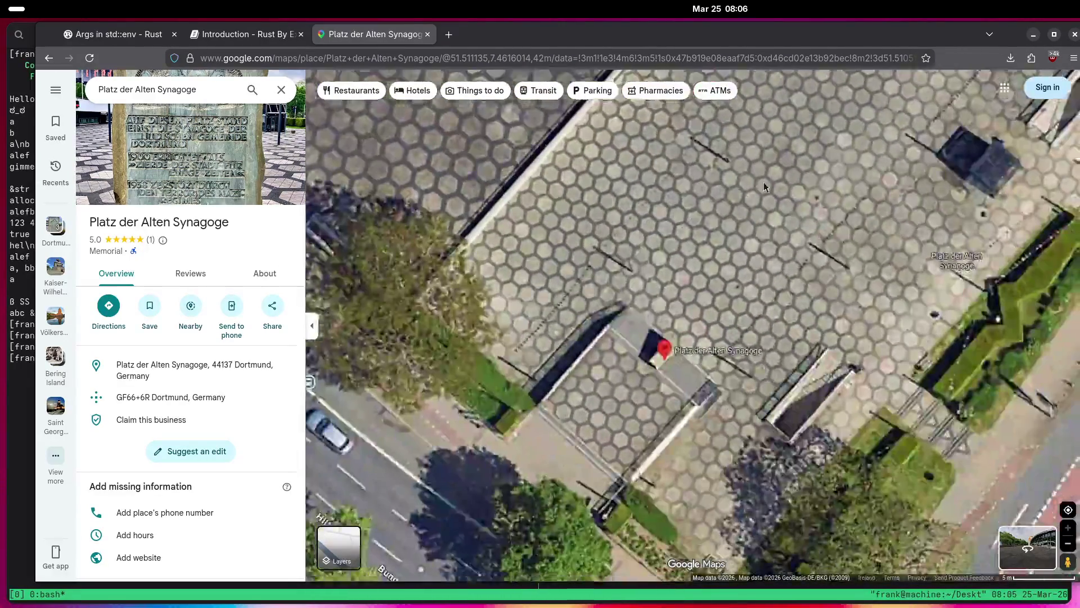
Show Theater Dortmund's details, then clear the search and zoom in on the adjacent paved square.
scroll(540, 351, down, 3)
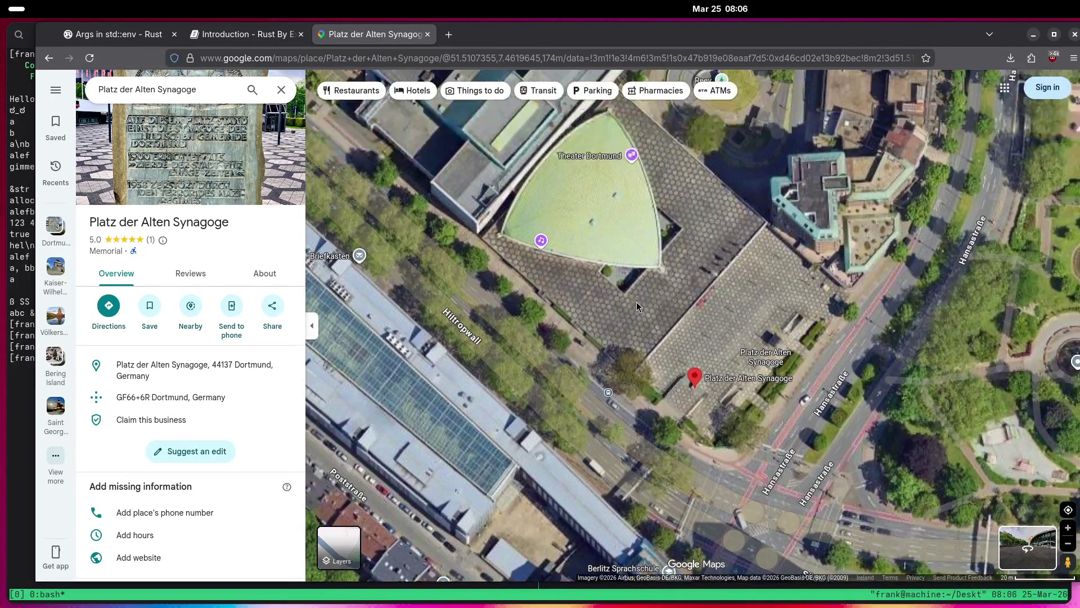
click(596, 160)
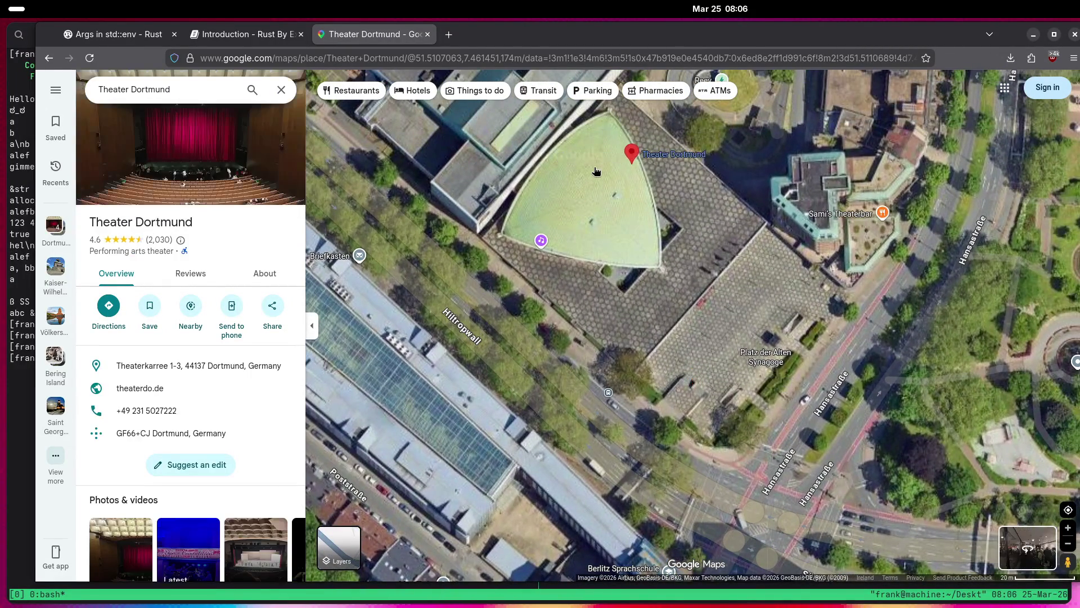
click(683, 418)
scroll(698, 410, up, 3)
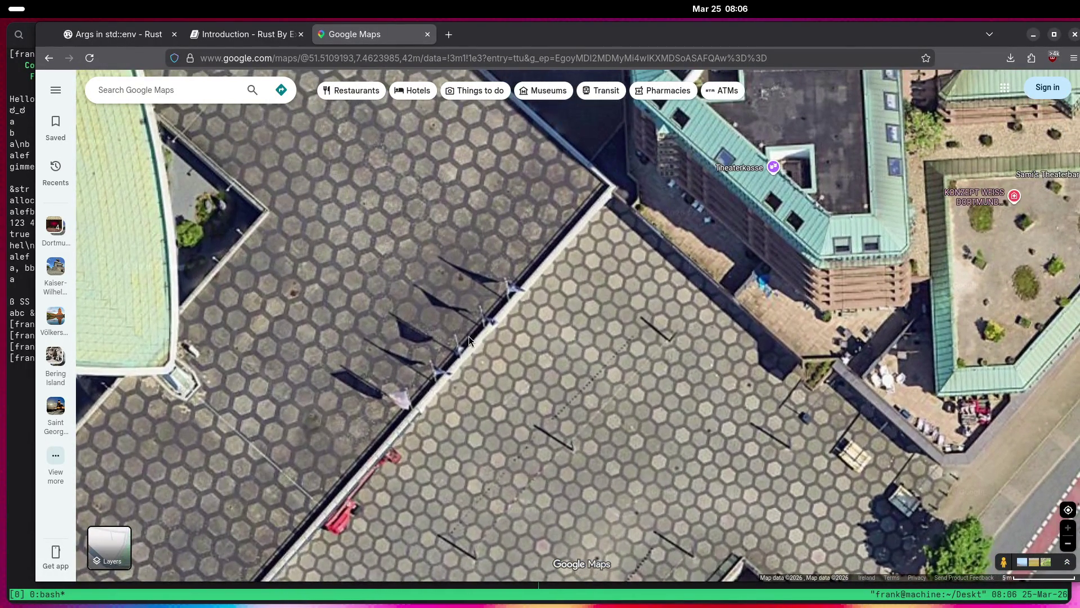
Zoom out to the whole city and pan west toward the Hallerey lake.
scroll(468, 336, down, 3)
scroll(504, 385, down, 5)
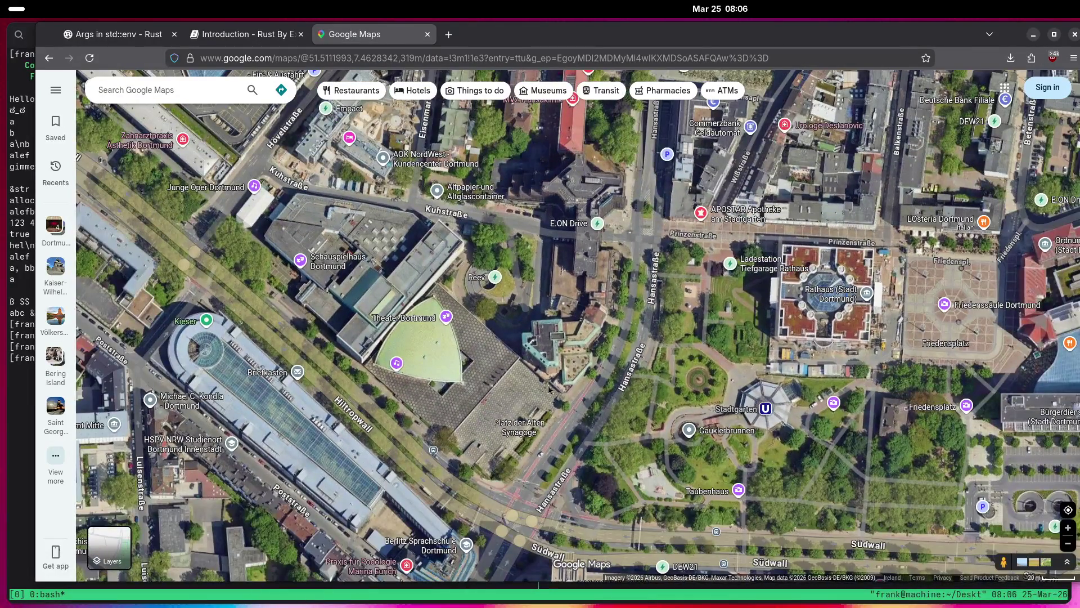
scroll(701, 373, up, 5)
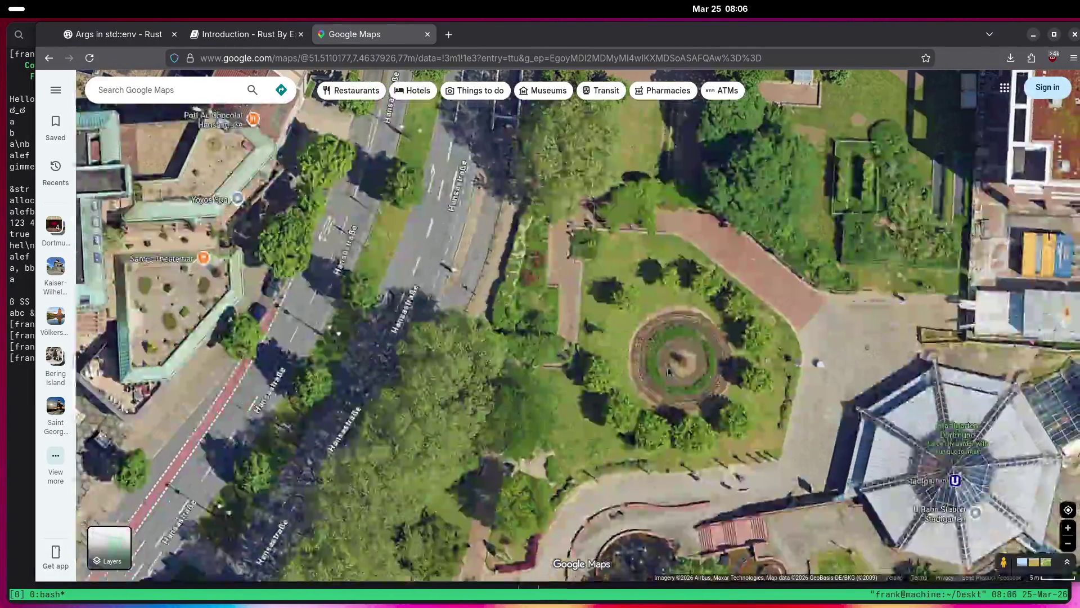
scroll(669, 380, down, 4)
scroll(575, 295, down, 5)
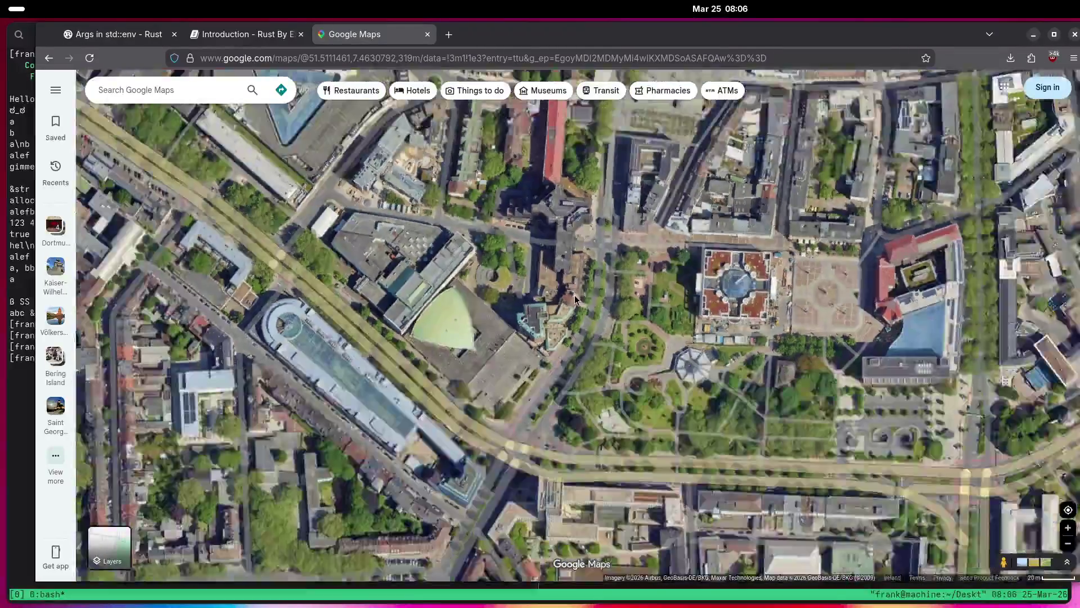
scroll(514, 328, down, 5)
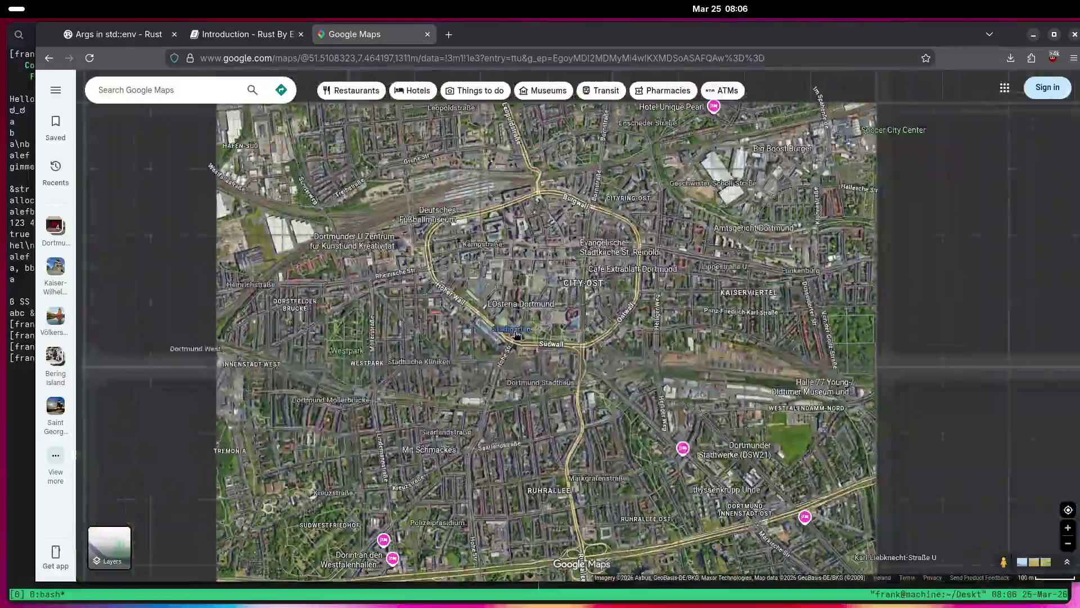
scroll(429, 355, down, 2)
drag(447, 340, 536, 341)
scroll(536, 341, down, 2)
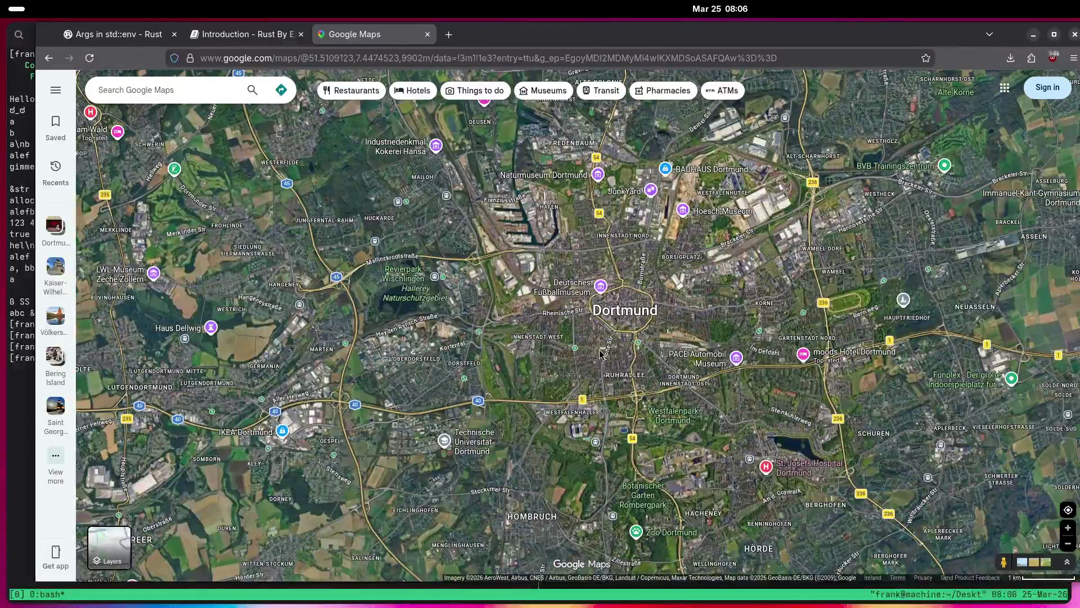
scroll(433, 389, up, 4)
drag(346, 237, 553, 388)
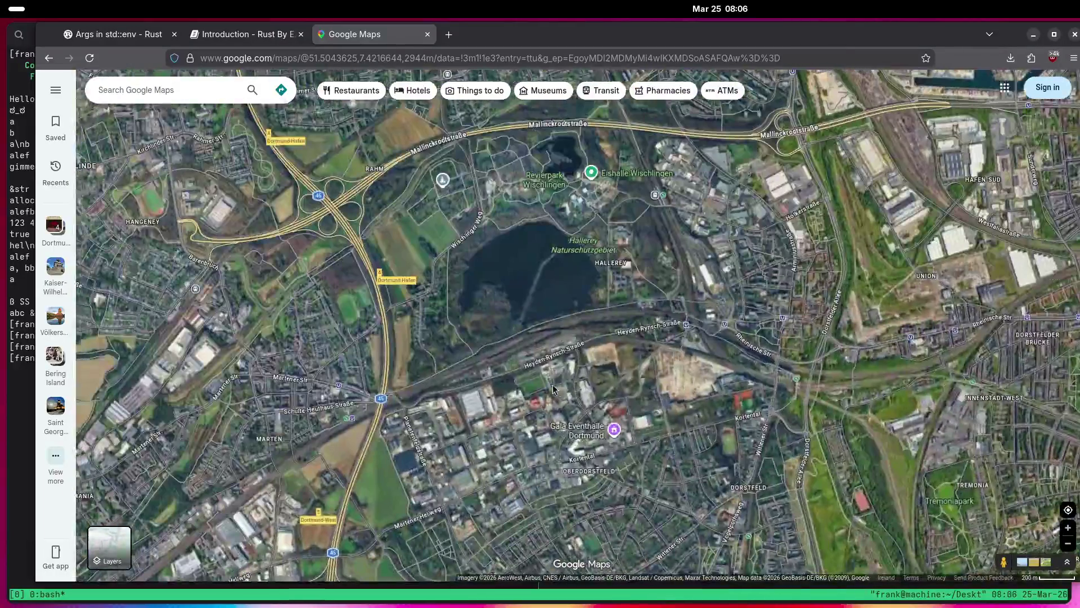
Zoom in on Friedhof Marten's entrance on Martener Hellweg.
scroll(675, 394, down, 2)
scroll(480, 367, up, 2)
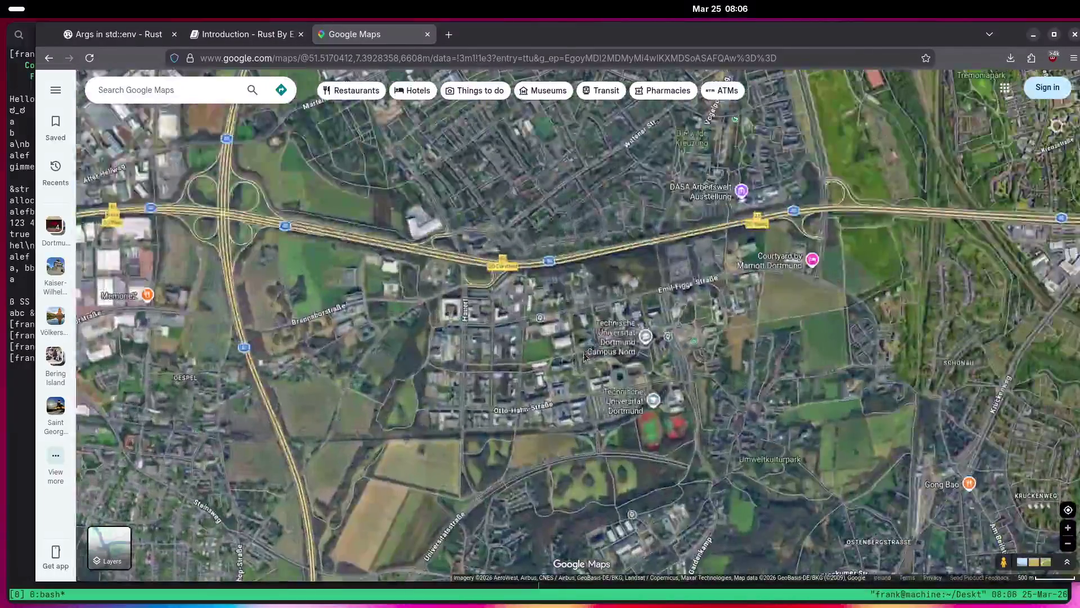
scroll(480, 366, down, 2)
scroll(453, 393, up, 3)
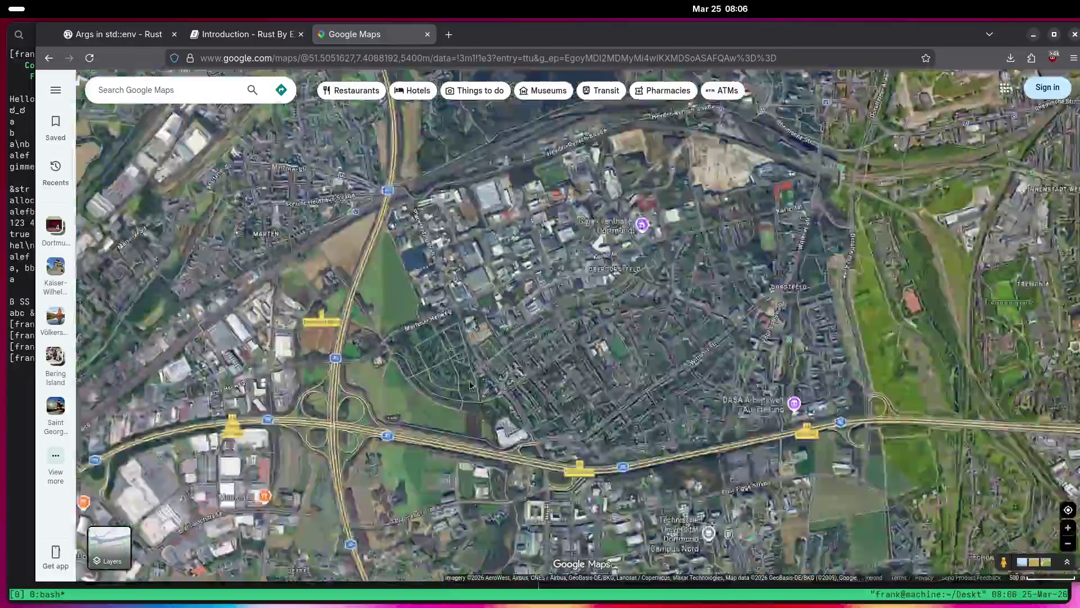
scroll(454, 393, up, 2)
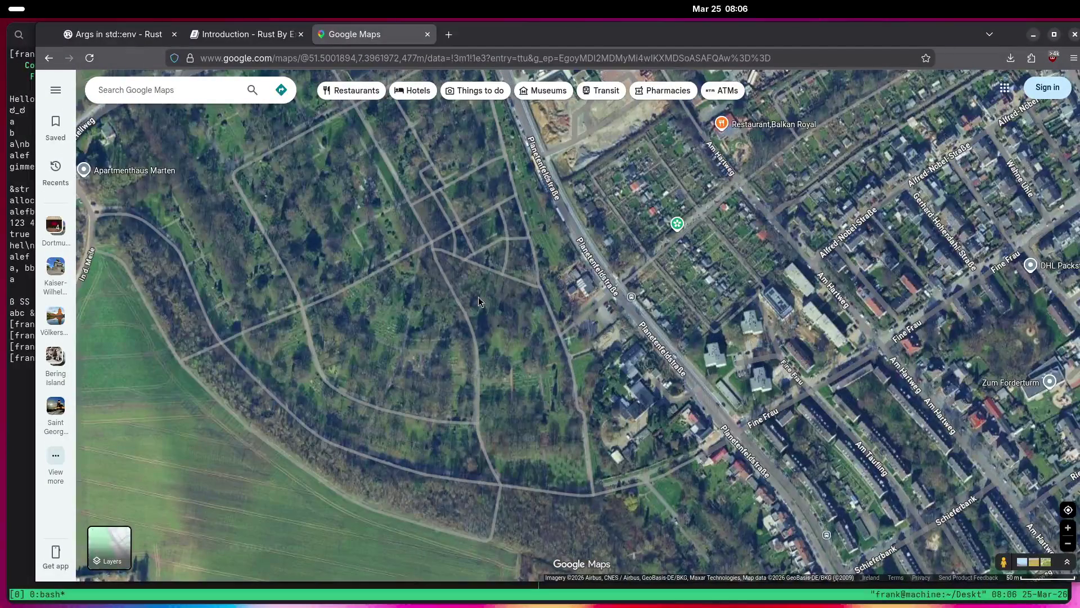
scroll(596, 388, up, 1)
scroll(603, 325, down, 2)
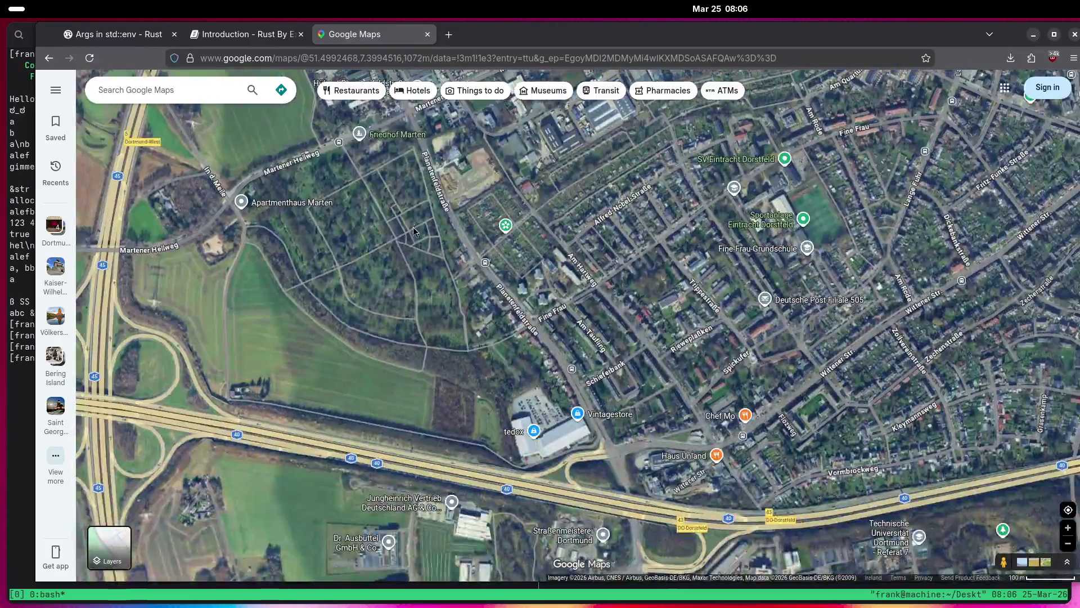
mouse_move(413, 228)
mouse_down()
mouse_move(383, 160)
mouse_move(537, 359)
mouse_up()
scroll(535, 337, up, 3)
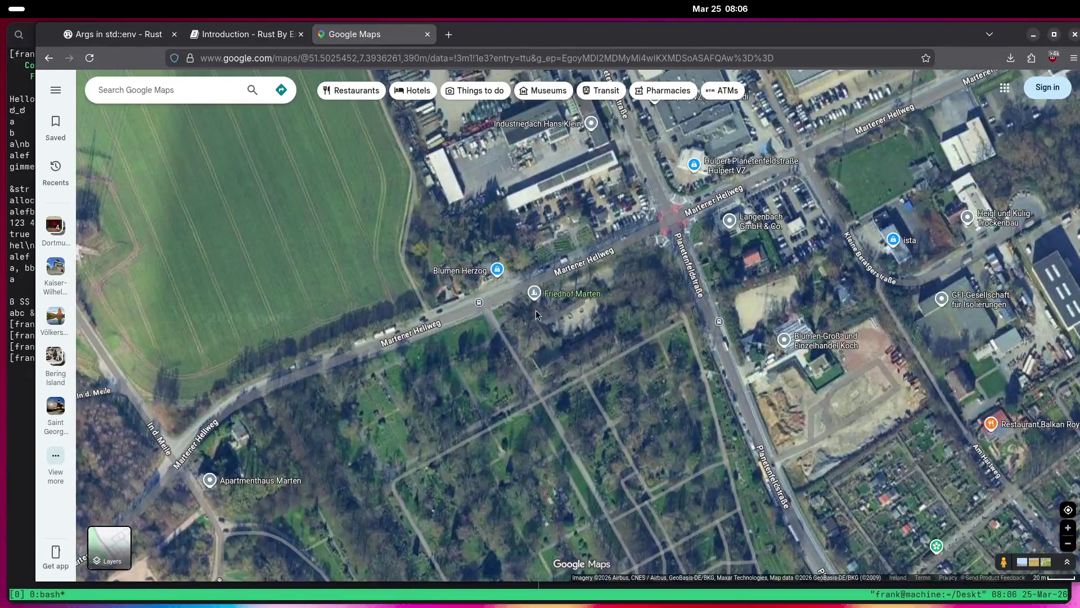
scroll(508, 332, up, 2)
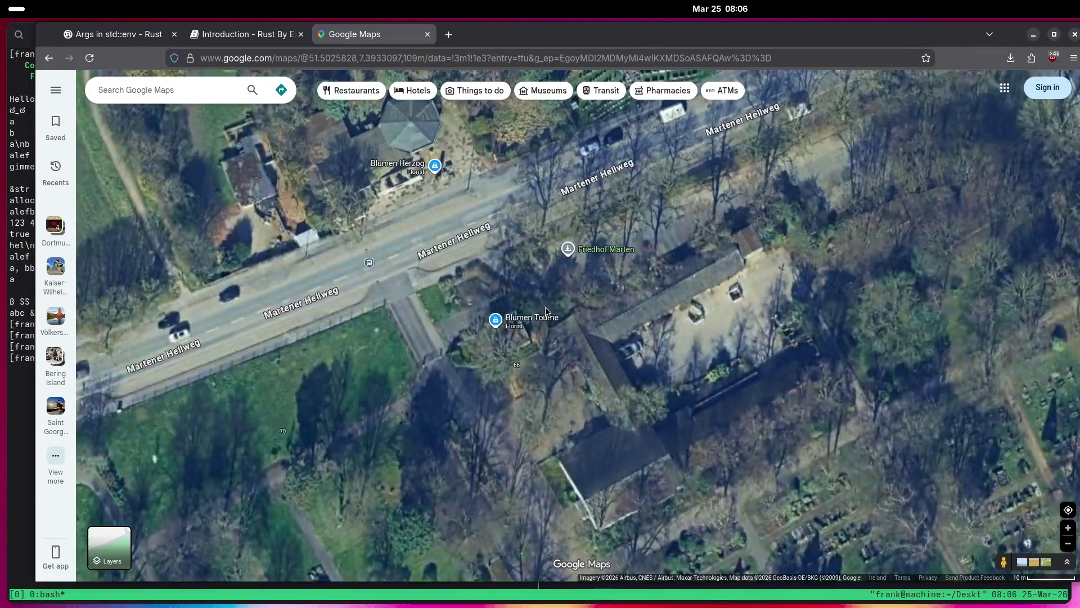
Open Friedhof Marten's details (rated 3.7), view its header photo, then close it.
click(585, 253)
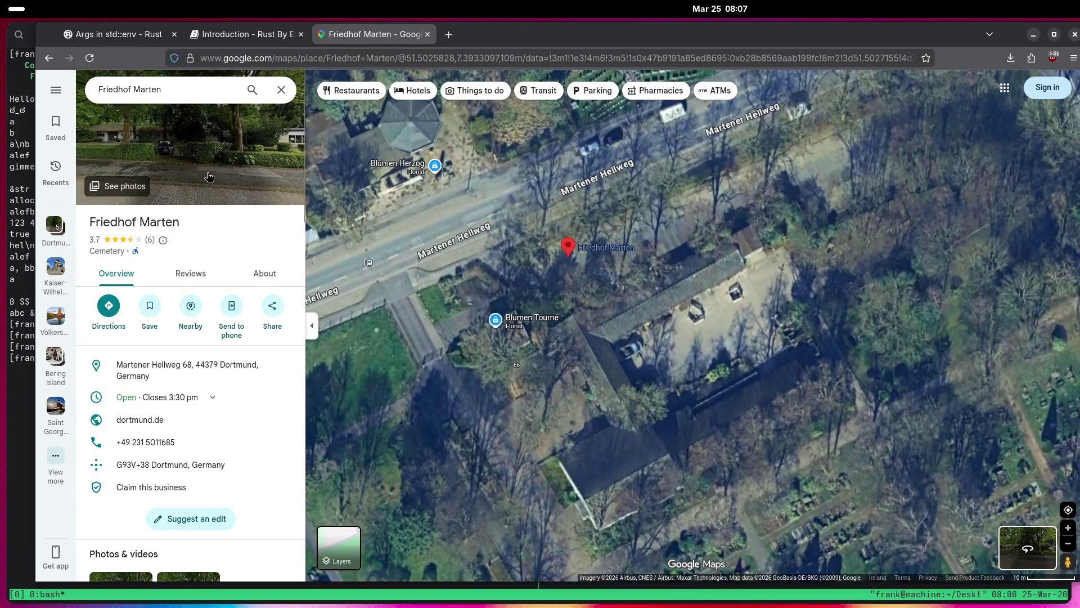
click(209, 177)
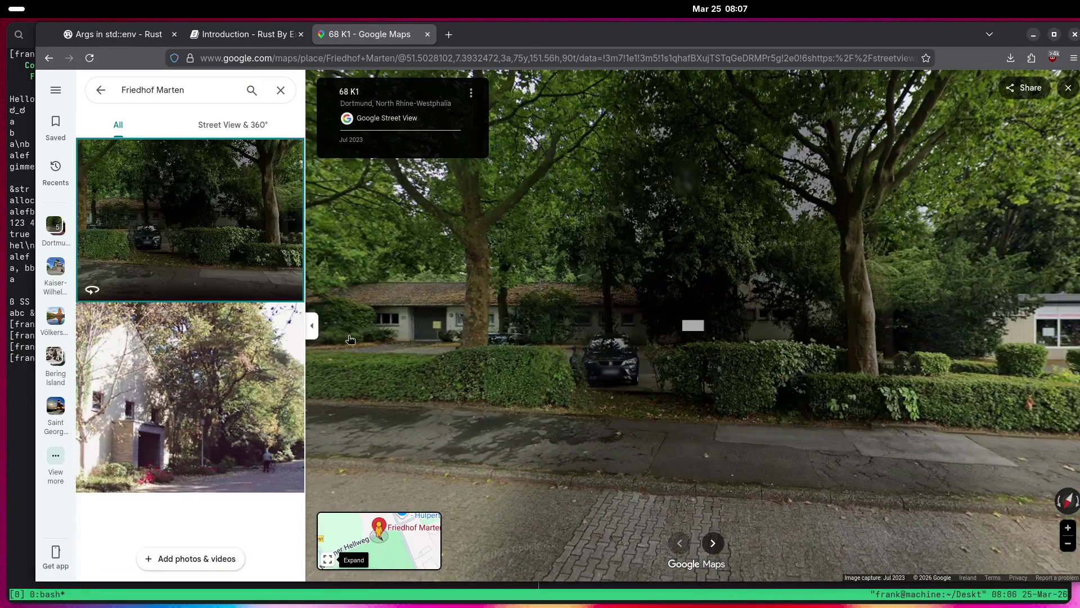
click(1065, 90)
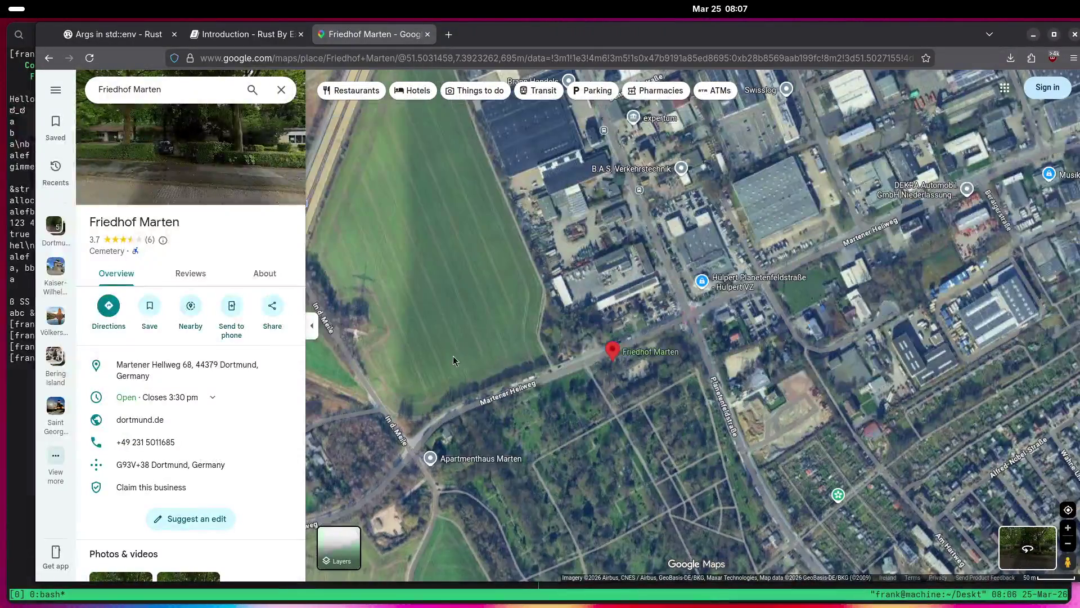
Explore the highway area west and the neighbourhood south-east of Friedhof Marten.
mouse_move(453, 357)
mouse_down()
mouse_move(681, 224)
mouse_move(790, 387)
mouse_up()
scroll(790, 387, down, 4)
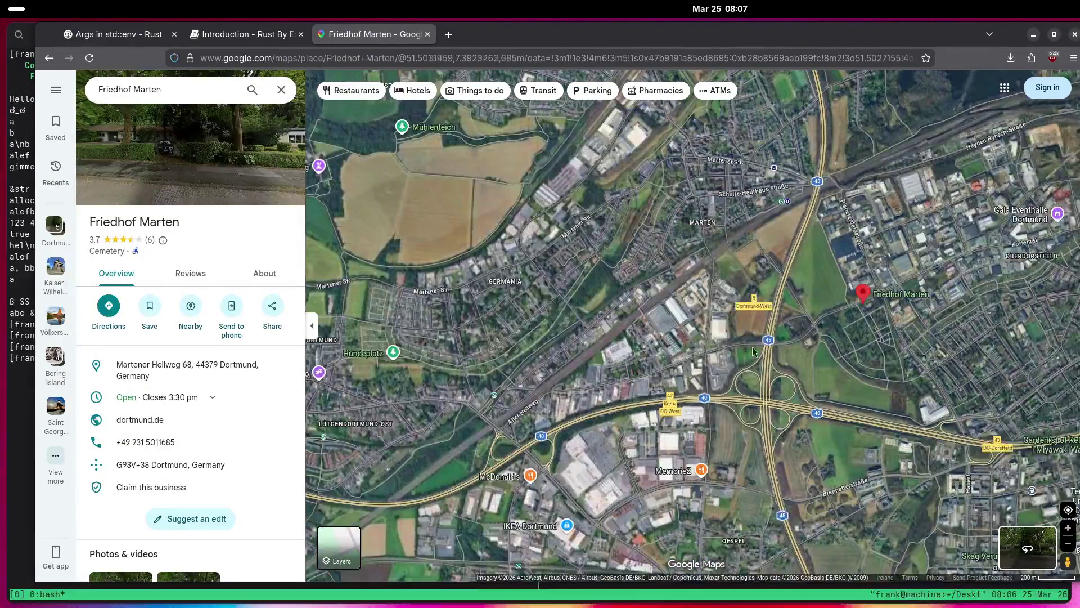
drag(842, 322, 697, 140)
scroll(704, 220, down, 3)
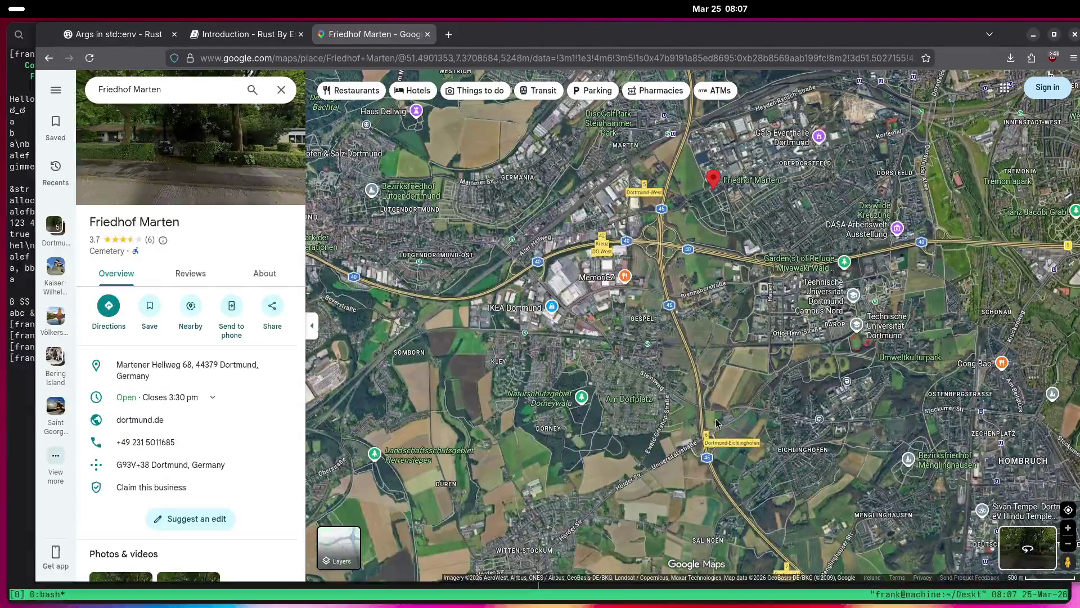
scroll(548, 356, up, 6)
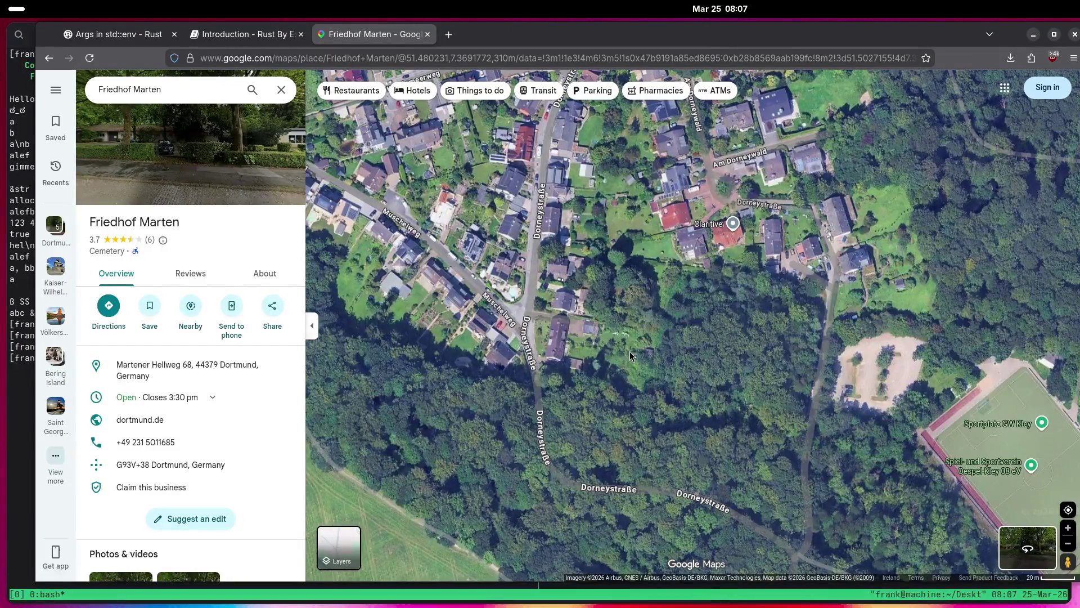
scroll(630, 352, down, 3)
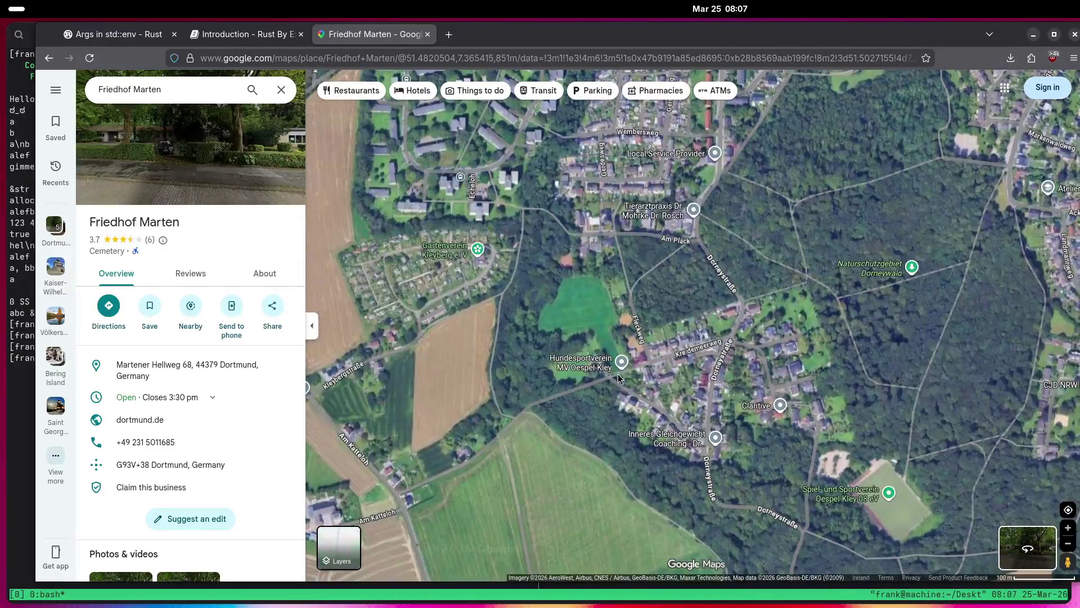
scroll(618, 378, up, 3)
scroll(616, 360, down, 3)
scroll(615, 348, up, 1)
Pan past Am Plack to Am Gottesacker near Kleybredde and open its photo gallery.
drag(615, 348, 619, 479)
scroll(703, 298, up, 2)
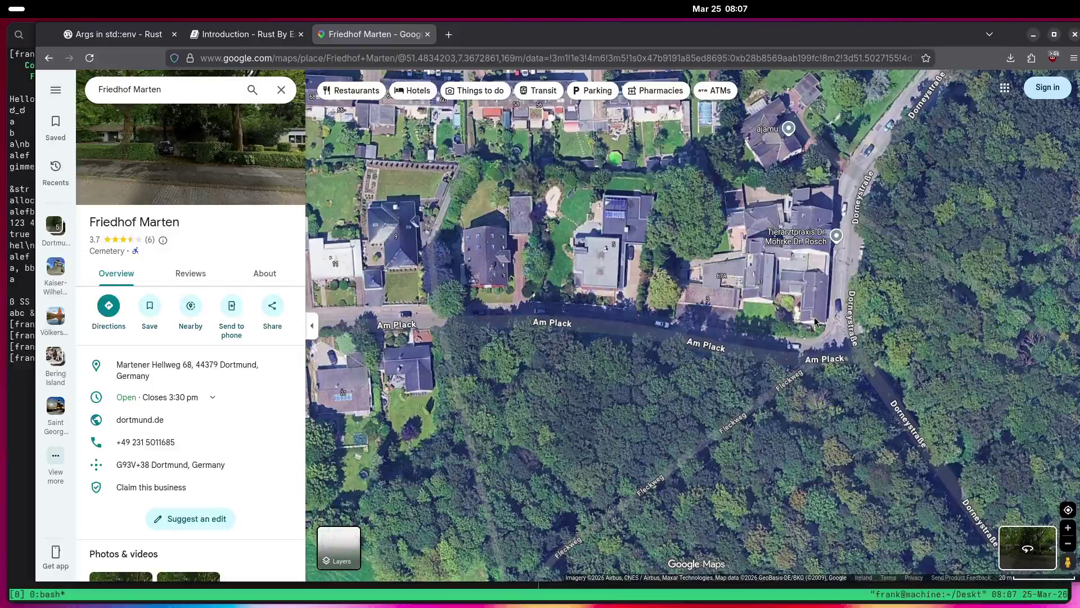
scroll(823, 360, up, 1)
scroll(823, 363, down, 2)
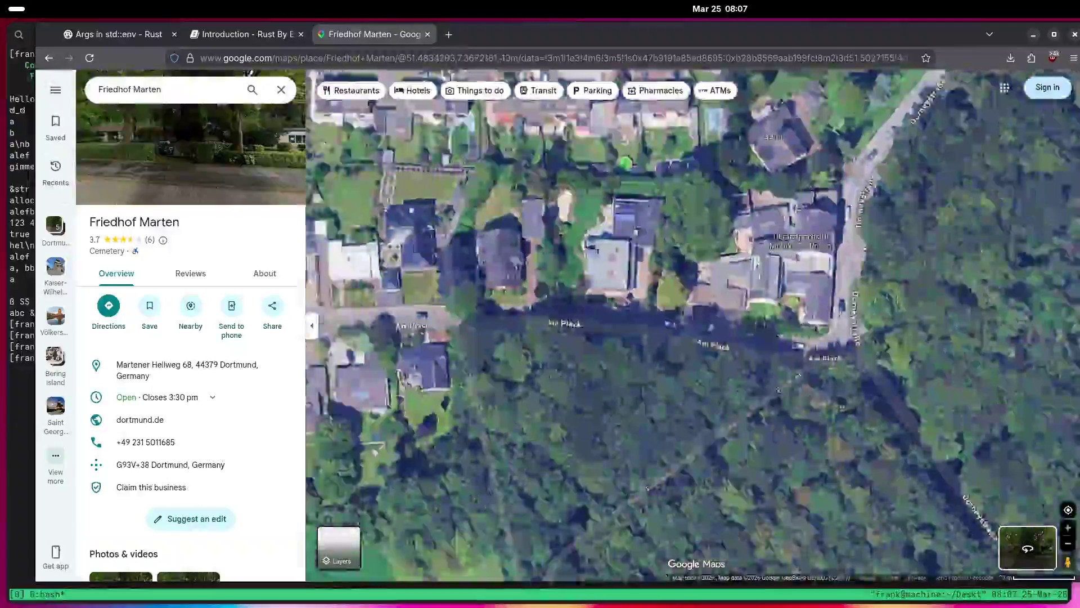
scroll(464, 291, down, 2)
drag(510, 289, 610, 336)
drag(921, 266, 785, 329)
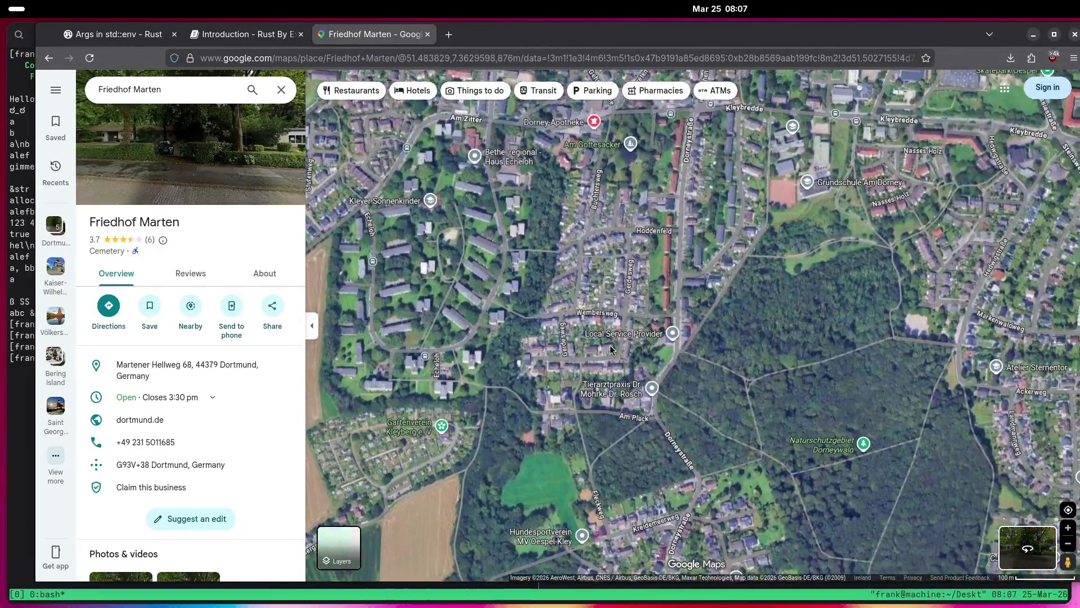
mouse_move(588, 218)
mouse_down()
mouse_move(647, 293)
mouse_move(760, 356)
mouse_up()
scroll(759, 355, up, 5)
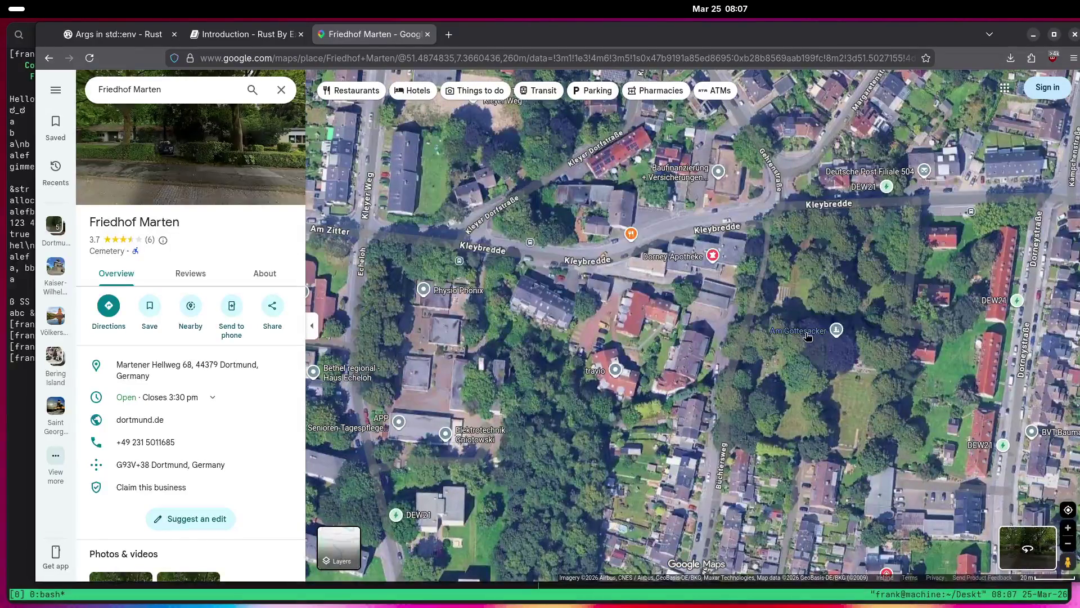
click(181, 160)
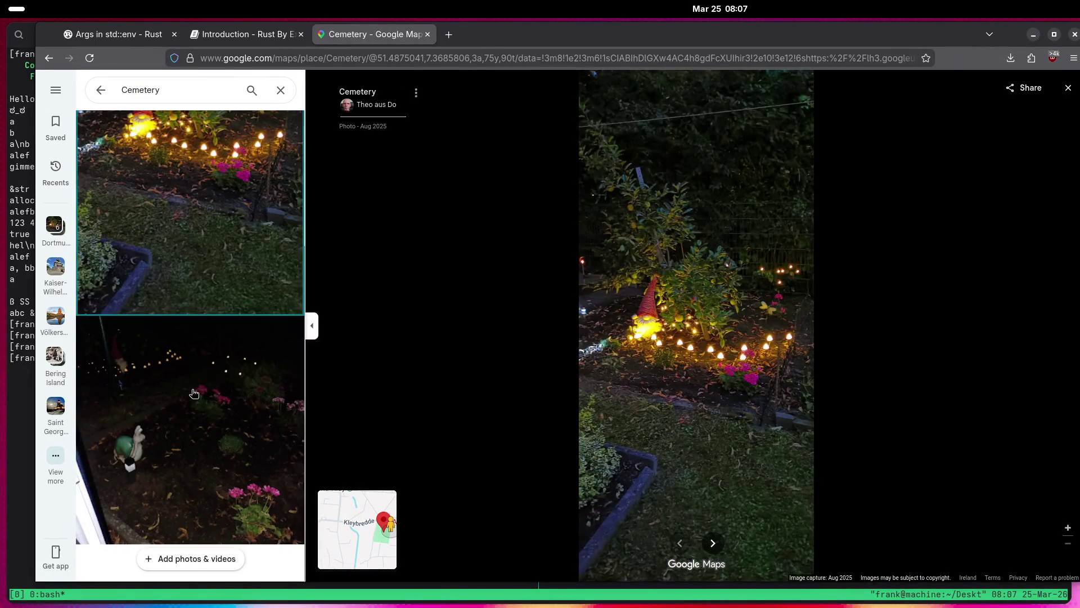
View the cemetery's gnome-and-flowers photo, then close it and zoom out over central Dortmund.
click(194, 392)
key(Escape)
scroll(694, 409, down, 5)
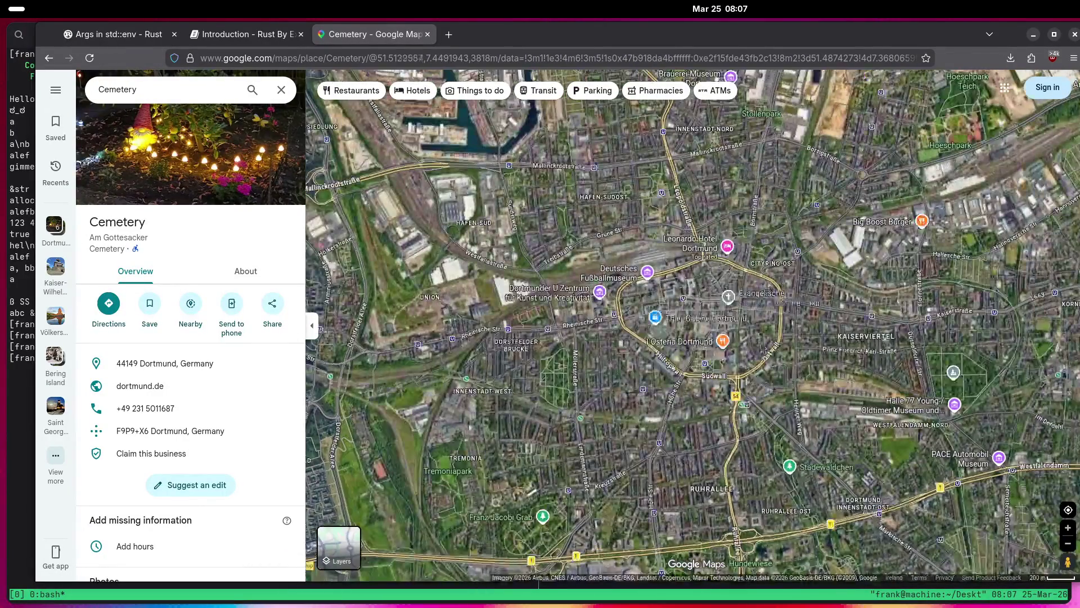
Pan east along Westfalendamm to Hauptfriedhof and the Islamischer Friedhof area.
drag(786, 351, 562, 259)
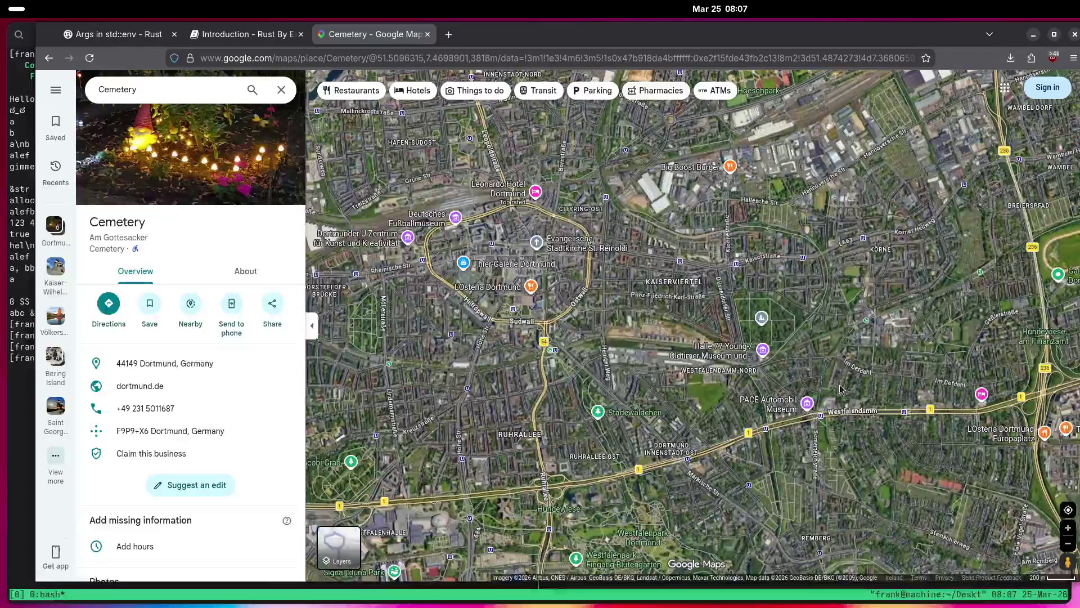
drag(787, 337, 439, 343)
mouse_move(748, 229)
mouse_down()
mouse_move(767, 348)
mouse_move(755, 337)
mouse_move(521, 360)
mouse_up()
scroll(630, 347, up, 3)
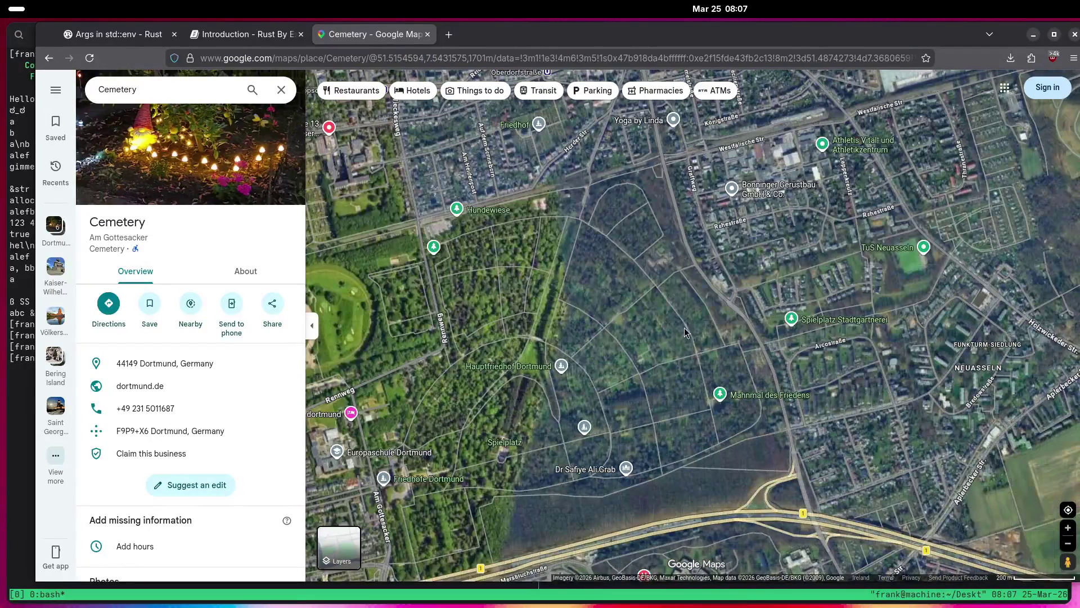
scroll(703, 326, up, 3)
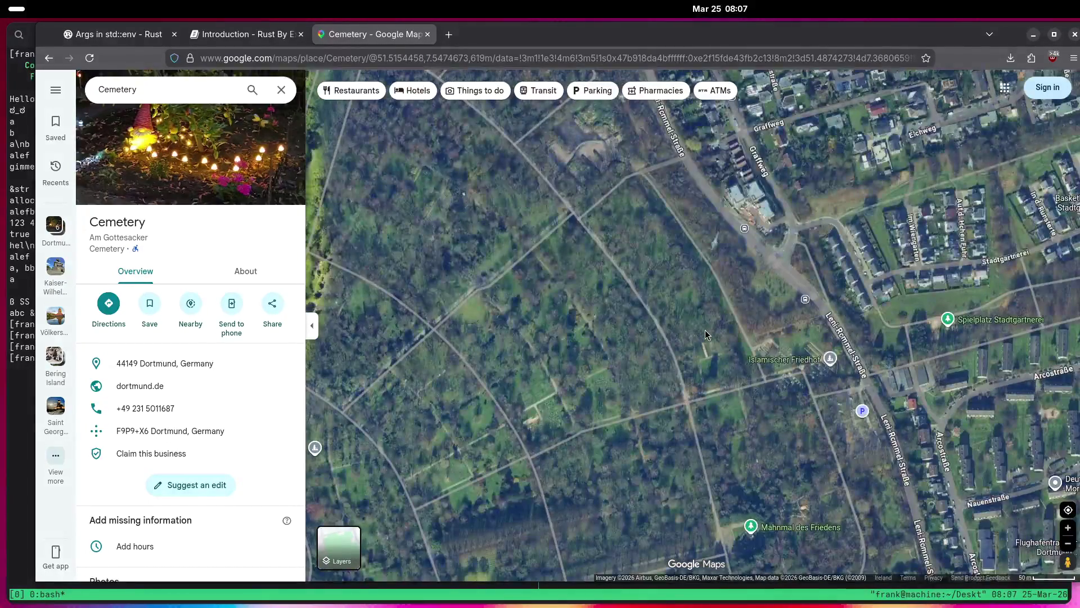
drag(770, 360, 625, 295)
scroll(626, 295, up, 3)
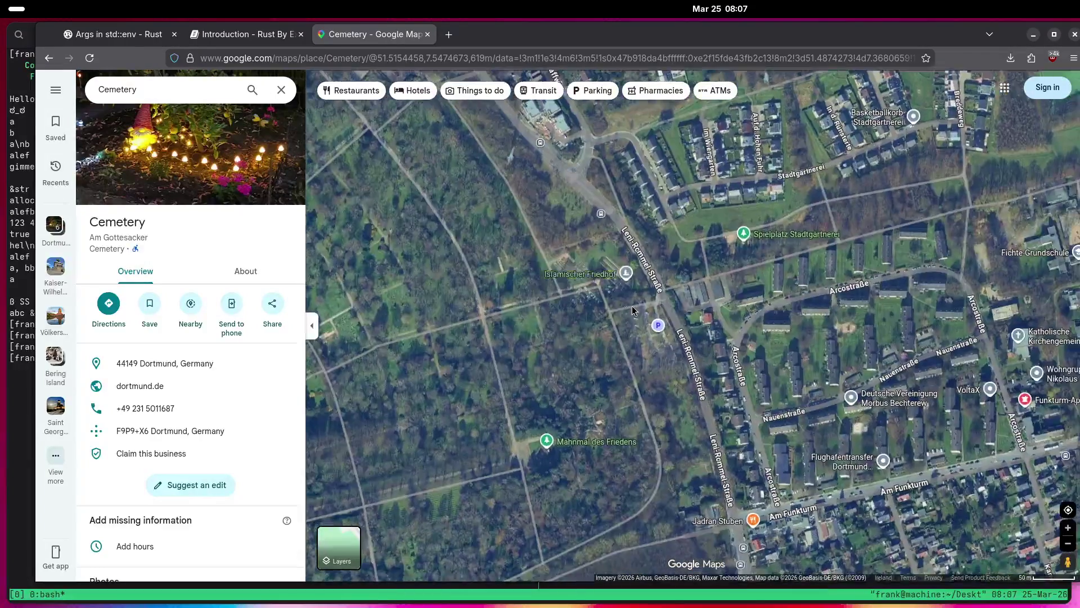
scroll(551, 357, down, 2)
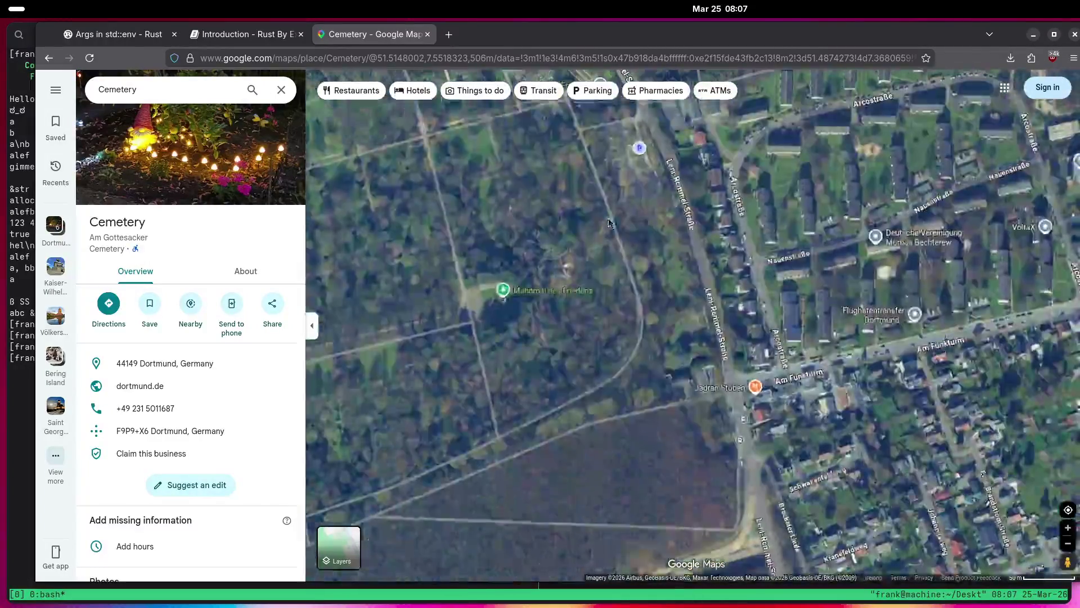
scroll(682, 373, down, 3)
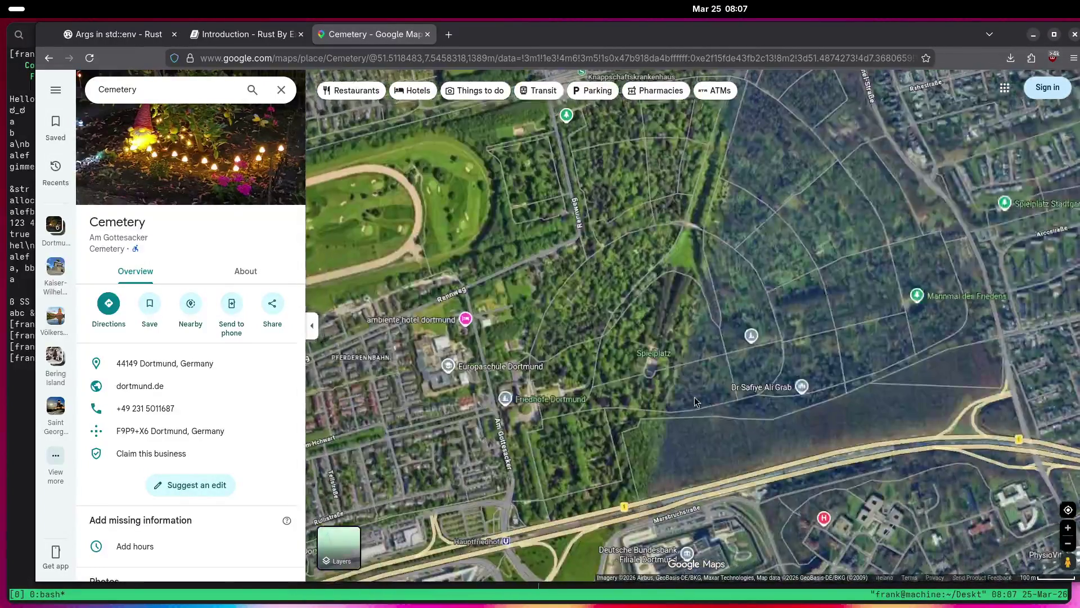
Fine-tune the view onto Jüdischer Friedhof Dortmund with small pans and zooms.
drag(694, 397, 763, 394)
scroll(562, 429, down, 2)
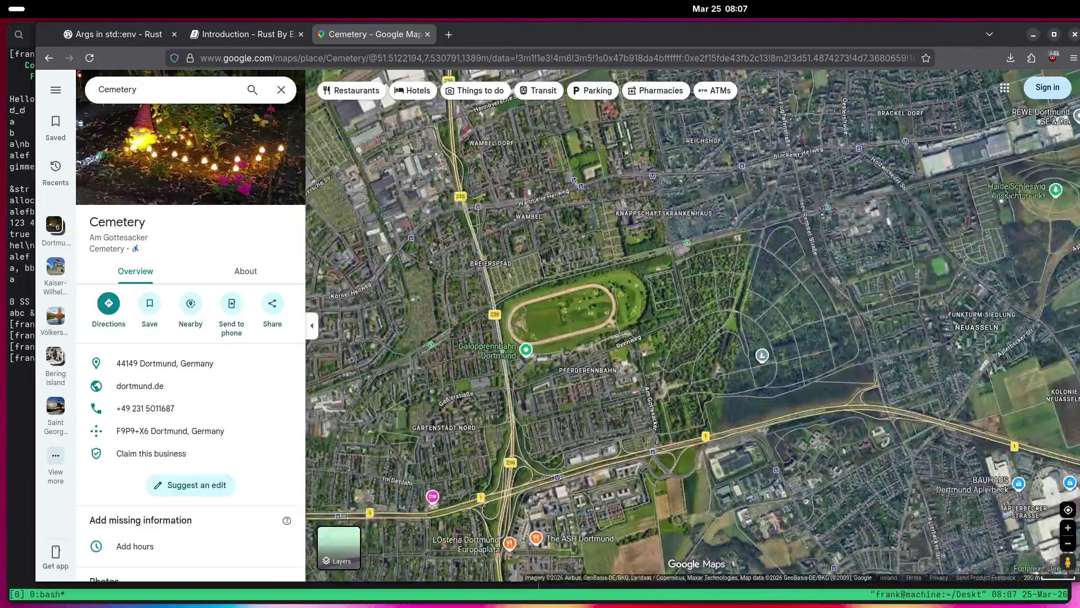
scroll(562, 429, up, 3)
key(Right)
key(Up)
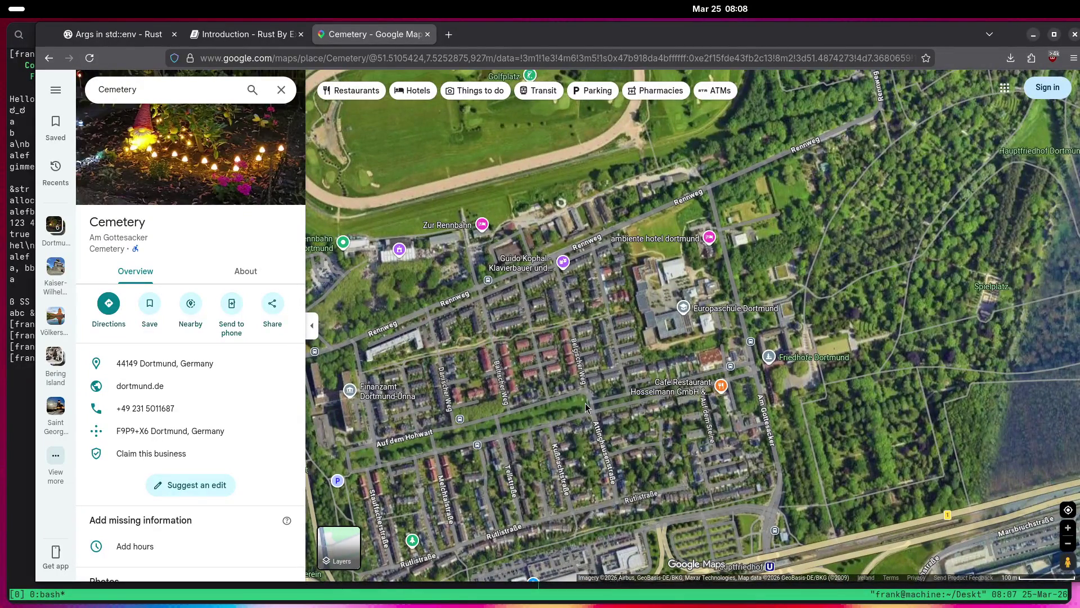
scroll(585, 407, down, 5)
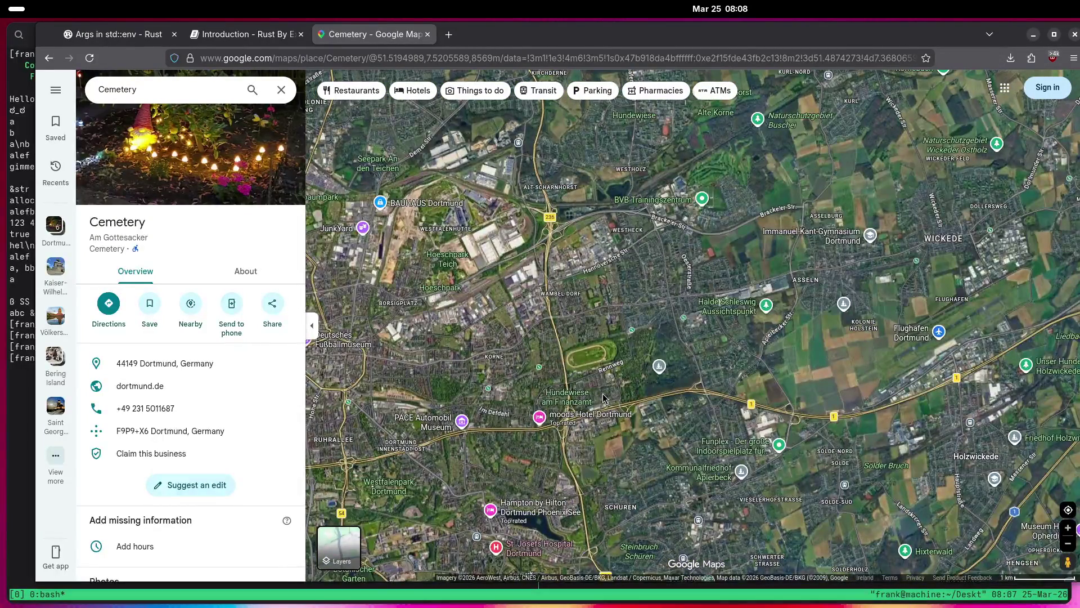
scroll(602, 398, up, 5)
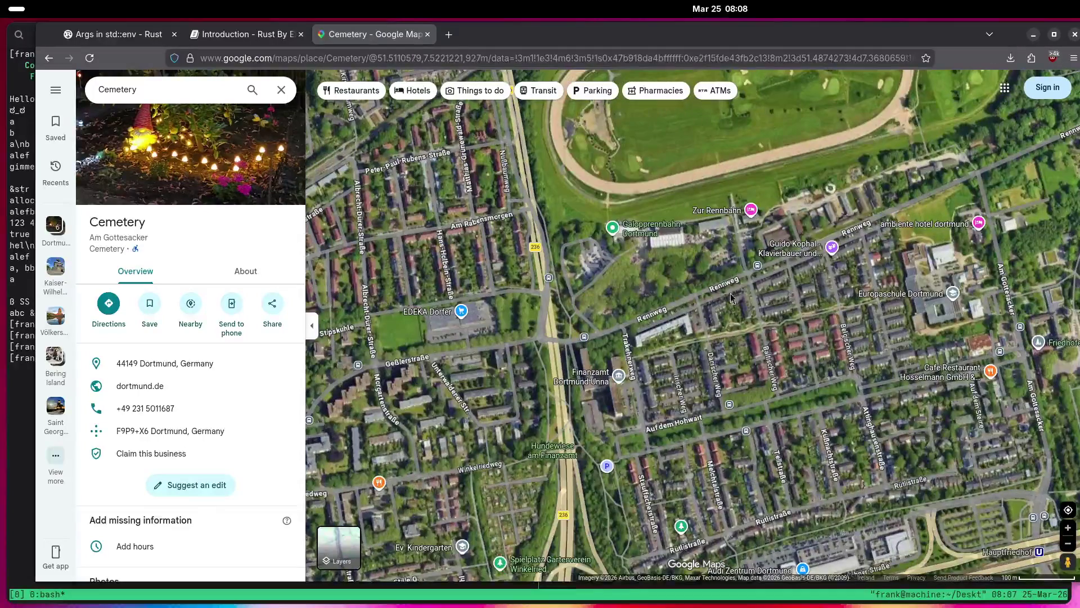
scroll(632, 403, up, 3)
scroll(632, 403, right, 3)
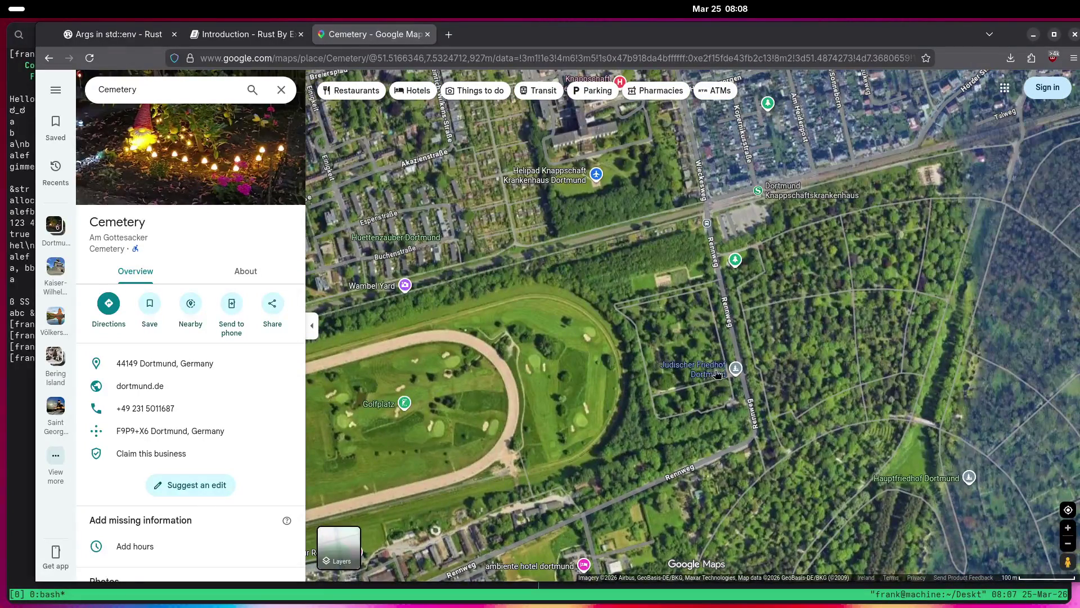
Open the memorial stone photo and enlarge its Hebrew, Russian and German inscriptions.
click(234, 156)
scroll(565, 368, up, 5)
scroll(557, 367, up, 2)
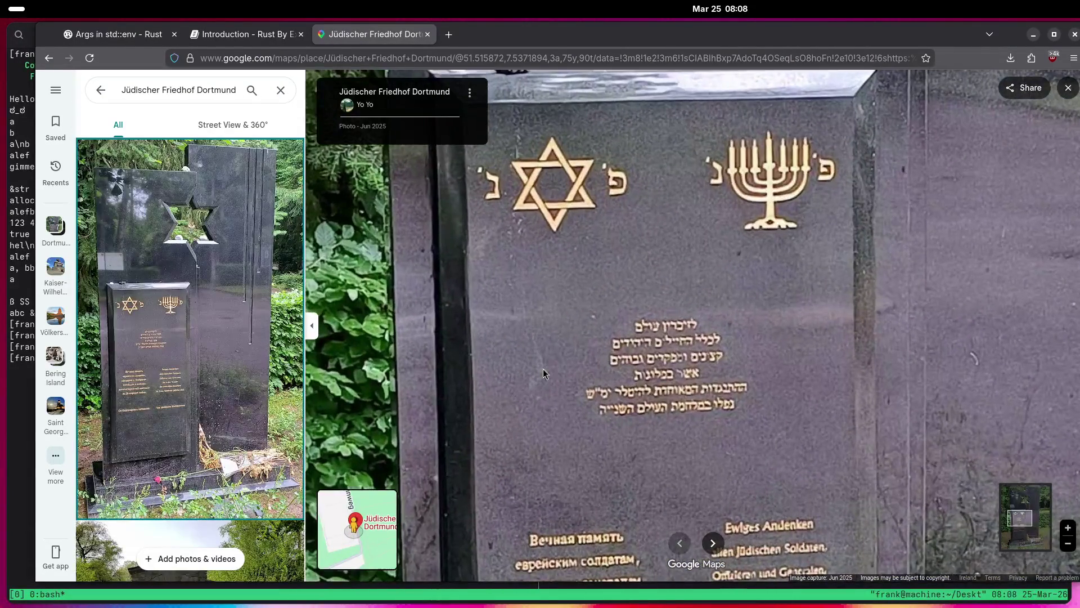
drag(534, 400, 520, 359)
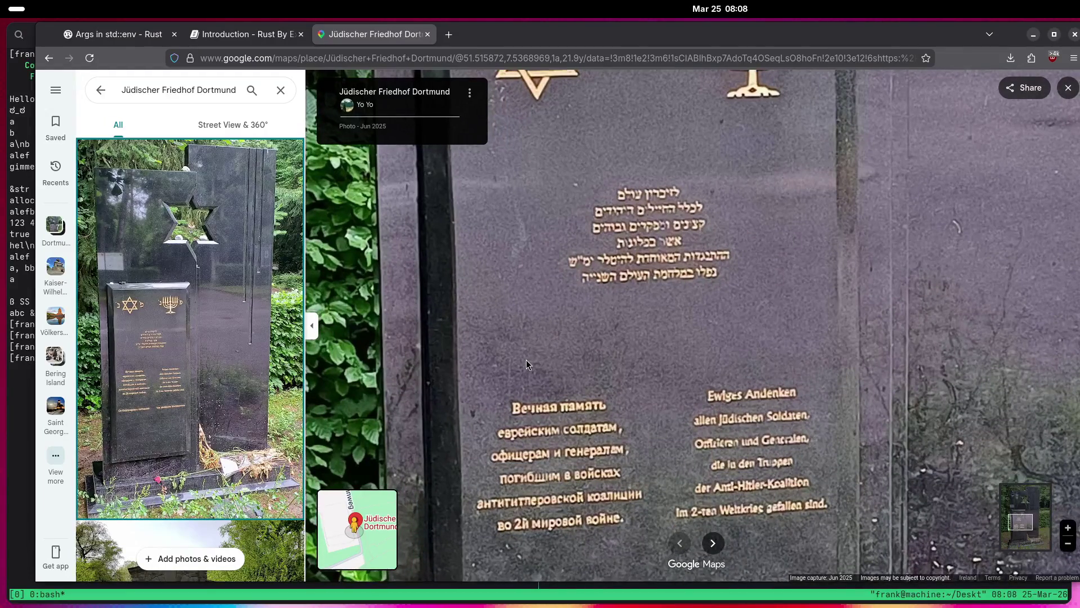